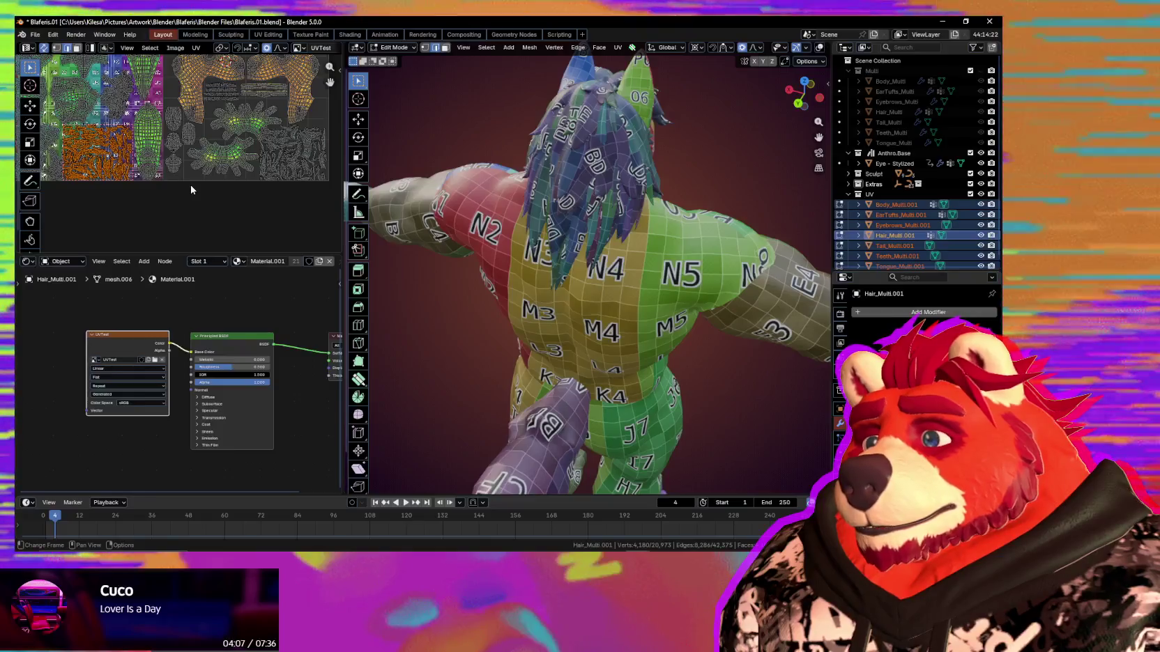
Zoom in on the hand island and clear the current UV selection.
scroll(189, 194, up, 4)
scroll(183, 199, up, 2)
middle_drag(181, 201, 206, 153)
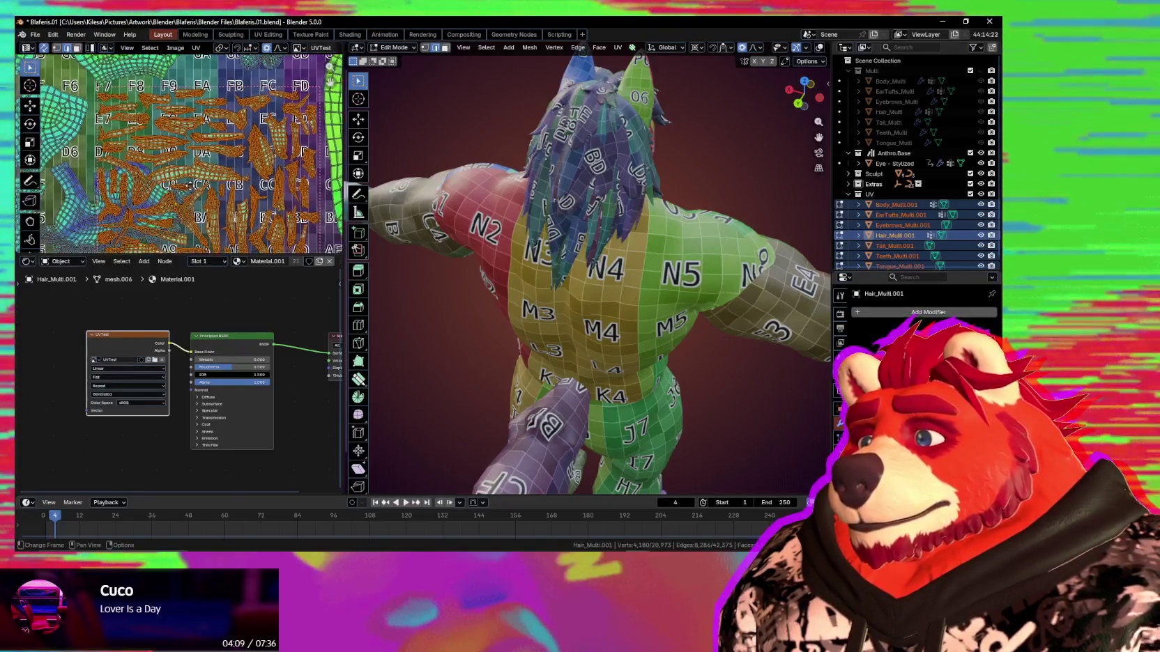
scroll(252, 195, down, 2)
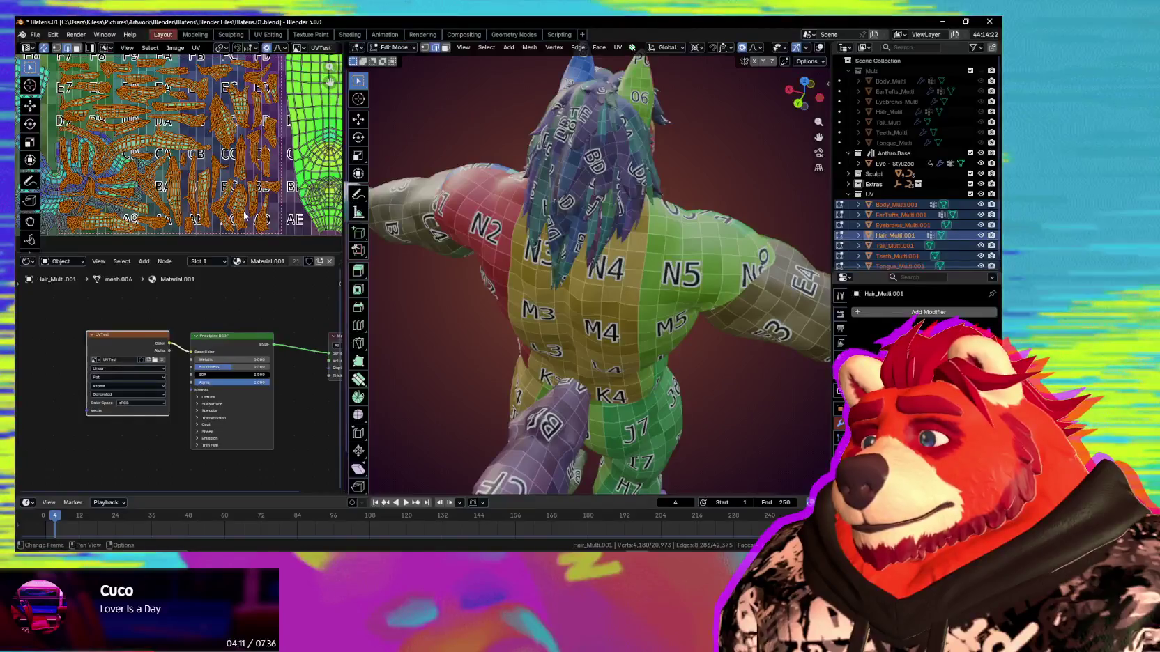
scroll(256, 219, down, 2)
click(256, 220)
scroll(261, 225, up, 1)
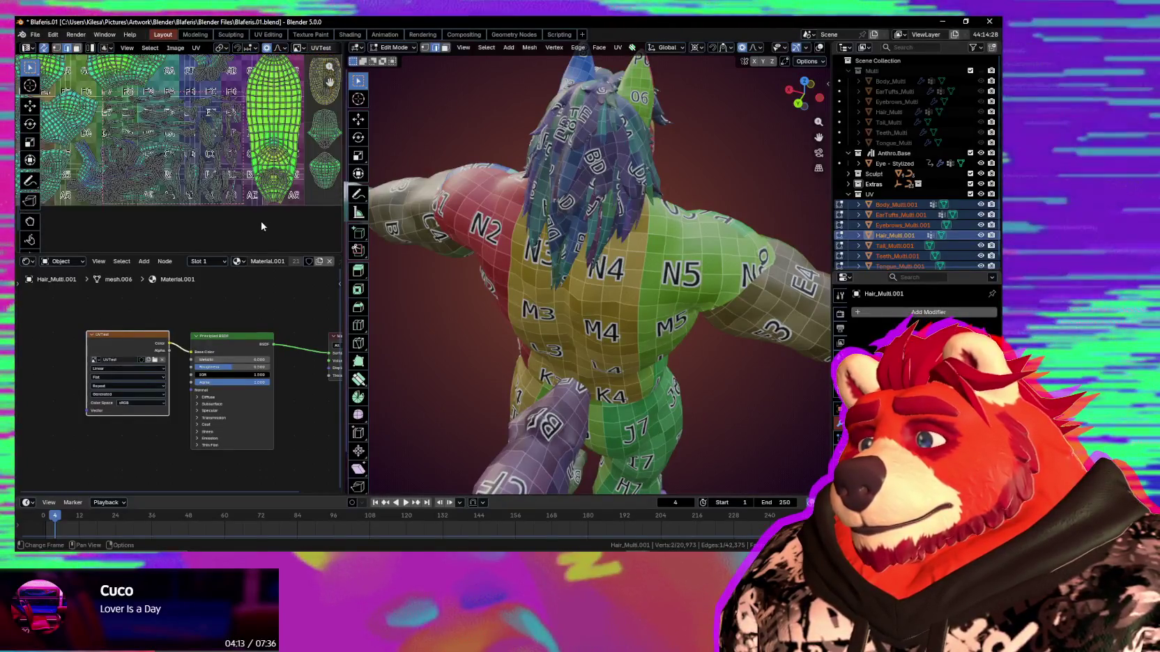
click(261, 225)
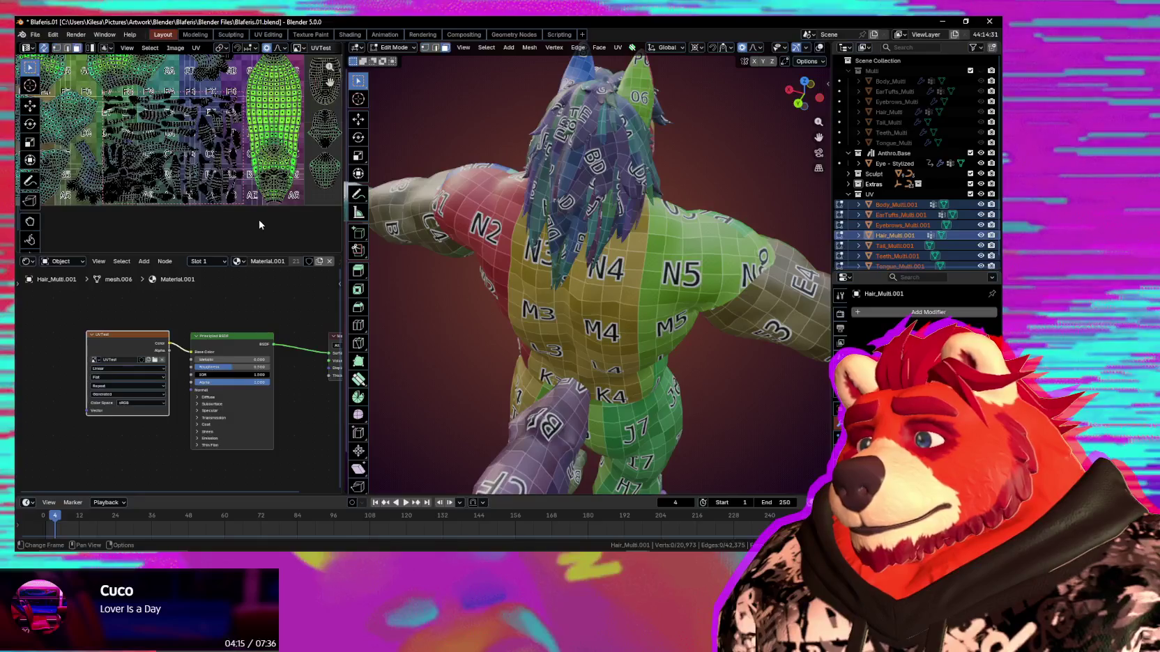
Move an orange hair UV island into the open space beside the hand island.
scroll(260, 224, up, 1)
scroll(260, 223, up, 1)
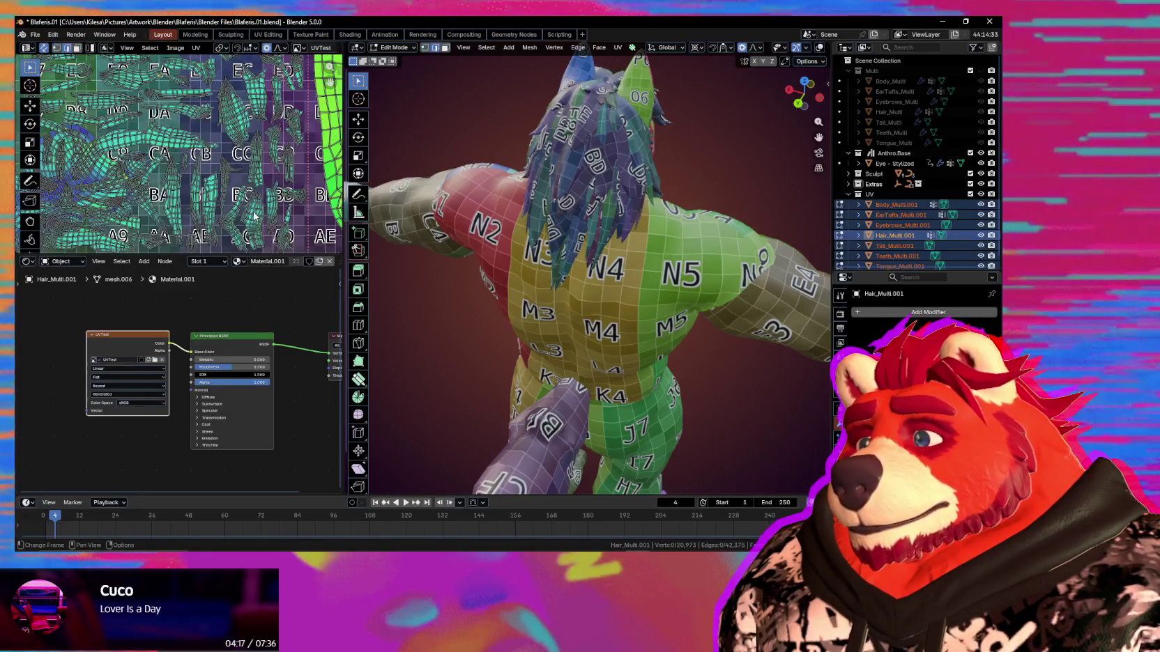
scroll(254, 224, down, 2)
mouse_move(251, 225)
middle_down()
mouse_move(187, 216)
mouse_move(152, 239)
mouse_move(266, 235)
middle_up()
scroll(240, 219, up, 1)
scroll(152, 240, up, 1)
scroll(266, 236, up, 1)
scroll(209, 209, up, 1)
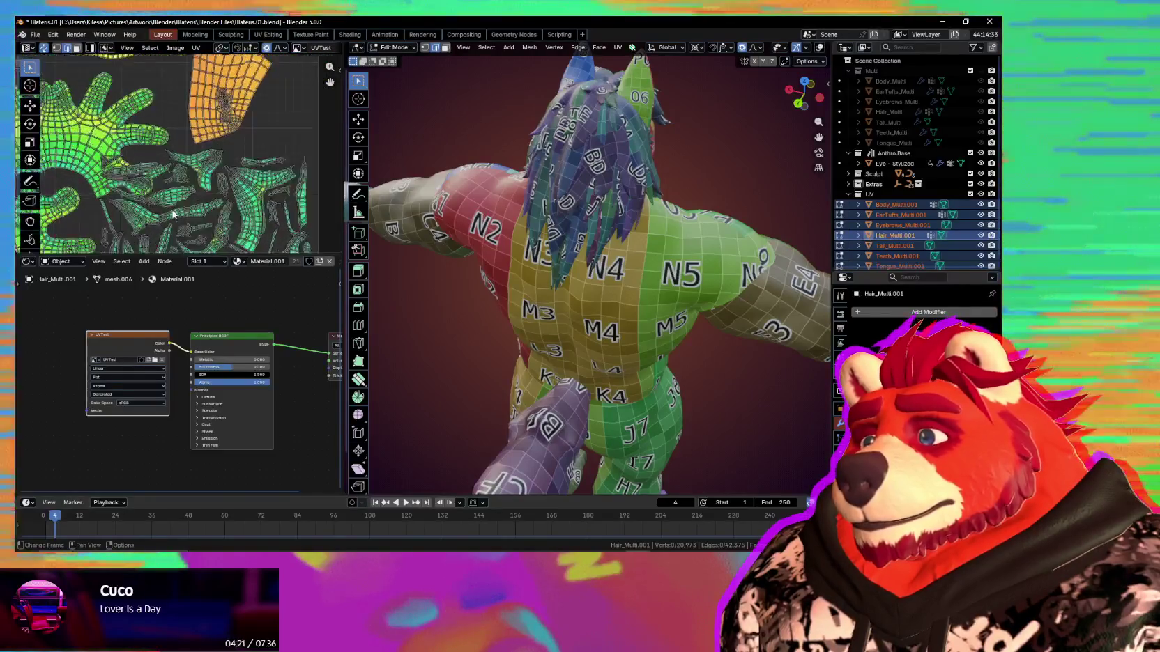
scroll(147, 181, up, 1)
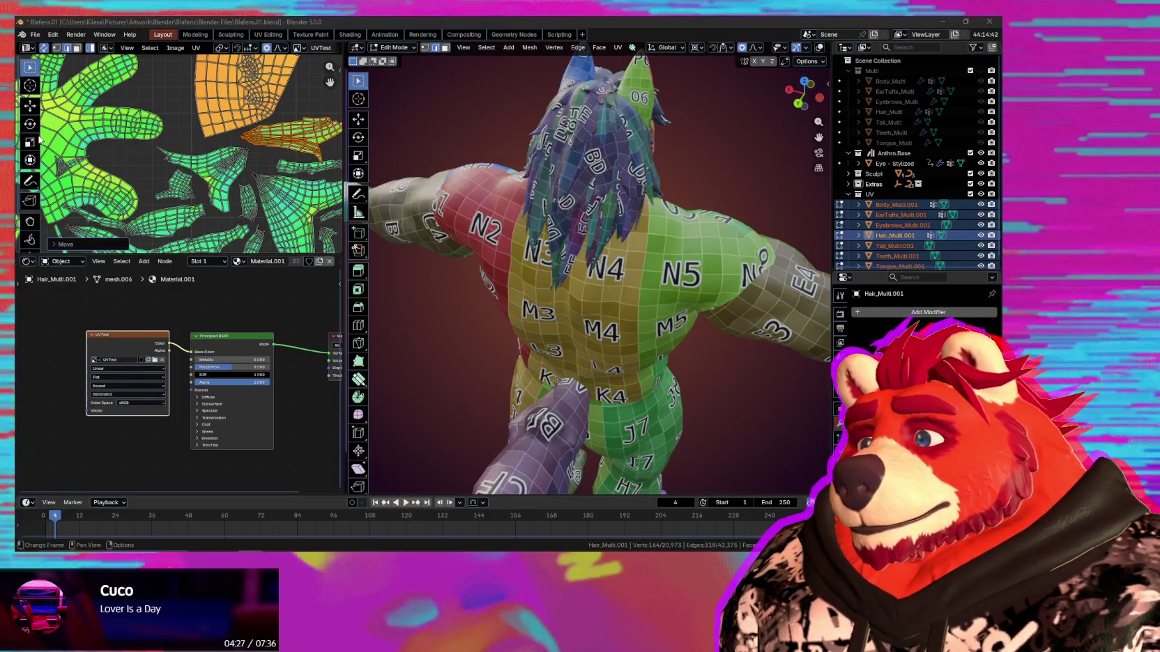
middle_drag(229, 148, 161, 179)
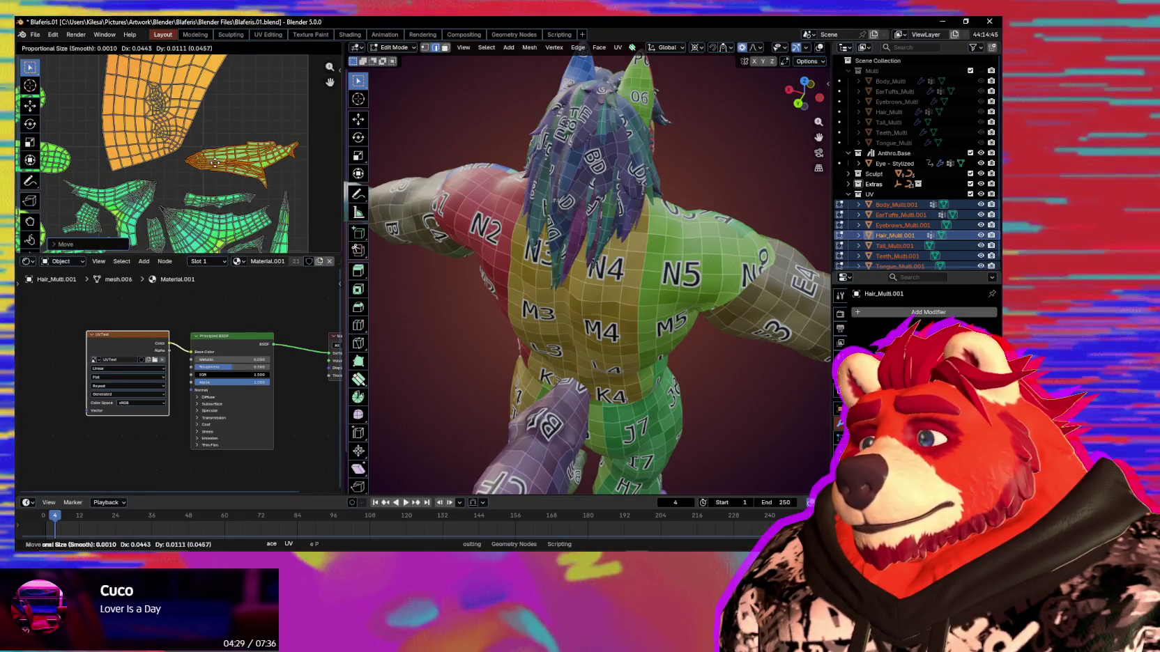
Drop the hair island in place and rotate it about -90° to stand upright.
click(214, 162)
scroll(215, 162, down, 3)
scroll(115, 134, up, 3)
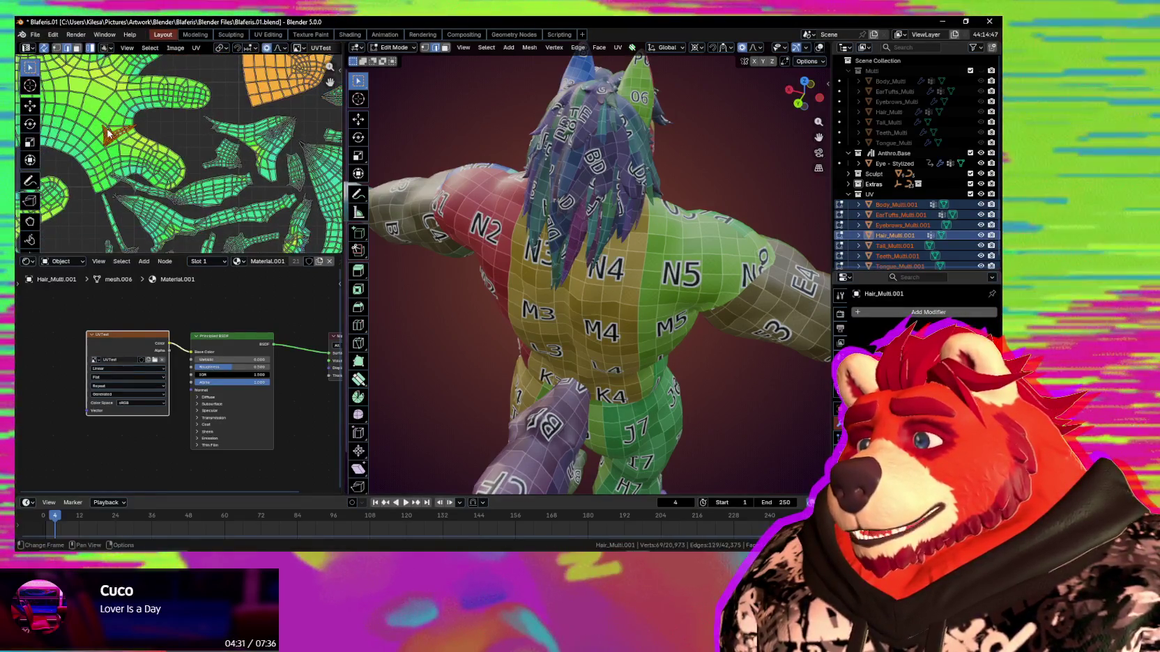
middle_drag(108, 132, 93, 193)
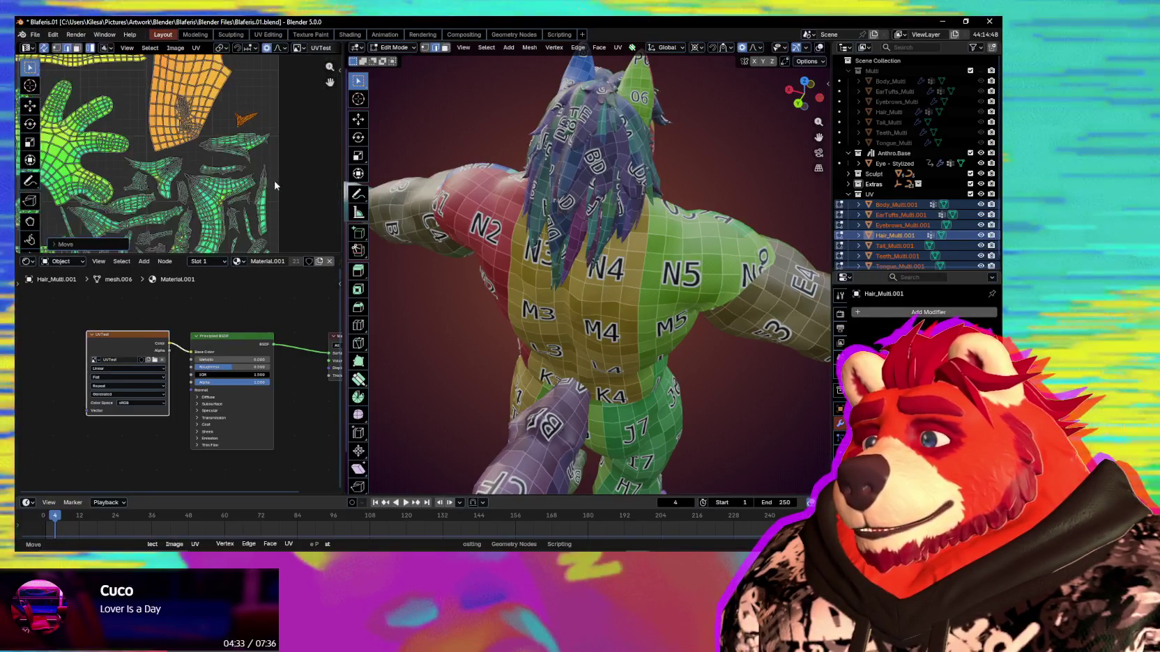
mouse_move(90, 109)
middle_down()
mouse_move(272, 146)
mouse_move(133, 210)
middle_up()
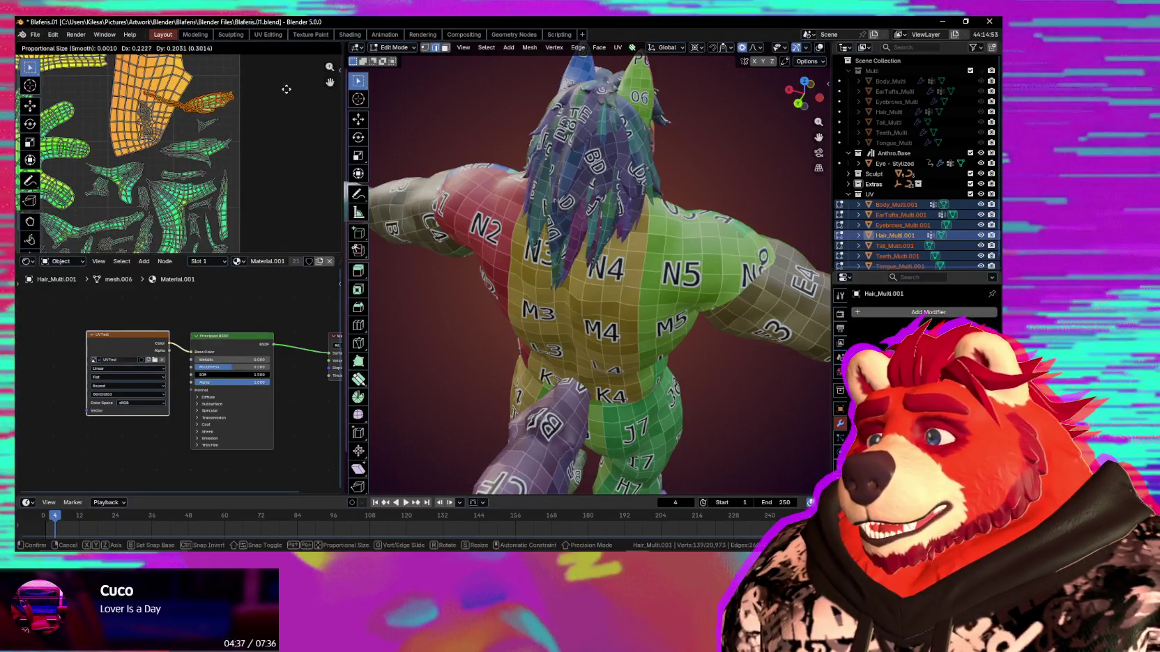
click(193, 185)
Reposition the rotated hair island alongside the large orange island, cancelling the extra move.
scroll(193, 186, up, 2)
key(g)
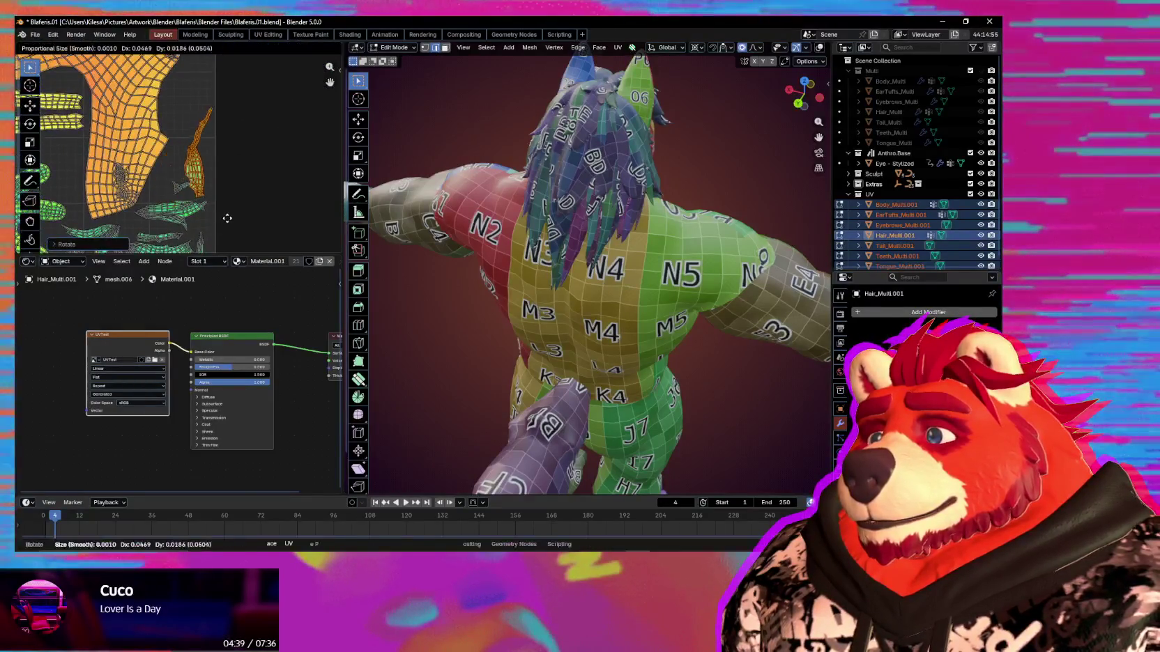
click(223, 197)
key(r)
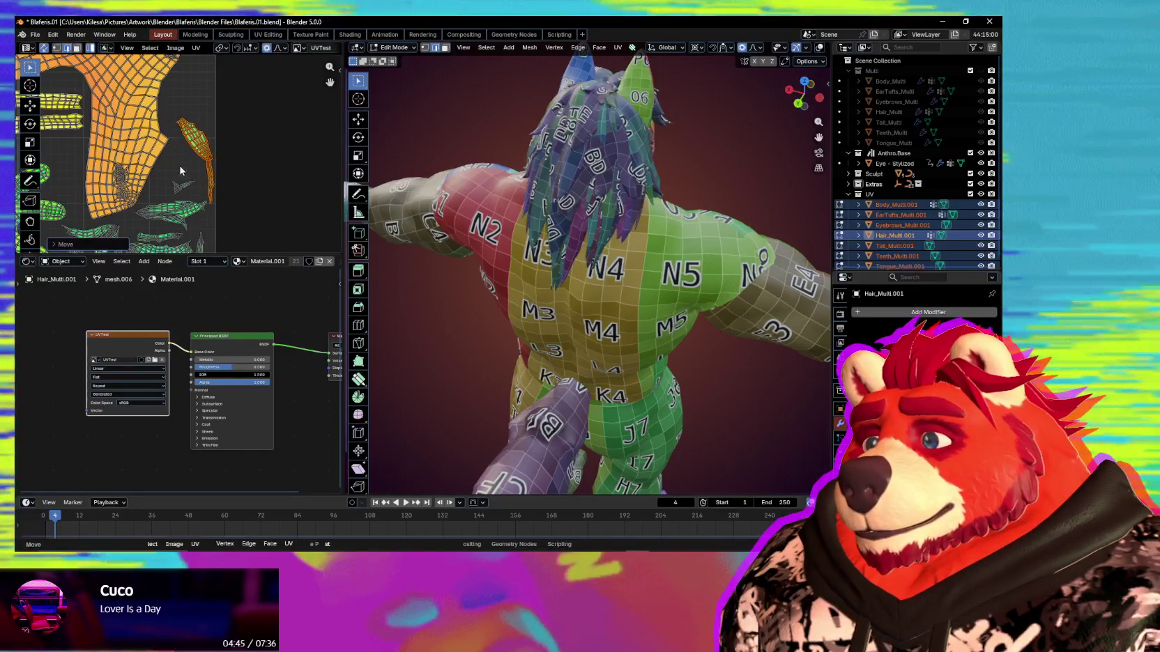
key(Escape)
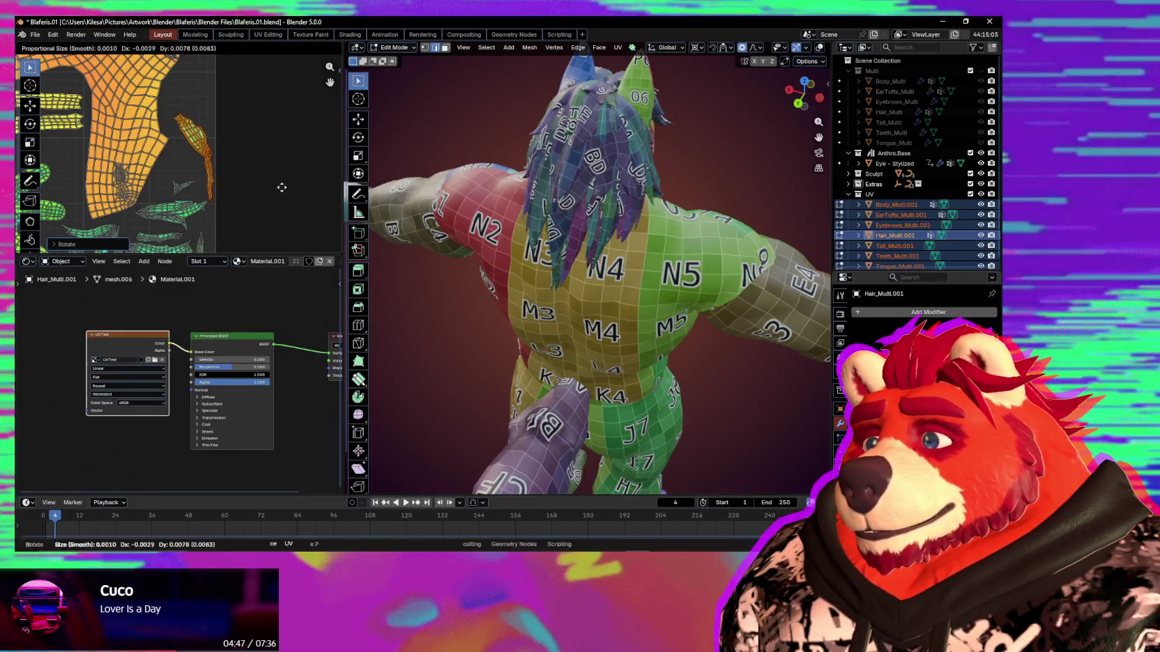
scroll(276, 190, down, 2)
scroll(265, 178, down, 1)
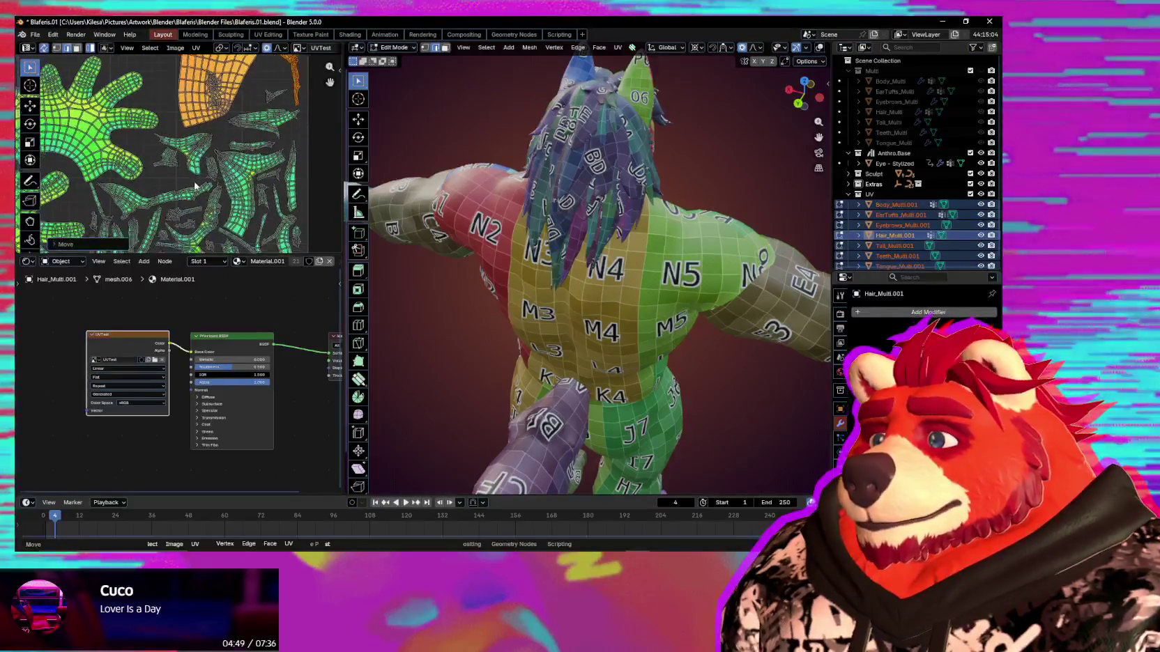
scroll(249, 164, down, 1)
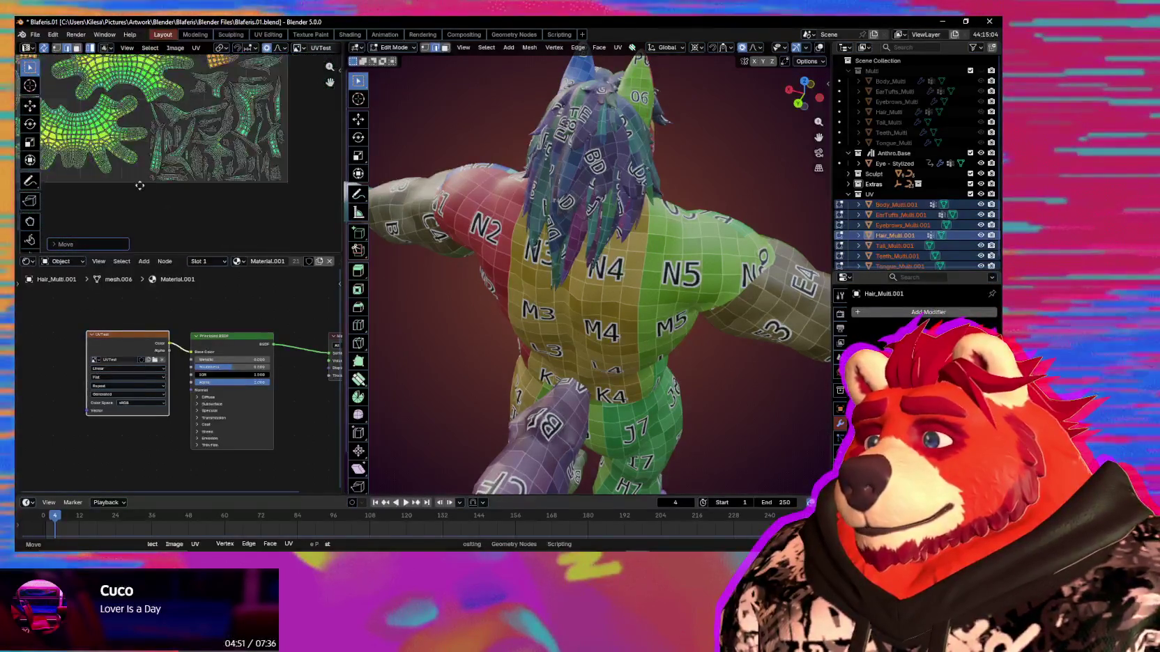
mouse_move(215, 203)
middle_down()
mouse_move(312, 189)
mouse_move(334, 202)
middle_up()
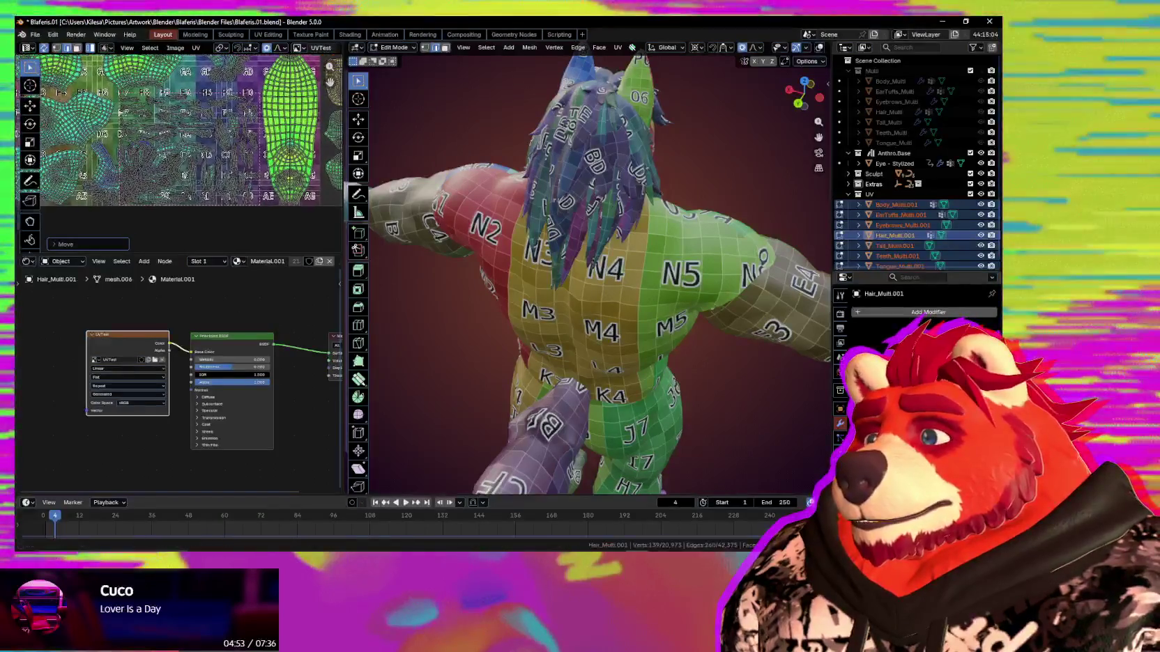
Select a long hair-strand UV island and frame the whole UV layout.
scroll(195, 171, up, 3)
scroll(185, 184, up, 1)
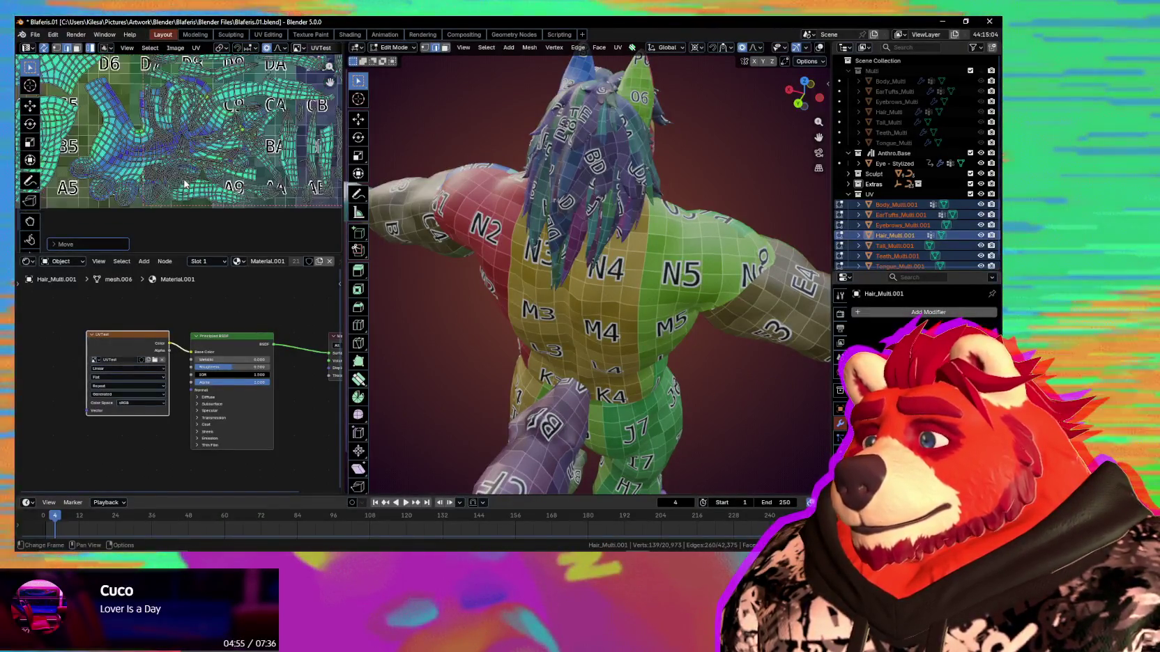
scroll(159, 157, down, 1)
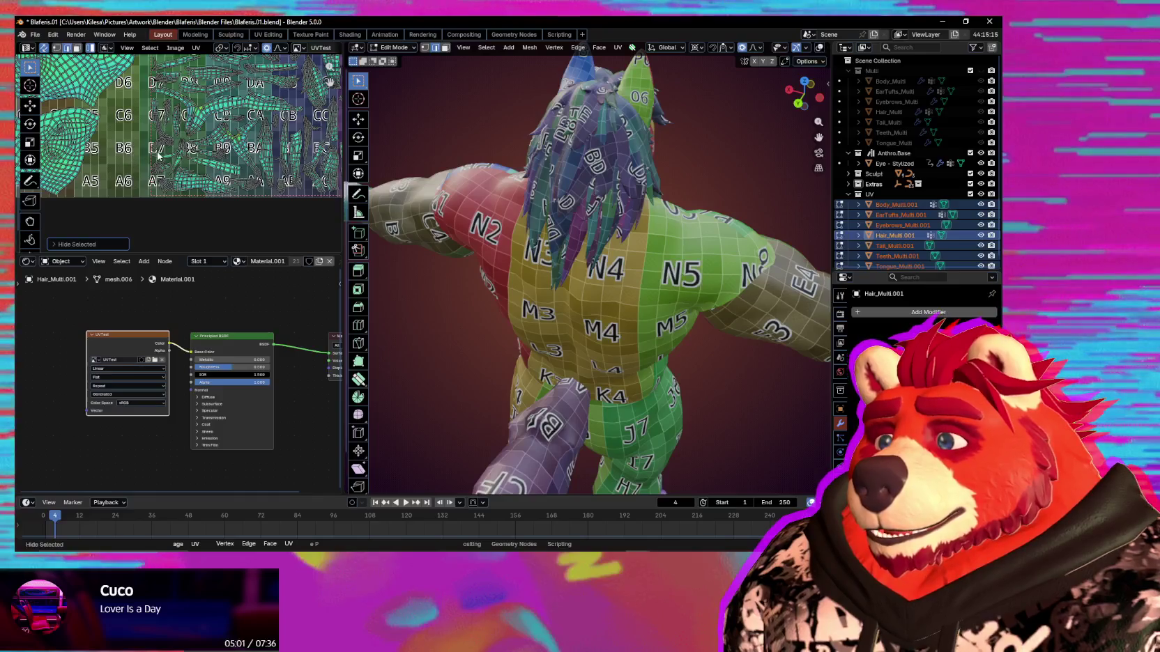
scroll(159, 157, down, 1)
scroll(150, 173, down, 1)
scroll(150, 173, up, 3)
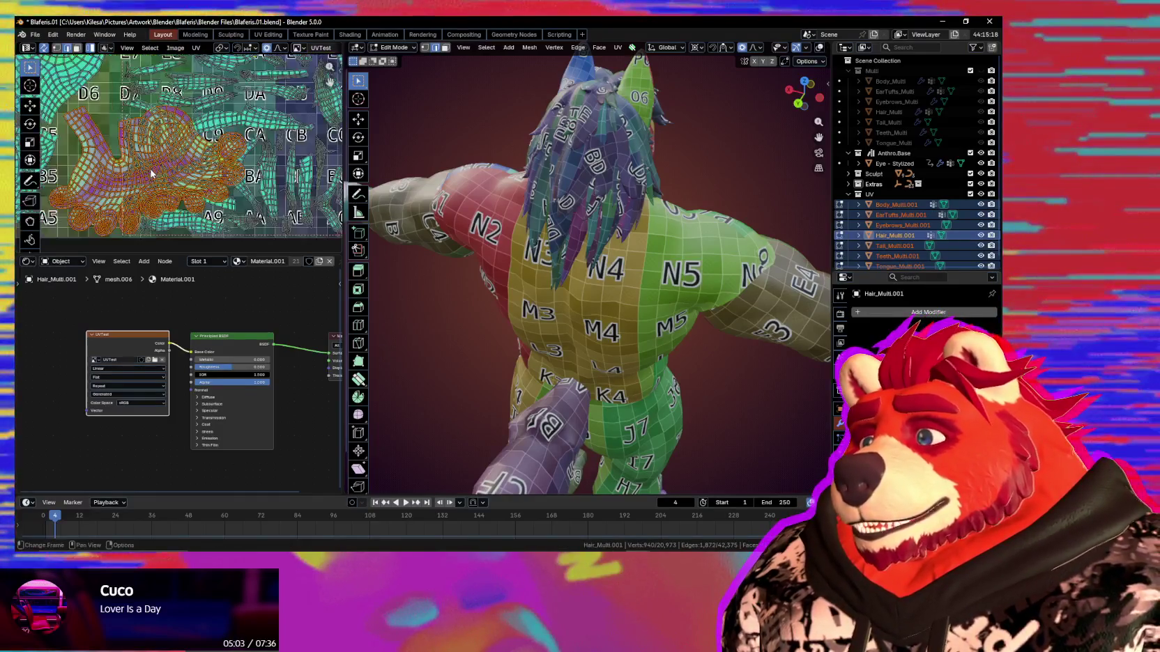
click(209, 131)
scroll(209, 131, down, 4)
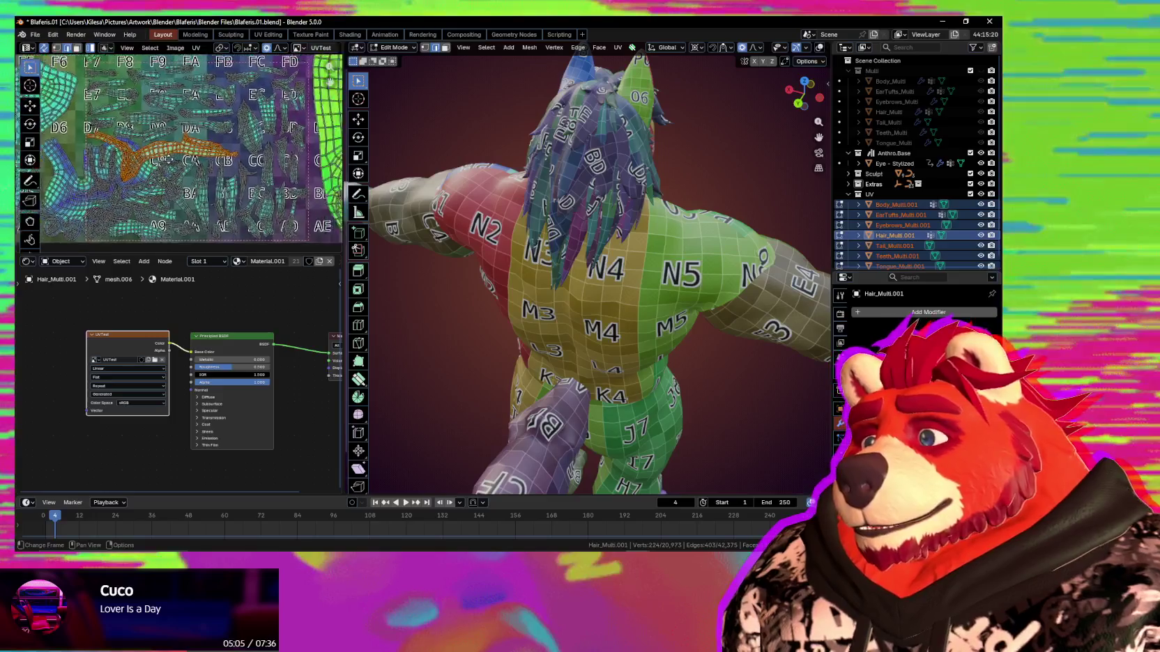
mouse_move(209, 131)
middle_down()
mouse_move(209, 242)
mouse_move(179, 208)
middle_up()
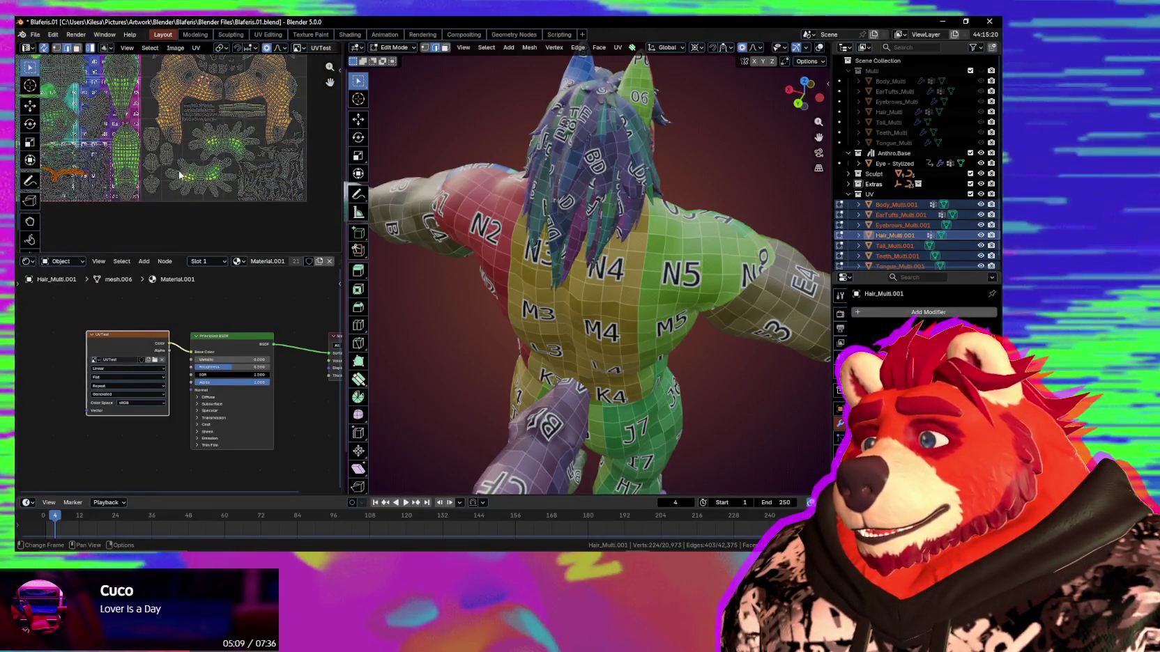
scroll(179, 209, up, 2)
middle_drag(180, 209, 221, 180)
scroll(191, 204, up, 2)
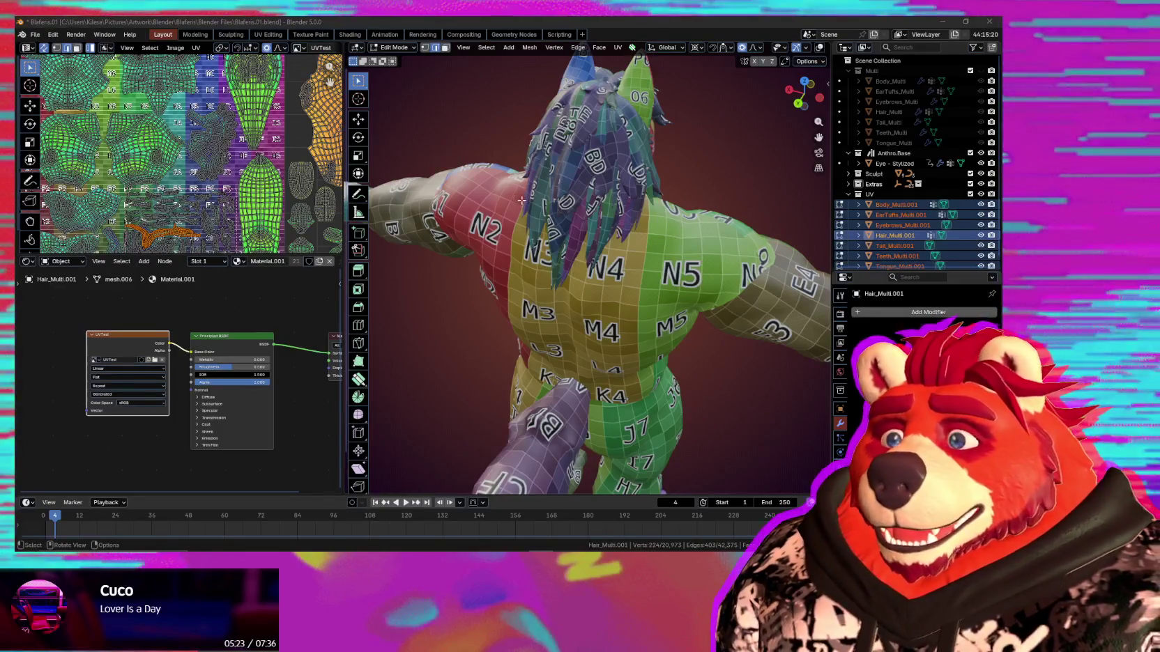
Select the strand's linked UVs (L) and place it below the UV tile.
scroll(226, 178, up, 2)
scroll(232, 161, up, 2)
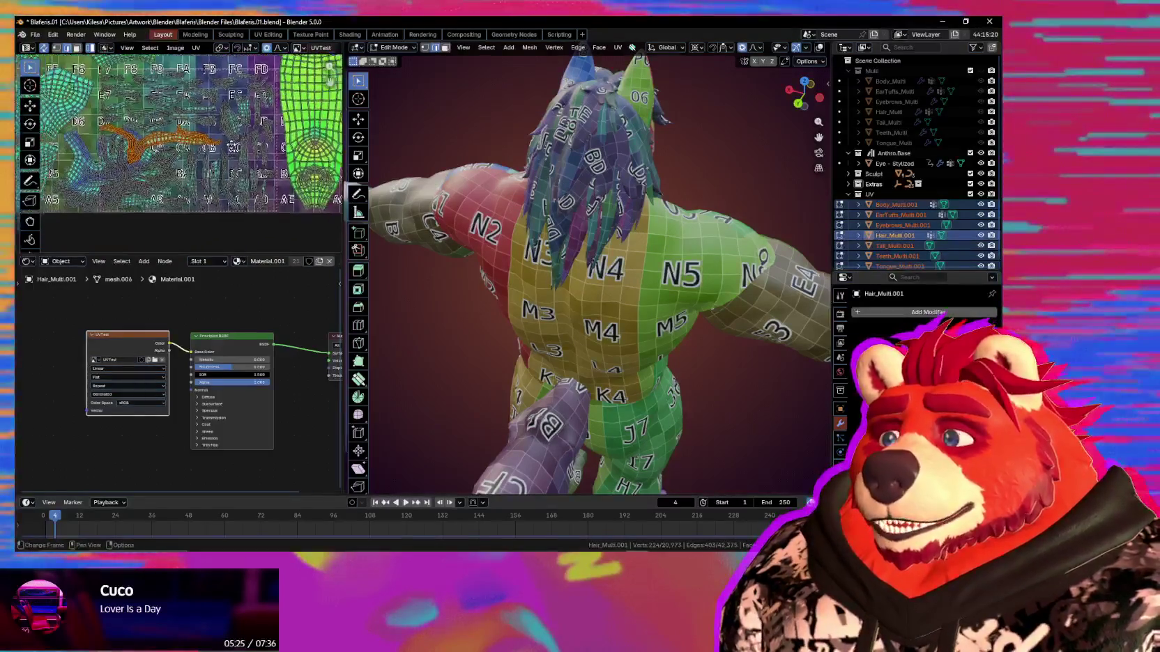
scroll(237, 140, up, 2)
scroll(247, 113, up, 2)
key(l)
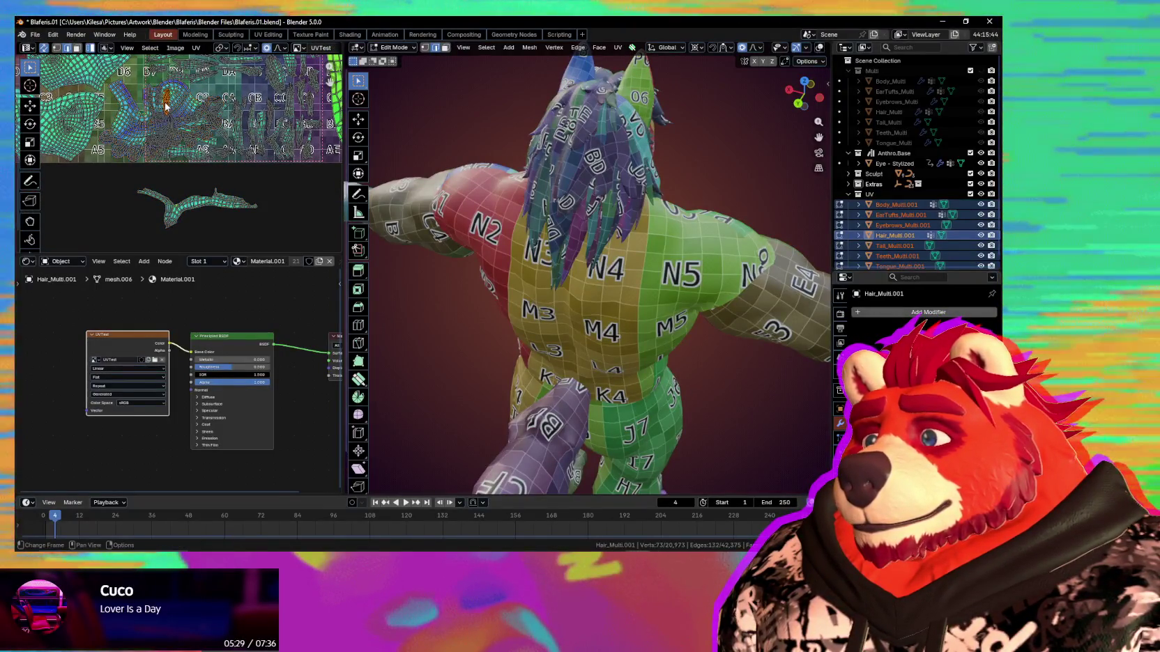
click(117, 223)
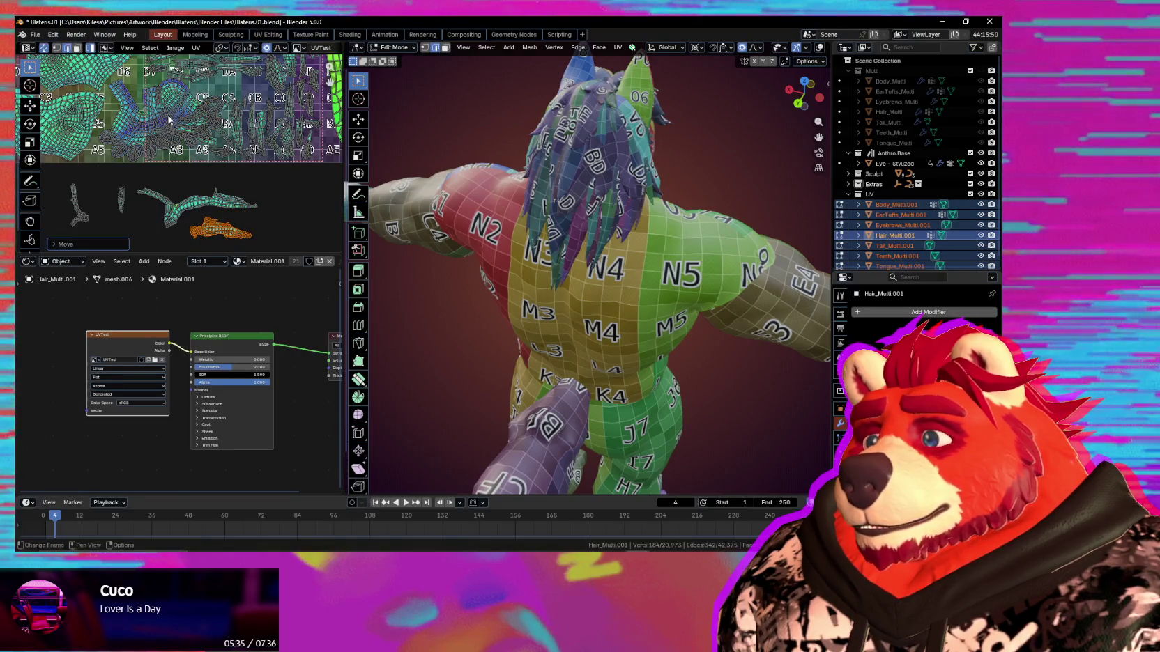
Place the loose hair island and regrab it into the tile layout.
scroll(170, 131, up, 3)
scroll(170, 130, up, 2)
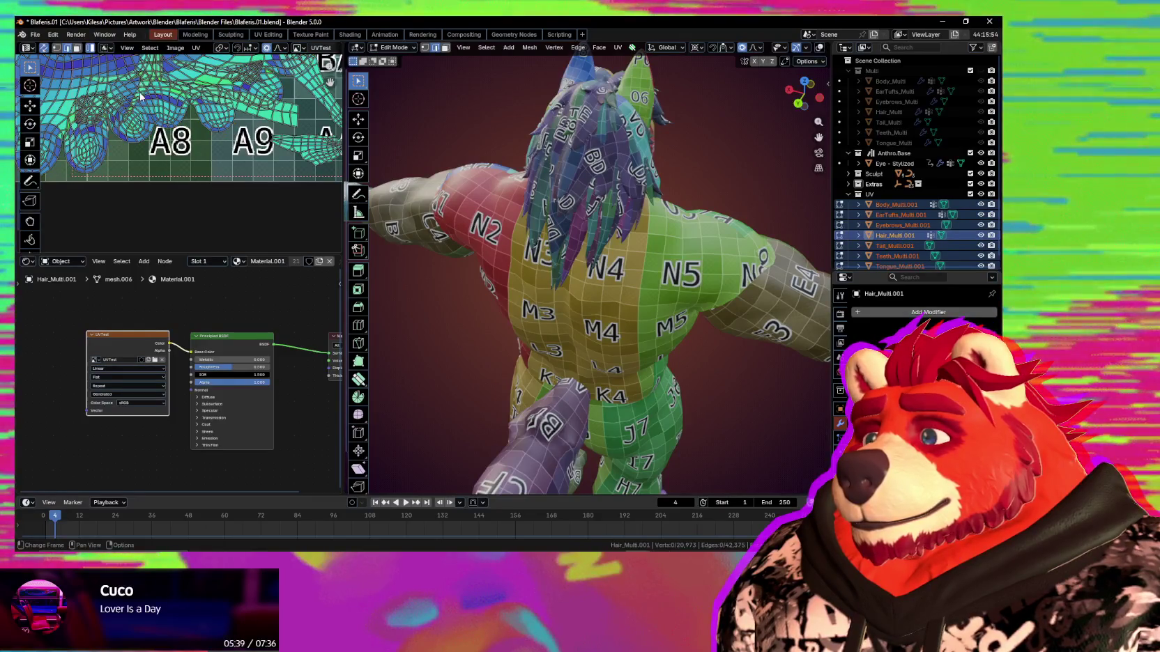
scroll(147, 110, down, 3)
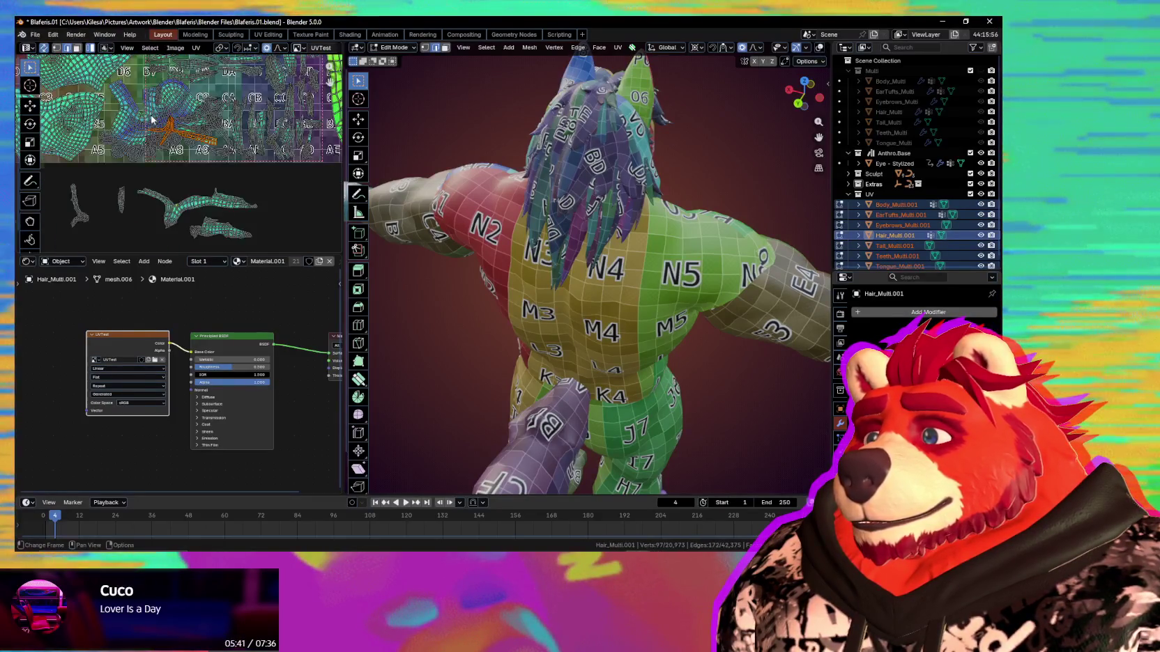
click(321, 236)
scroll(151, 122, up, 3)
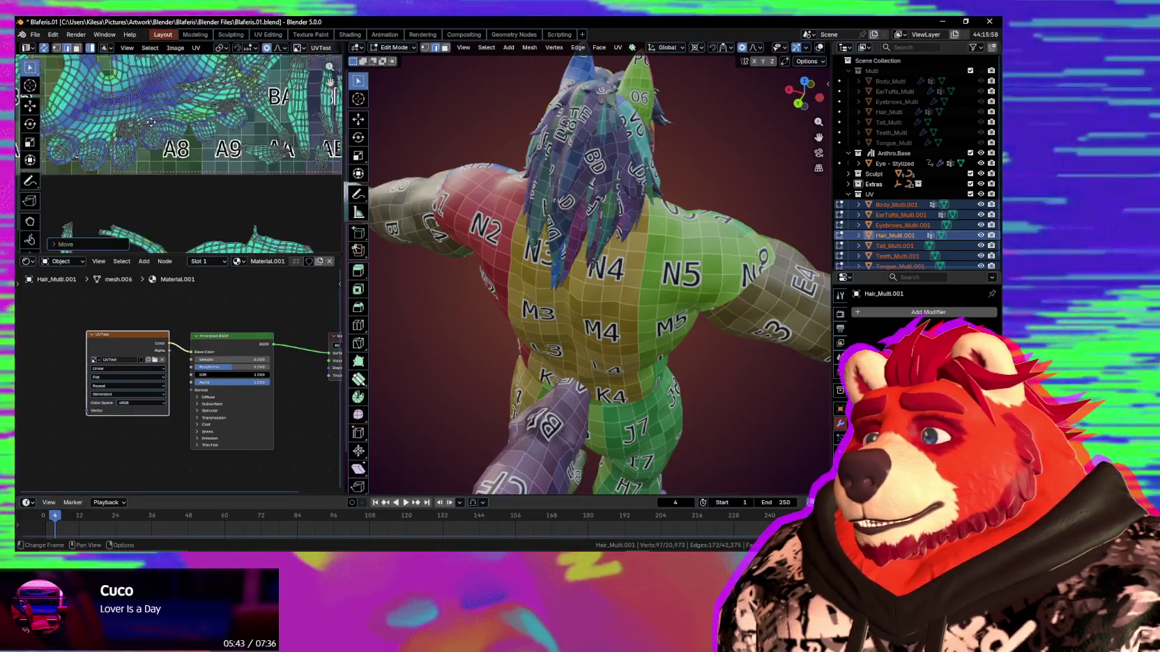
scroll(150, 122, down, 2)
key(g)
scroll(202, 174, down, 2)
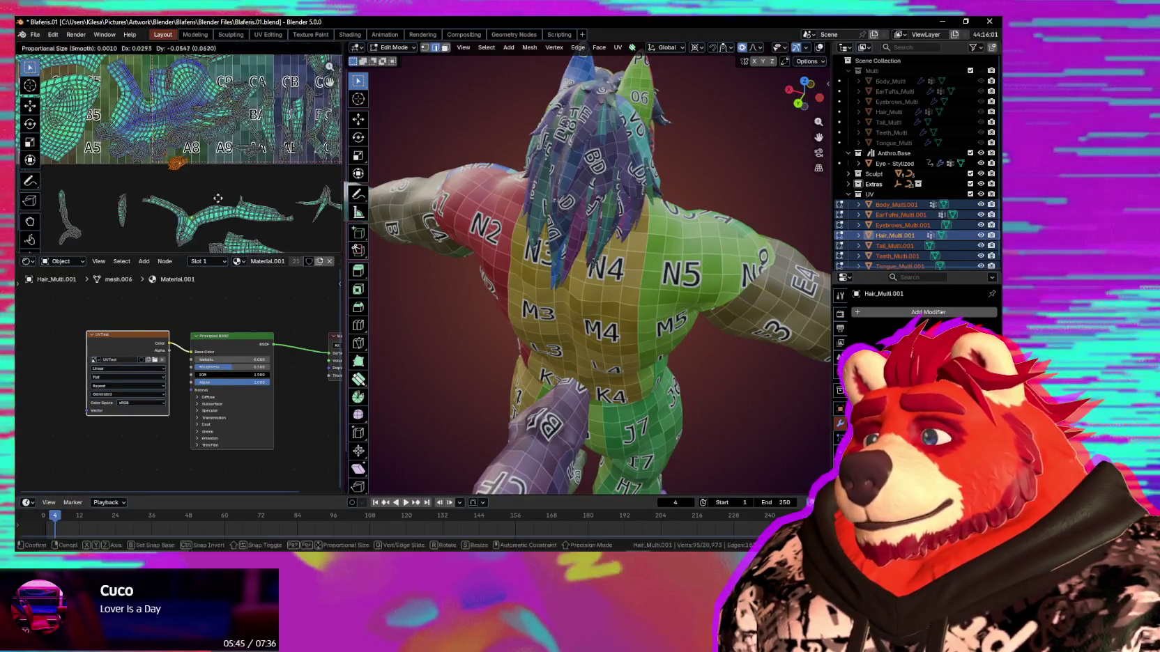
scroll(232, 223, up, 2)
scroll(202, 201, up, 1)
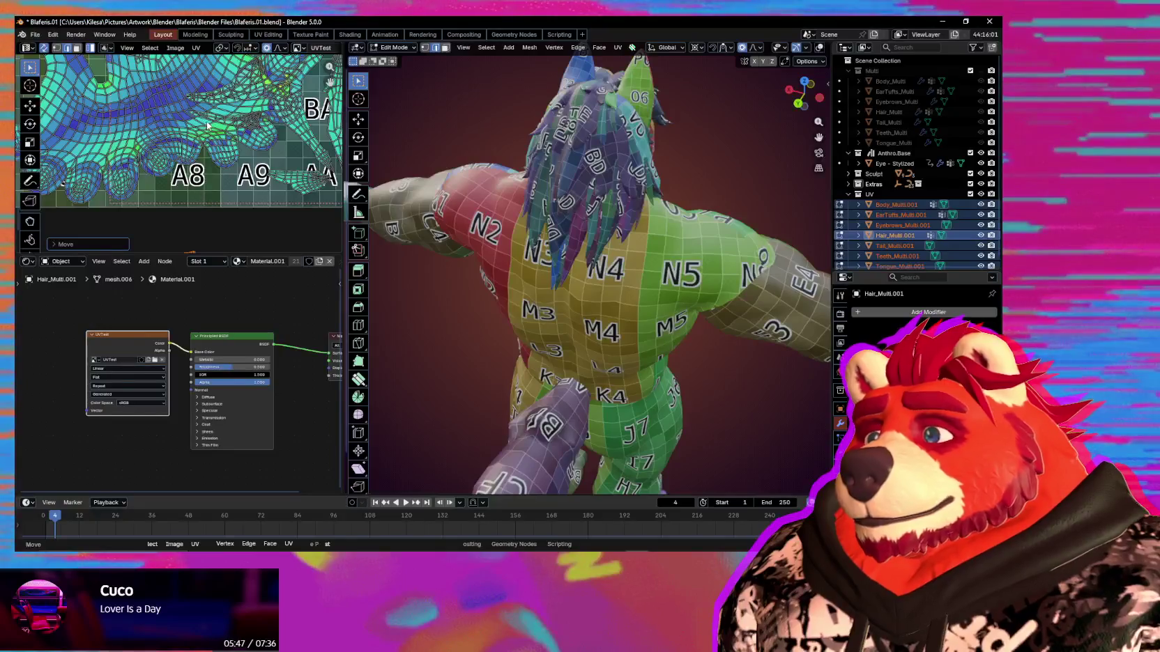
middle_drag(207, 125, 193, 108)
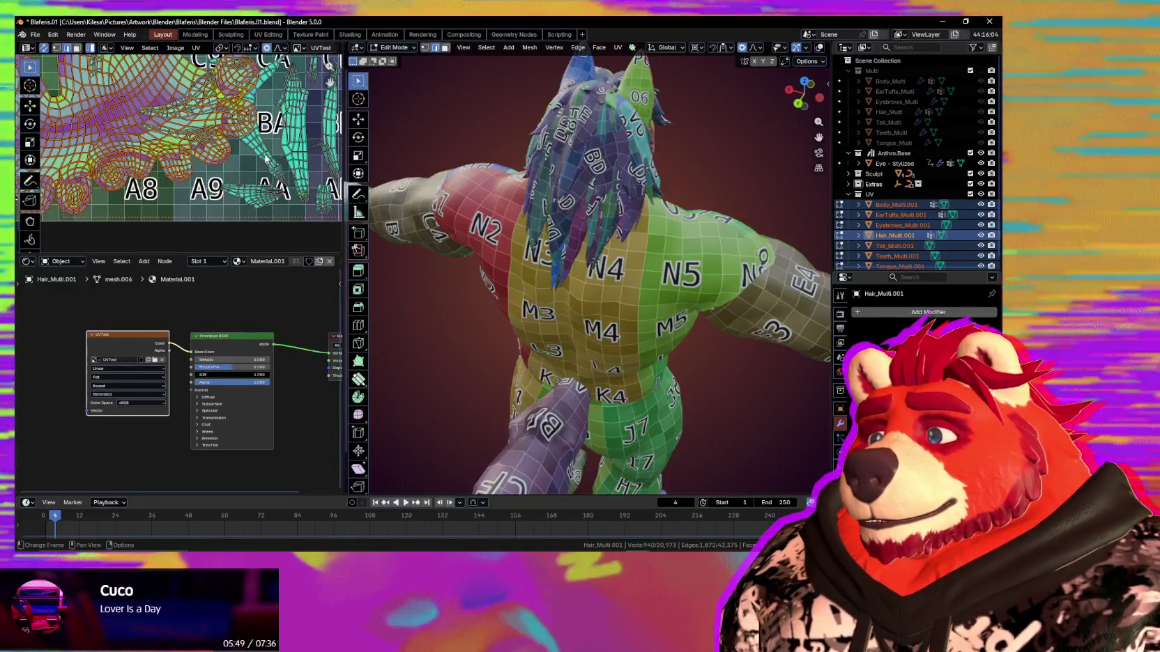
scroll(209, 154, down, 3)
key(g)
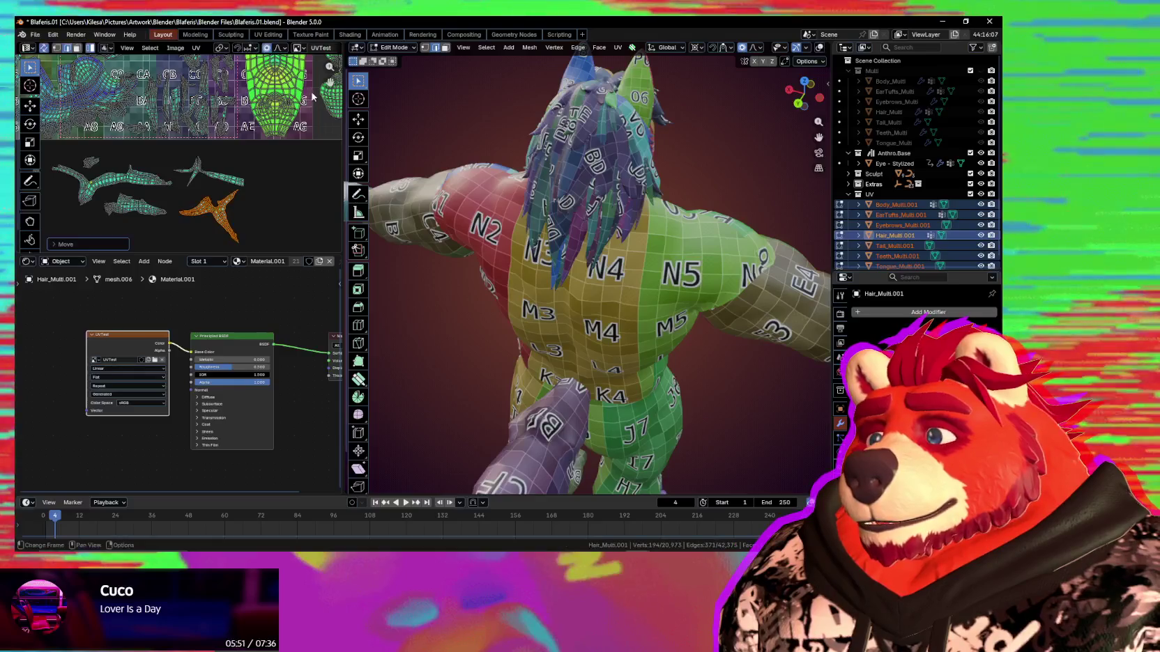
scroll(185, 115, up, 2)
scroll(185, 115, up, 2)
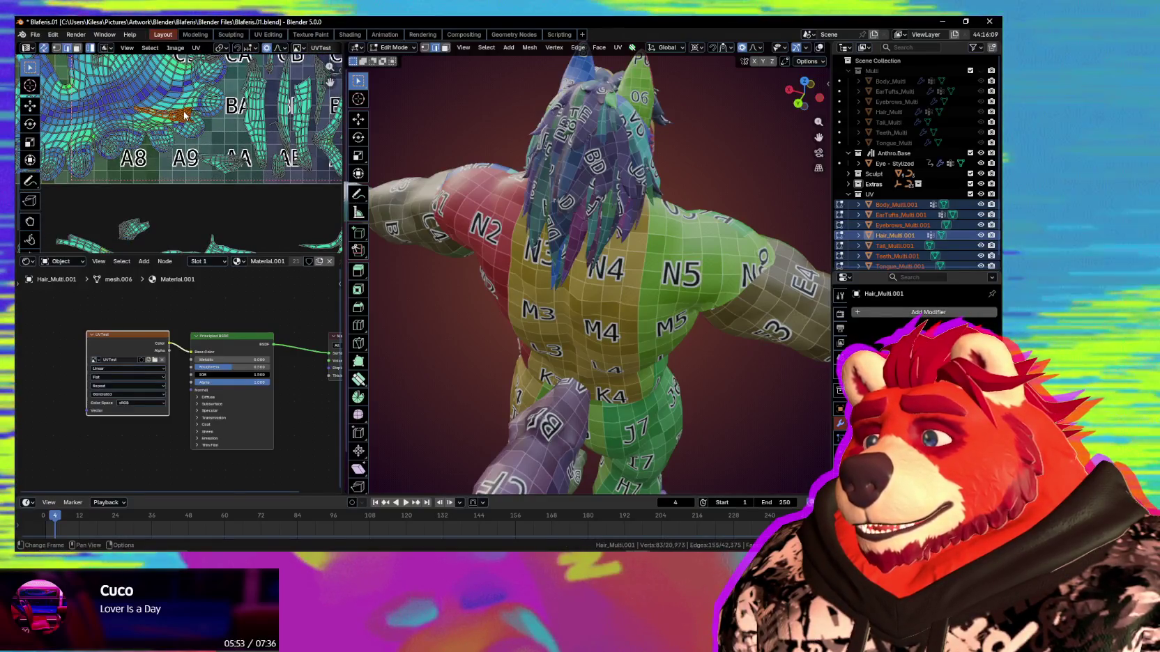
scroll(185, 115, down, 3)
key(g)
scroll(282, 219, up, 2)
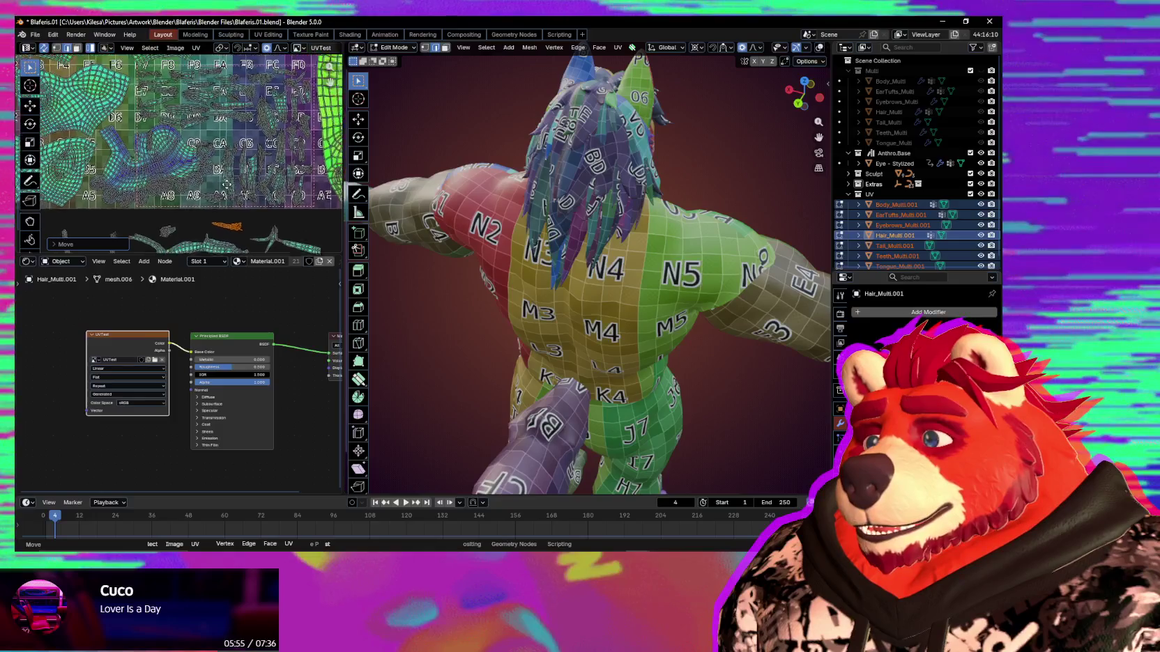
scroll(205, 184, up, 2)
drag(218, 193, 236, 179)
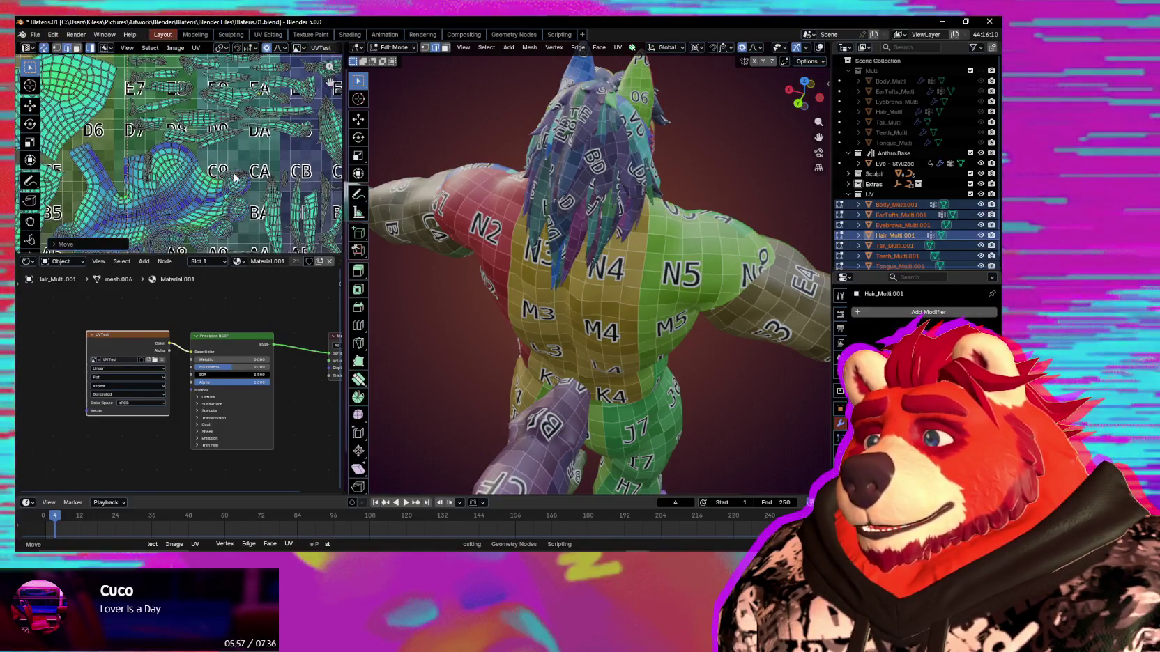
scroll(236, 178, down, 2)
key(g)
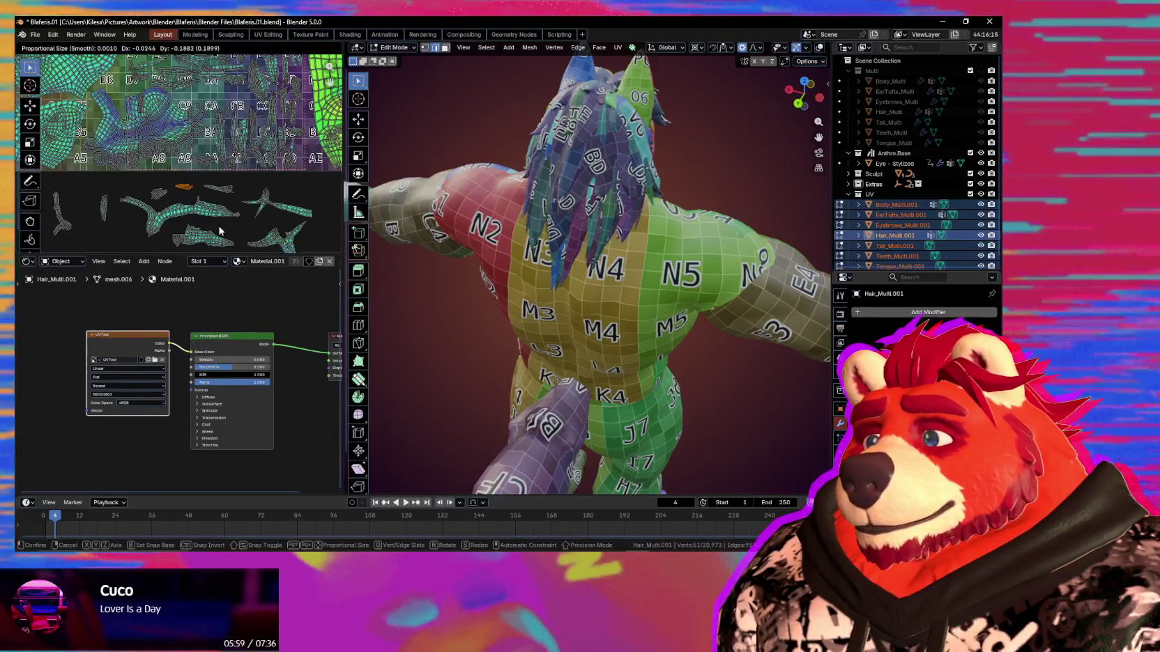
click(220, 231)
Move the hair island up and right among the C9/CA/CB tiles.
scroll(209, 209, up, 2)
scroll(195, 175, up, 2)
scroll(181, 146, up, 1)
scroll(173, 130, up, 1)
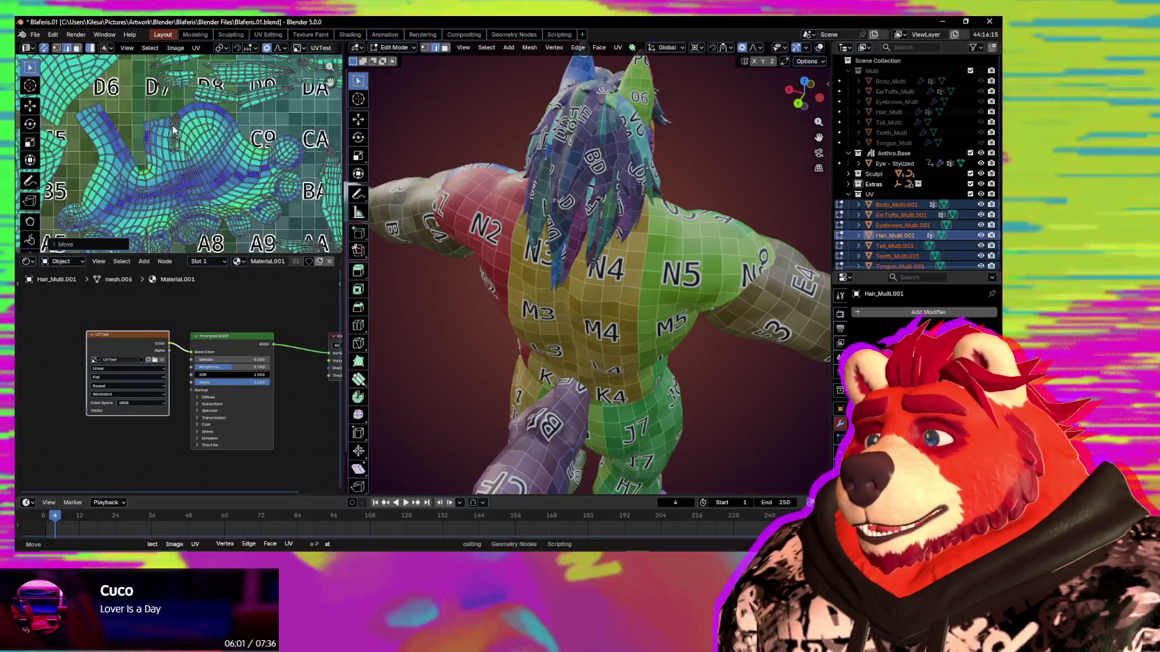
scroll(188, 182, down, 3)
key(g)
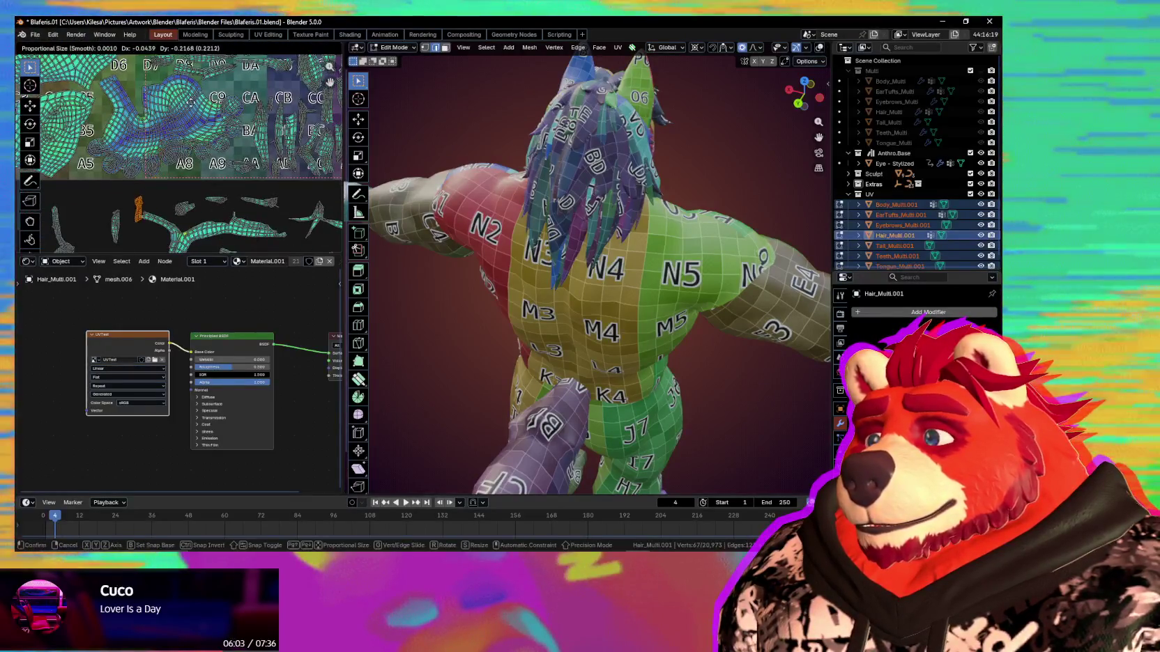
scroll(195, 119, up, 2)
scroll(212, 146, up, 2)
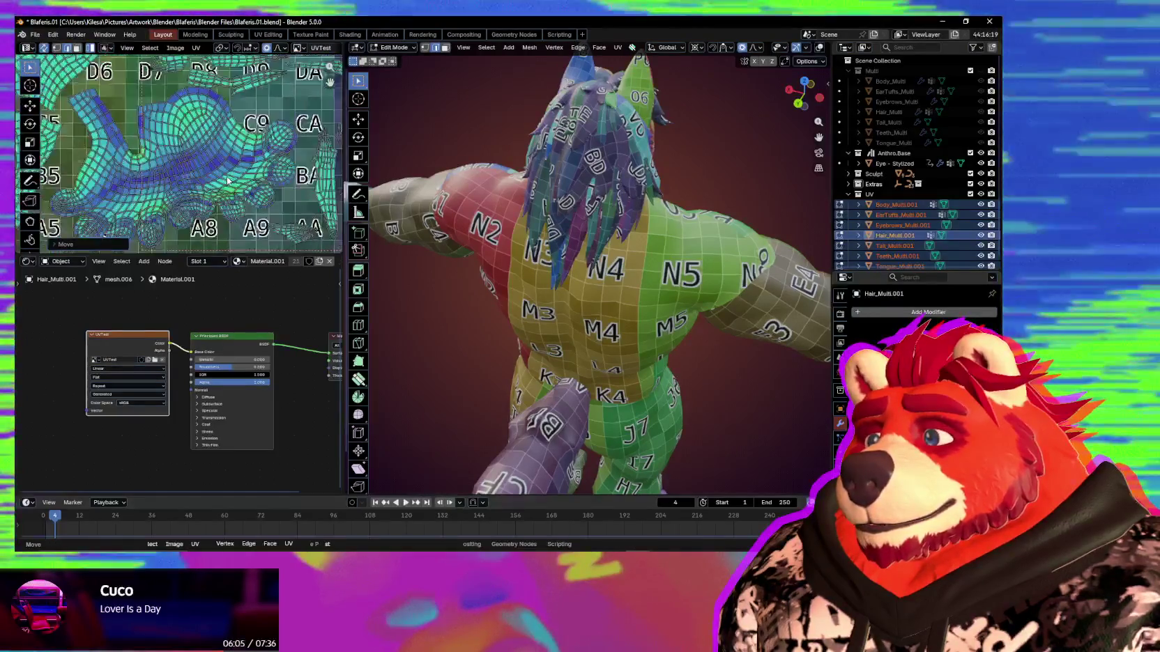
scroll(230, 170, up, 2)
scroll(230, 181, down, 2)
scroll(223, 189, down, 2)
scroll(213, 195, down, 2)
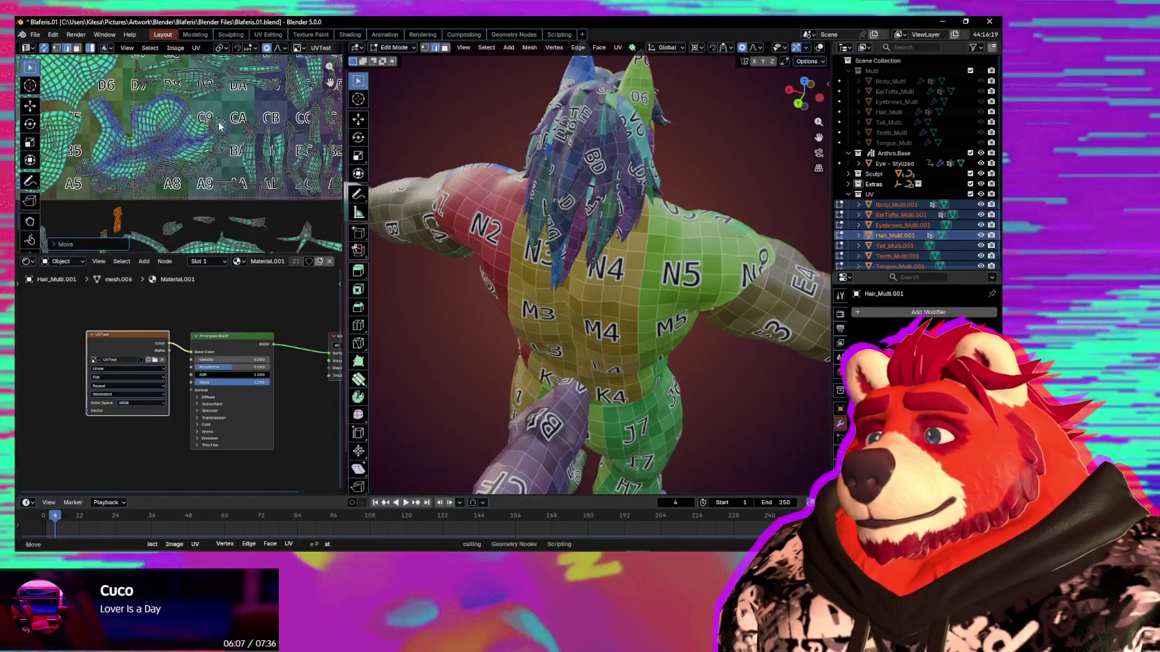
scroll(203, 204, up, 1)
scroll(203, 205, down, 2)
scroll(216, 153, down, 1)
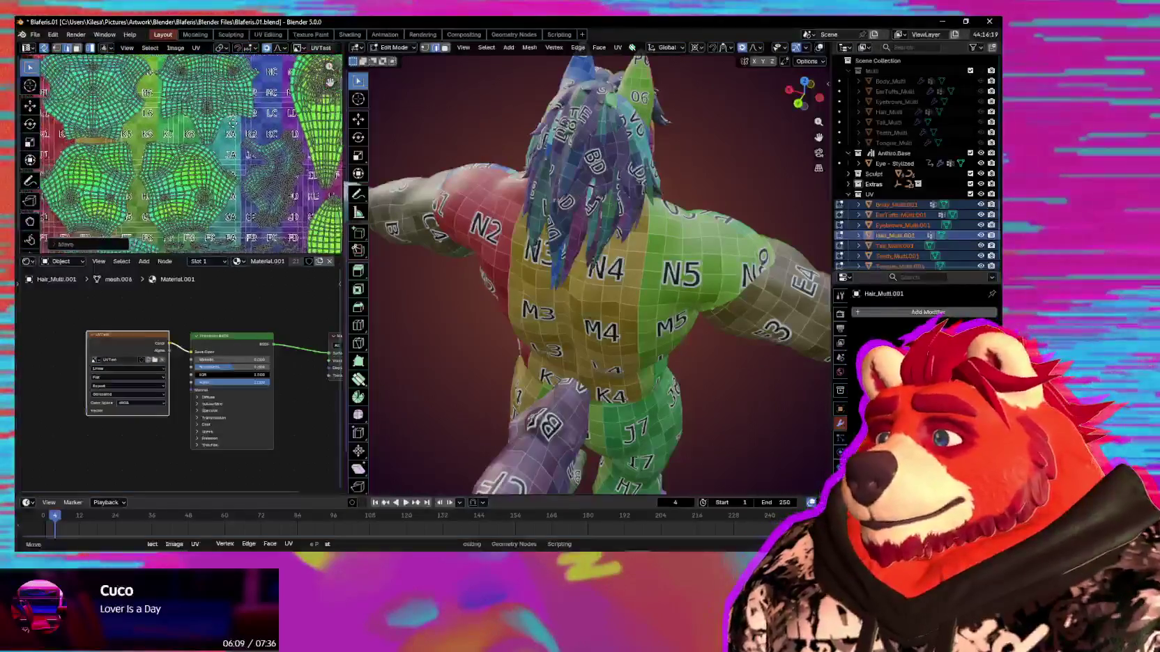
scroll(230, 129, up, 2)
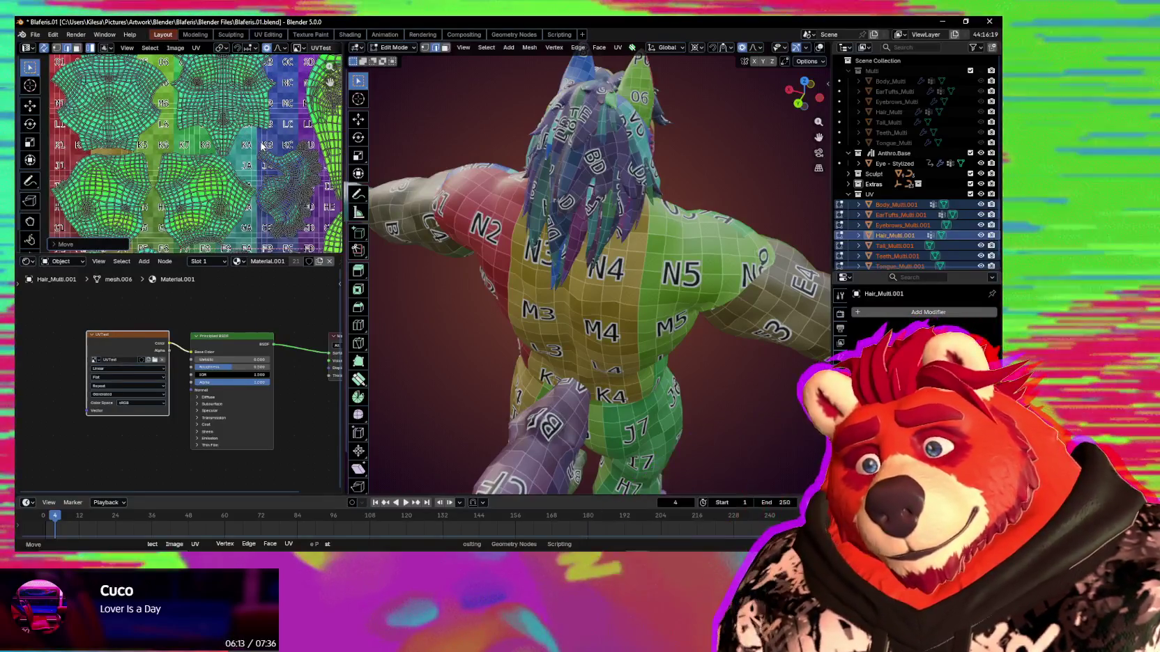
scroll(265, 148, down, 2)
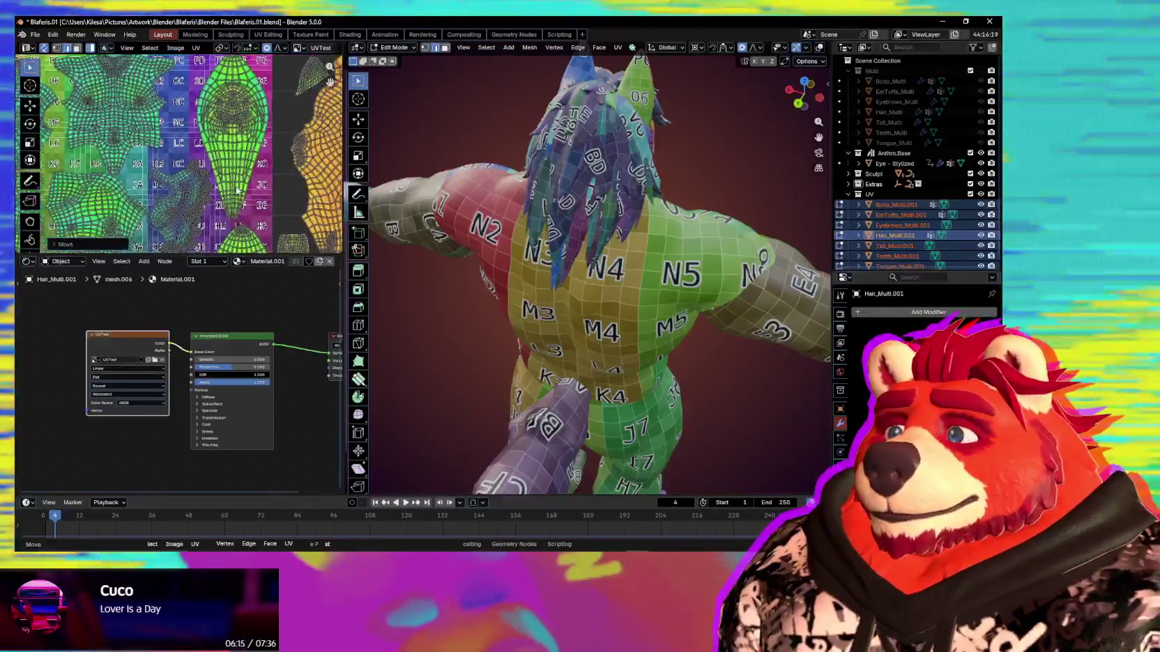
scroll(226, 77, down, 2)
scroll(226, 77, up, 2)
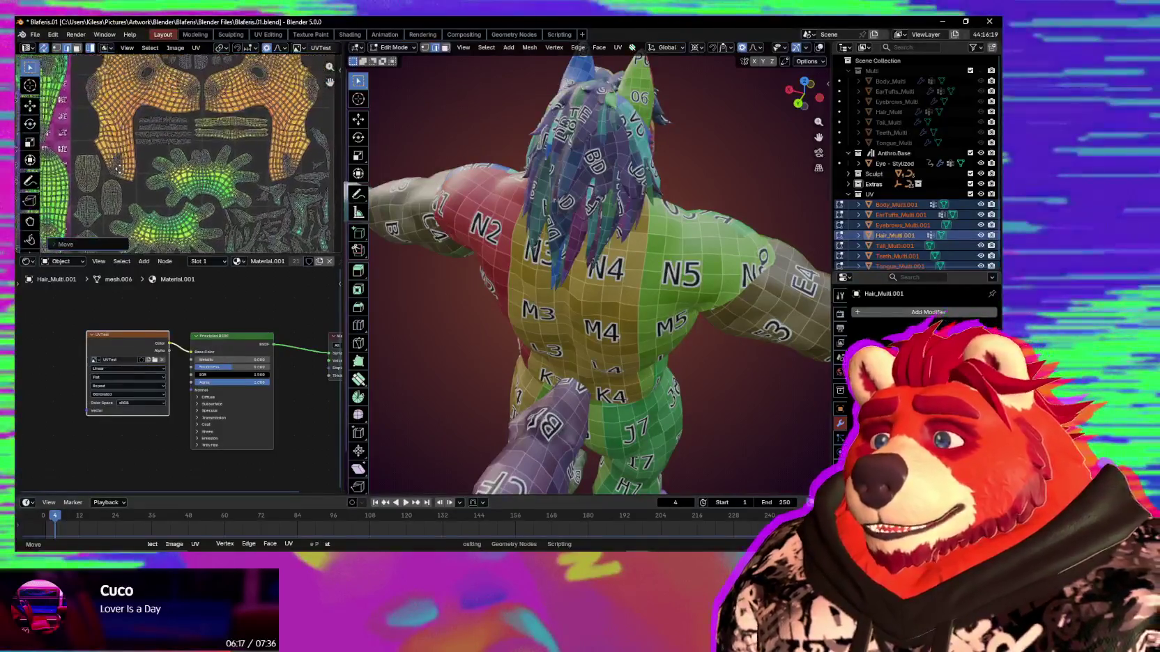
middle_drag(227, 77, 250, 178)
scroll(285, 99, down, 2)
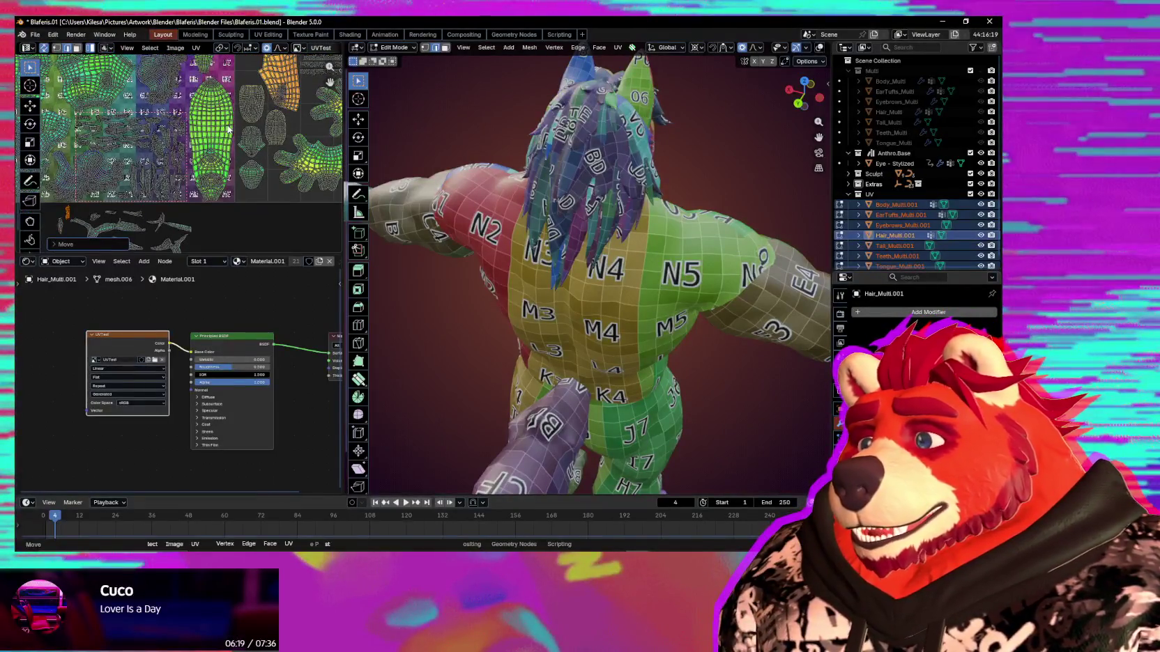
middle_drag(229, 129, 318, 115)
scroll(216, 187, up, 3)
scroll(247, 213, up, 2)
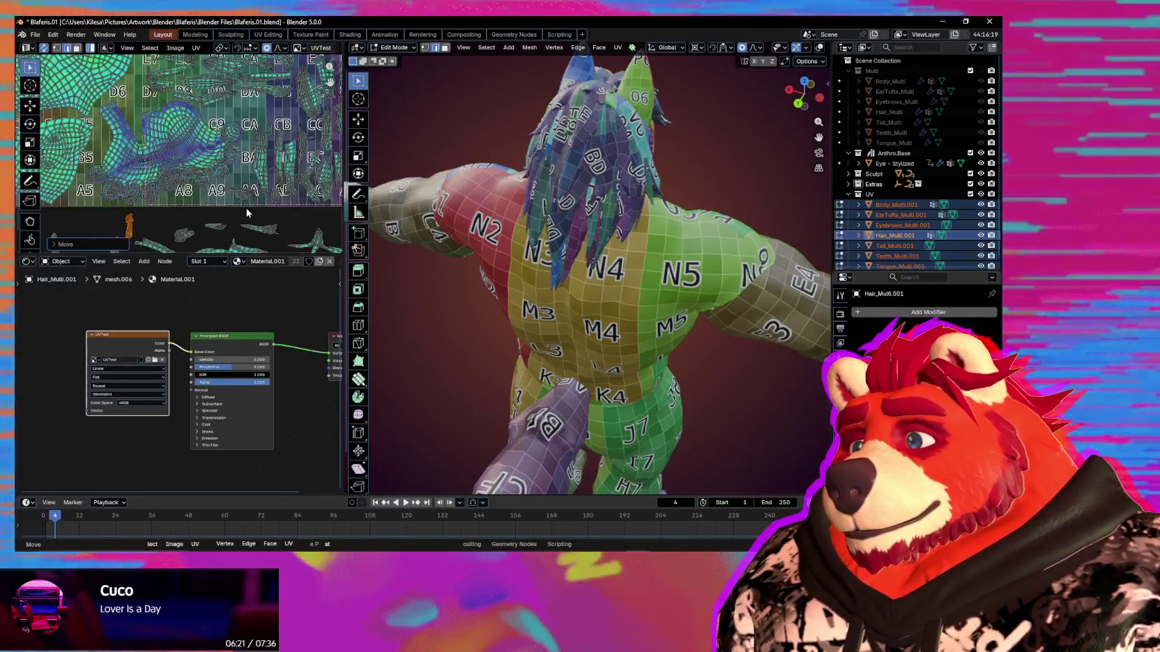
key(g)
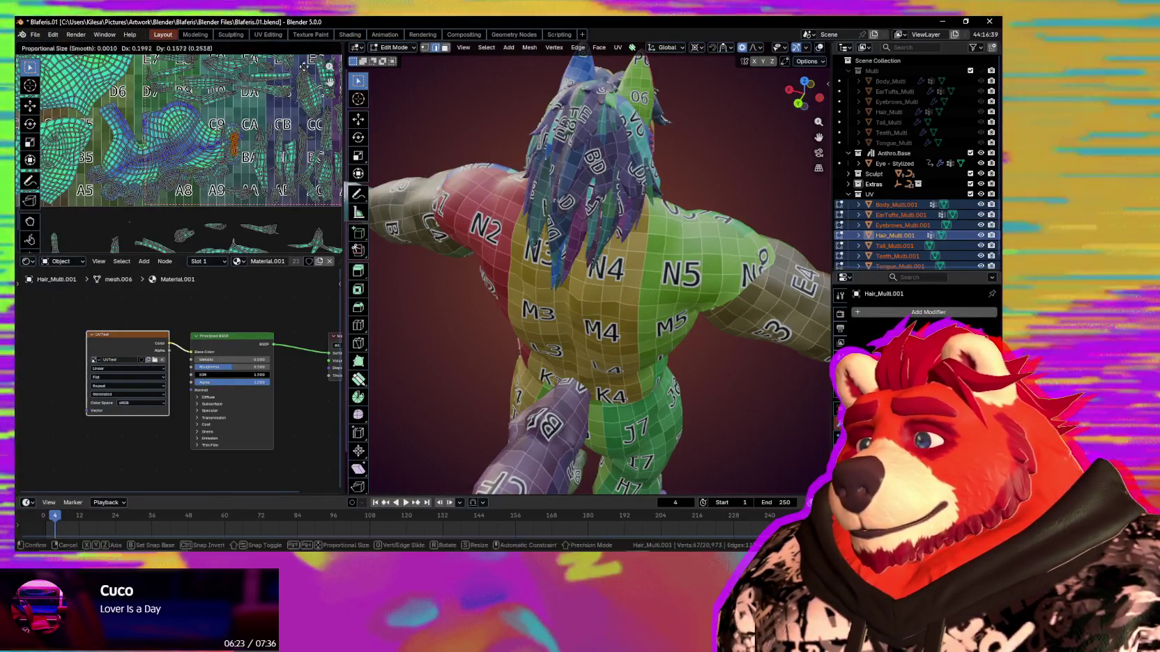
scroll(307, 181, up, 3)
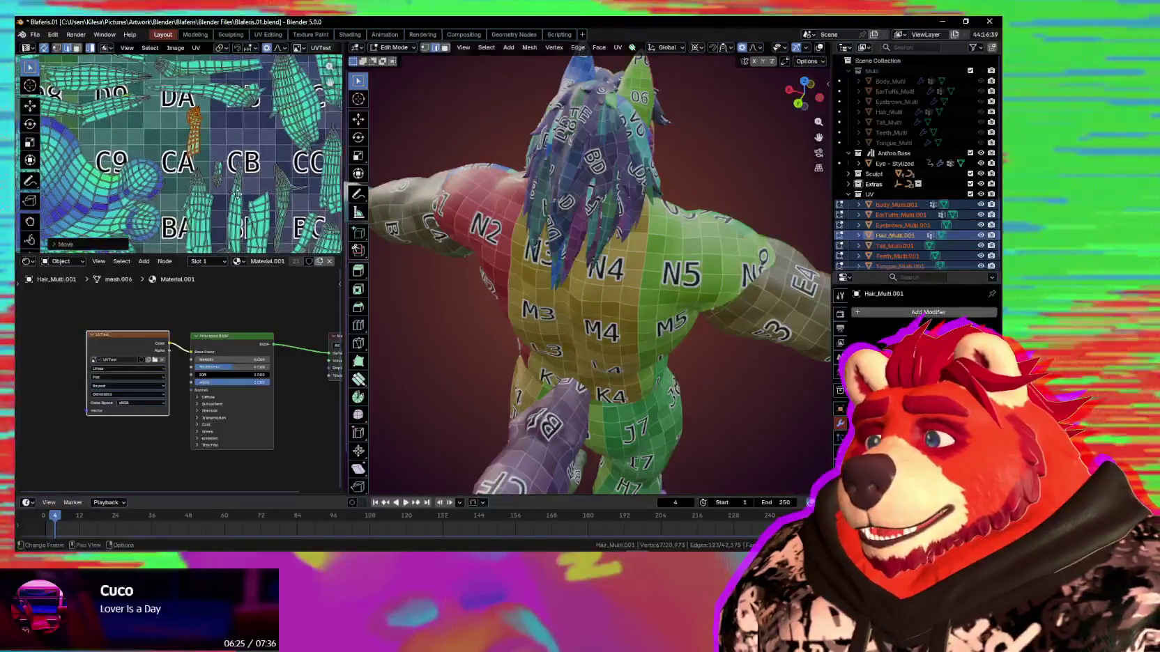
key(g)
click(288, 218)
Fine-tune the hair island's position inside the C9 and CA tiles.
key(g)
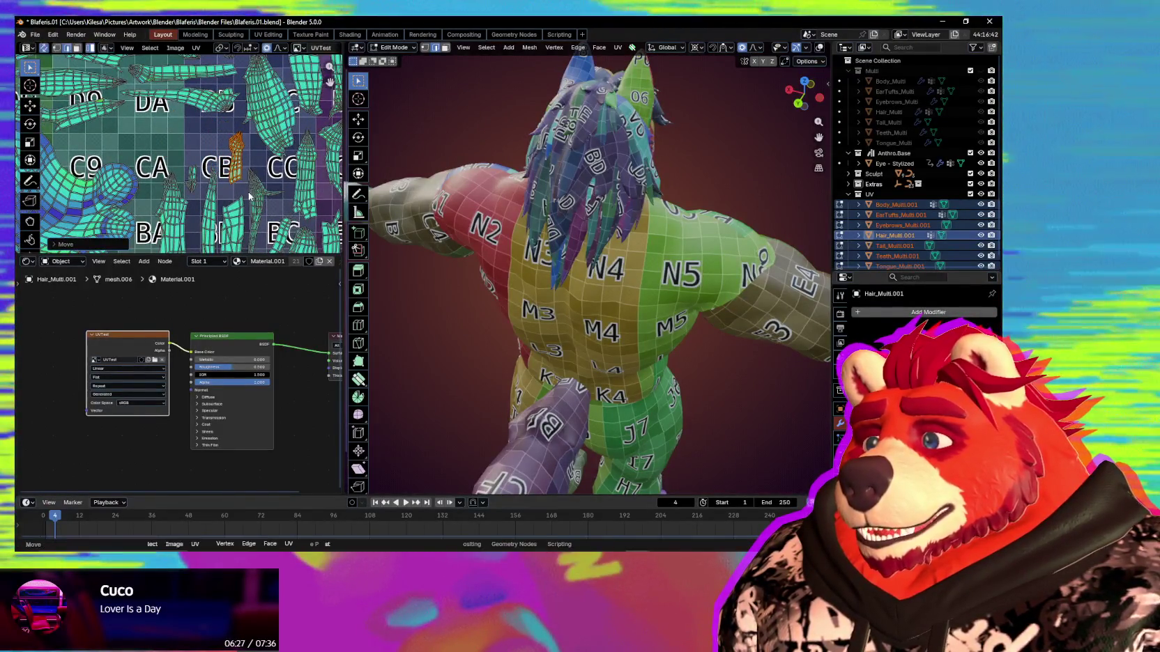
scroll(264, 207, down, 3)
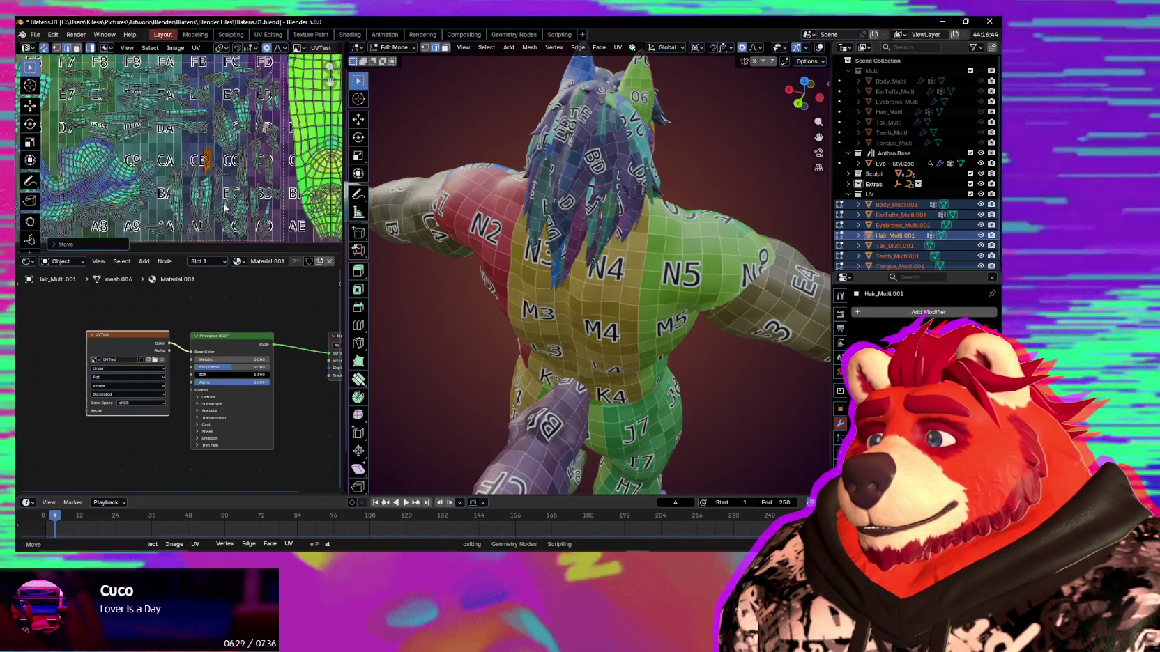
middle_drag(249, 165, 213, 209)
key(g)
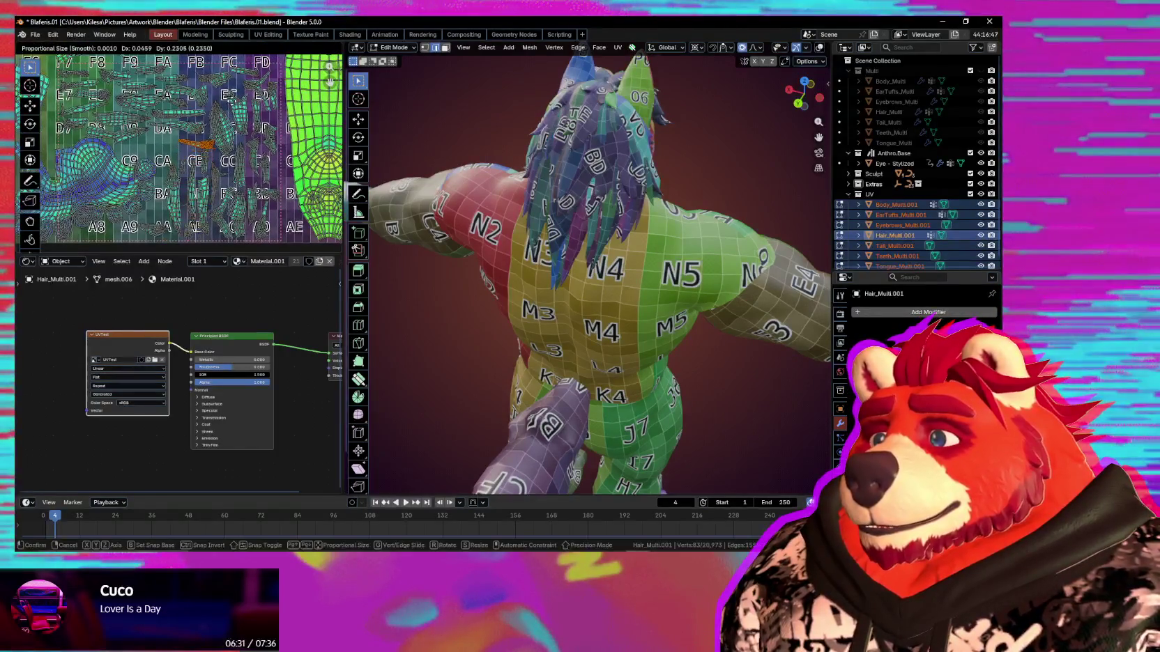
scroll(224, 103, up, 3)
key(g)
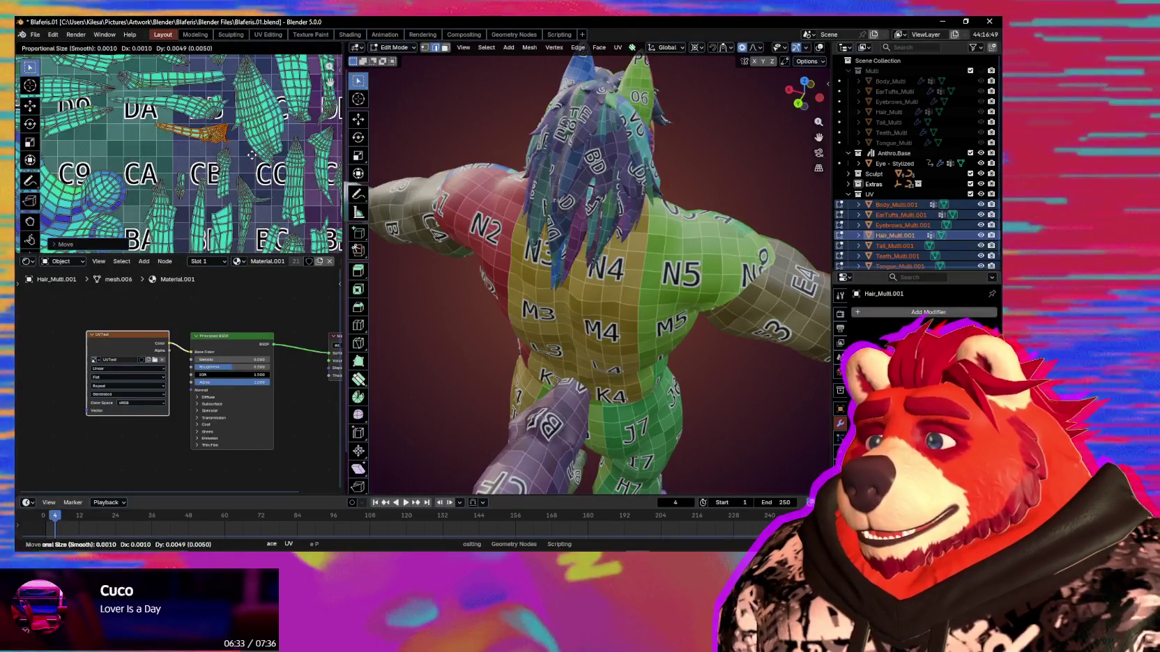
click(251, 155)
scroll(236, 187, down, 2)
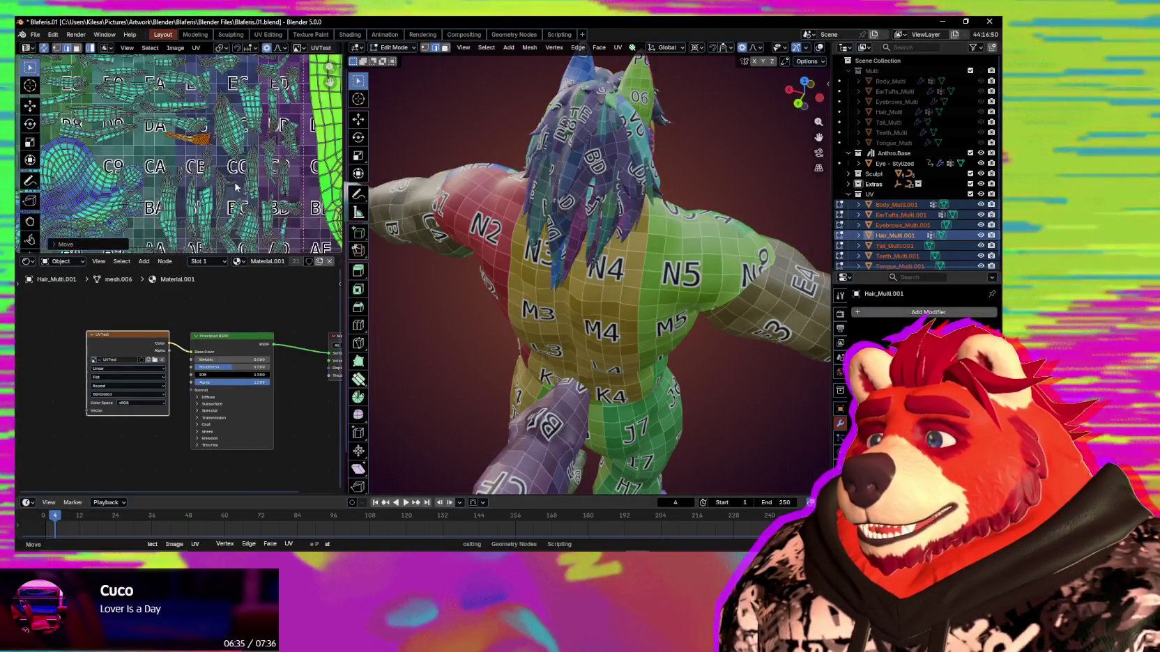
middle_drag(236, 187, 250, 113)
scroll(152, 178, up, 2)
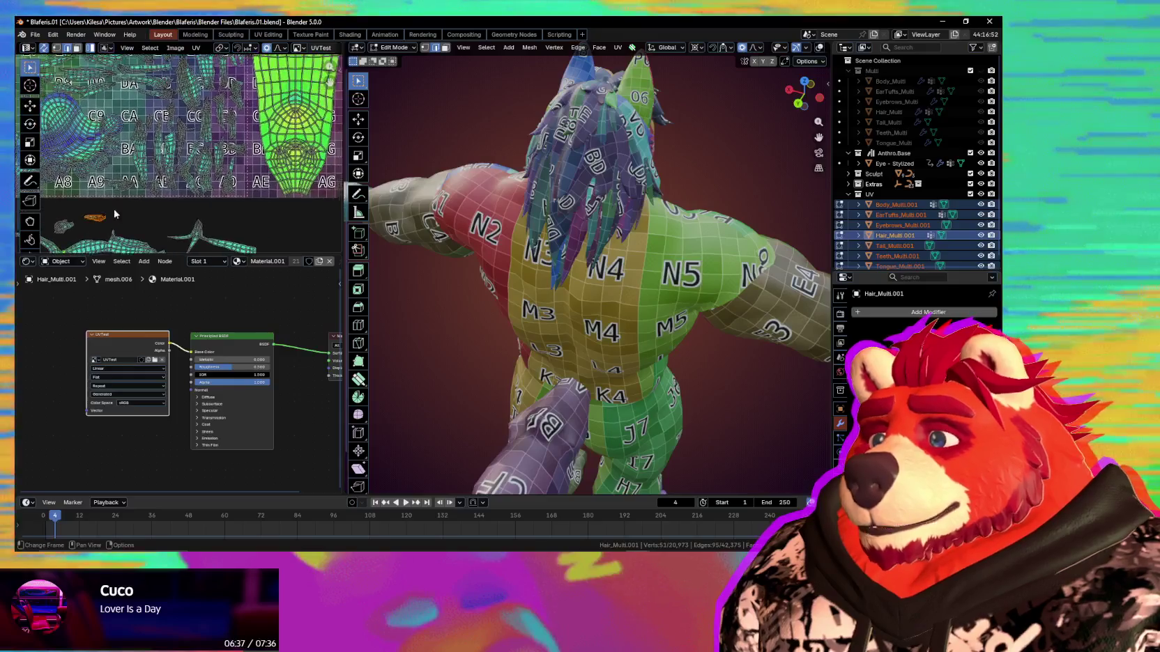
middle_drag(152, 178, 256, 241)
key(g)
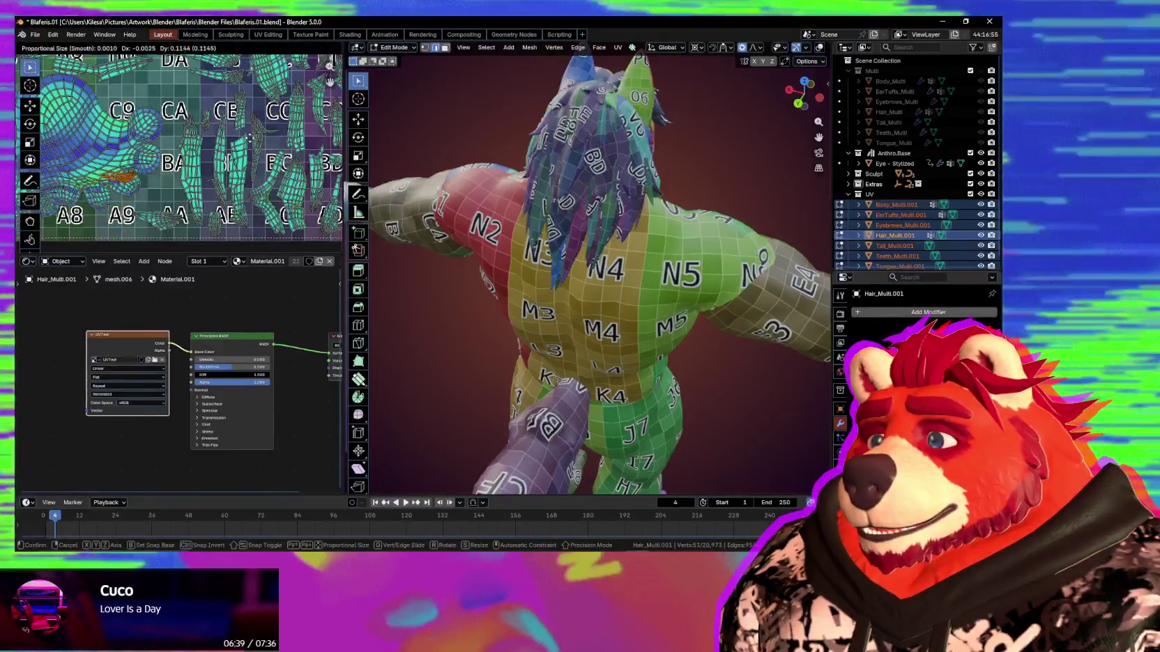
click(226, 198)
Select the small hair island outside the layout and move it near the DA tile.
scroll(226, 198, down, 2)
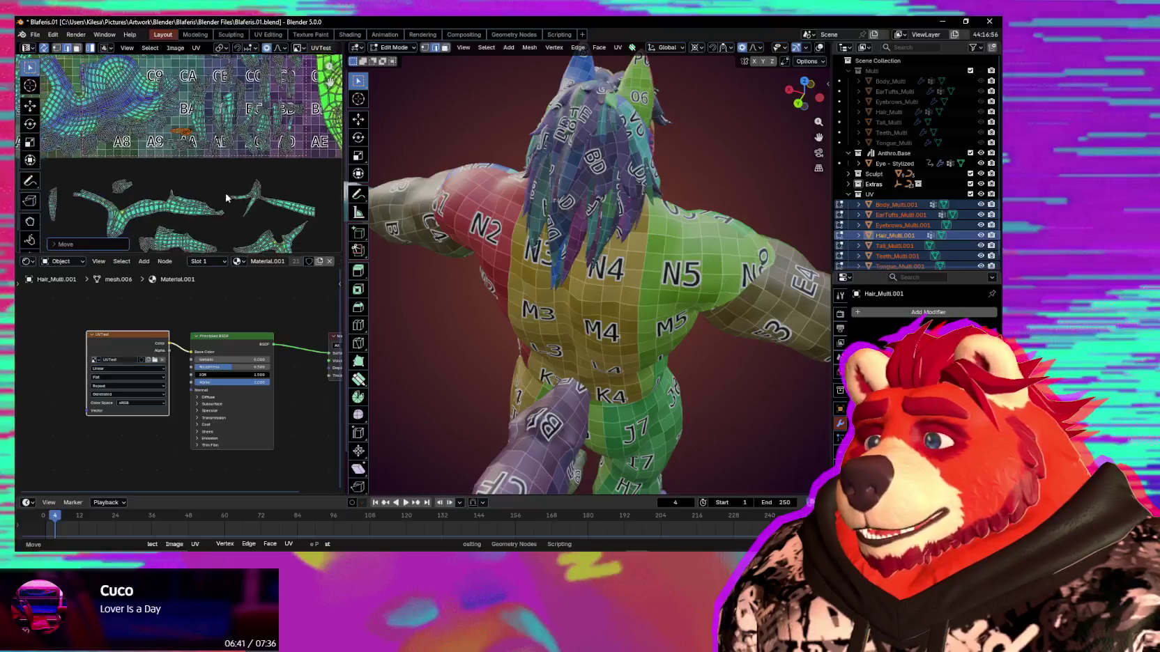
click(128, 189)
scroll(153, 174, up, 2)
scroll(181, 160, up, 2)
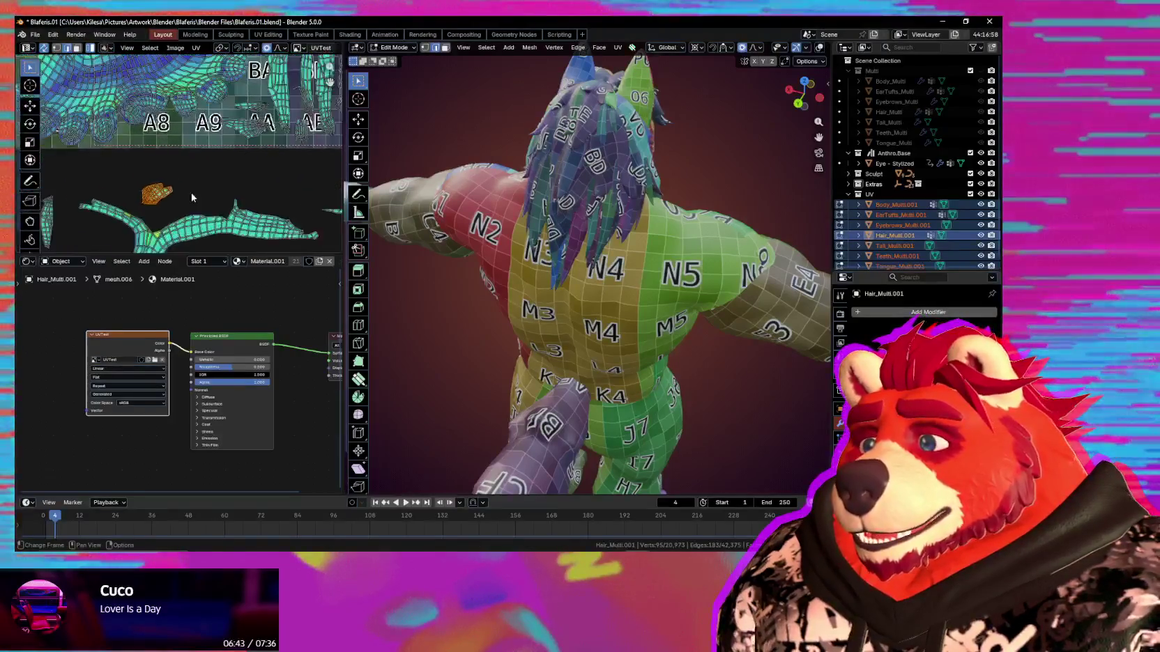
scroll(223, 143, up, 1)
scroll(222, 142, up, 3)
scroll(209, 175, down, 5)
scroll(195, 209, down, 3)
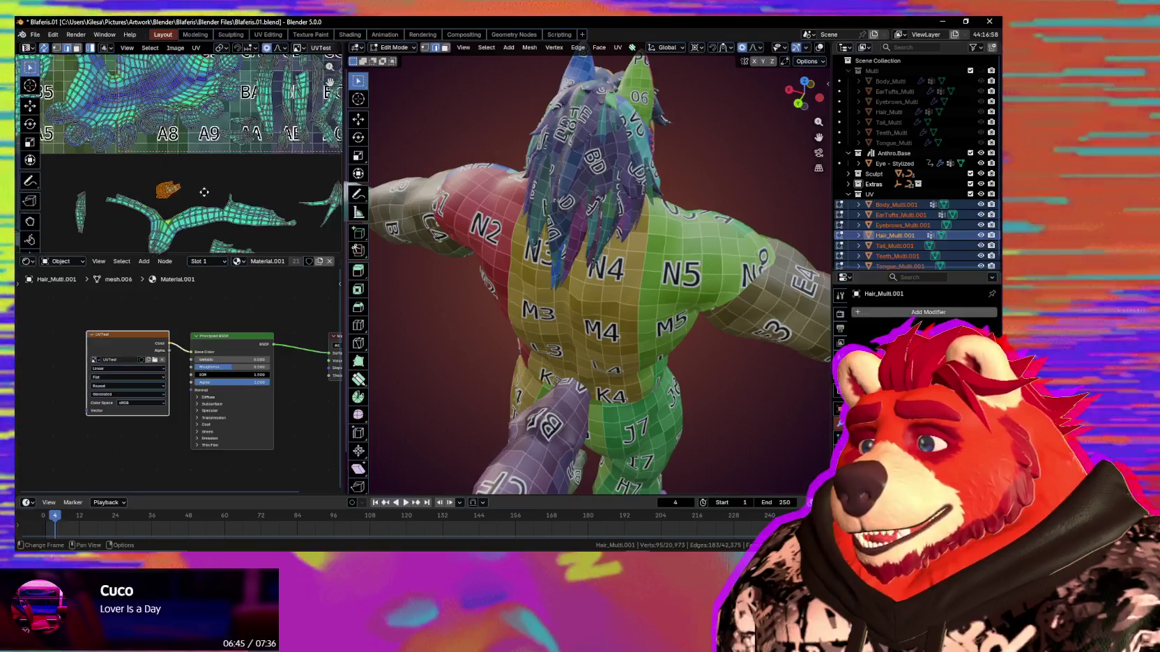
middle_drag(262, 137, 209, 188)
key(g)
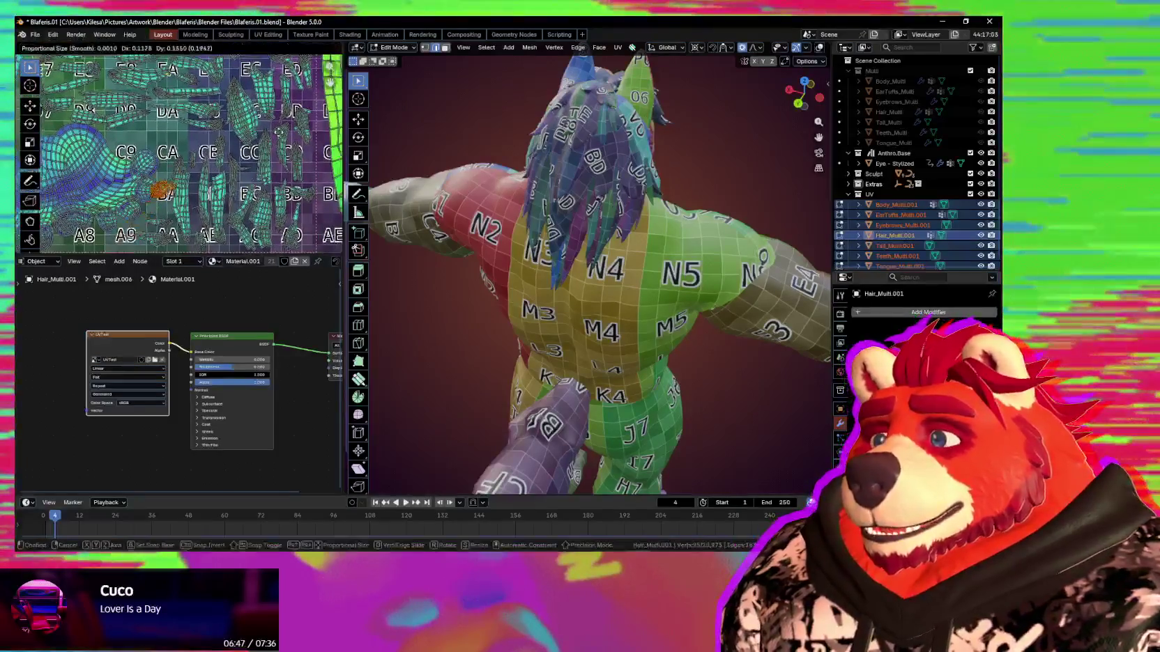
scroll(255, 114, up, 4)
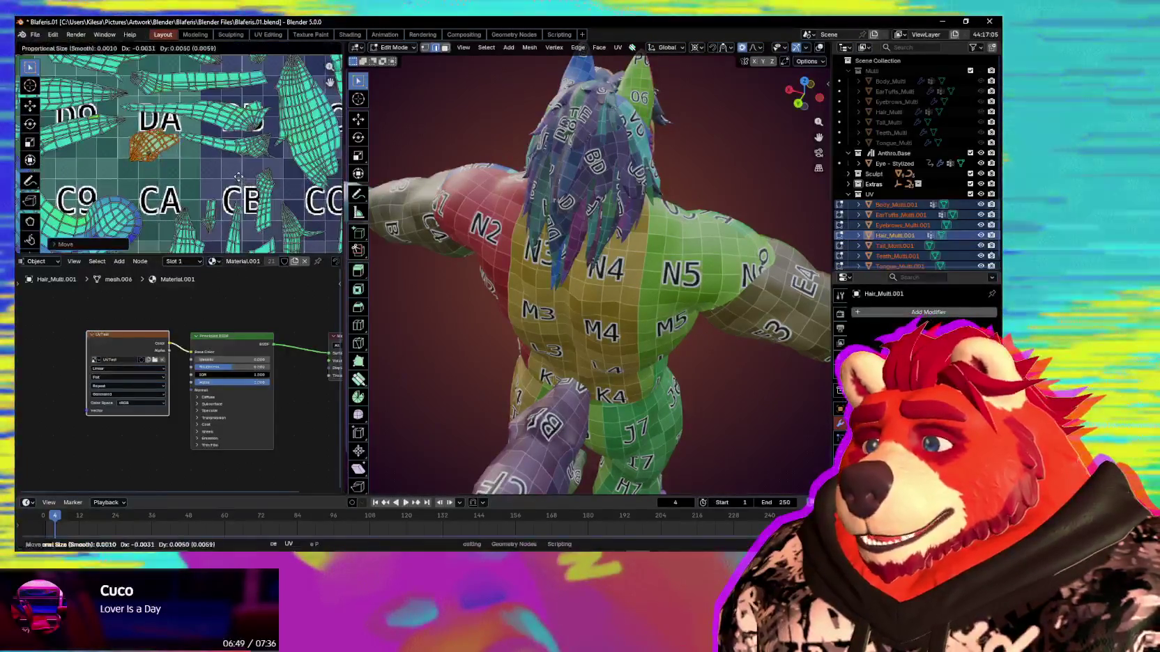
key(g)
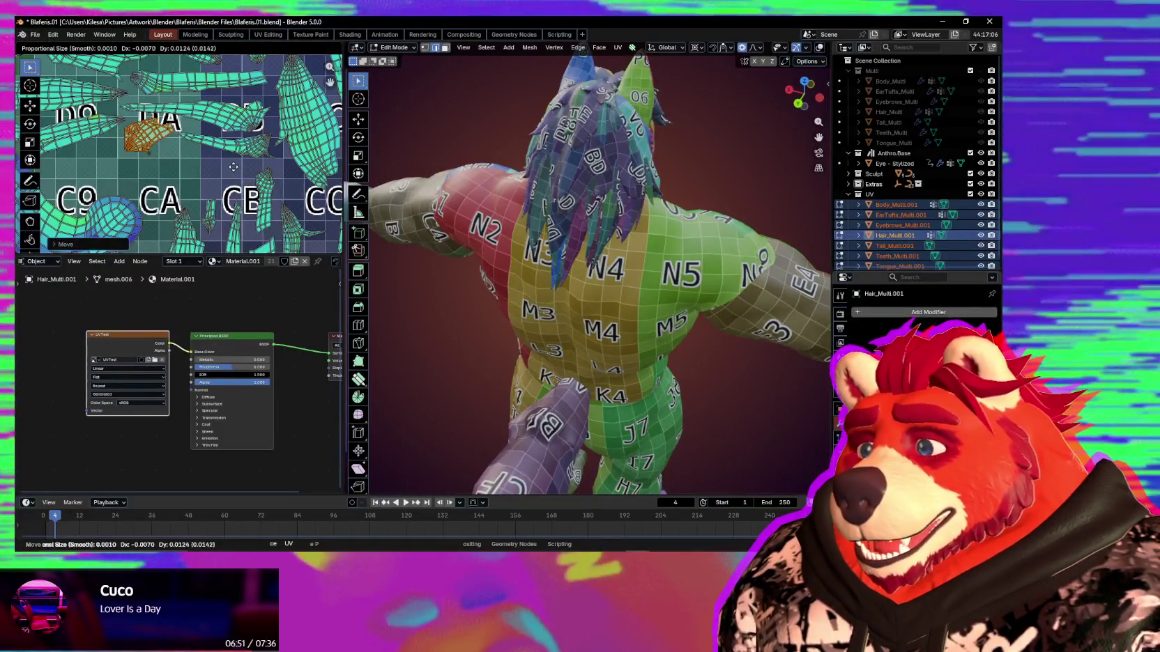
Drag another loose hair UV island into the layout and orbit to view the model from behind.
scroll(235, 167, down, 5)
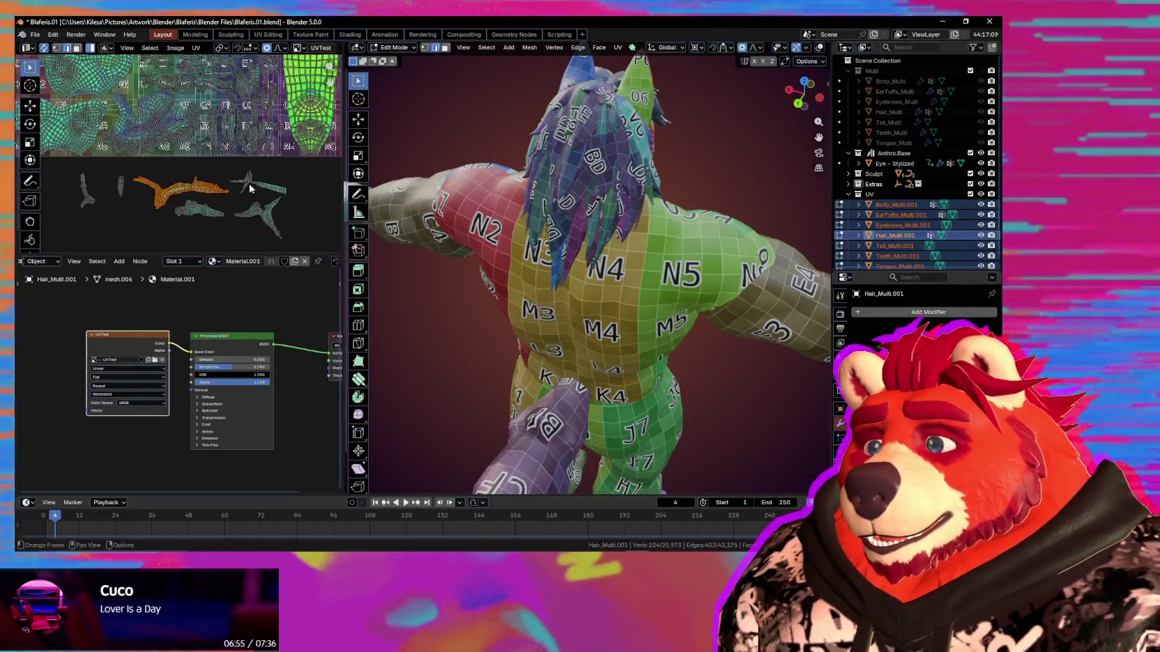
scroll(209, 153, down, 2)
mouse_move(209, 154)
middle_down()
mouse_move(198, 246)
mouse_move(188, 203)
mouse_move(254, 195)
middle_up()
scroll(183, 187, down, 2)
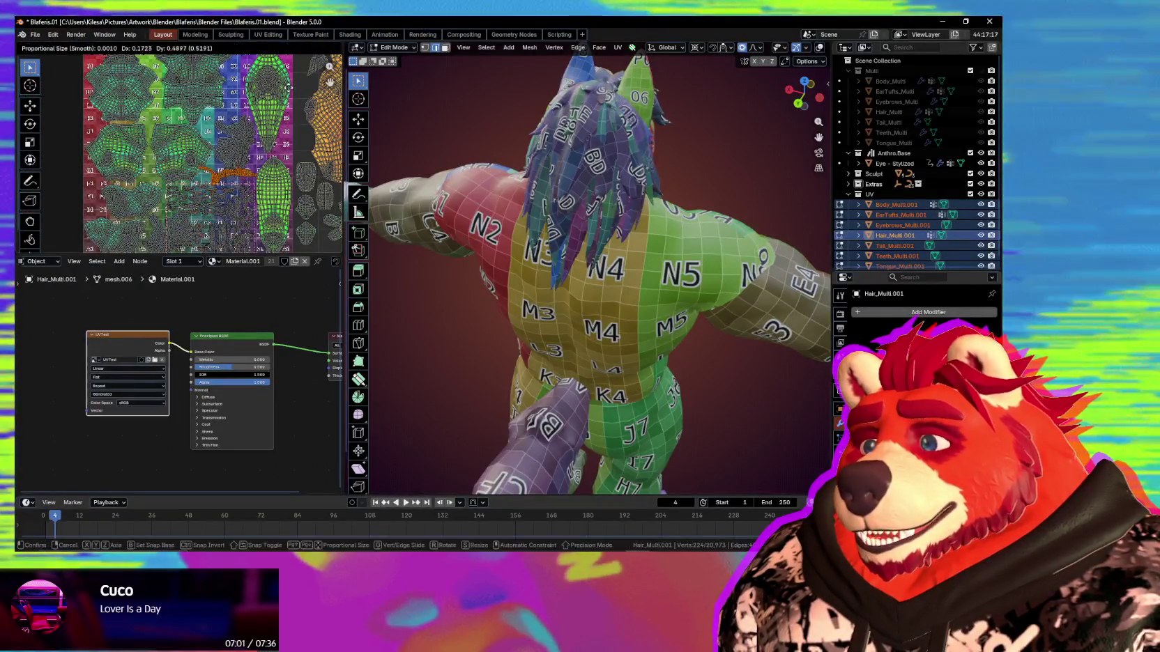
drag(237, 111, 217, 101)
scroll(182, 153, down, 2)
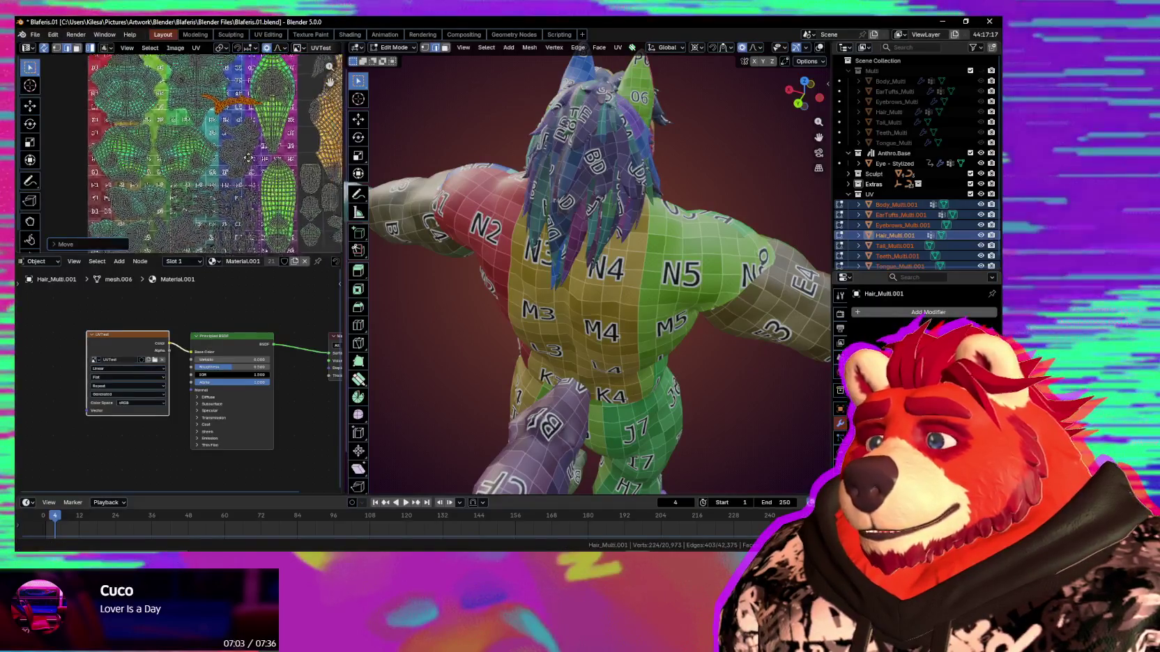
mouse_move(544, 199)
middle_down()
mouse_move(582, 197)
mouse_move(549, 177)
middle_up()
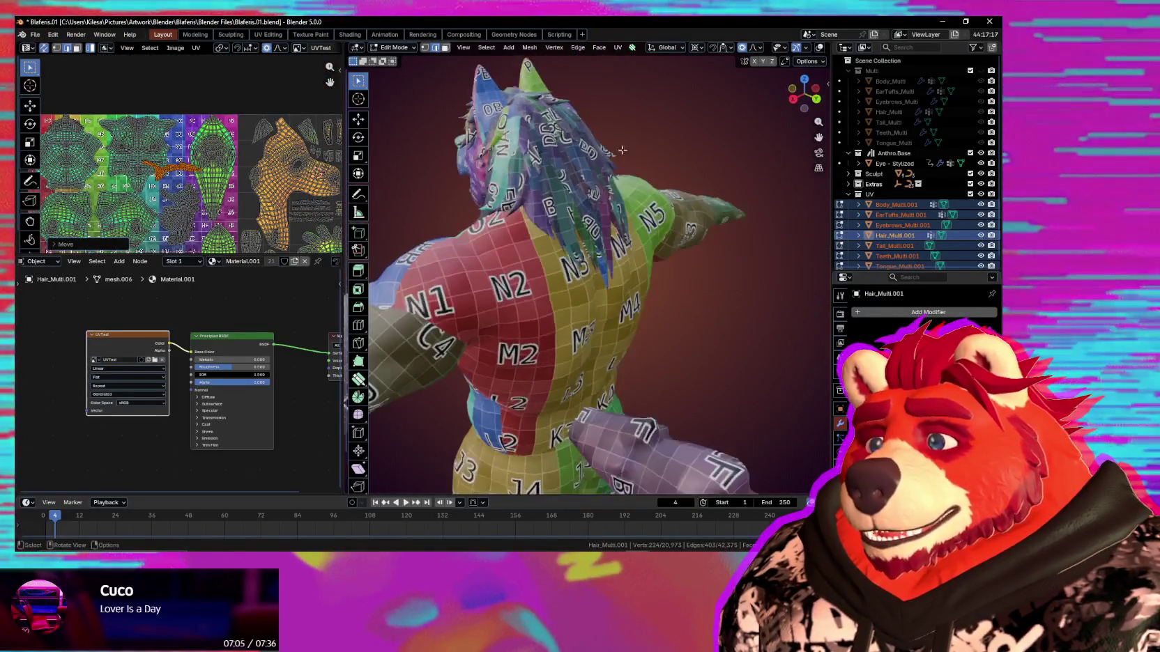
Rotate the next hair-strand UV island about 90° so it stands upright.
scroll(147, 198, up, 4)
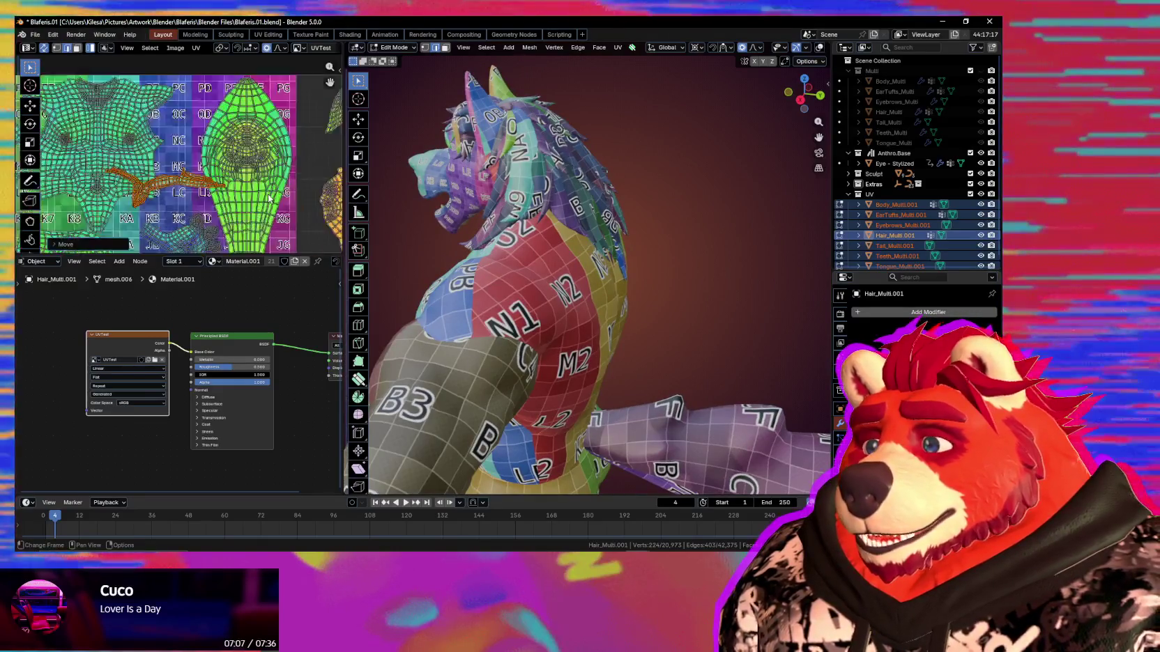
key(r)
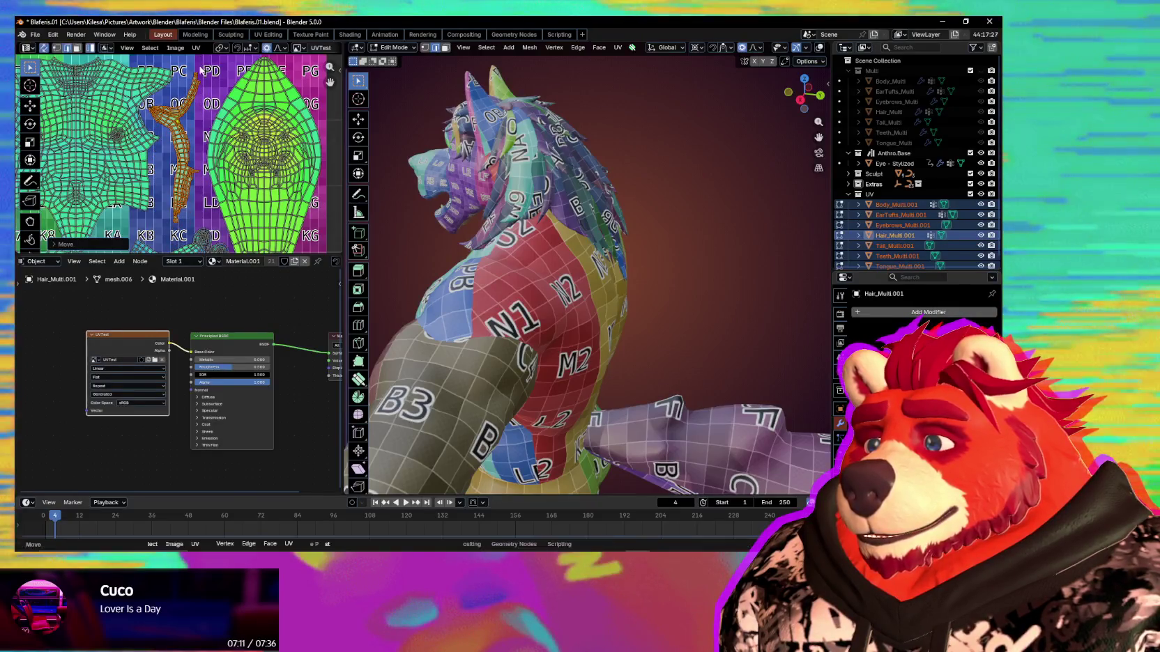
scroll(200, 104, down, 2)
scroll(199, 160, down, 2)
scroll(199, 195, down, 2)
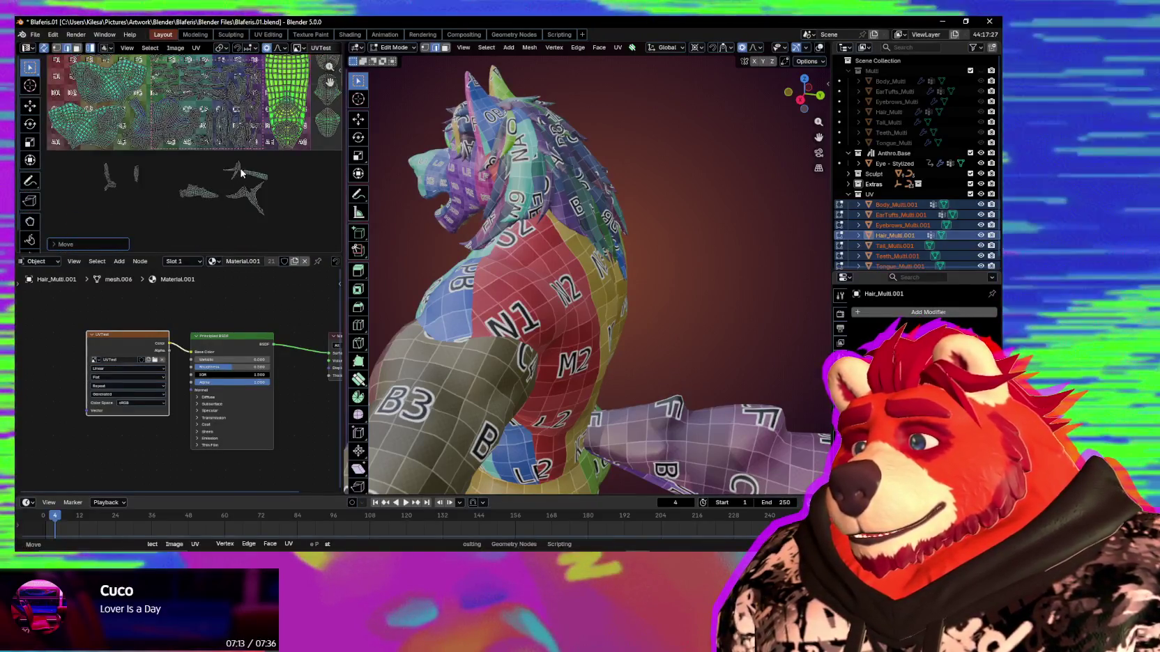
scroll(241, 173, up, 3)
scroll(182, 234, up, 2)
middle_drag(183, 131, 199, 232)
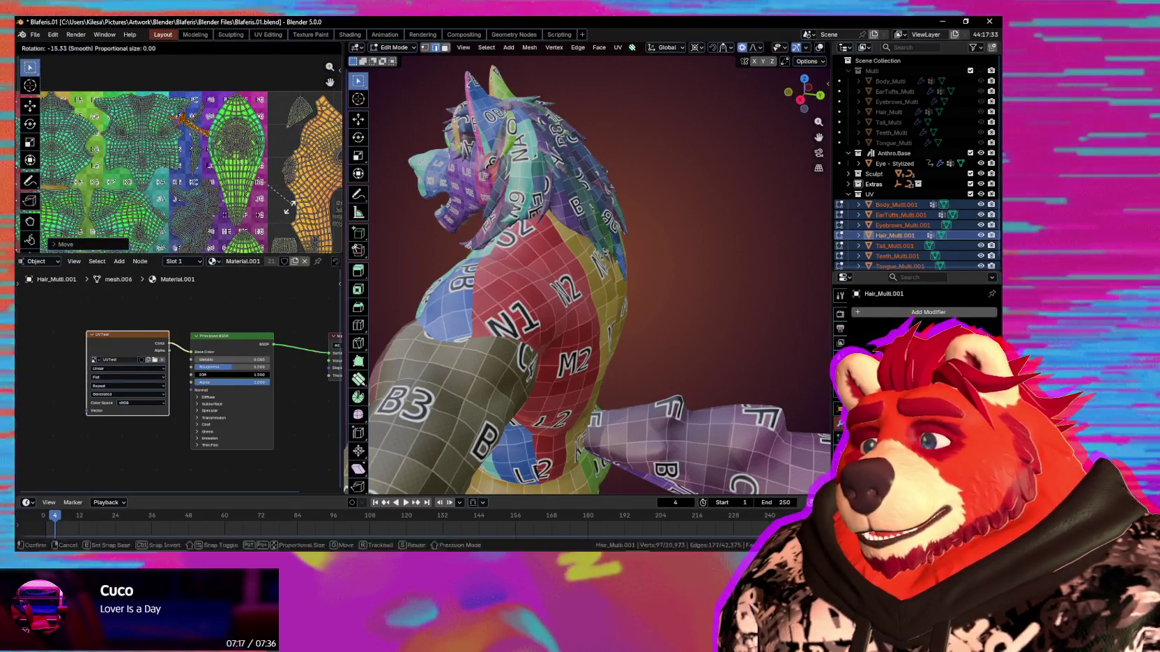
click(167, 233)
scroll(167, 233, up, 2)
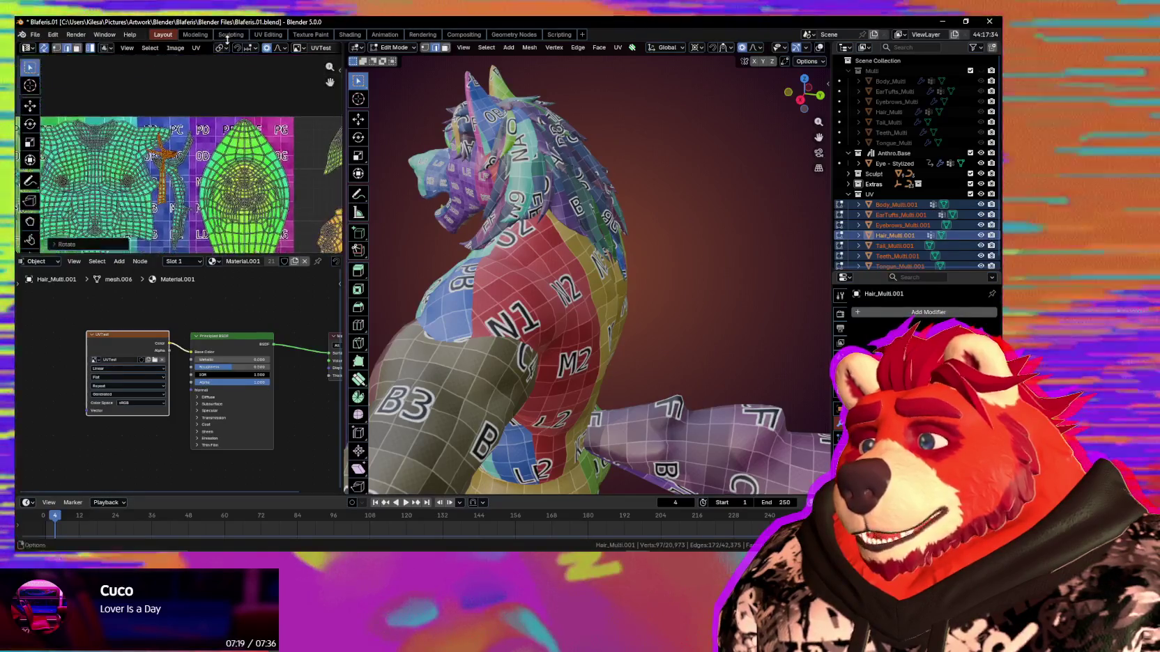
click(202, 131)
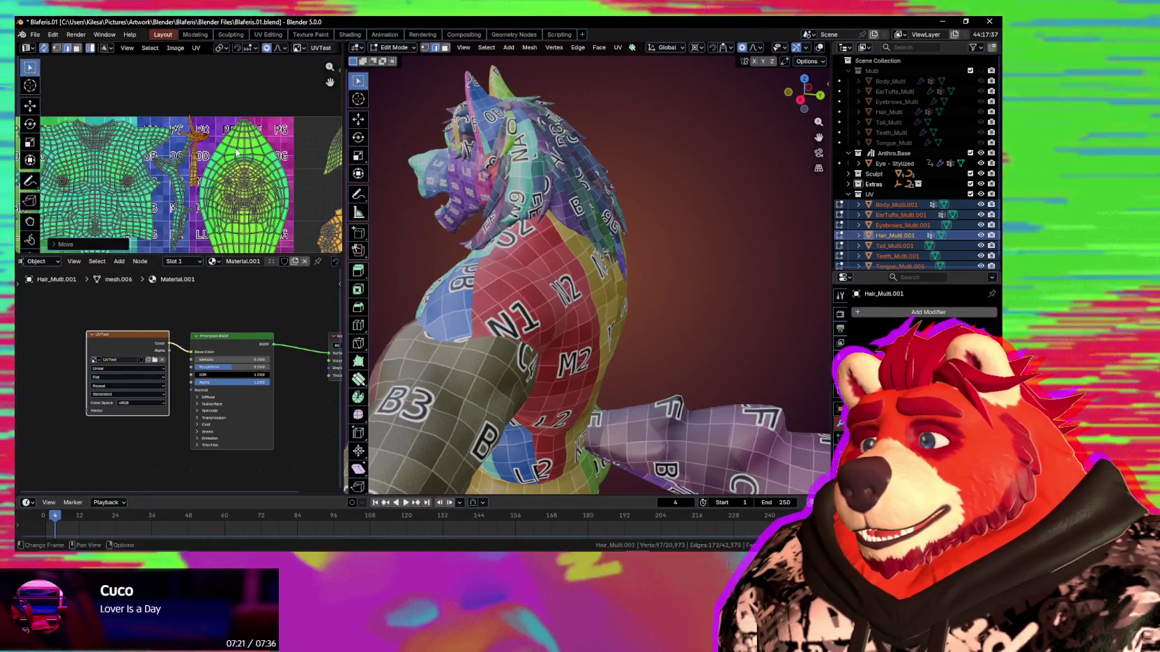
click(267, 174)
Slide the upright hair island into the narrow gap between larger islands.
scroll(265, 171, up, 3)
key(g)
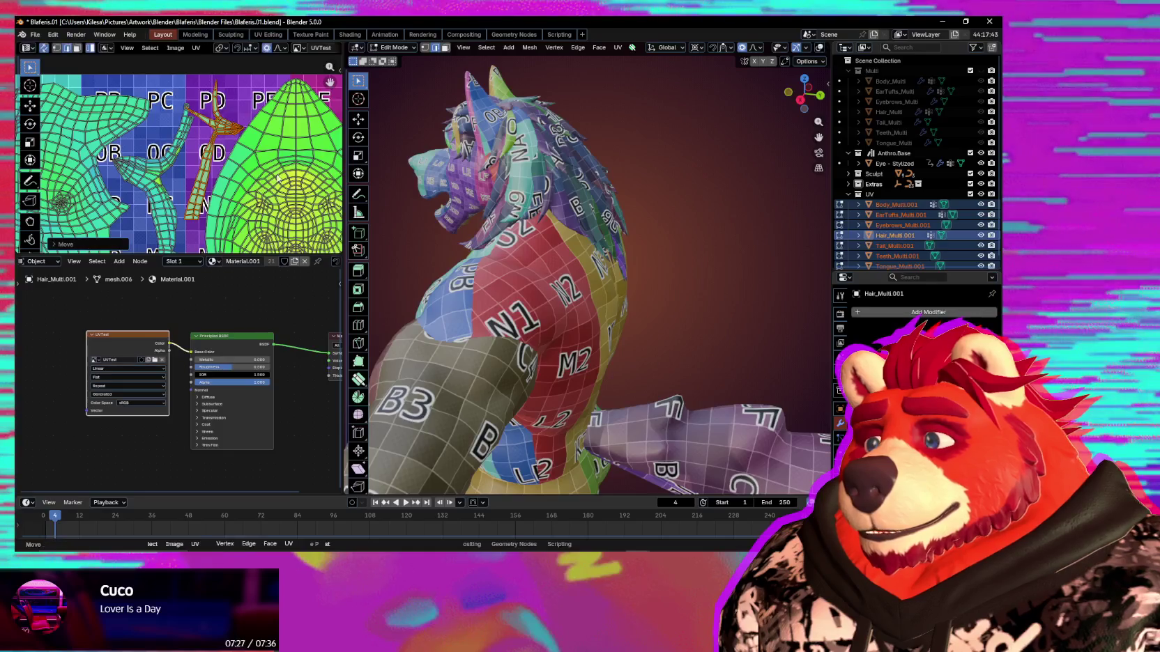
scroll(177, 163, down, 1)
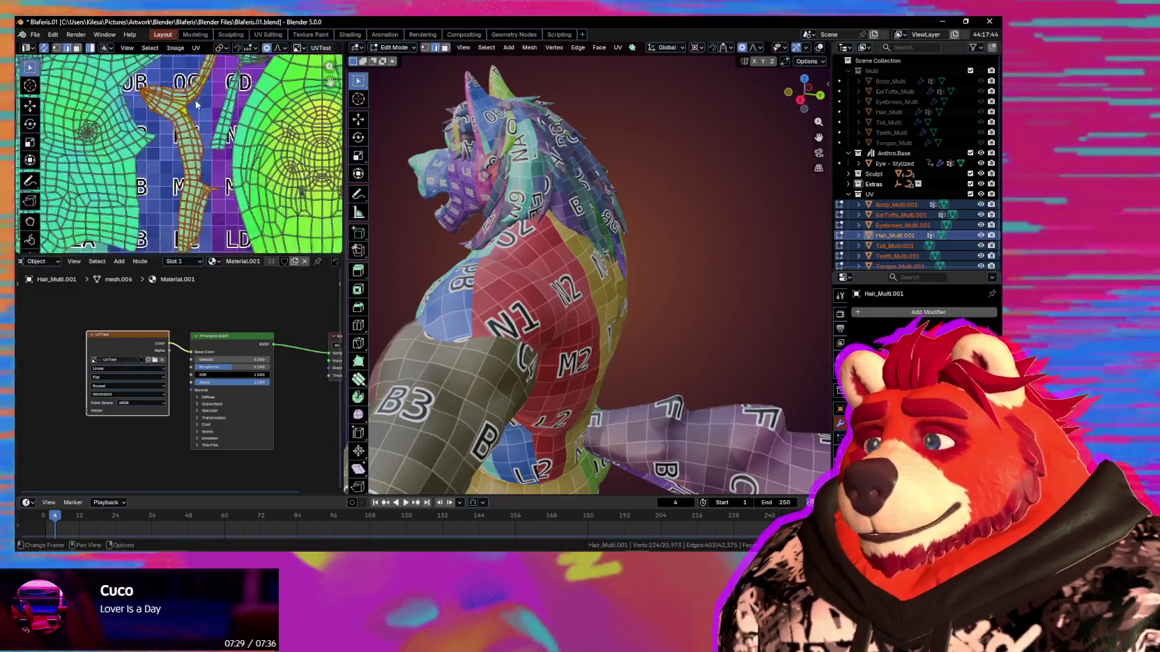
mouse_move(177, 162)
middle_down()
mouse_move(203, 98)
mouse_move(198, 132)
middle_up()
key(g)
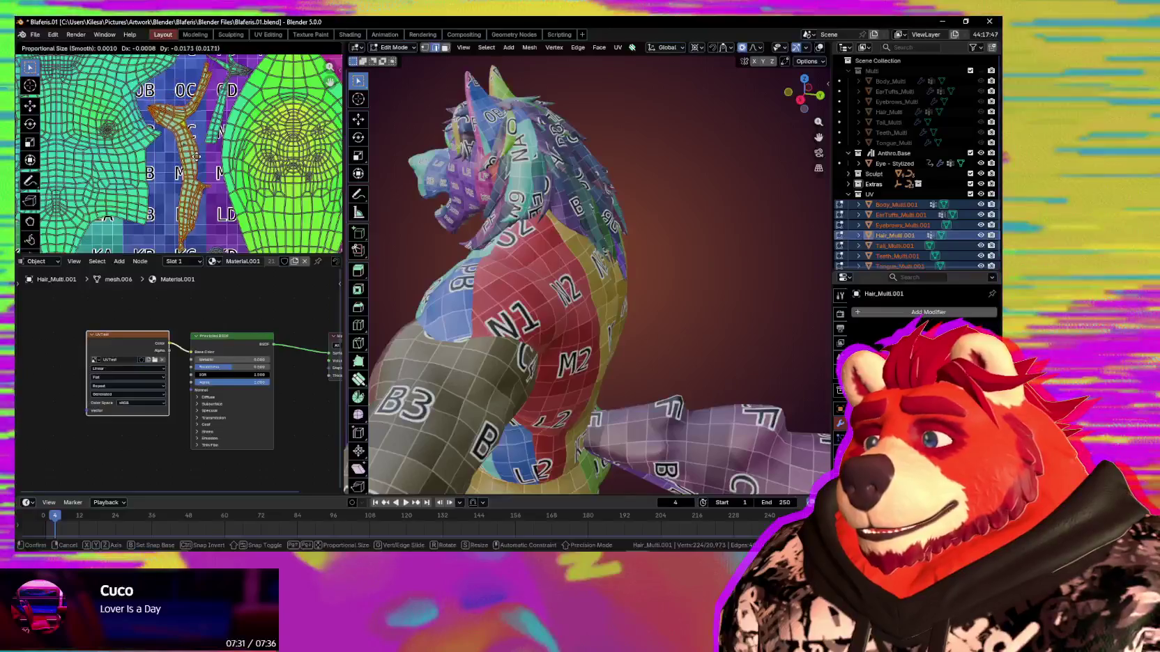
scroll(197, 160, down, 1)
key(g)
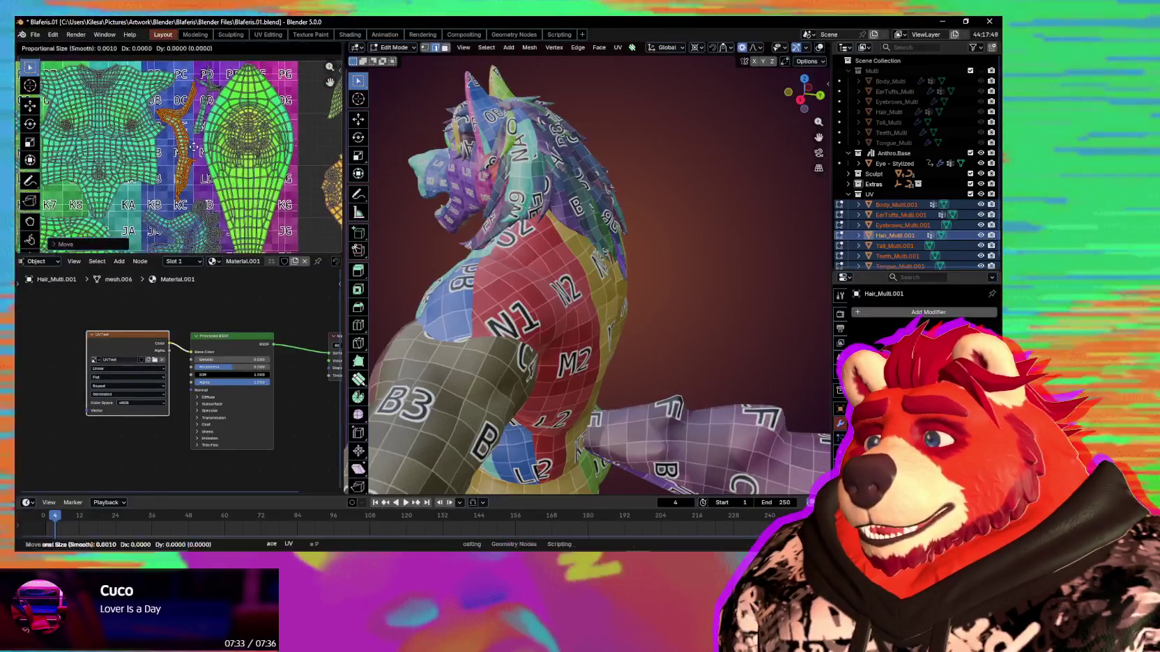
click(202, 230)
scroll(209, 209, down, 2)
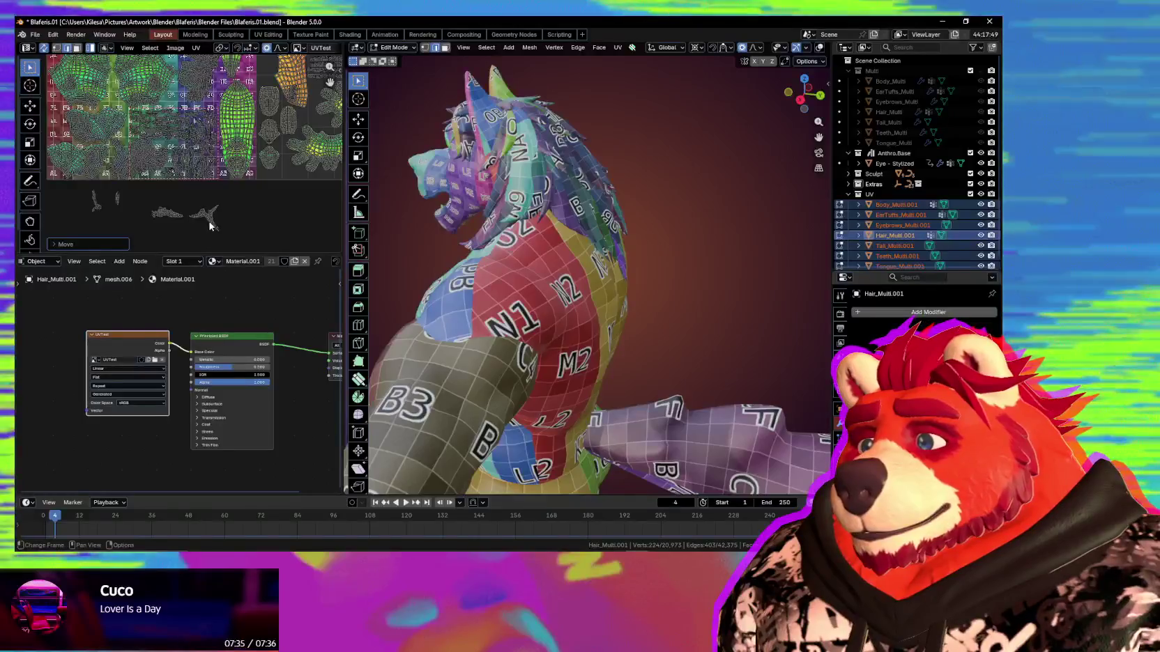
scroll(231, 180, up, 2)
Bring the forked hair island into view and start moving it toward the GA/FA squares.
scroll(237, 195, up, 1)
scroll(244, 202, up, 1)
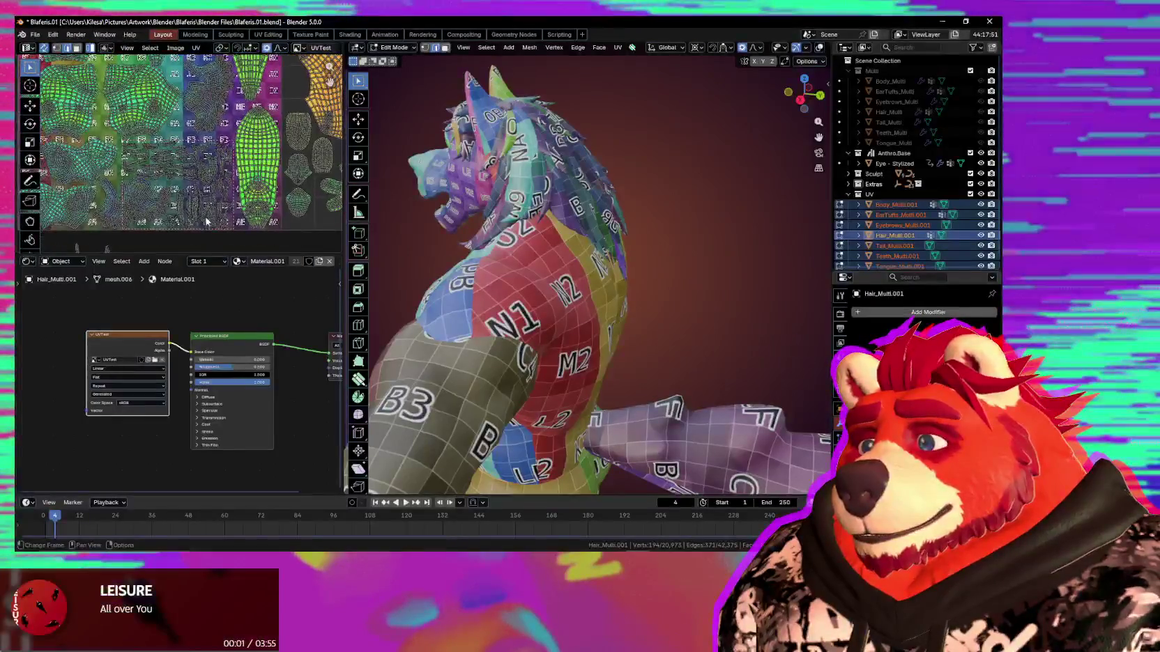
middle_drag(228, 221, 269, 221)
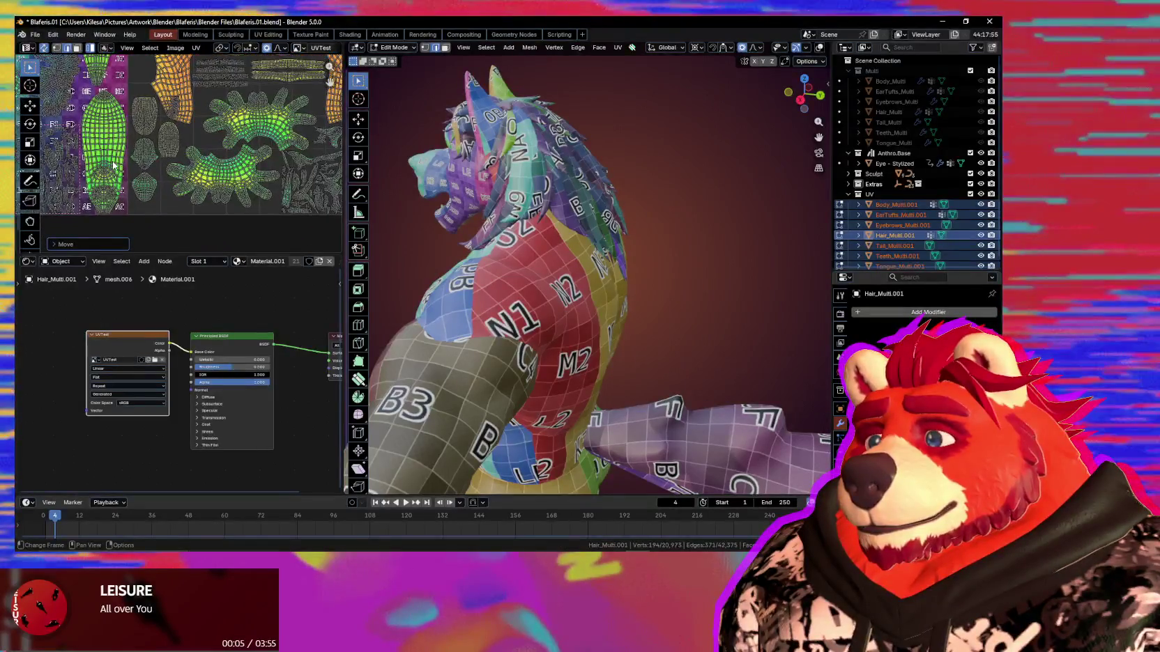
middle_drag(87, 97, 247, 202)
key(g)
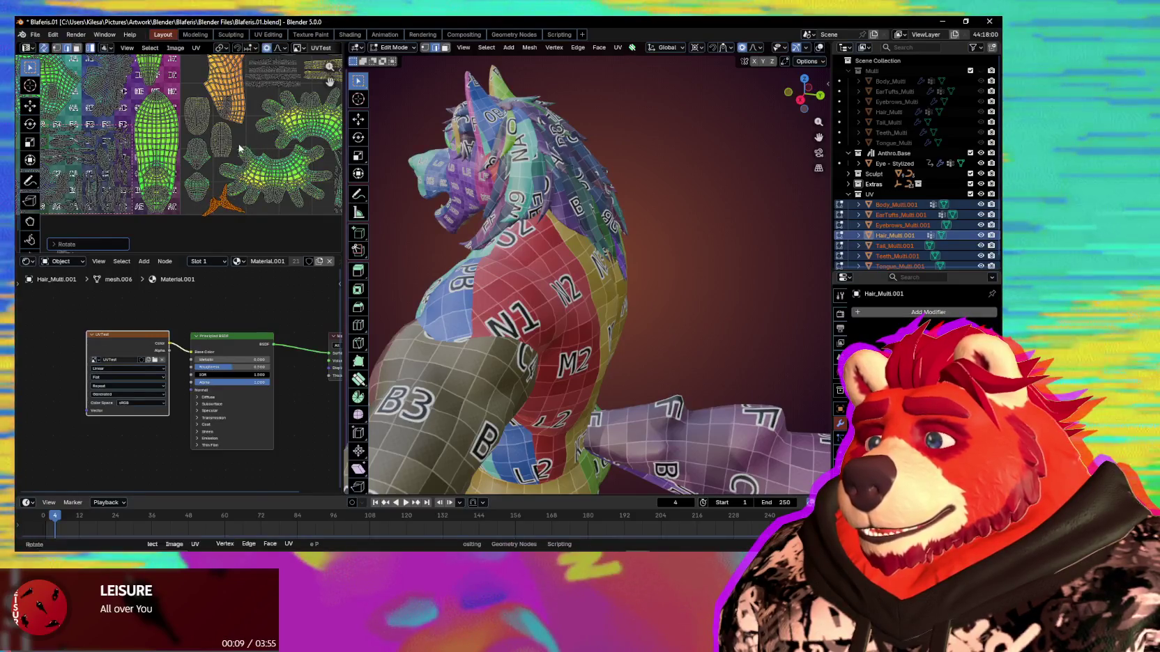
scroll(235, 174, down, 3)
scroll(231, 202, down, 1)
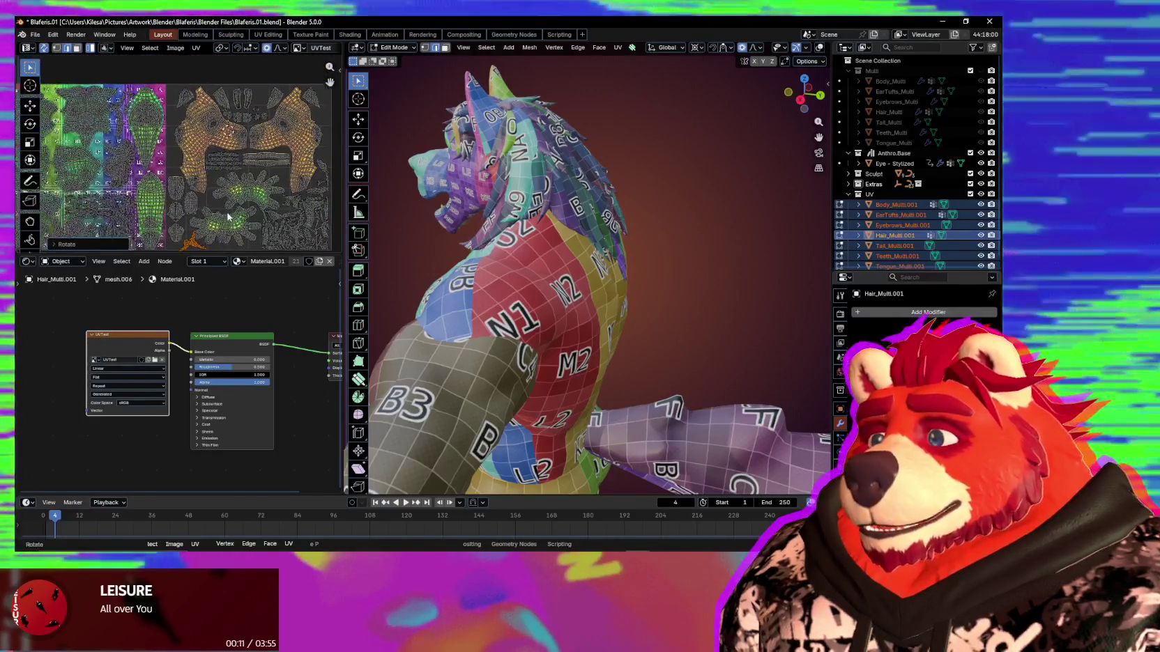
scroll(228, 217, up, 2)
scroll(229, 216, up, 2)
scroll(229, 217, up, 2)
Rotate the forked hair island and set it beside the GA and FA tiles.
key(g)
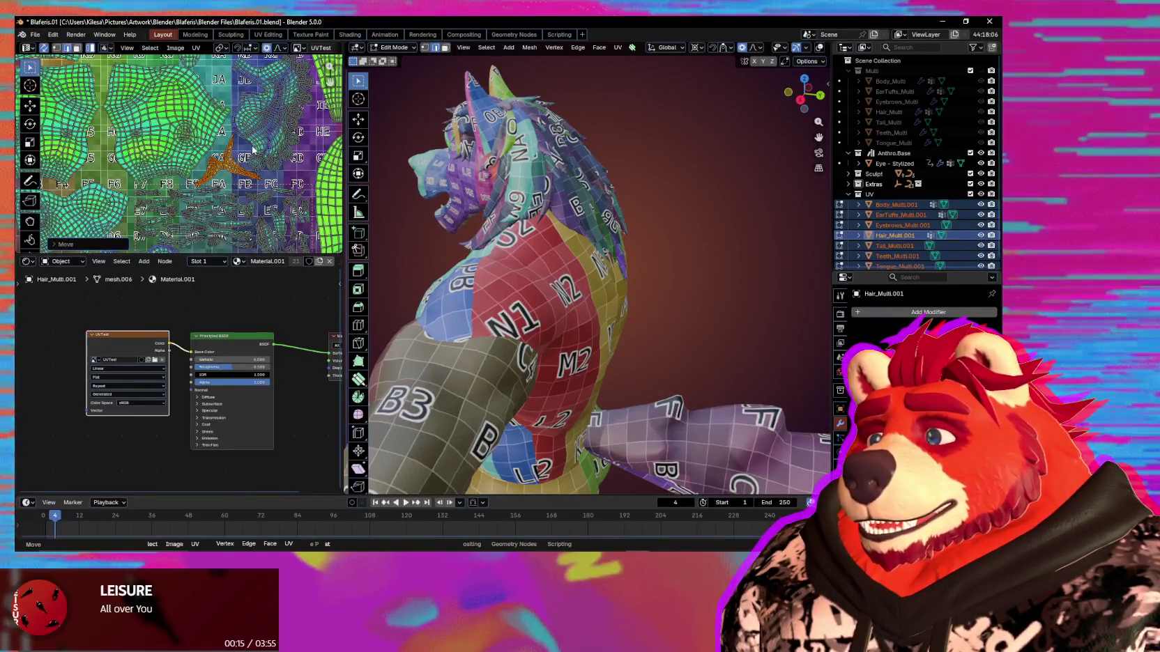
scroll(240, 160, up, 3)
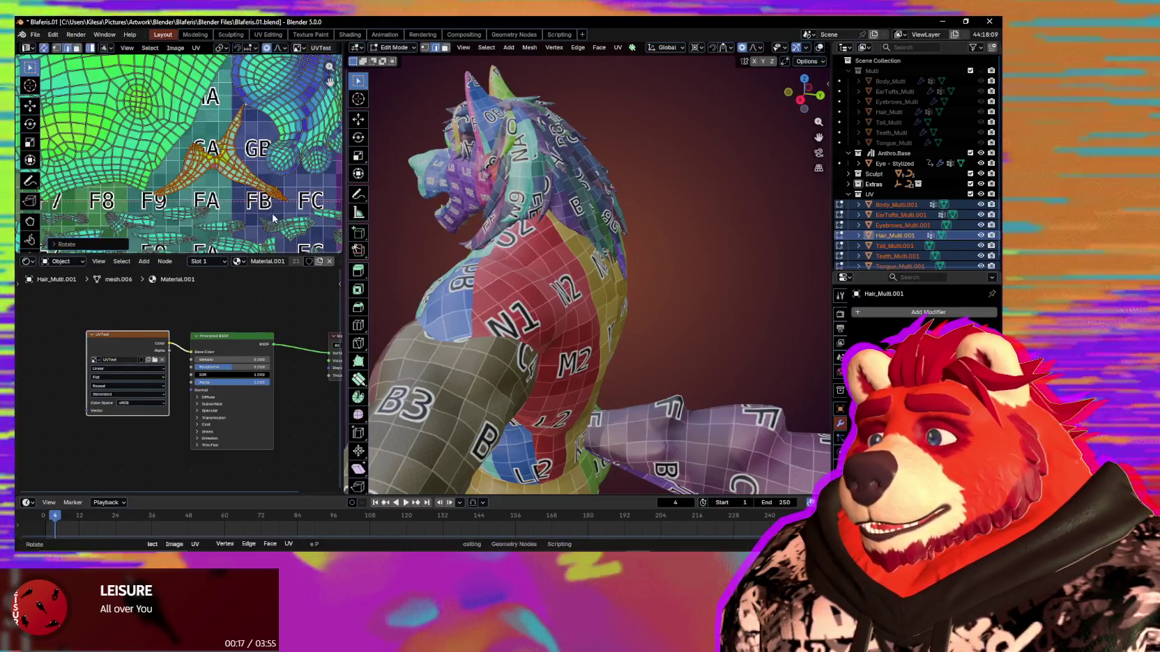
click(270, 212)
key(g)
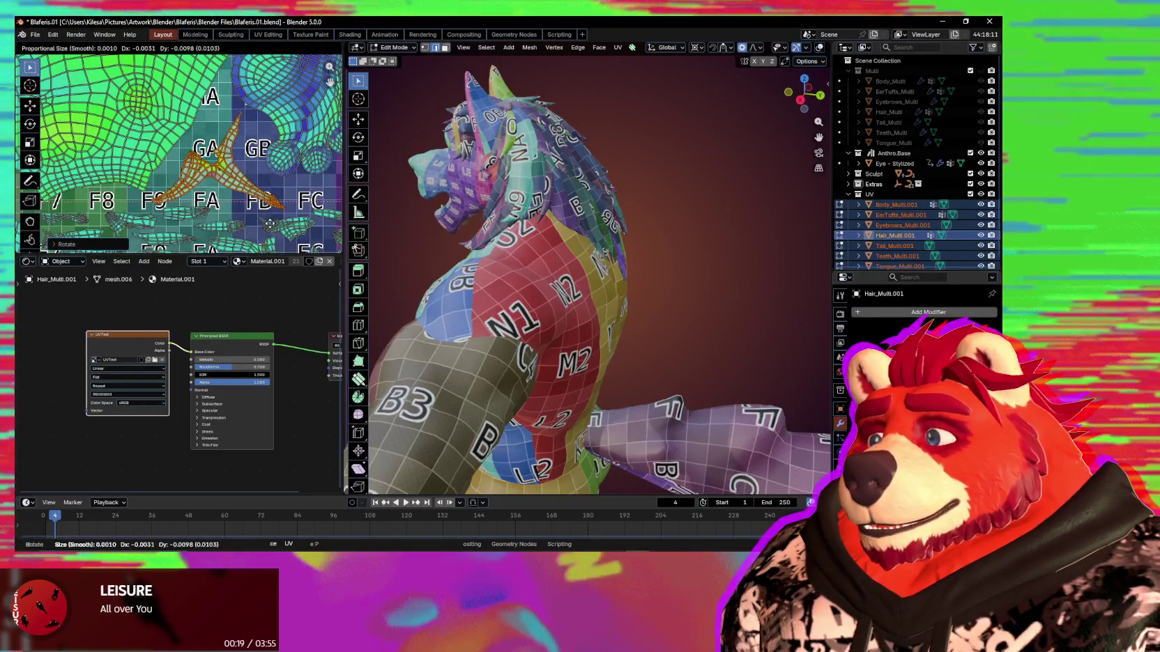
click(269, 223)
scroll(241, 211, up, 1)
scroll(242, 212, up, 2)
scroll(241, 212, up, 2)
scroll(242, 211, up, 2)
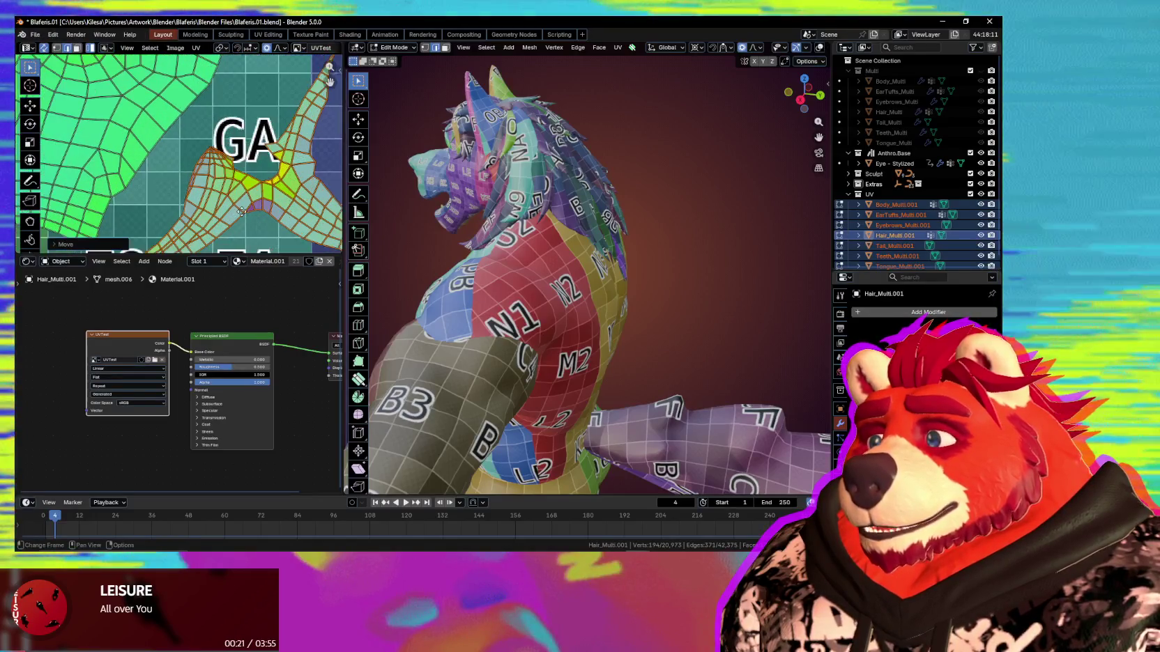
scroll(242, 211, down, 3)
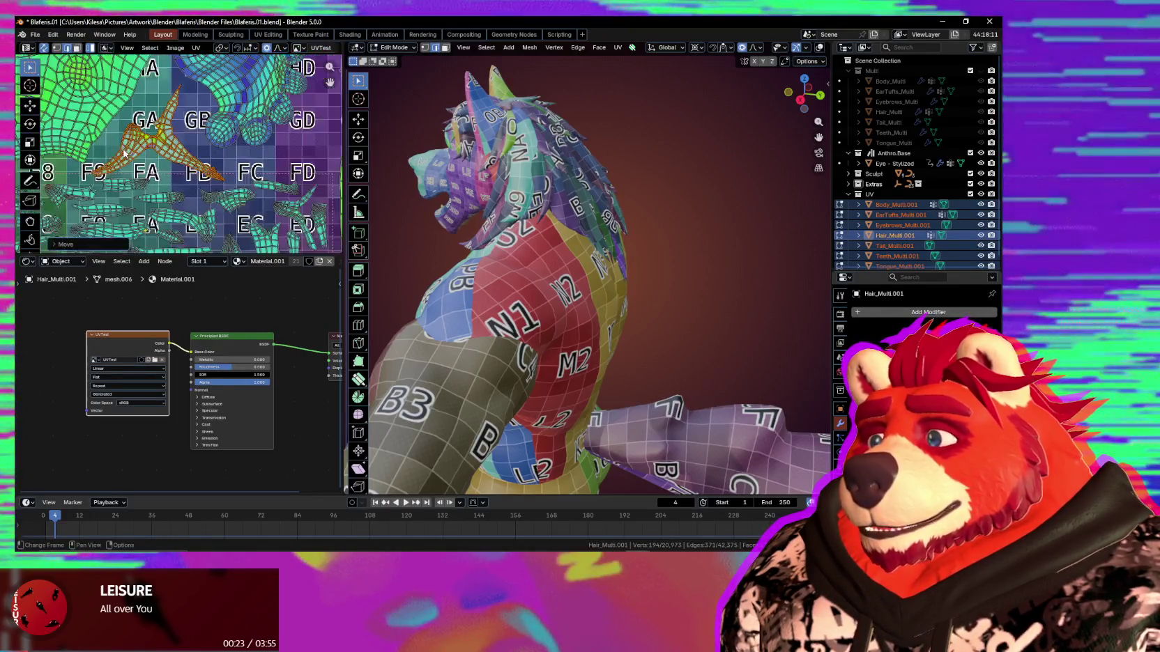
scroll(136, 164, down, 2)
scroll(164, 191, down, 2)
scroll(185, 209, down, 1)
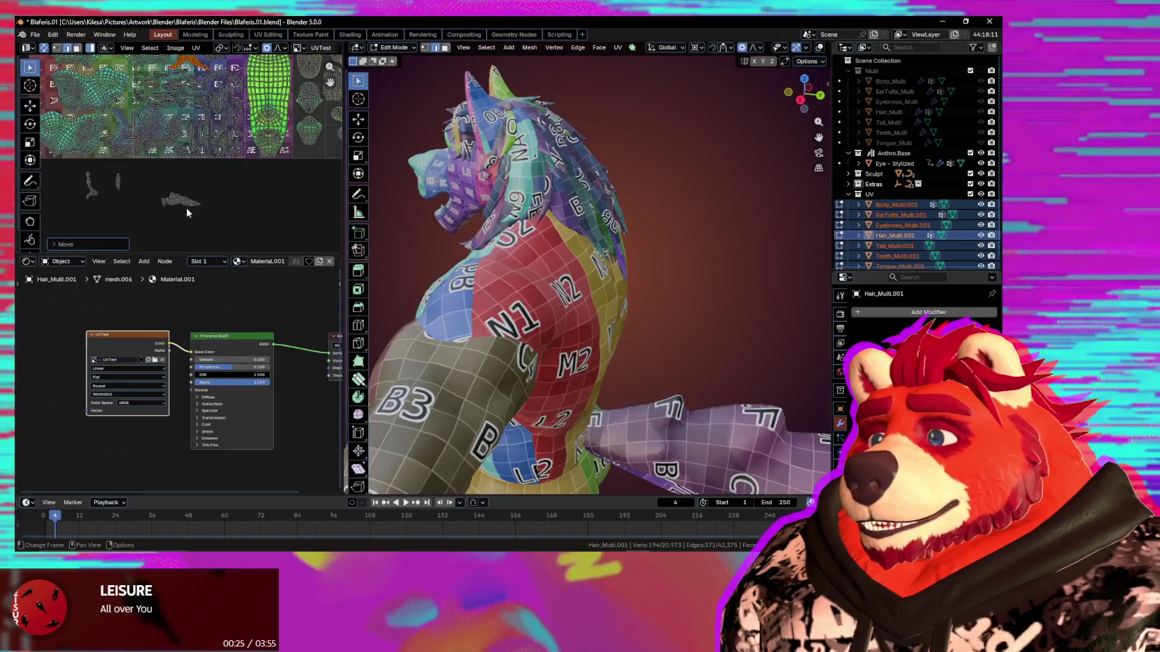
Move another hair island upright beside the FC tile, near the GD and HE squares.
middle_drag(197, 188, 199, 263)
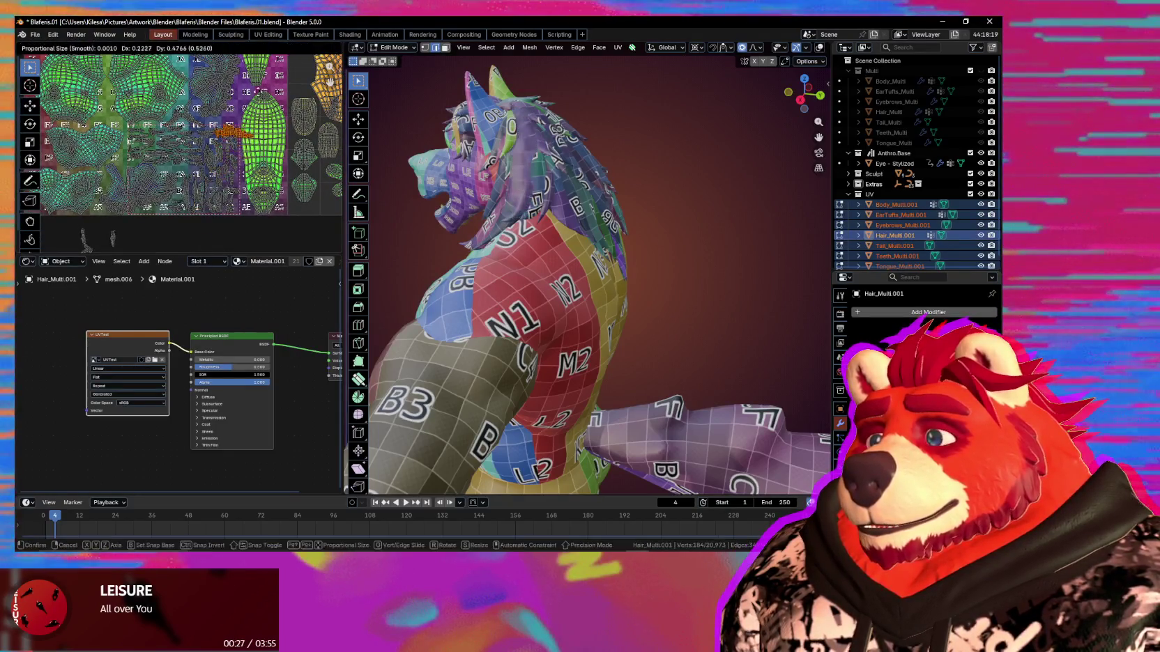
scroll(253, 96, up, 2)
scroll(251, 119, up, 2)
scroll(249, 146, up, 2)
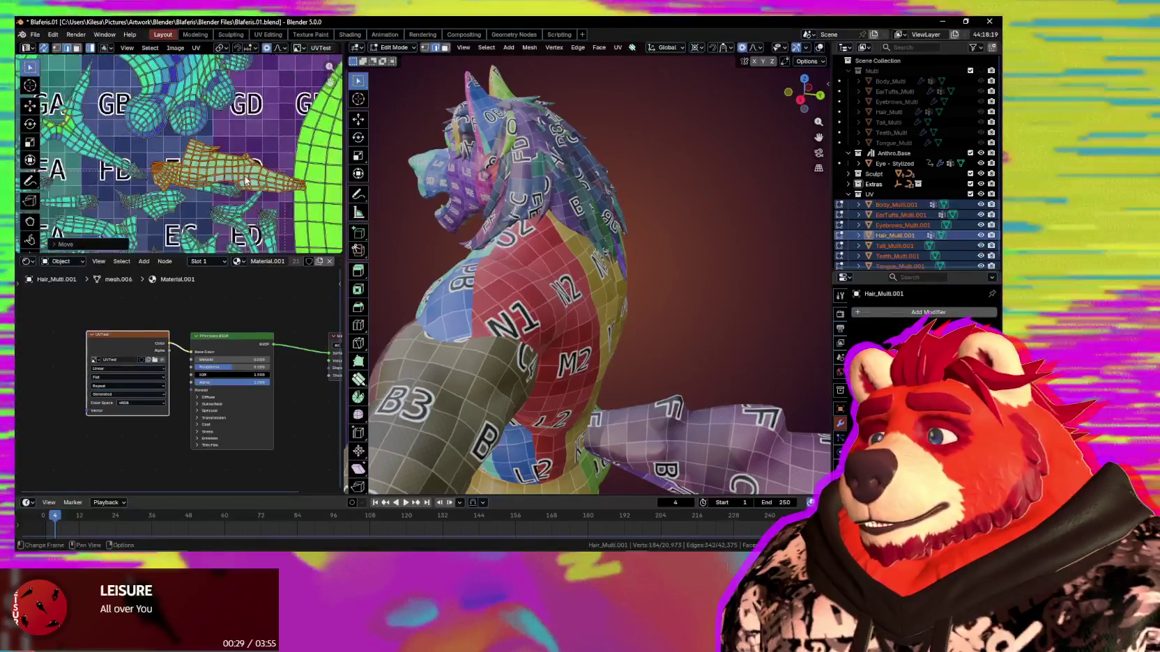
key(g)
click(248, 178)
scroll(246, 203, down, 3)
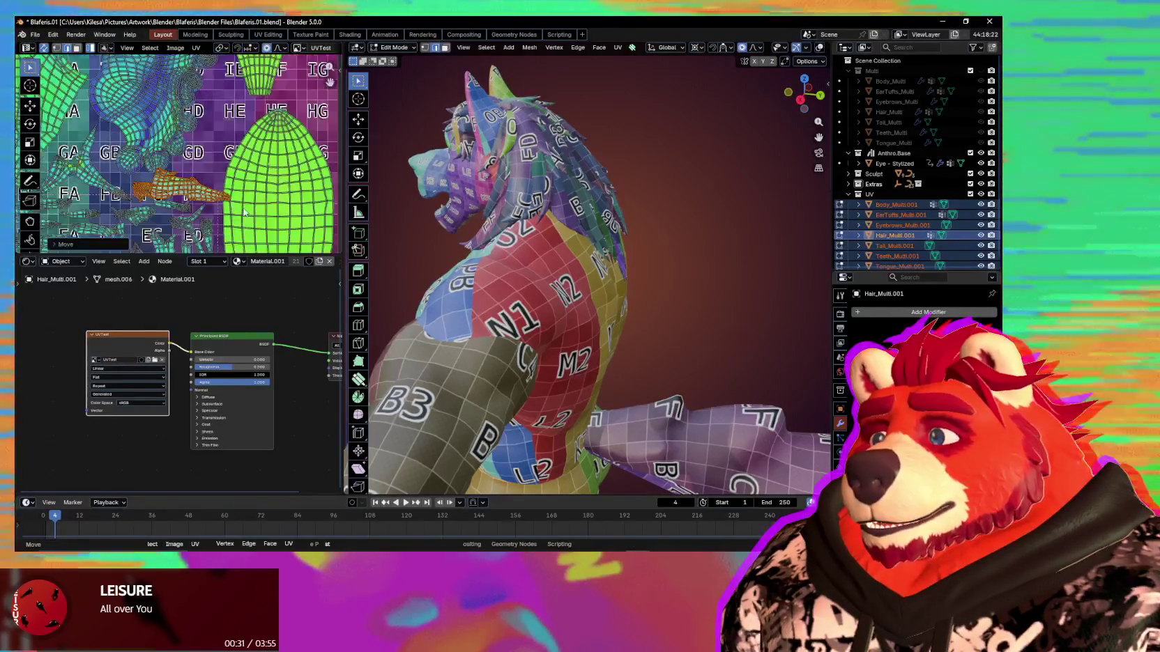
key(g)
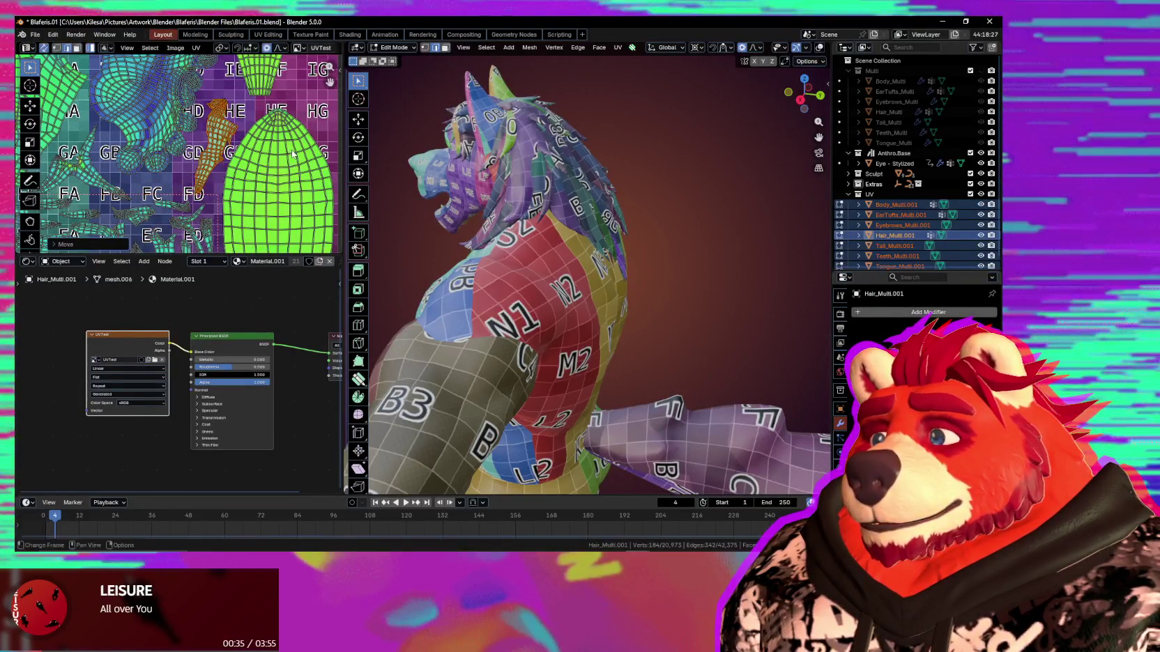
scroll(293, 155, down, 2)
scroll(223, 181, down, 2)
scroll(157, 202, down, 2)
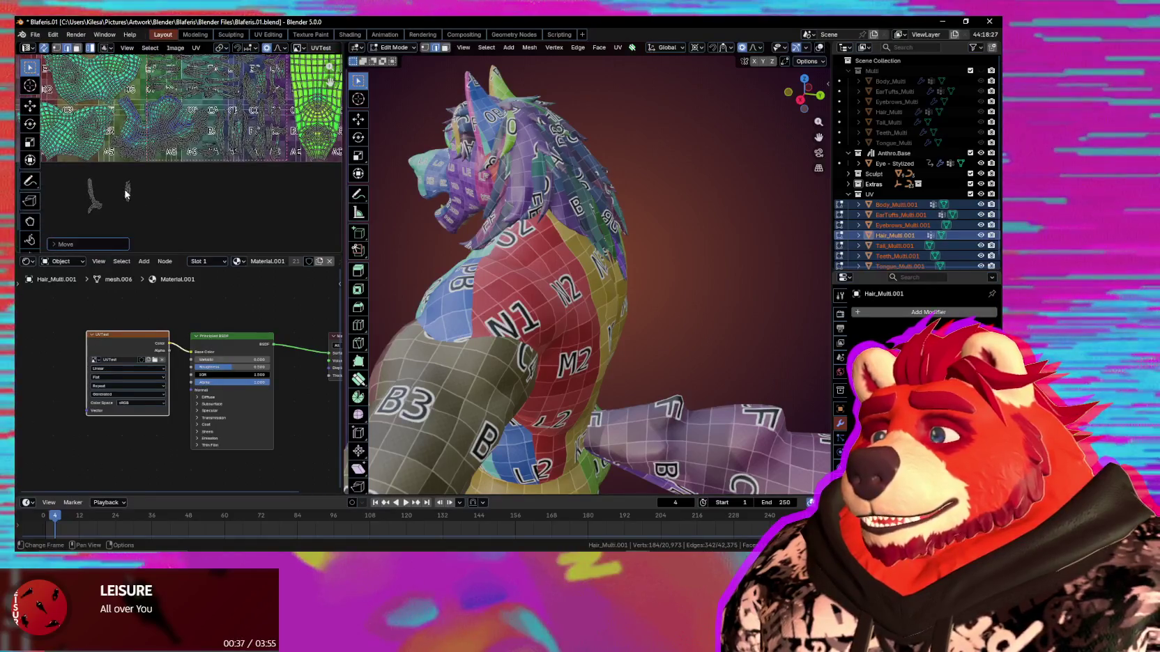
scroll(126, 193, up, 3)
Rotate the small orange island near the F6 tile to a new orientation.
key(g)
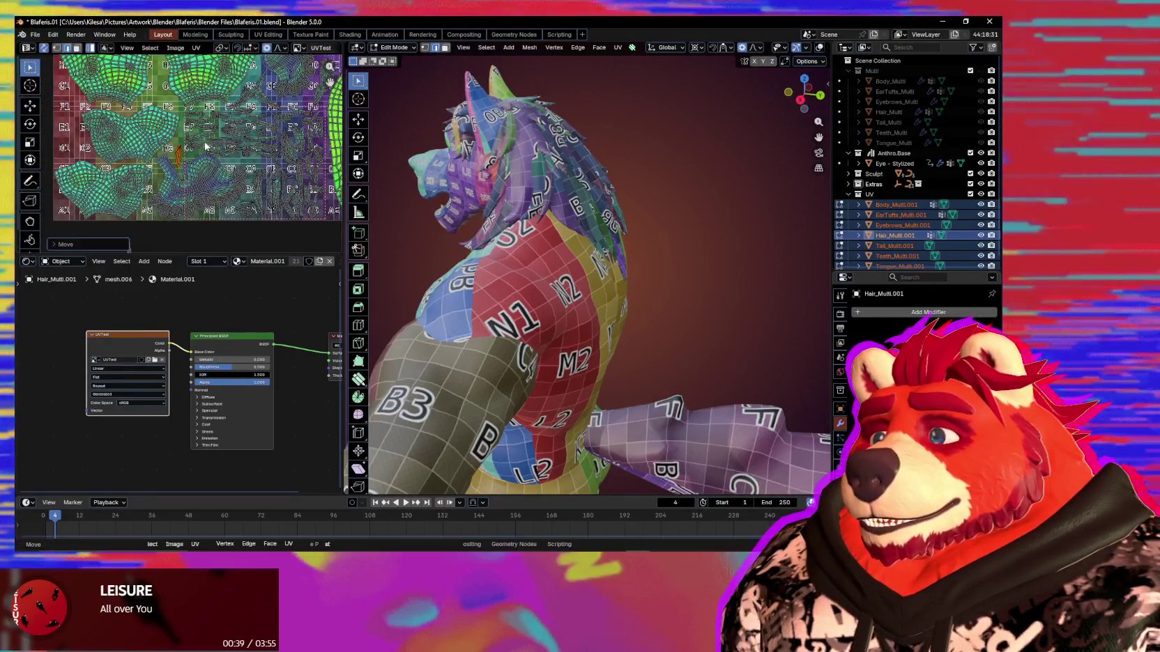
scroll(205, 145, up, 3)
scroll(236, 84, down, 1)
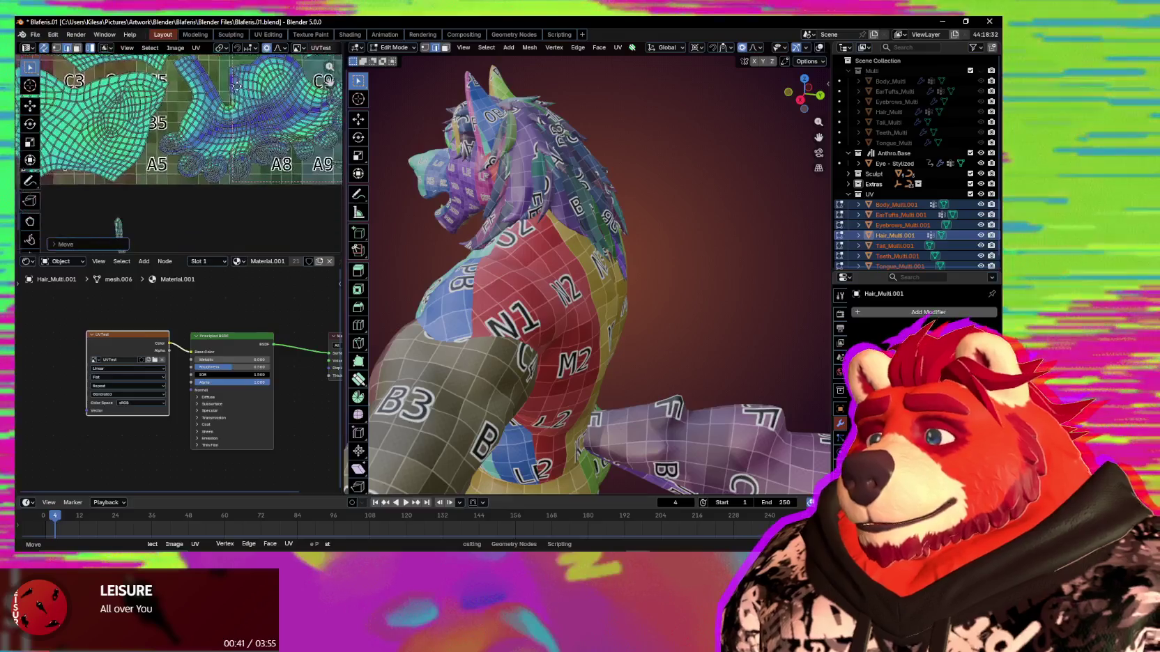
scroll(157, 172, down, 2)
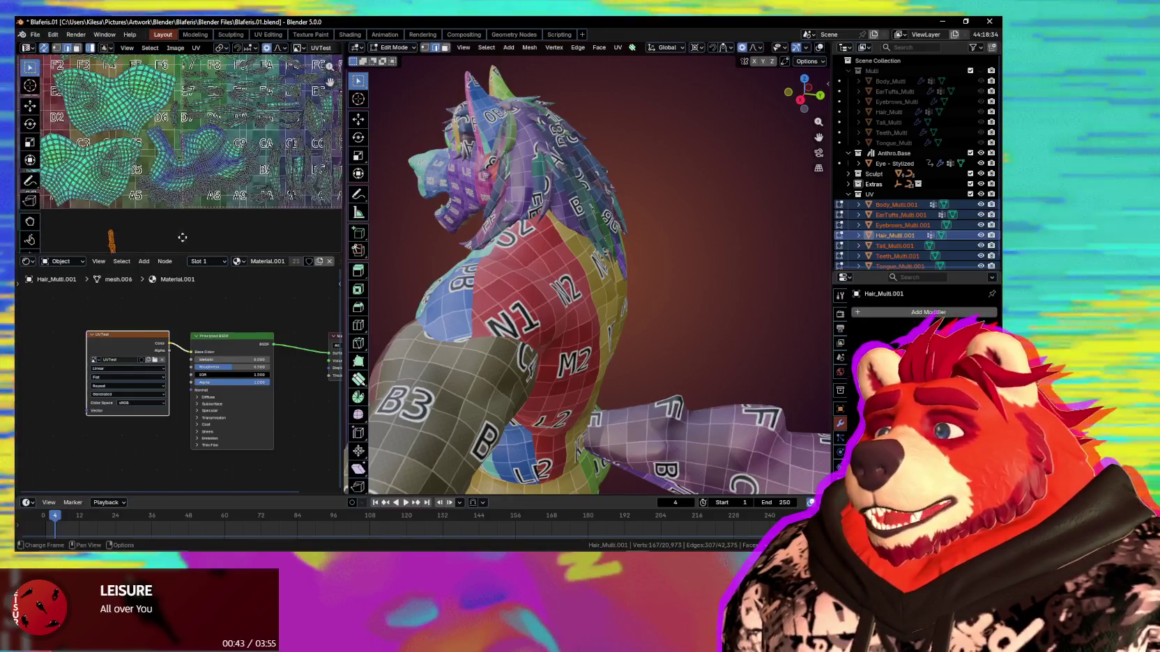
scroll(209, 223, up, 3)
scroll(176, 186, up, 2)
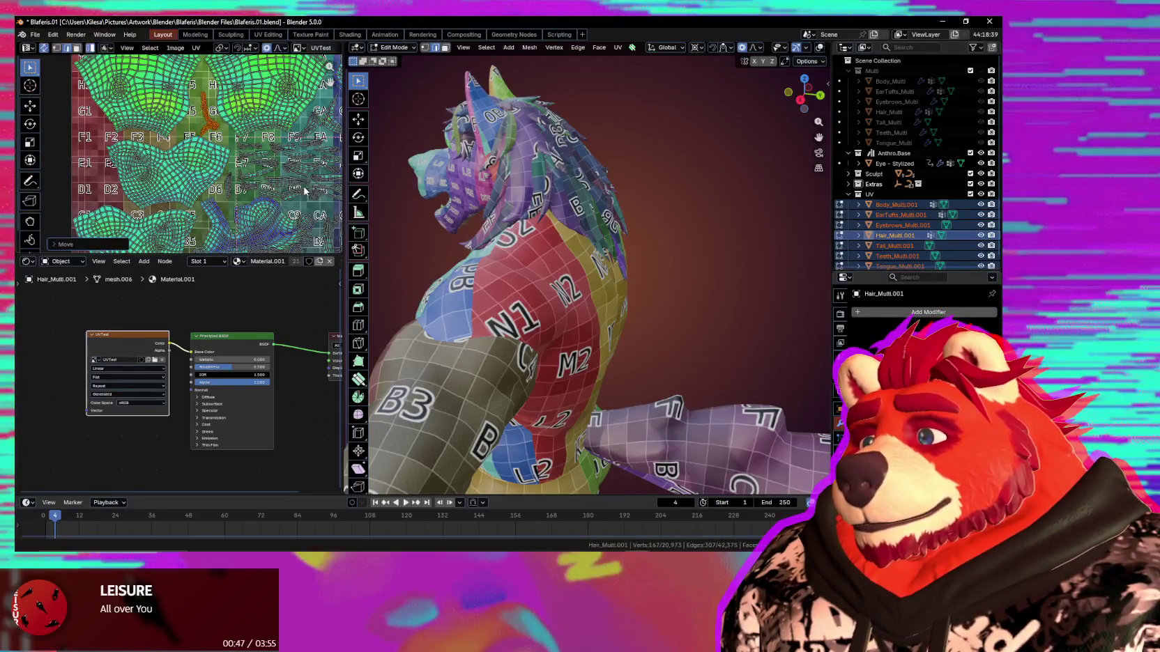
scroll(304, 191, up, 2)
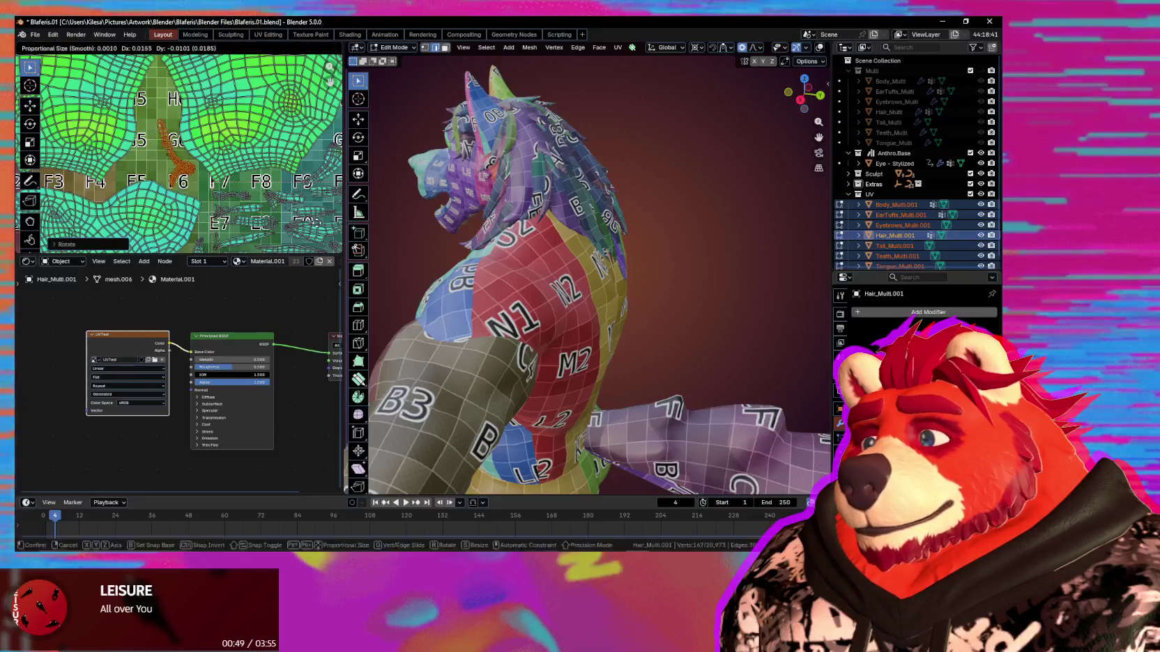
key(r)
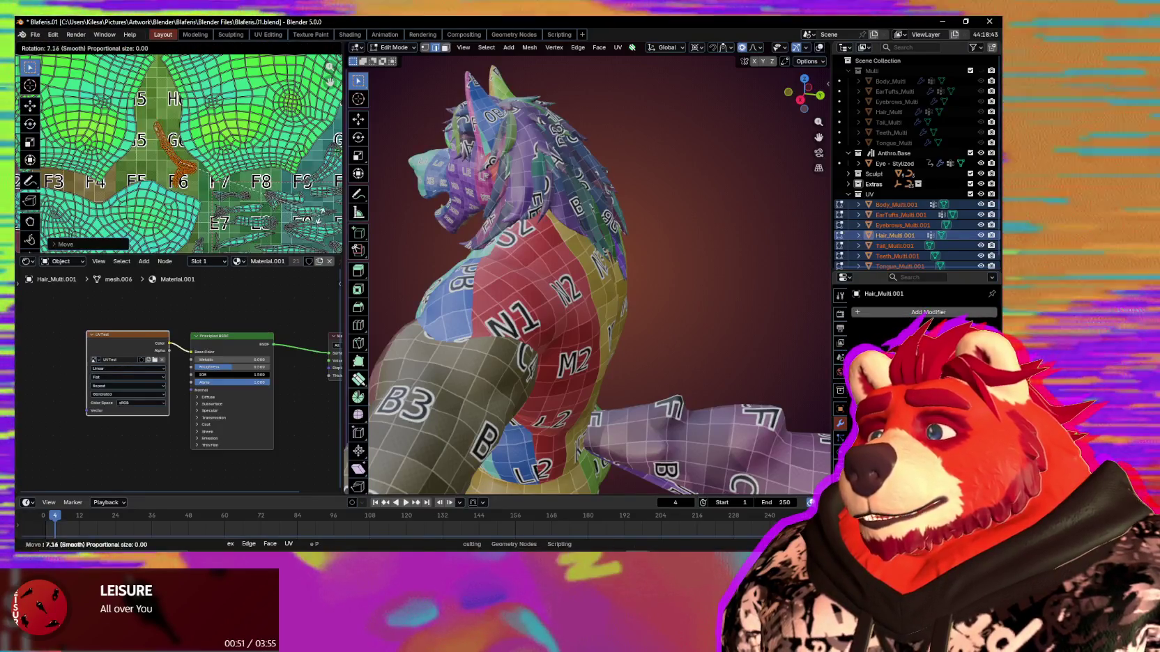
click(320, 219)
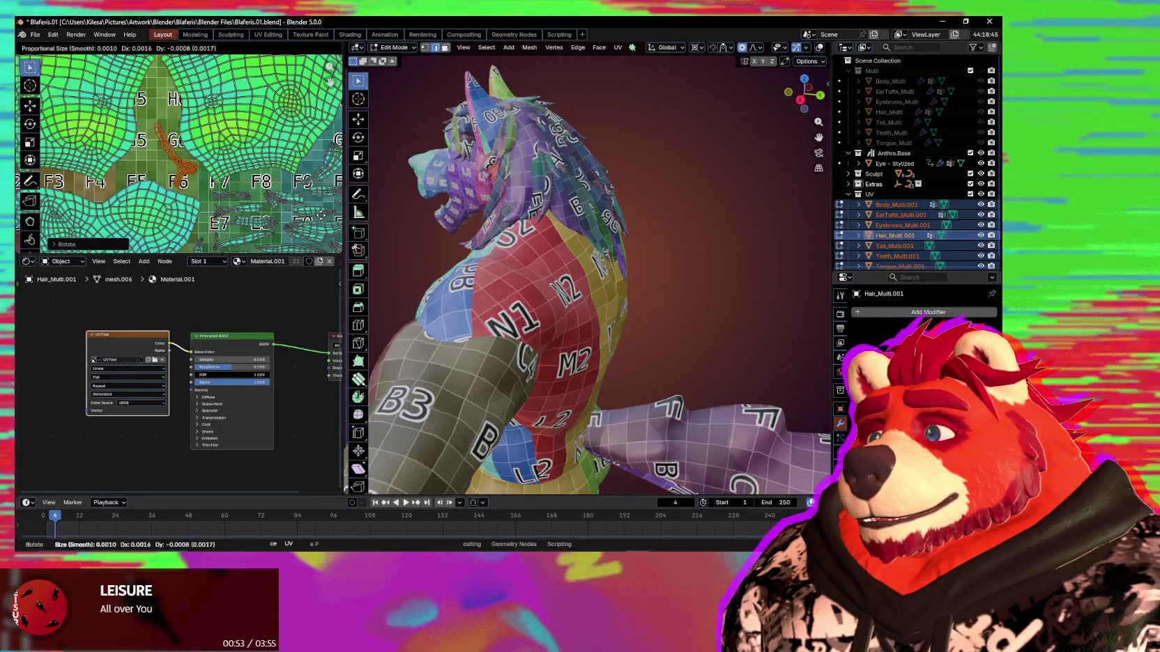
scroll(286, 226, down, 5)
scroll(145, 207, down, 2)
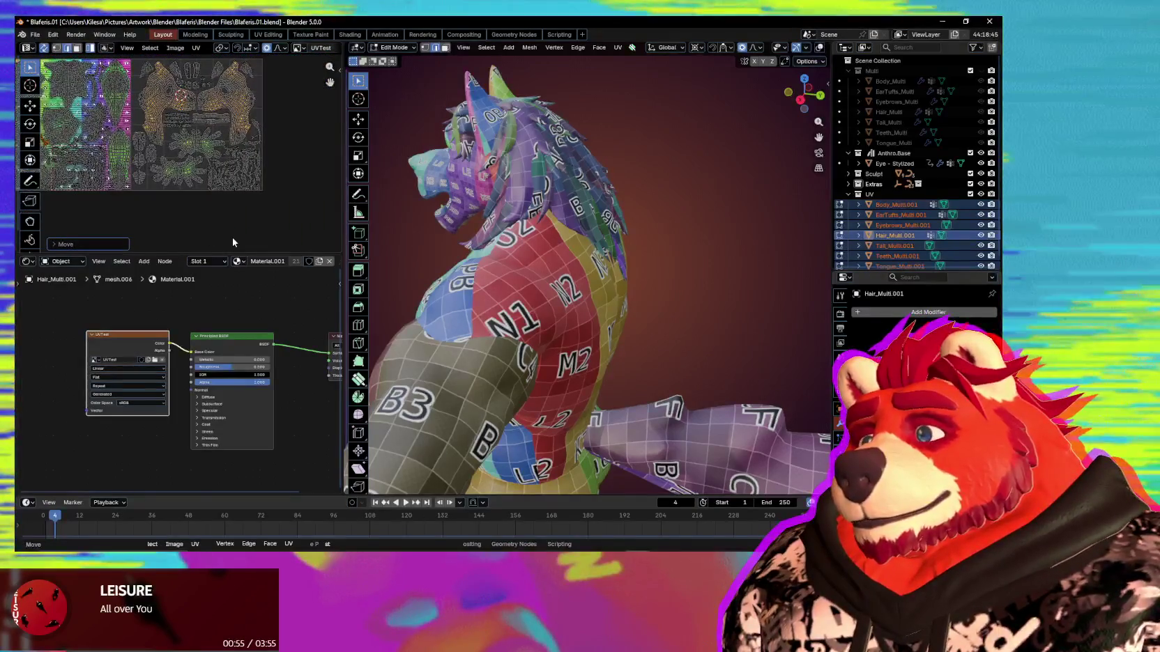
Move the small orange island next to the large hand island.
scroll(156, 196, up, 3)
scroll(156, 196, up, 2)
scroll(156, 196, up, 2)
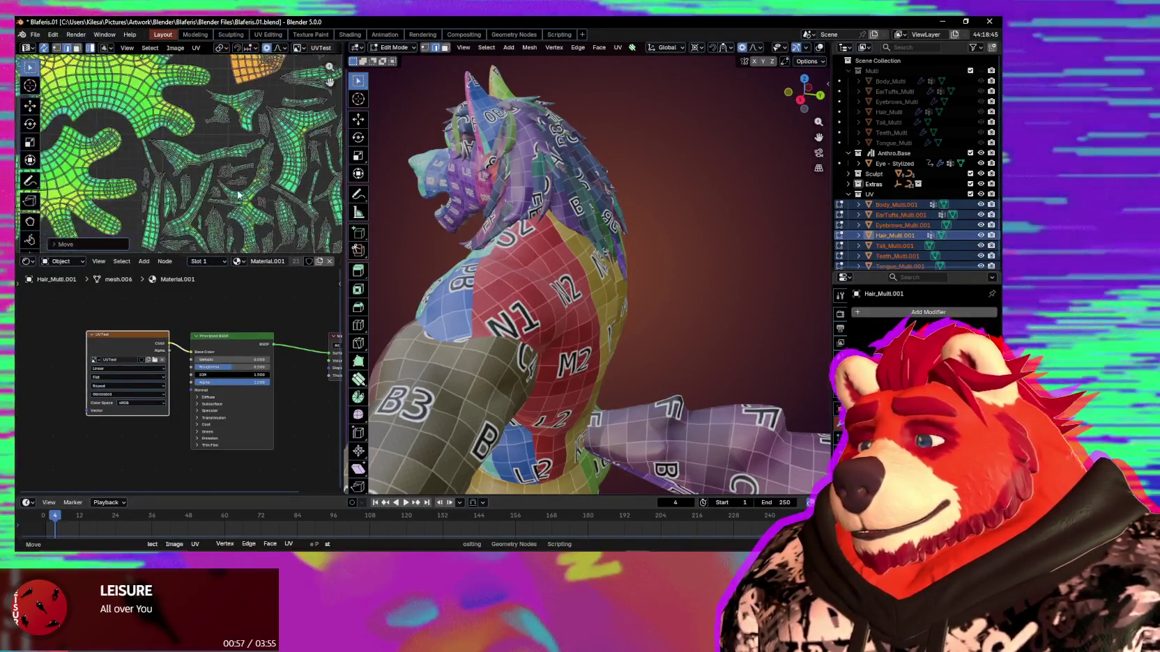
scroll(156, 197, down, 1)
scroll(156, 197, down, 1)
scroll(160, 194, up, 3)
scroll(166, 189, up, 2)
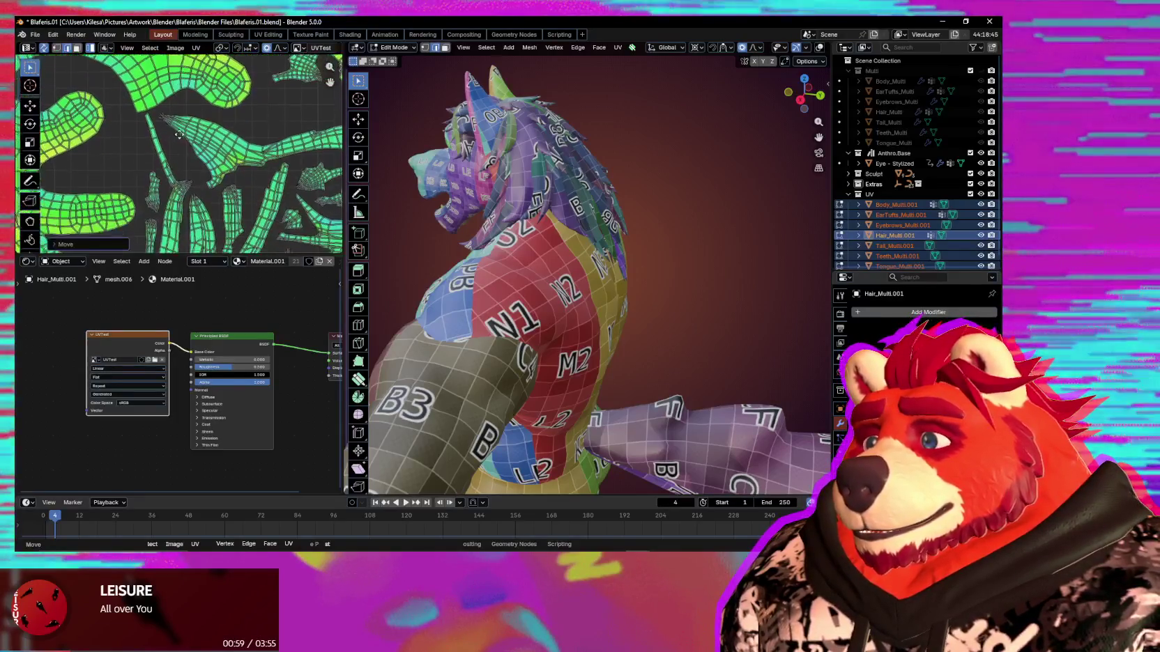
scroll(171, 185, up, 2)
scroll(172, 185, down, 2)
scroll(172, 177, down, 1)
scroll(171, 167, down, 1)
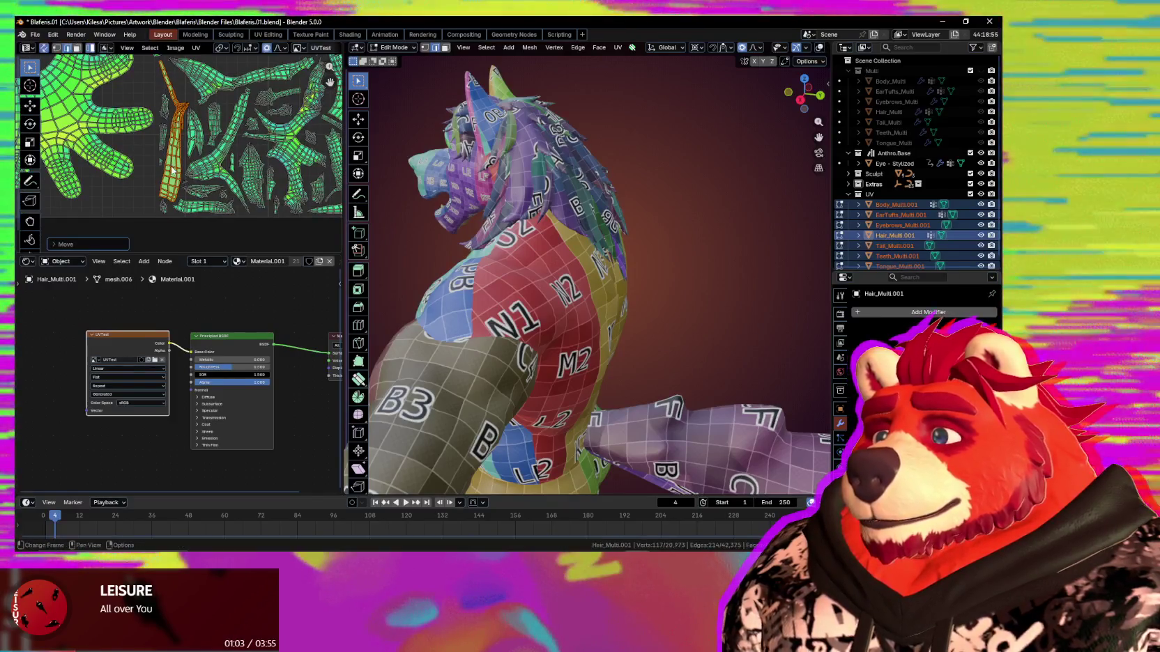
click(158, 214)
Nudge the orange island again to settle it beside the hand island.
scroll(161, 212, up, 2)
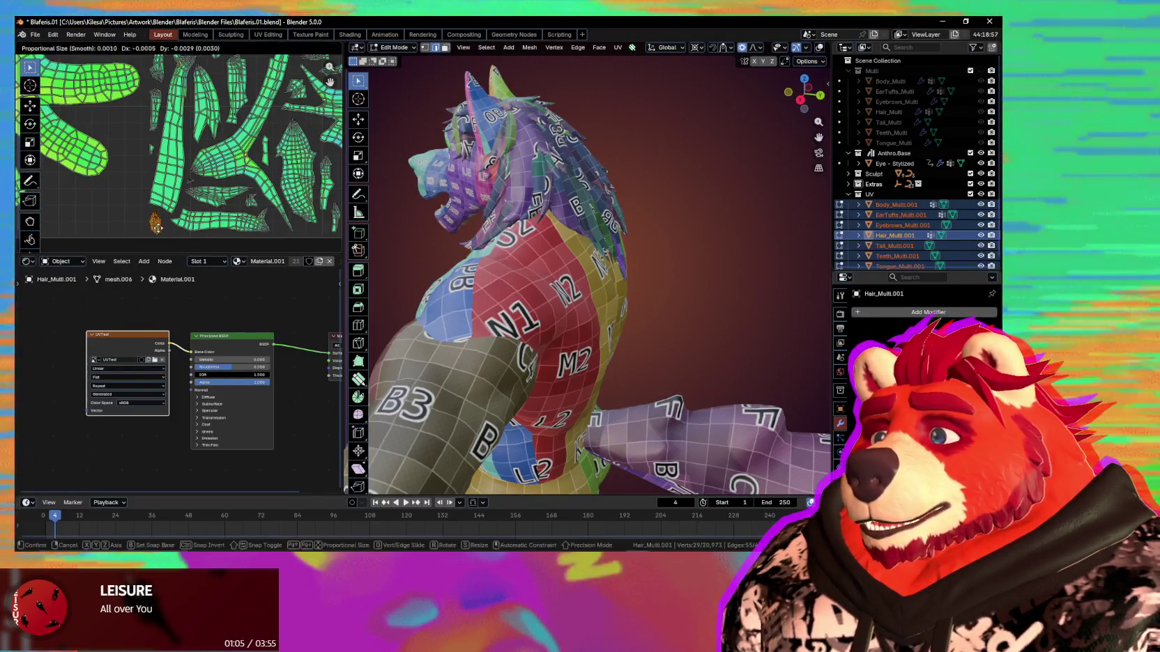
click(158, 227)
scroll(195, 213, down, 1)
scroll(195, 213, down, 1)
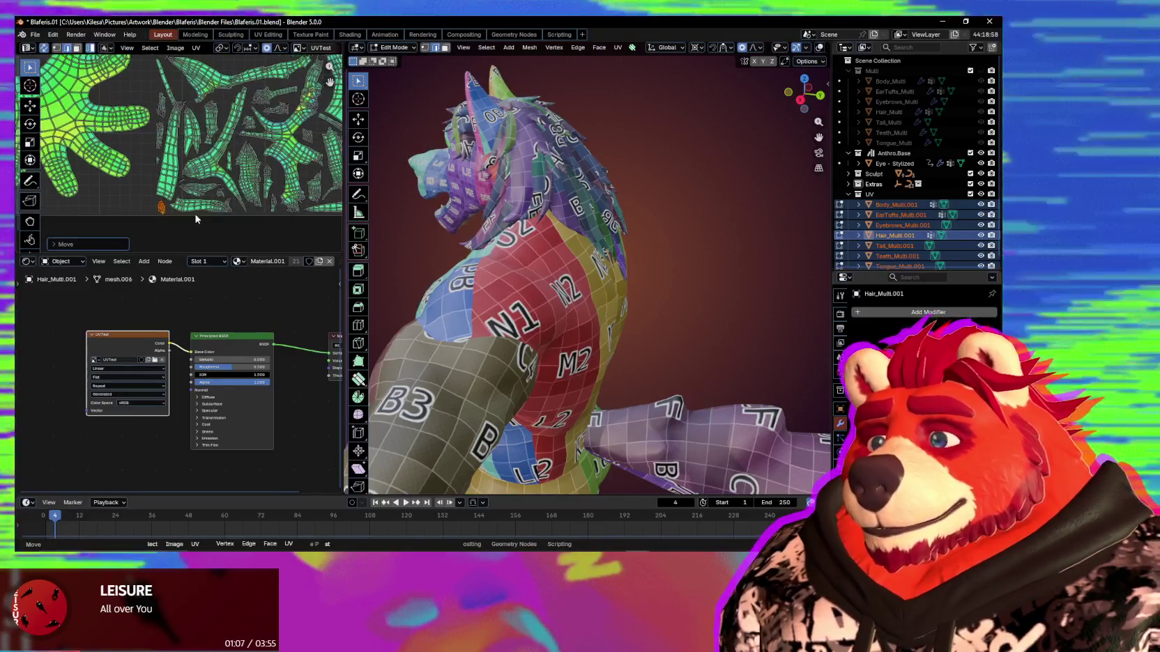
scroll(295, 197, up, 2)
scroll(287, 180, up, 1)
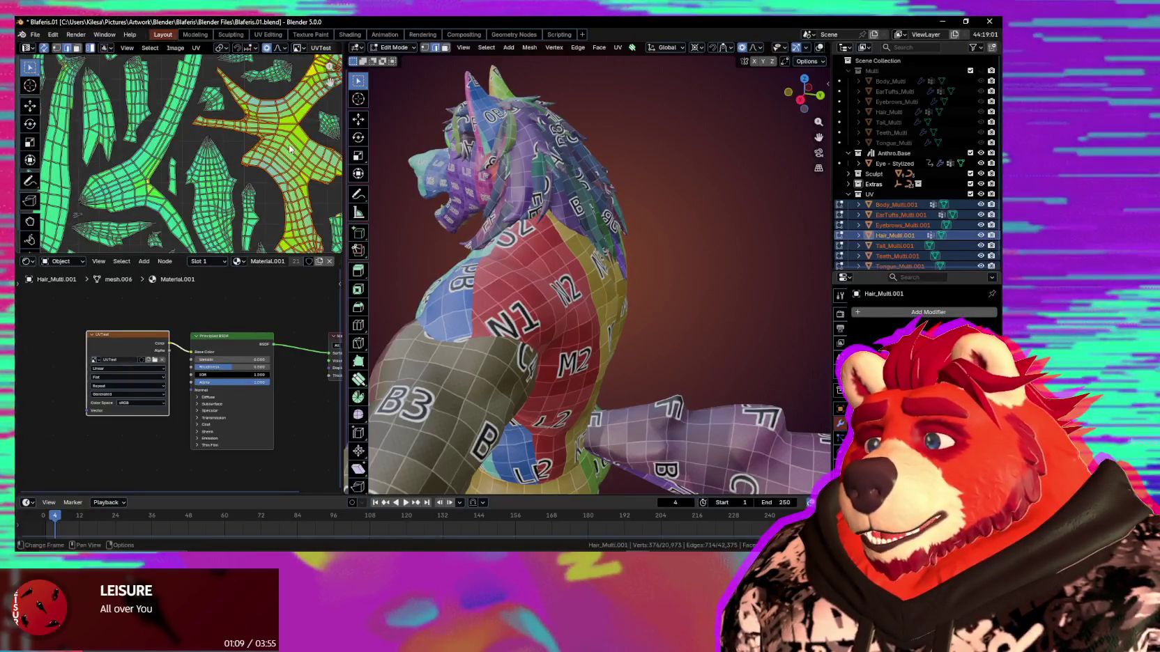
Pull the fan island's tip vertex back using smooth proportional falloff.
middle_drag(289, 148, 183, 144)
scroll(190, 162, up, 2)
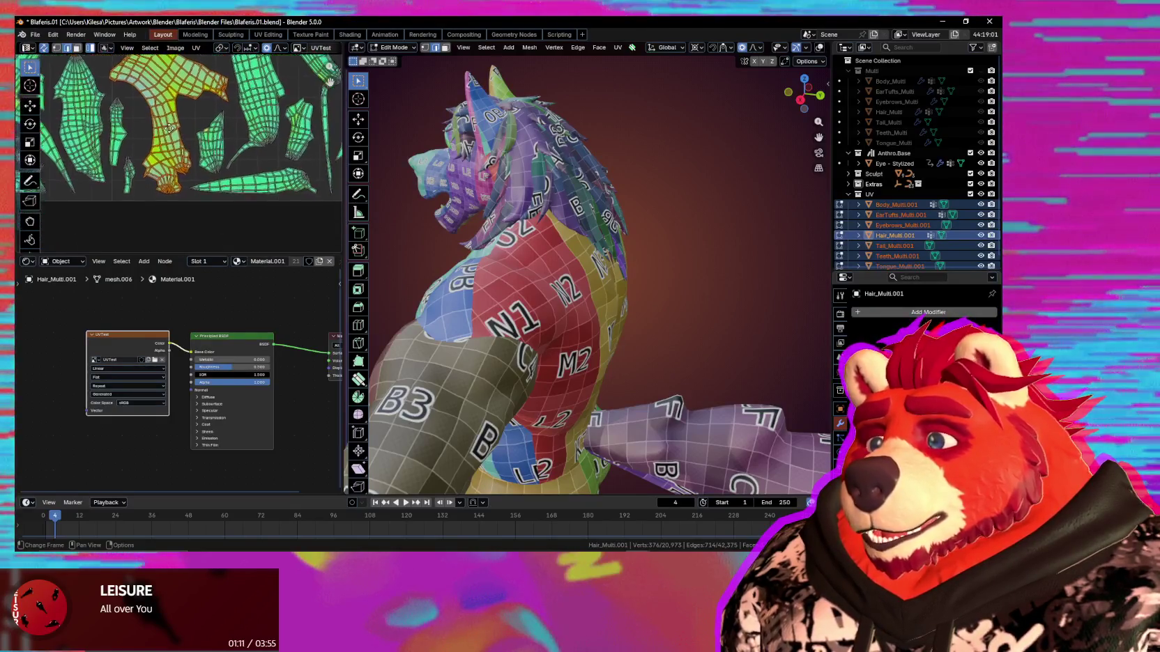
scroll(176, 209, up, 1)
scroll(180, 165, up, 1)
scroll(179, 165, up, 2)
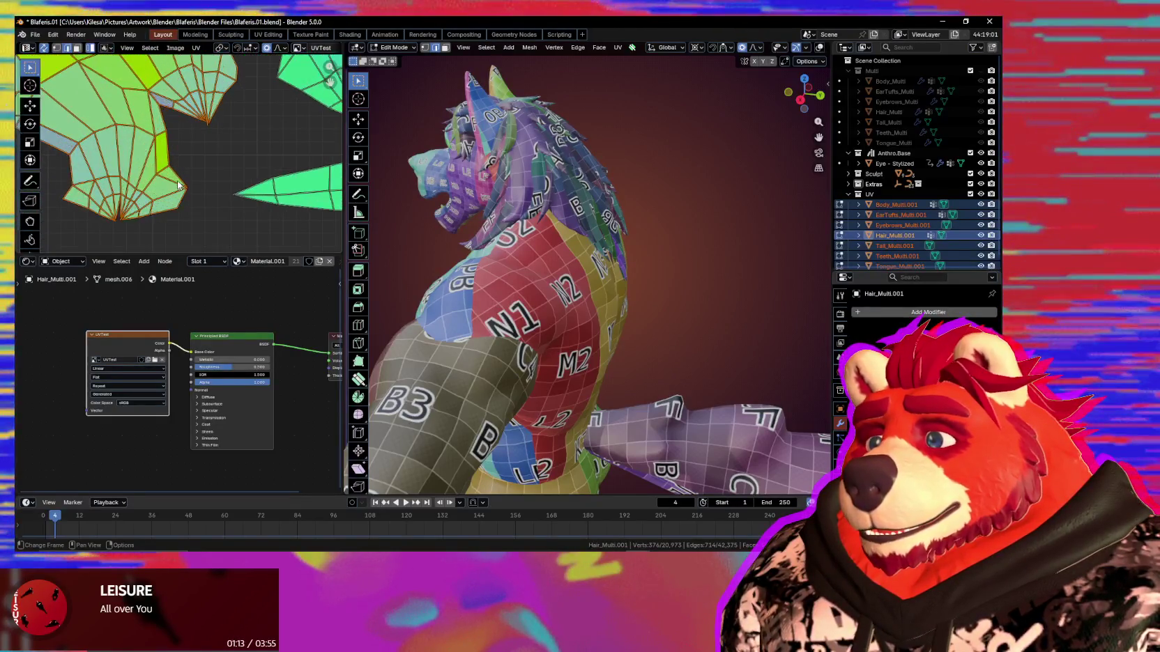
scroll(187, 209, up, 2)
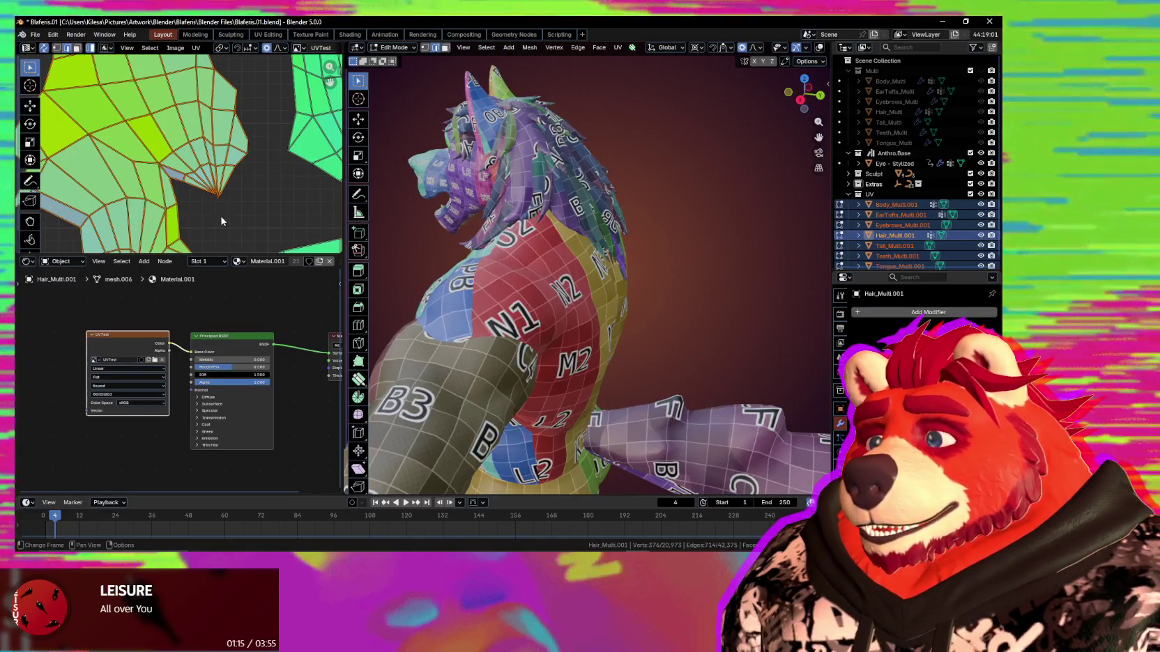
scroll(230, 219, up, 1)
scroll(271, 223, up, 2)
scroll(255, 225, down, 2)
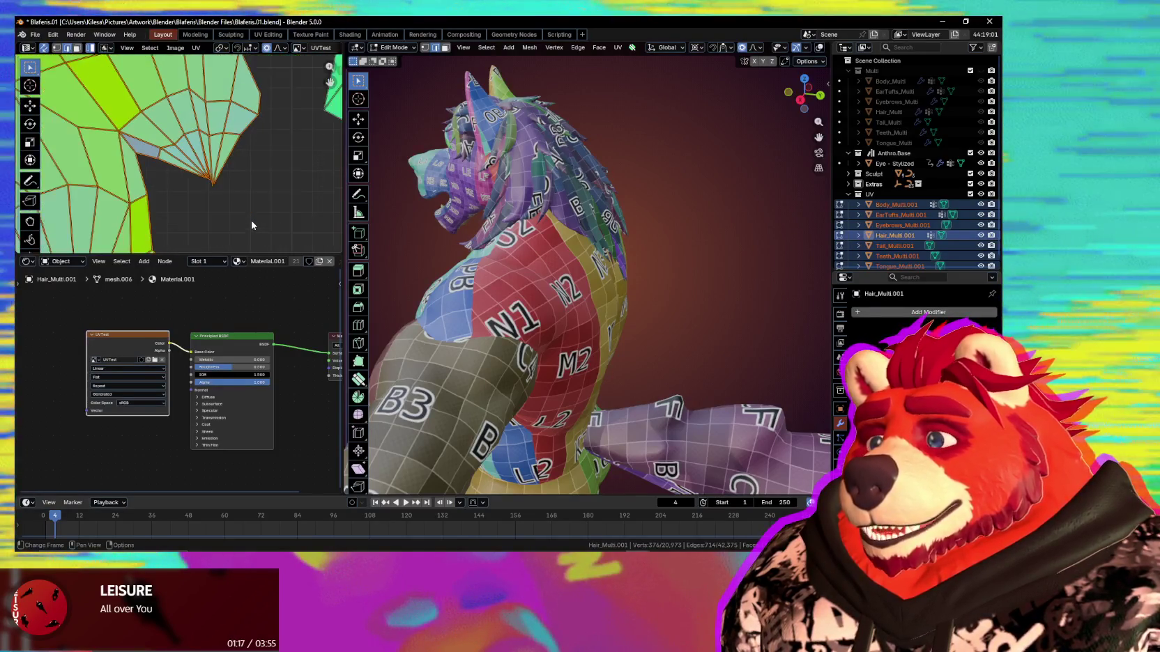
scroll(237, 195, down, 2)
scroll(220, 151, down, 2)
scroll(181, 209, down, 2)
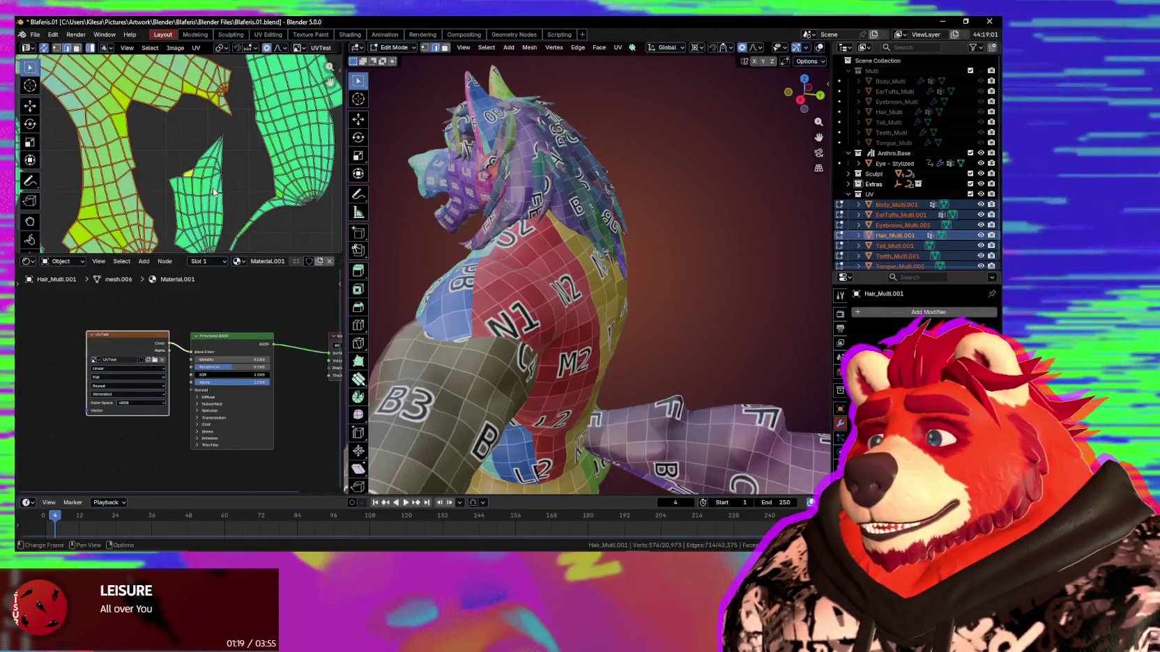
scroll(174, 230, up, 2)
scroll(185, 213, up, 1)
scroll(194, 203, up, 2)
scroll(193, 203, up, 1)
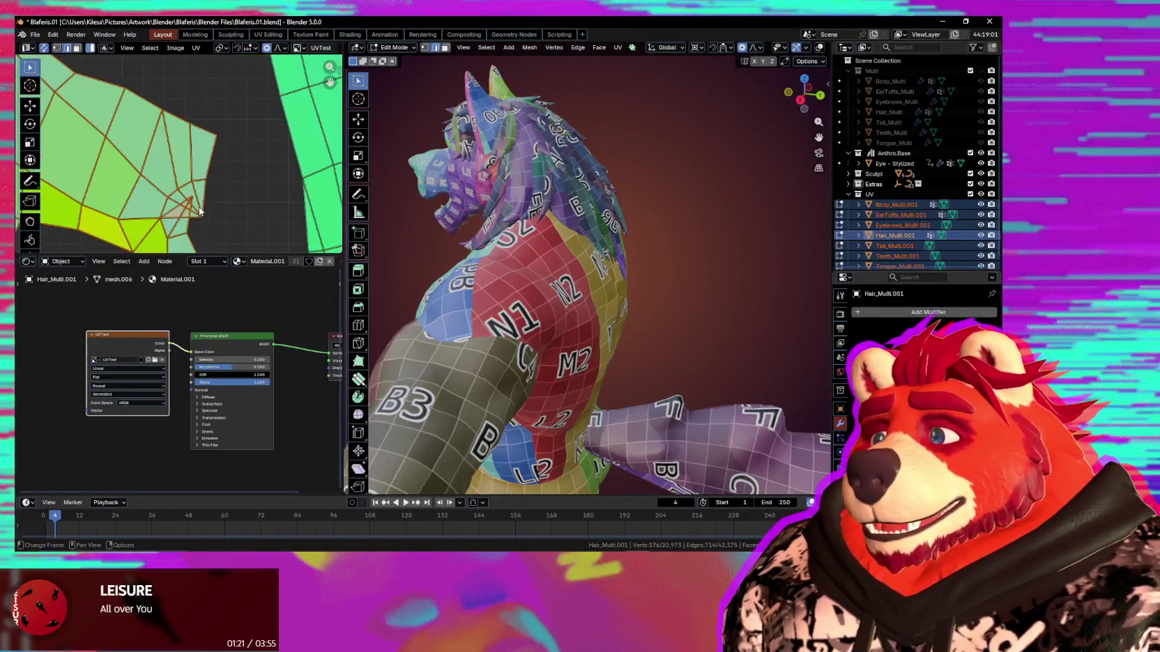
scroll(199, 167, up, 2)
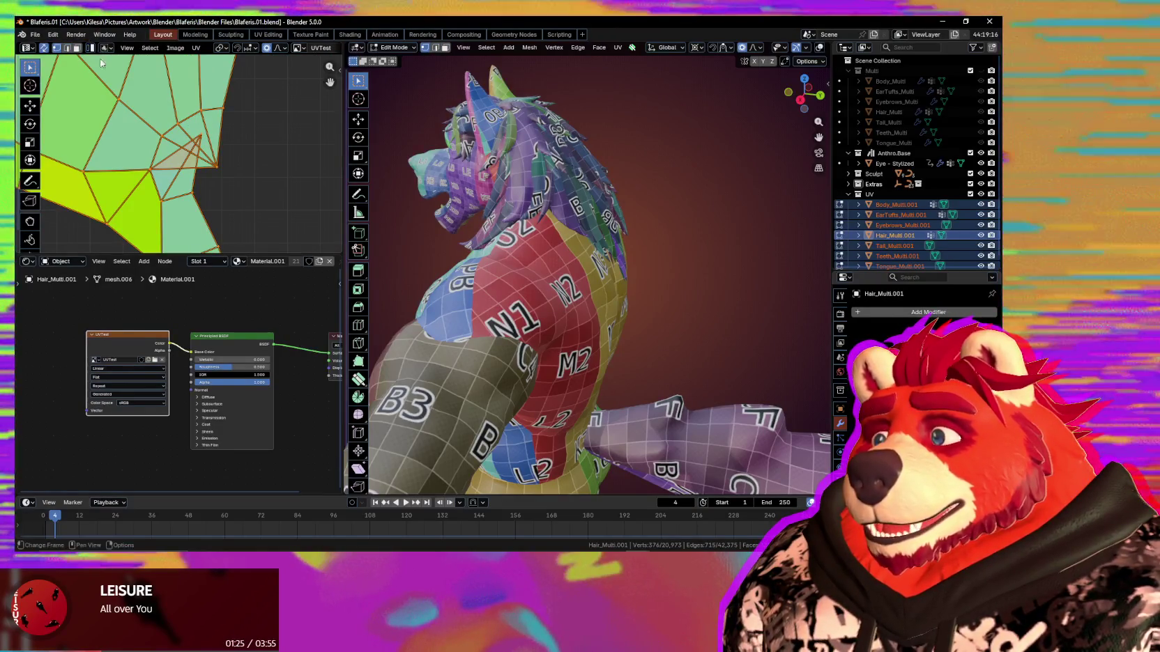
key(g)
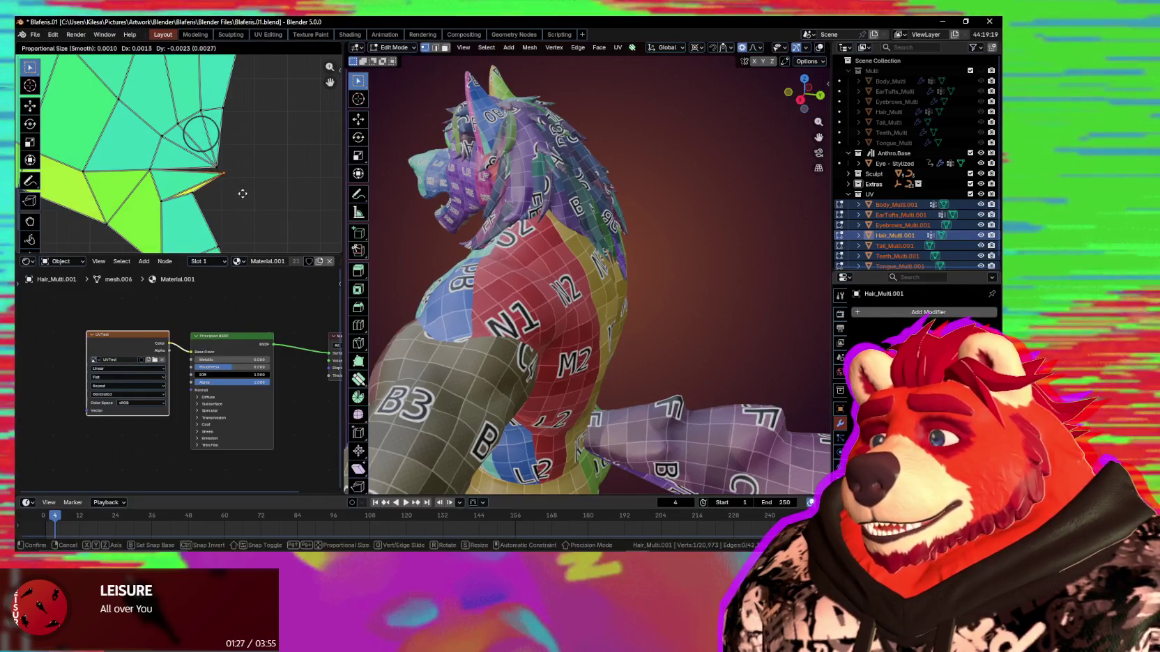
click(219, 219)
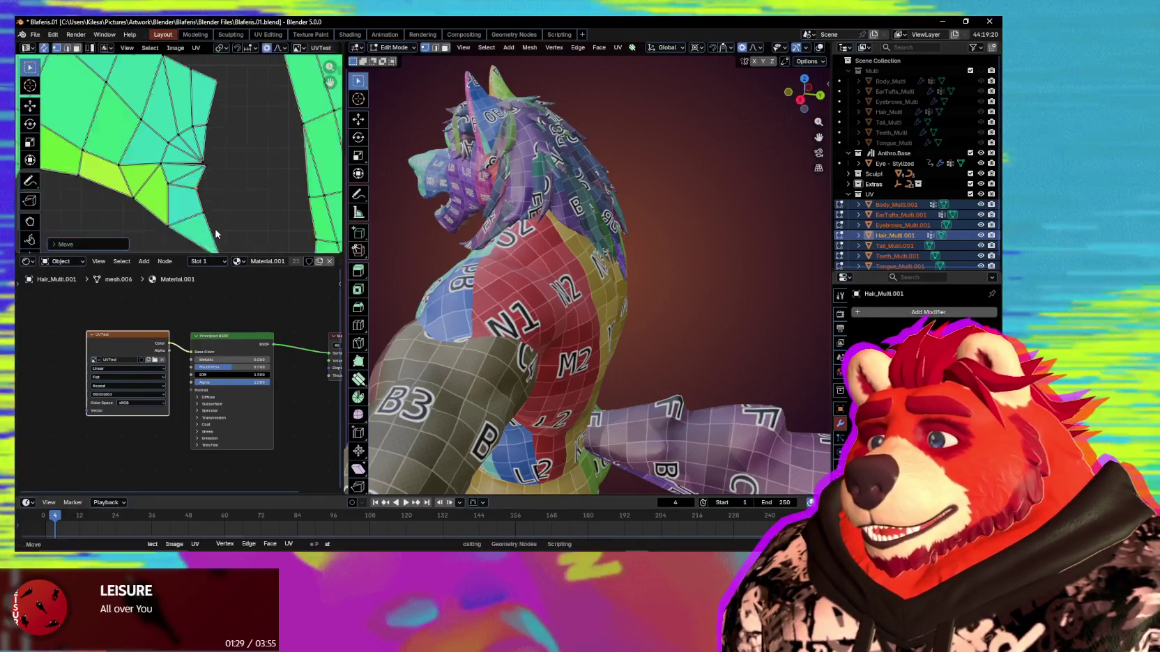
Adjust a second stray vertex to smooth the island's jagged edge.
scroll(220, 218, down, 1)
scroll(207, 199, down, 1)
scroll(204, 157, down, 1)
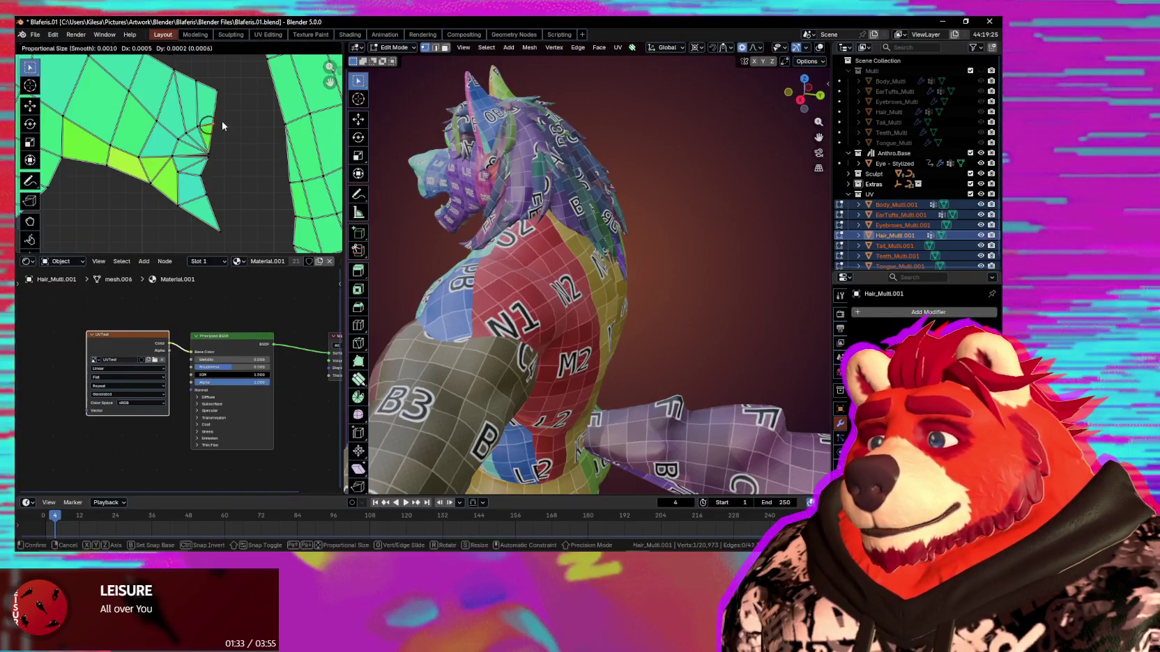
click(222, 126)
scroll(222, 139, down, 1)
scroll(221, 160, down, 2)
scroll(219, 182, down, 1)
scroll(217, 199, down, 1)
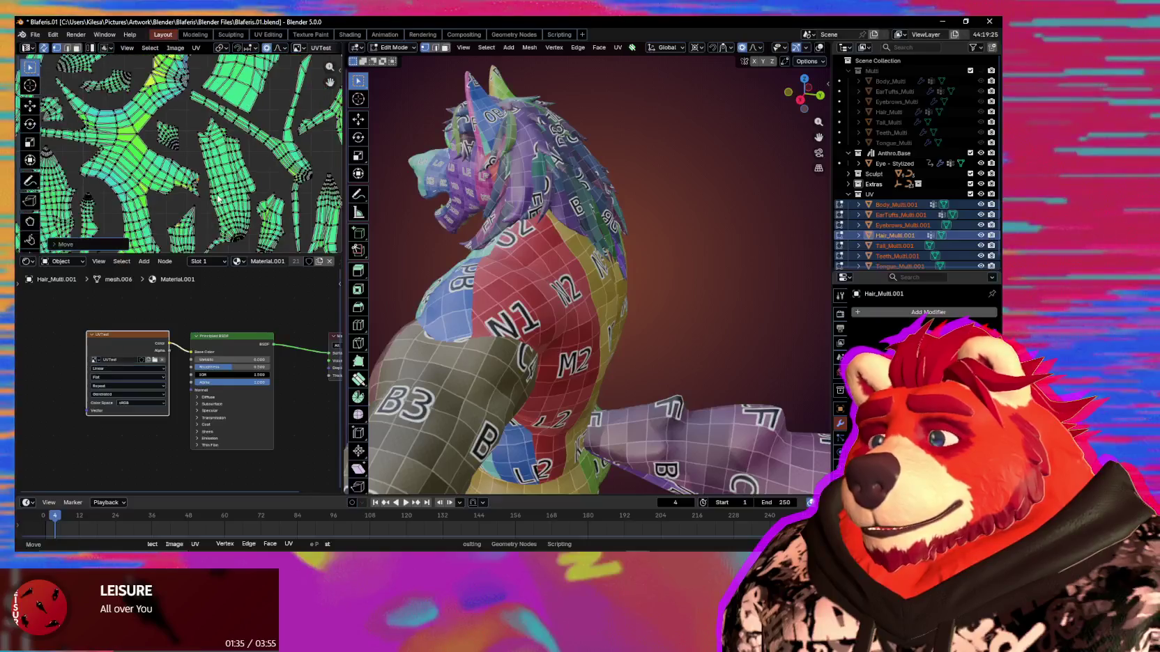
Bring the large green hair UV island into view, select it linked, and scale it to about 0.76.
scroll(198, 181, up, 2)
scroll(196, 200, up, 1)
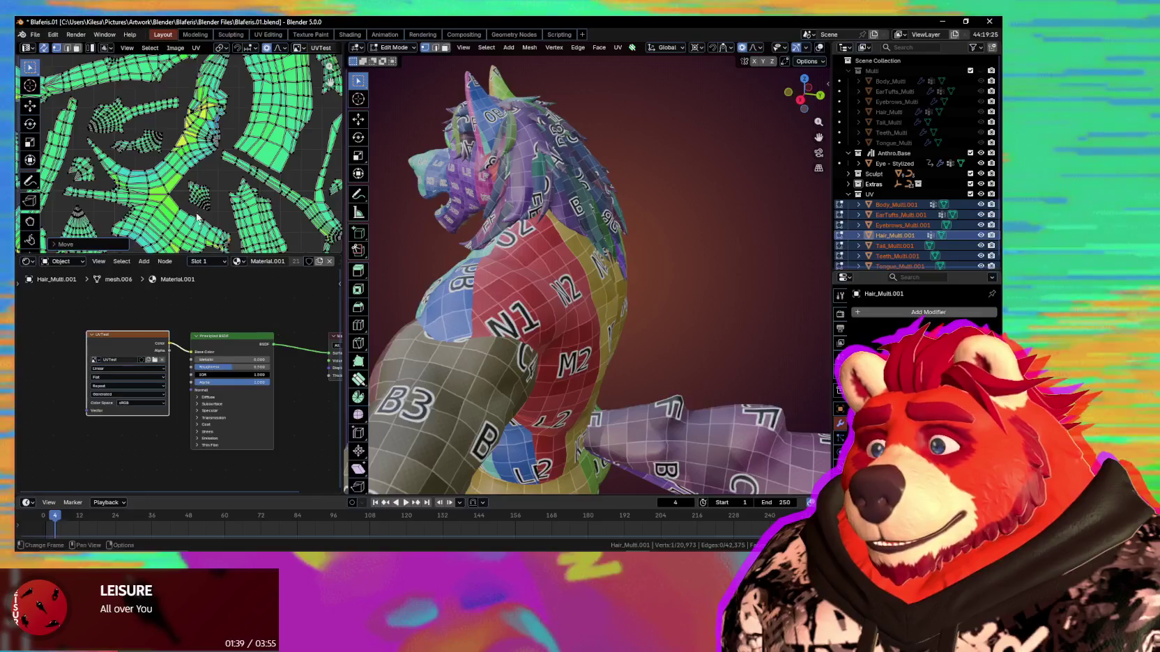
scroll(189, 206, up, 2)
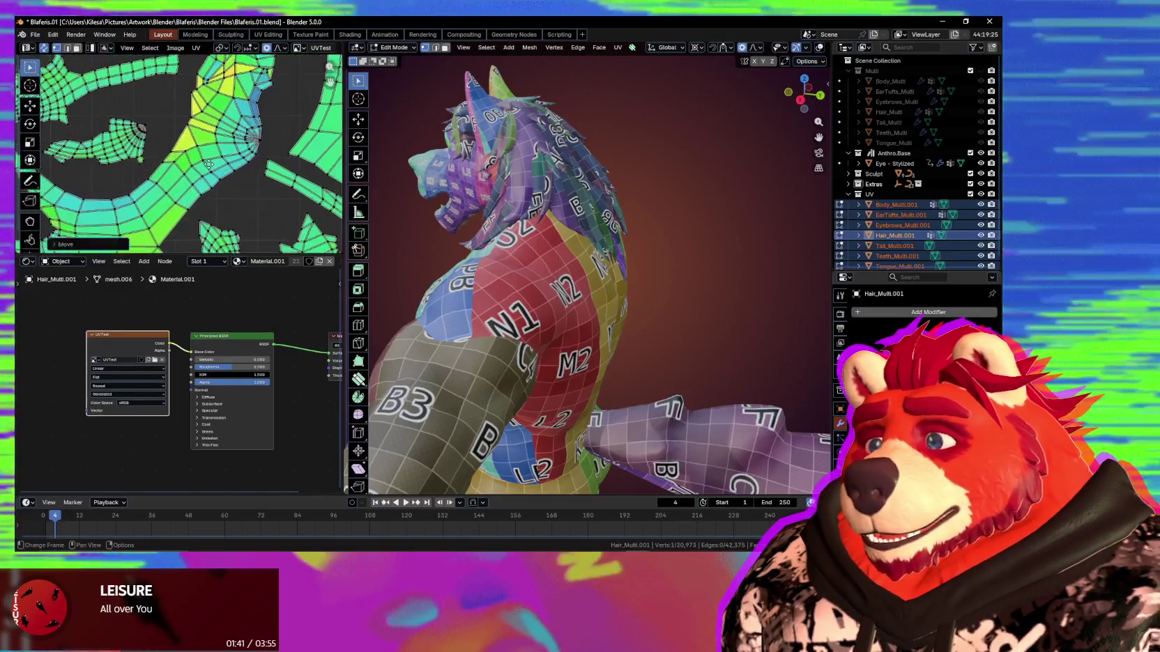
scroll(191, 223, up, 1)
scroll(235, 202, down, 1)
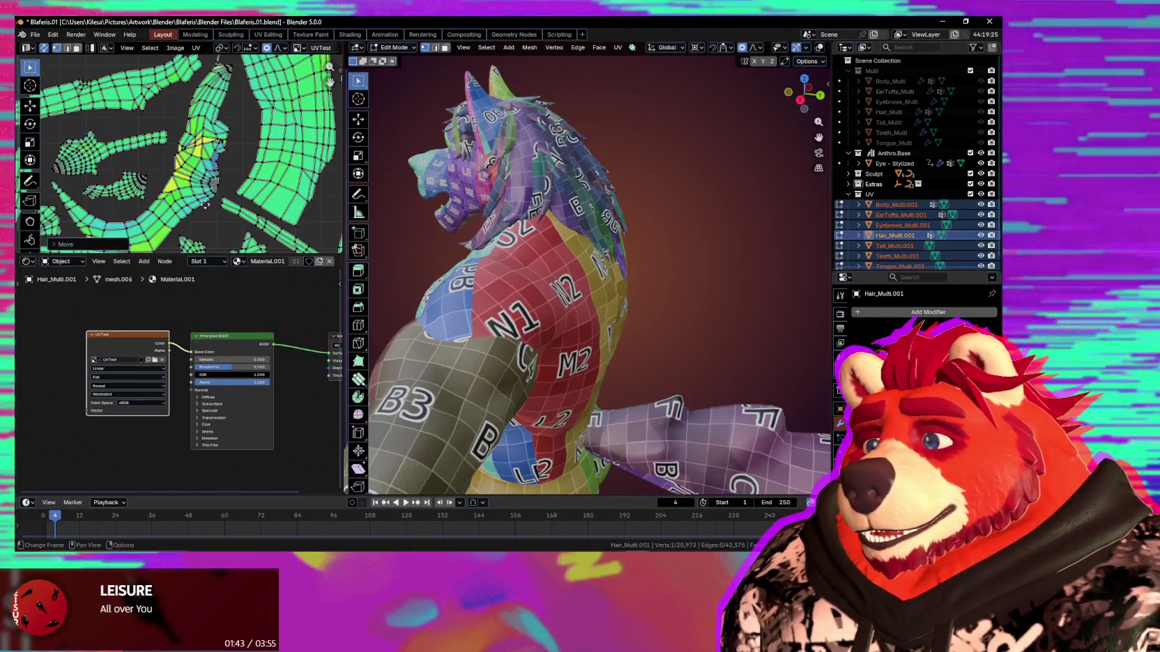
scroll(206, 204, down, 1)
scroll(202, 209, down, 1)
scroll(191, 205, down, 1)
scroll(186, 203, down, 1)
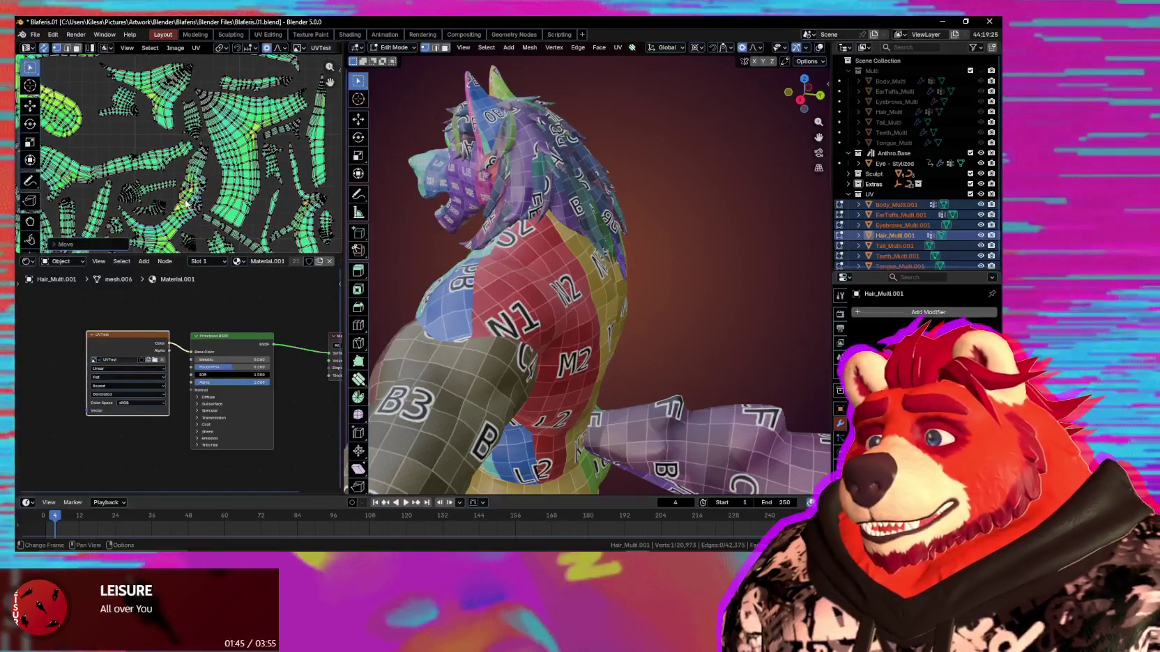
scroll(187, 203, up, 2)
scroll(199, 206, up, 1)
scroll(209, 208, up, 2)
scroll(224, 211, up, 1)
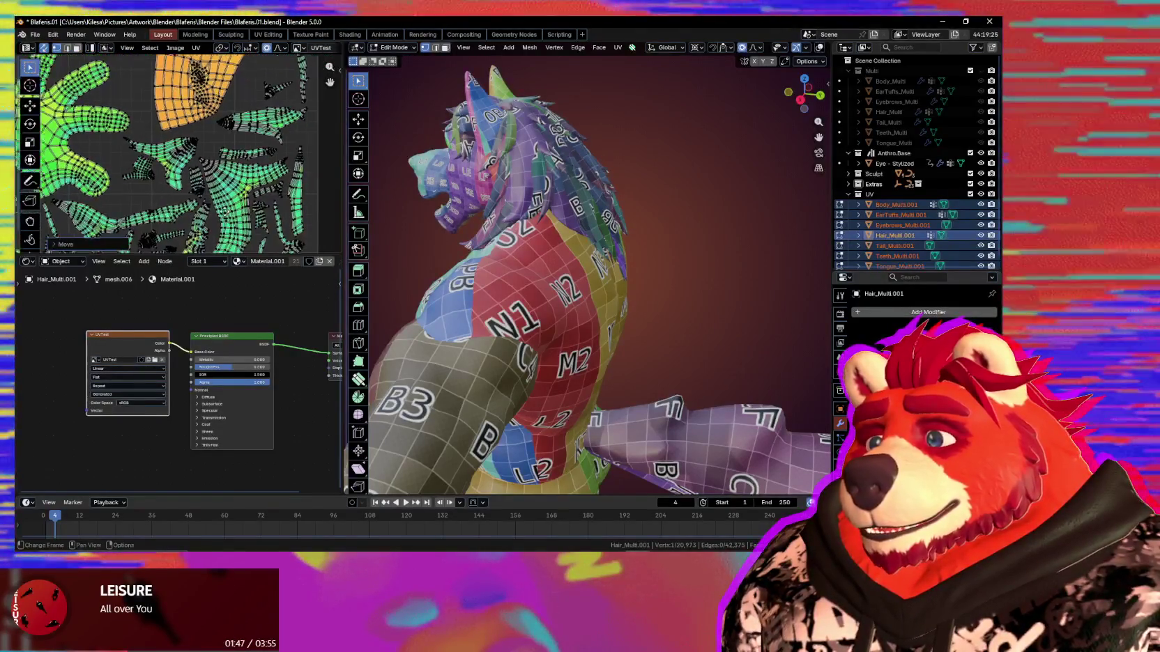
scroll(209, 207, up, 1)
scroll(195, 204, up, 2)
scroll(178, 199, up, 1)
scroll(164, 195, up, 2)
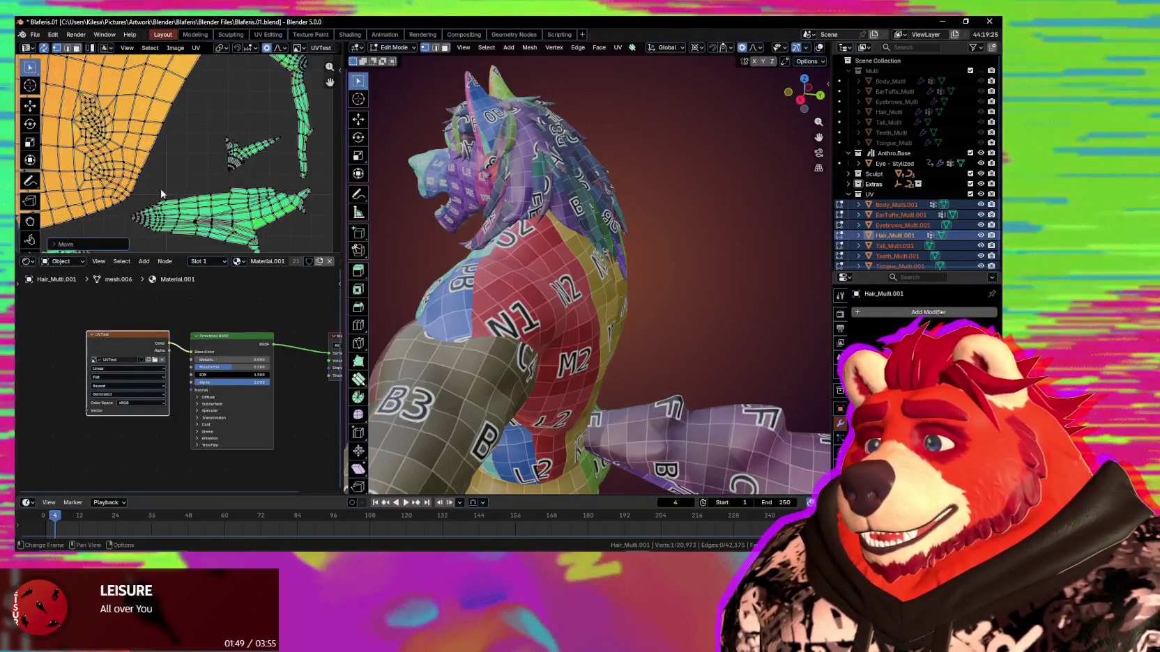
scroll(160, 183, down, 1)
scroll(159, 174, down, 2)
scroll(160, 176, down, 2)
scroll(161, 178, down, 1)
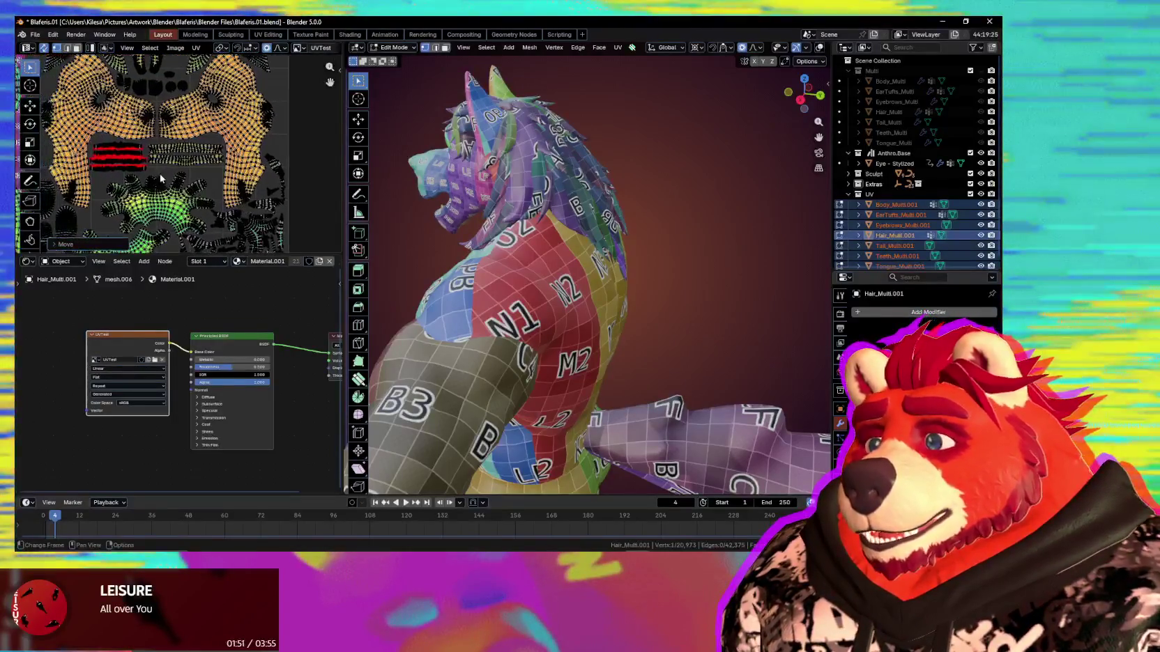
scroll(163, 182, up, 1)
scroll(165, 188, up, 2)
scroll(168, 194, up, 2)
scroll(171, 199, up, 2)
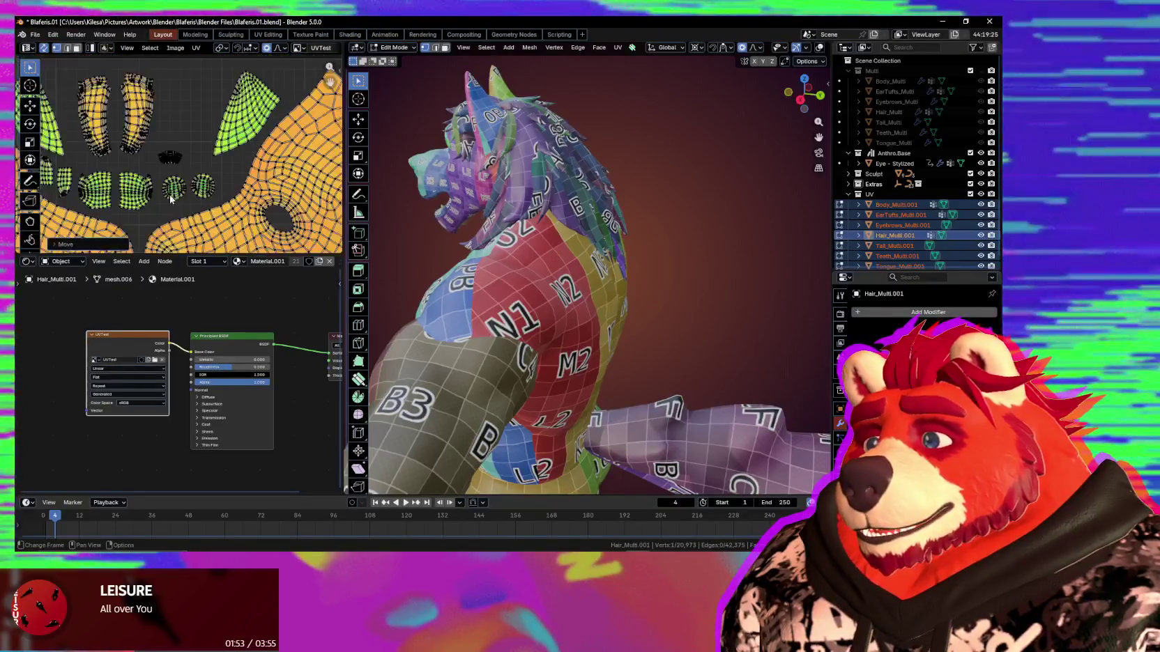
scroll(181, 185, down, 2)
scroll(198, 160, down, 2)
scroll(222, 136, down, 1)
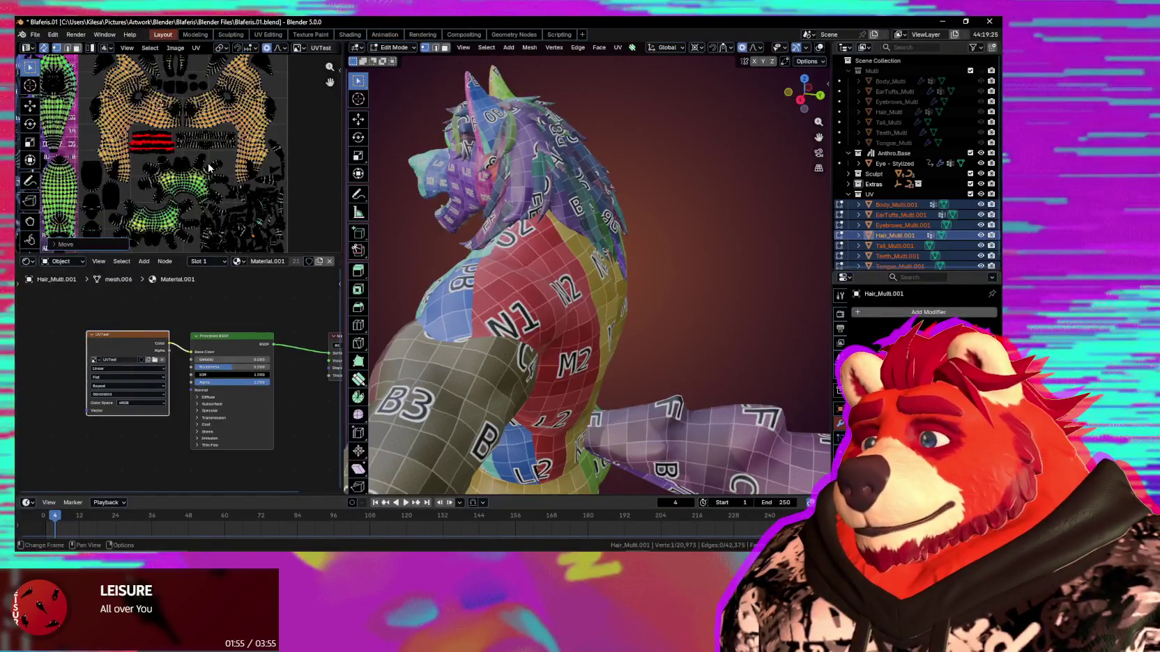
scroll(209, 169, up, 1)
scroll(209, 174, up, 2)
scroll(207, 182, up, 2)
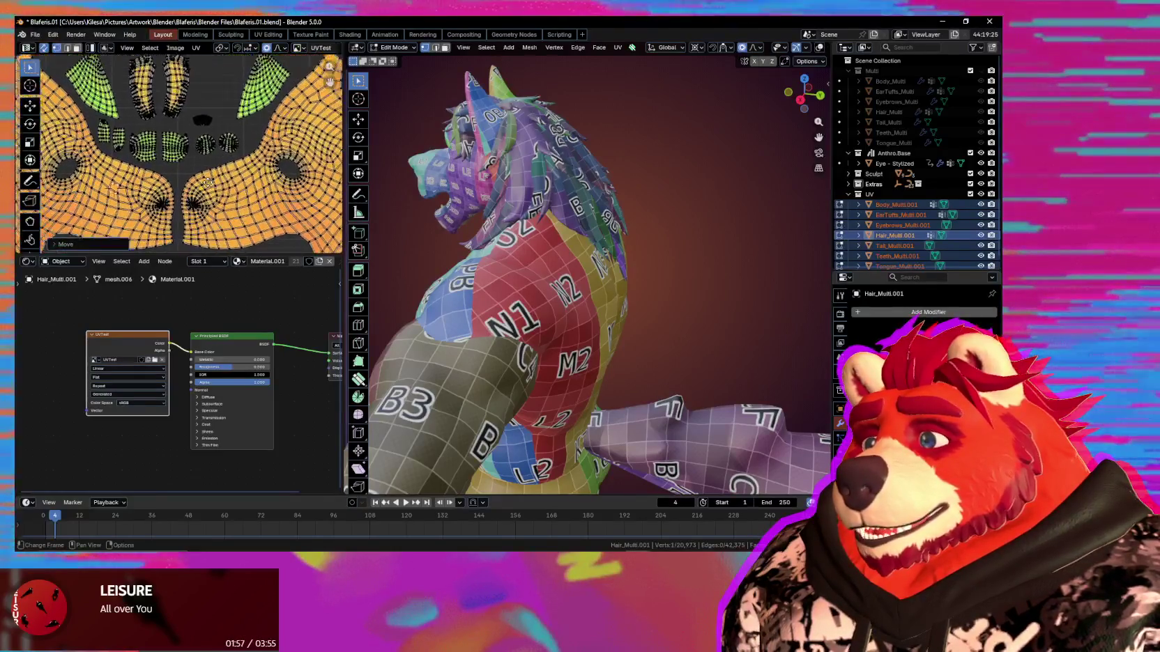
scroll(209, 171, down, 2)
scroll(211, 147, up, 2)
scroll(213, 129, down, 2)
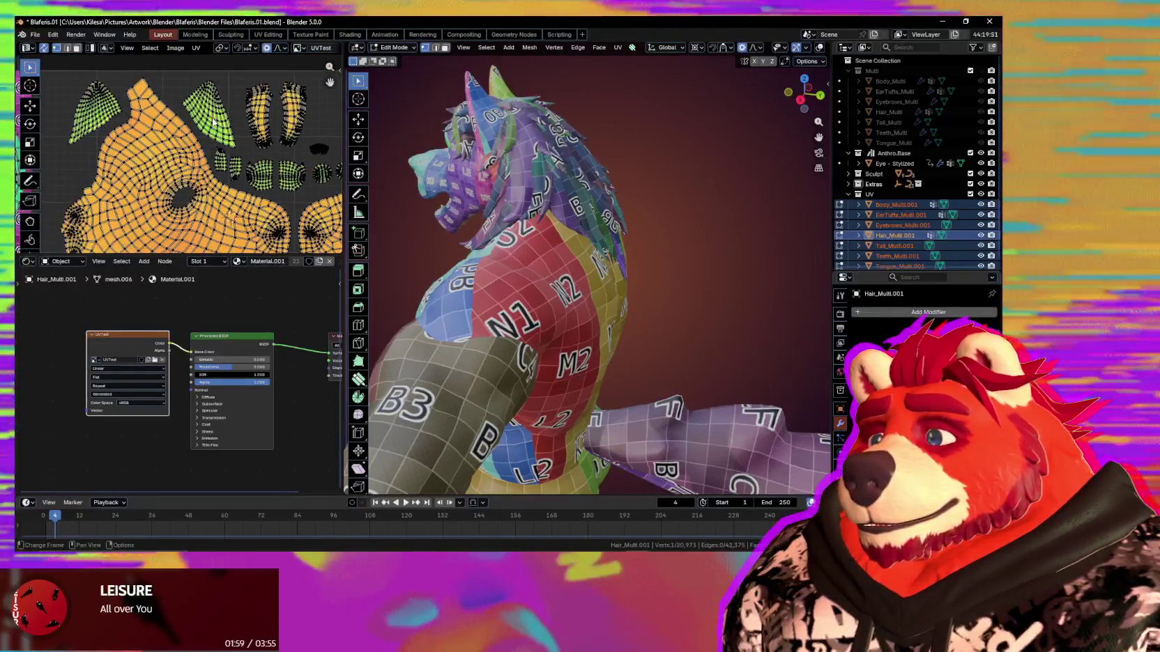
scroll(272, 170, up, 1)
scroll(258, 173, down, 2)
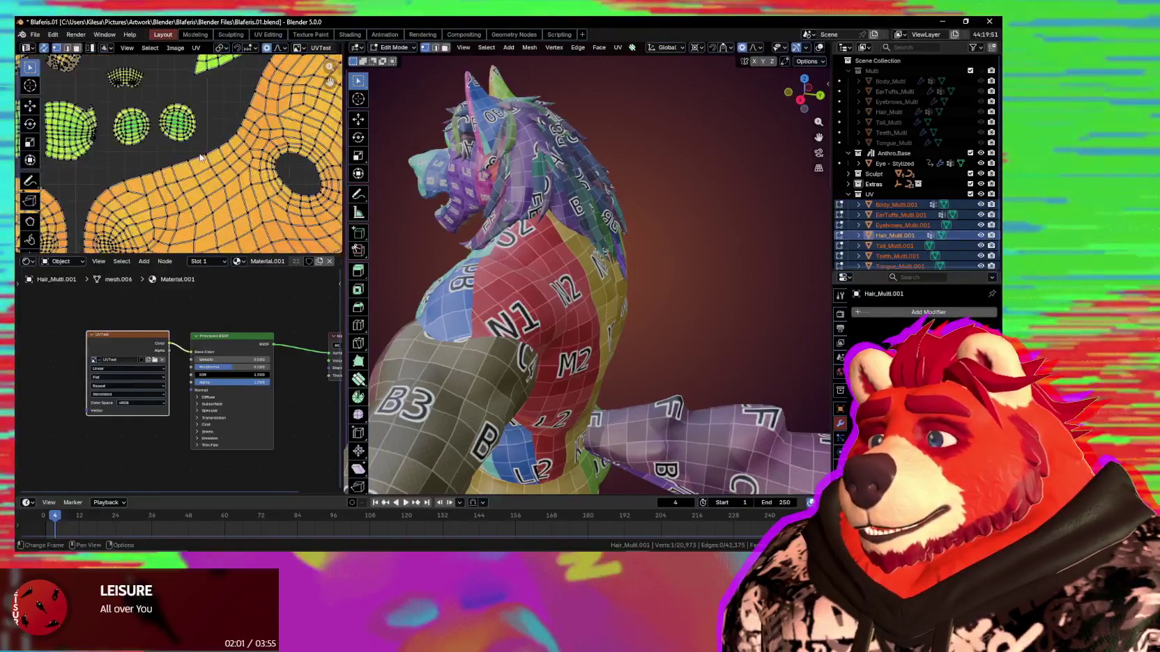
scroll(240, 177, up, 1)
scroll(225, 181, down, 2)
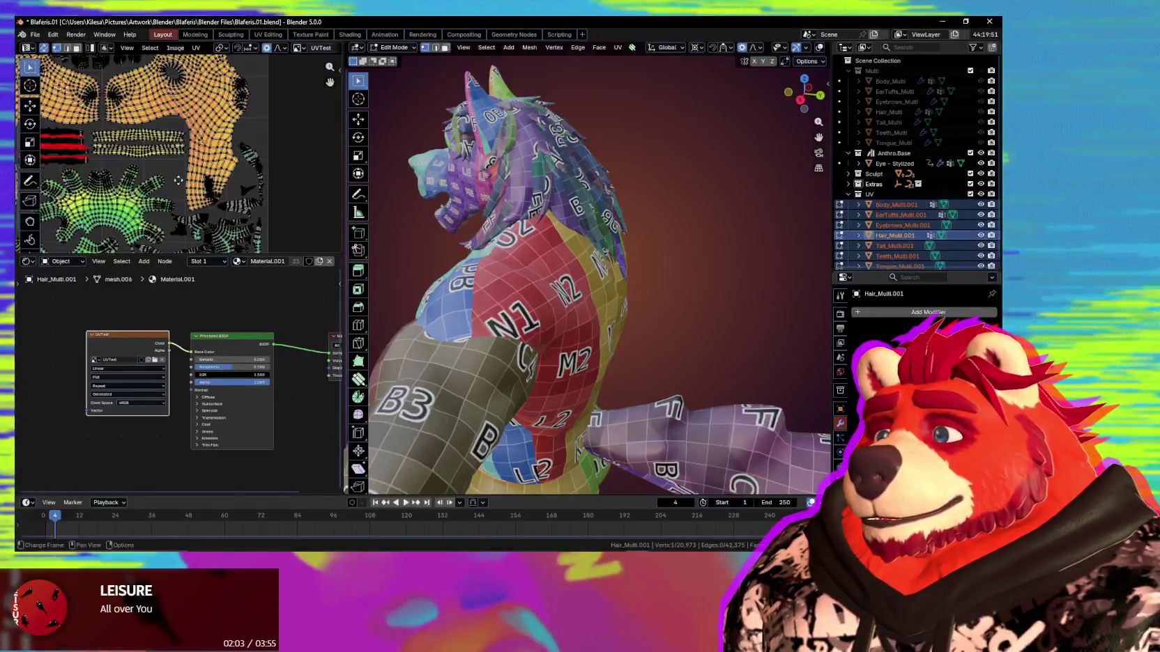
middle_drag(225, 181, 276, 139)
scroll(277, 139, up, 1)
scroll(270, 182, up, 1)
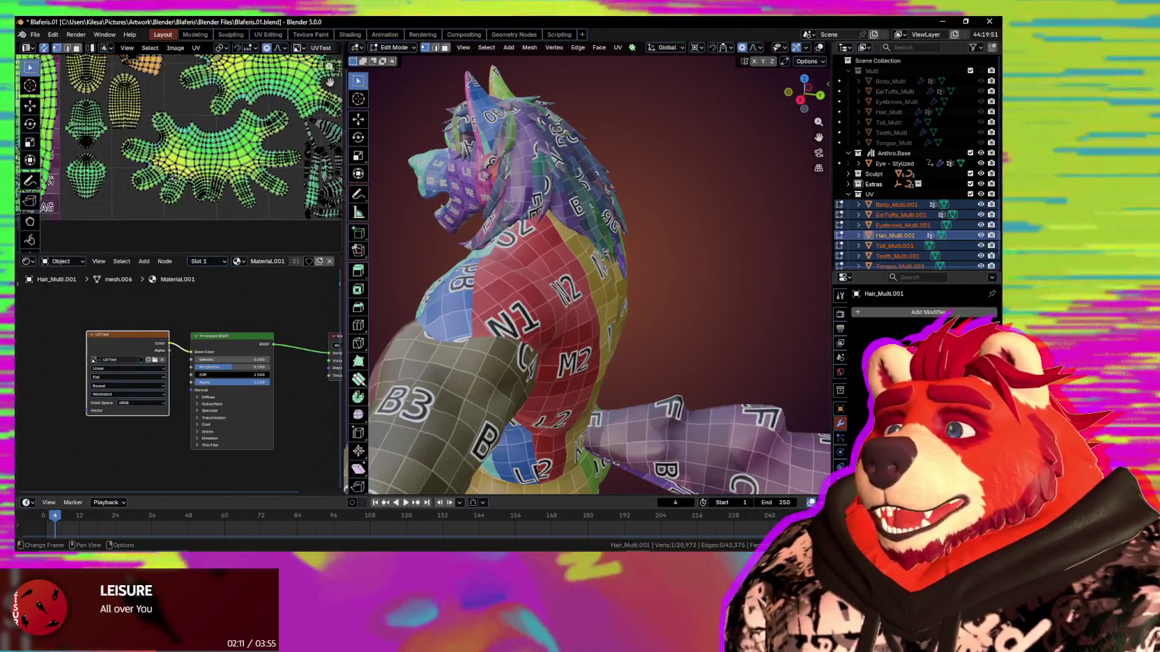
middle_drag(76, 155, 162, 174)
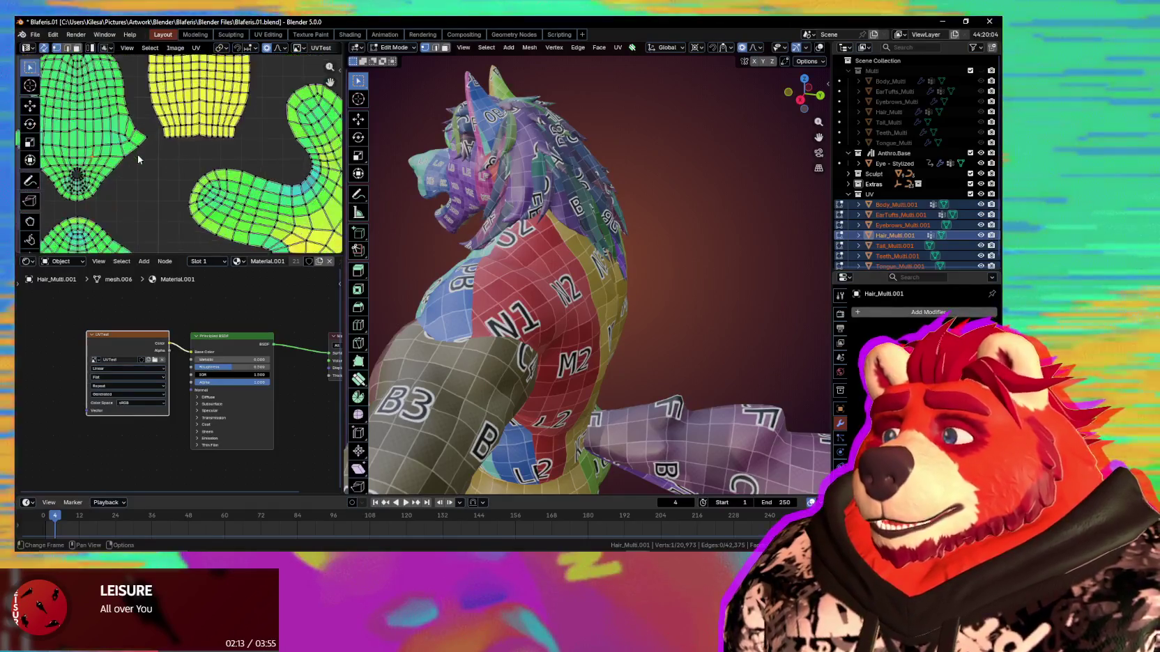
key(l)
key(s)
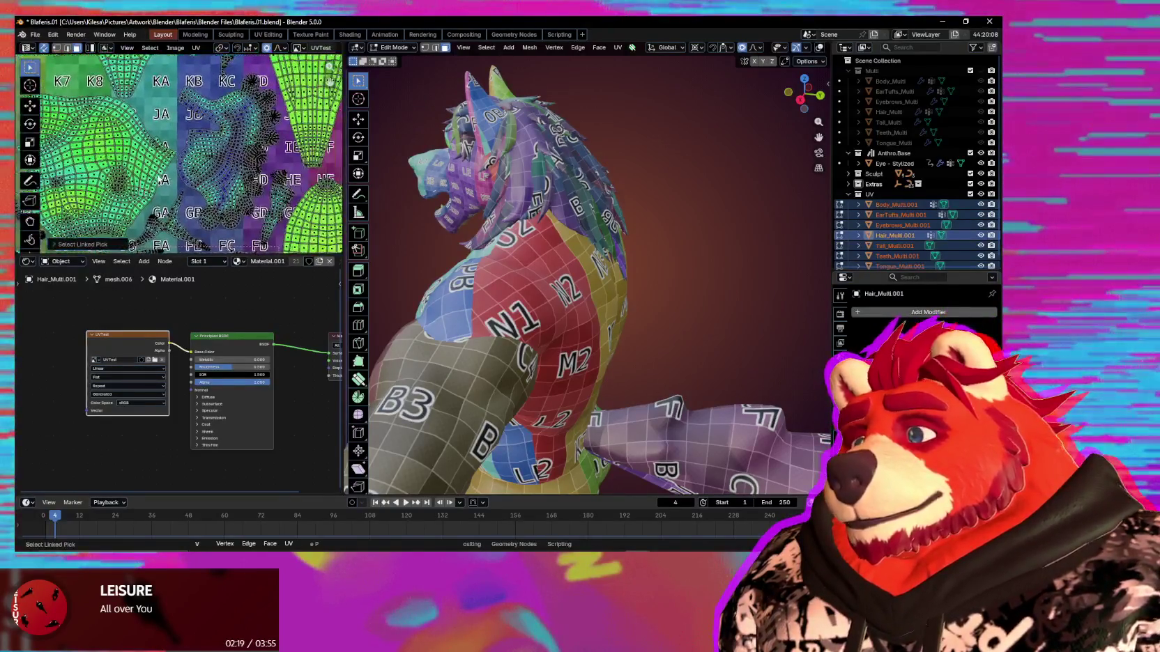
scroll(130, 202, up, 2)
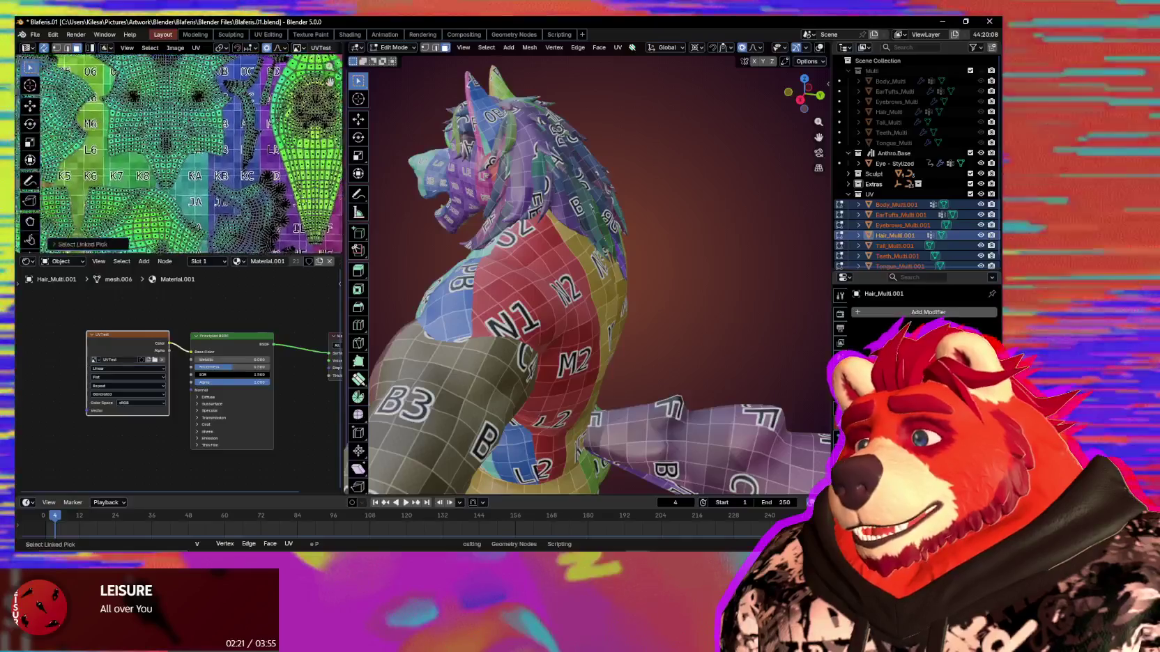
scroll(160, 168, up, 2)
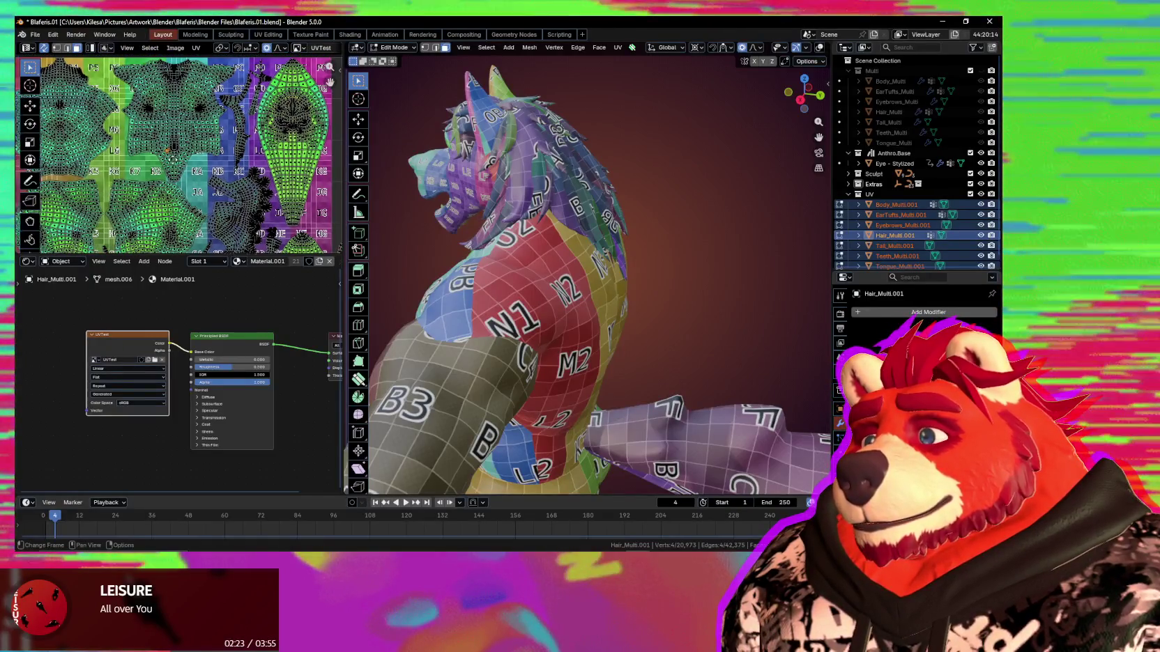
middle_drag(70, 79, 123, 58)
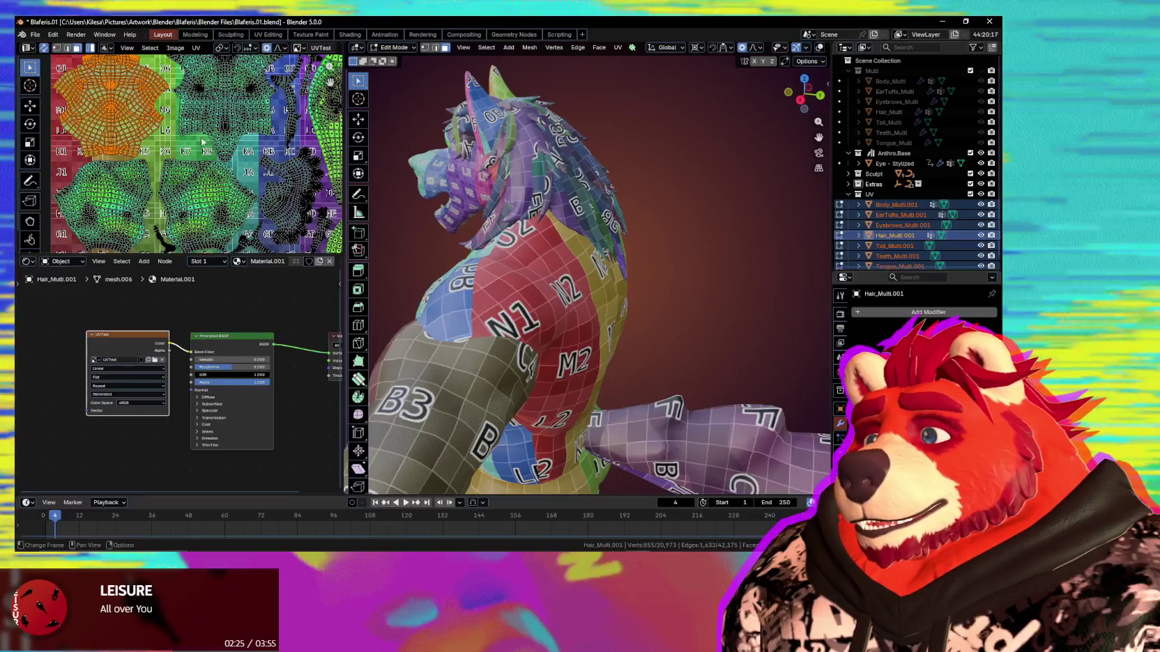
middle_drag(202, 141, 205, 93)
click(216, 174)
shift+click(125, 160)
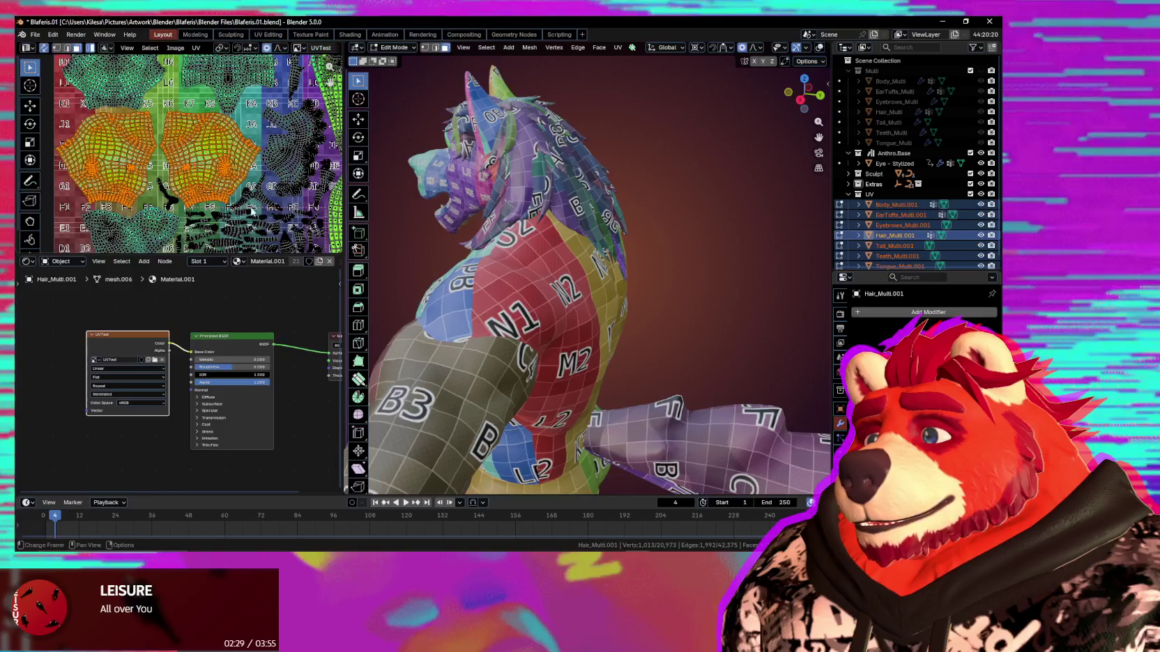
mouse_move(251, 209)
middle_down()
mouse_move(102, 120)
mouse_move(168, 207)
middle_up()
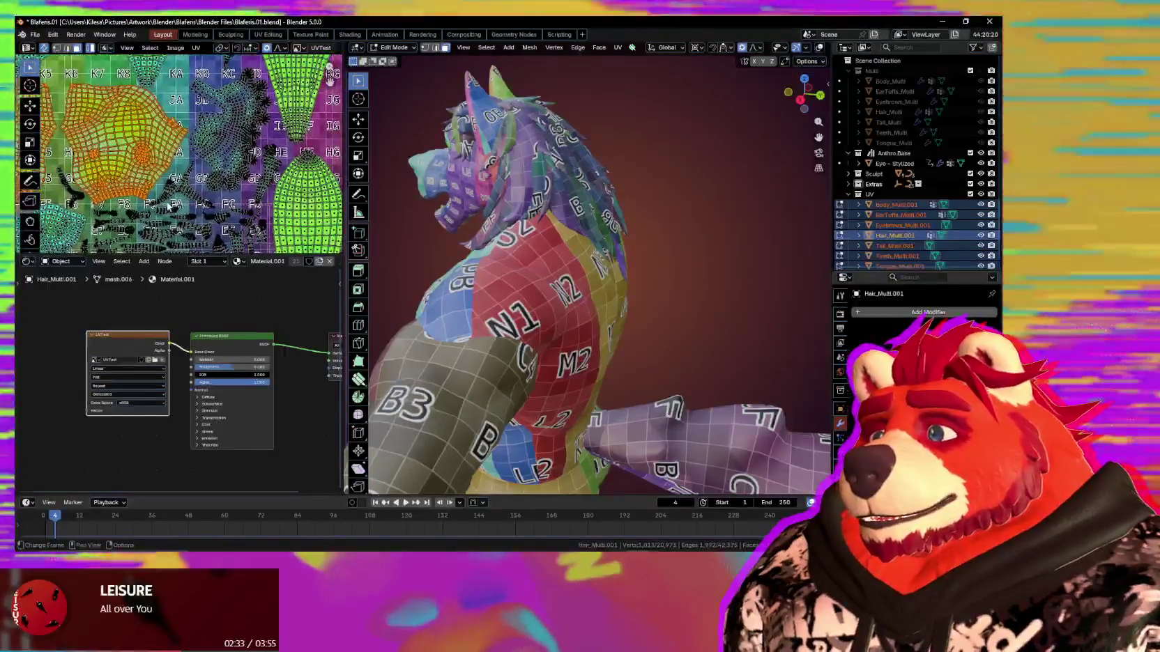
scroll(168, 206, down, 3)
scroll(167, 191, down, 3)
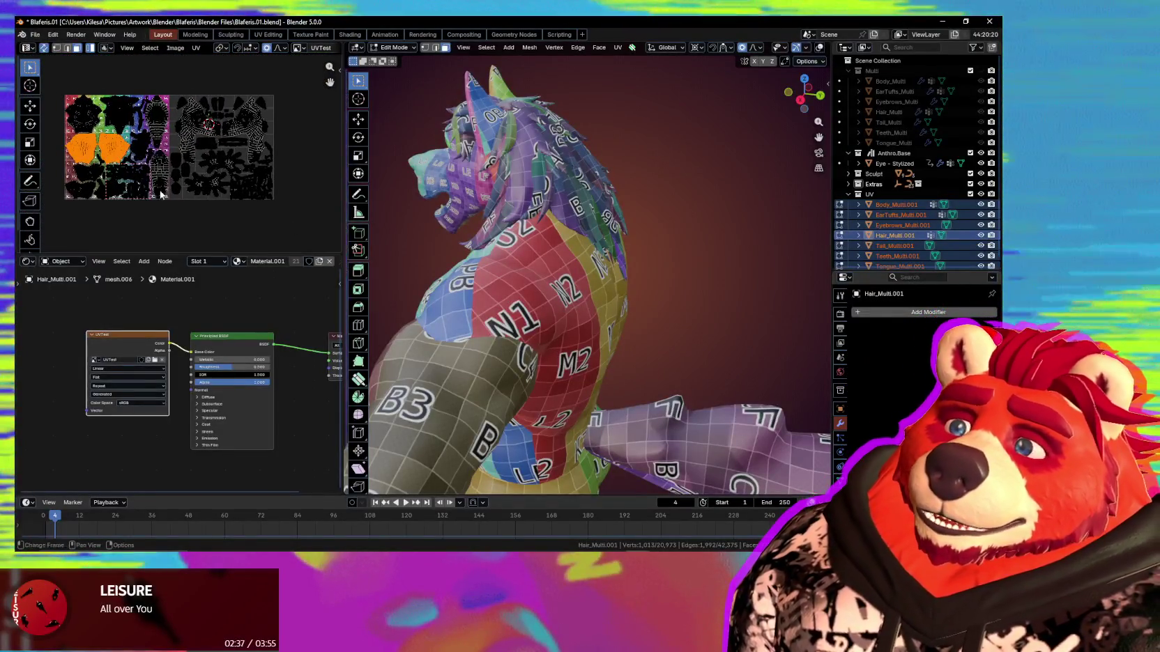
middle_drag(202, 199, 208, 169)
scroll(184, 193, up, 2)
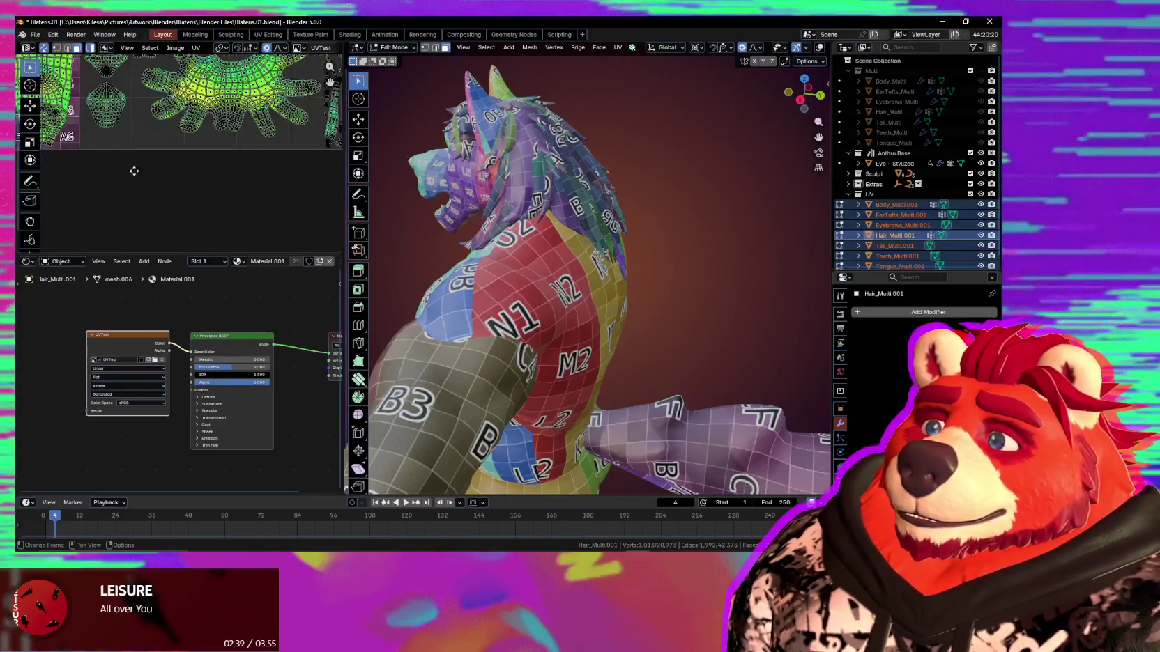
scroll(209, 209, up, 2)
scroll(242, 228, up, 2)
scroll(228, 196, up, 2)
scroll(227, 196, up, 1)
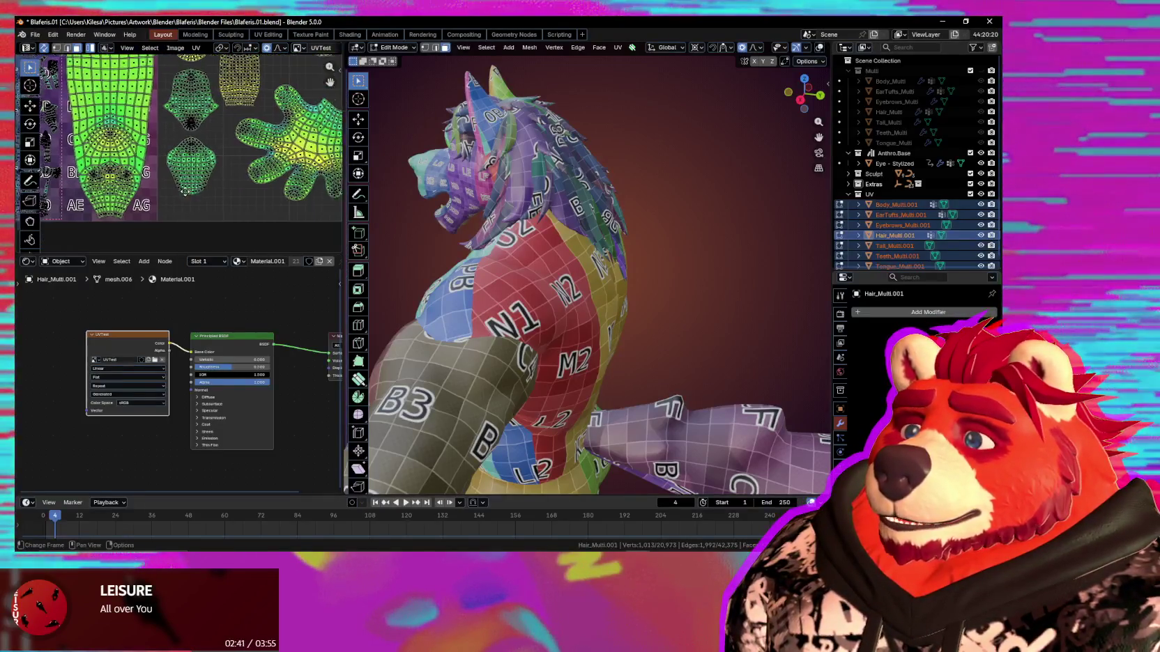
scroll(227, 198, up, 1)
scroll(225, 203, down, 2)
scroll(224, 207, down, 2)
scroll(225, 208, up, 1)
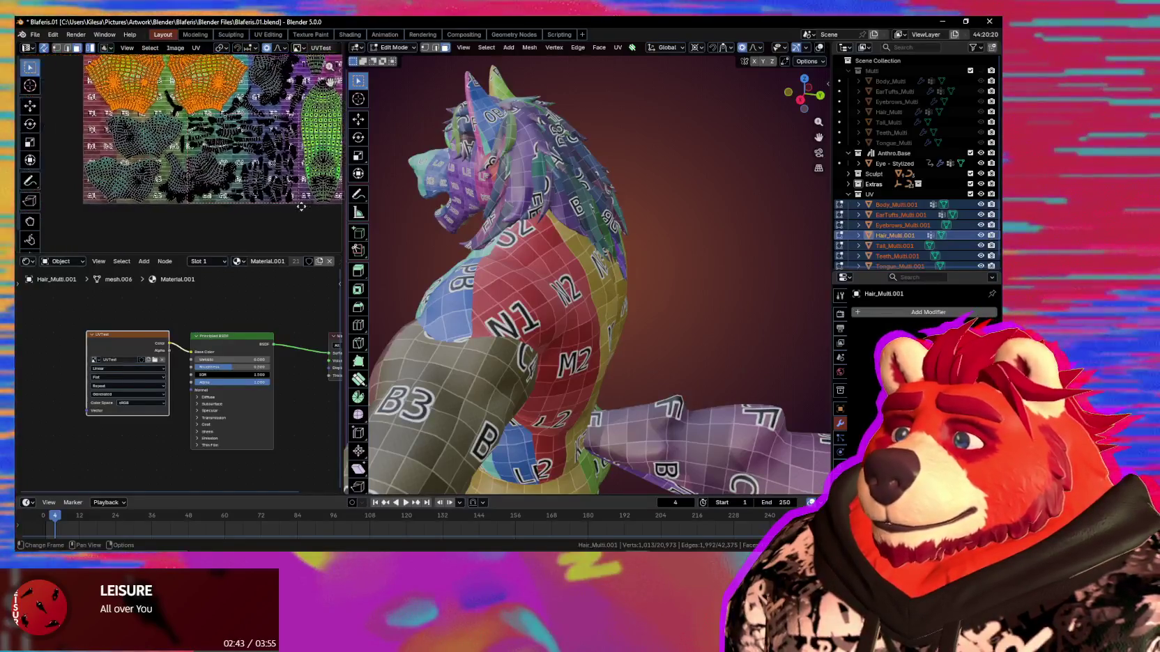
scroll(233, 204, up, 1)
scroll(244, 199, up, 1)
scroll(243, 200, down, 3)
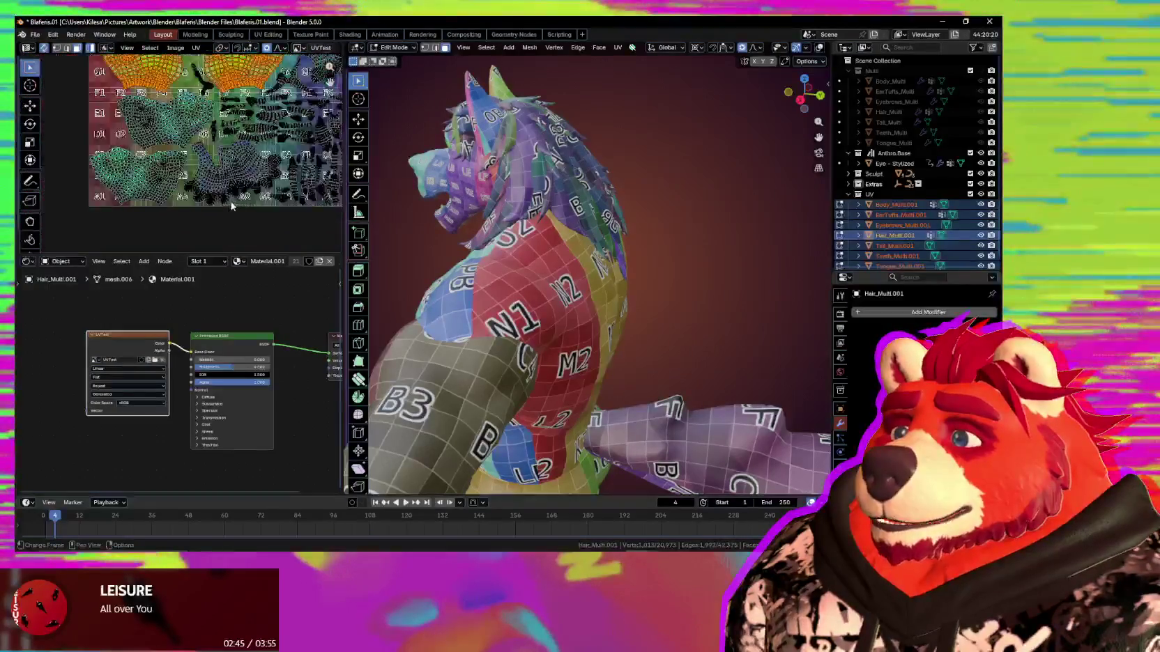
middle_drag(209, 209, 201, 219)
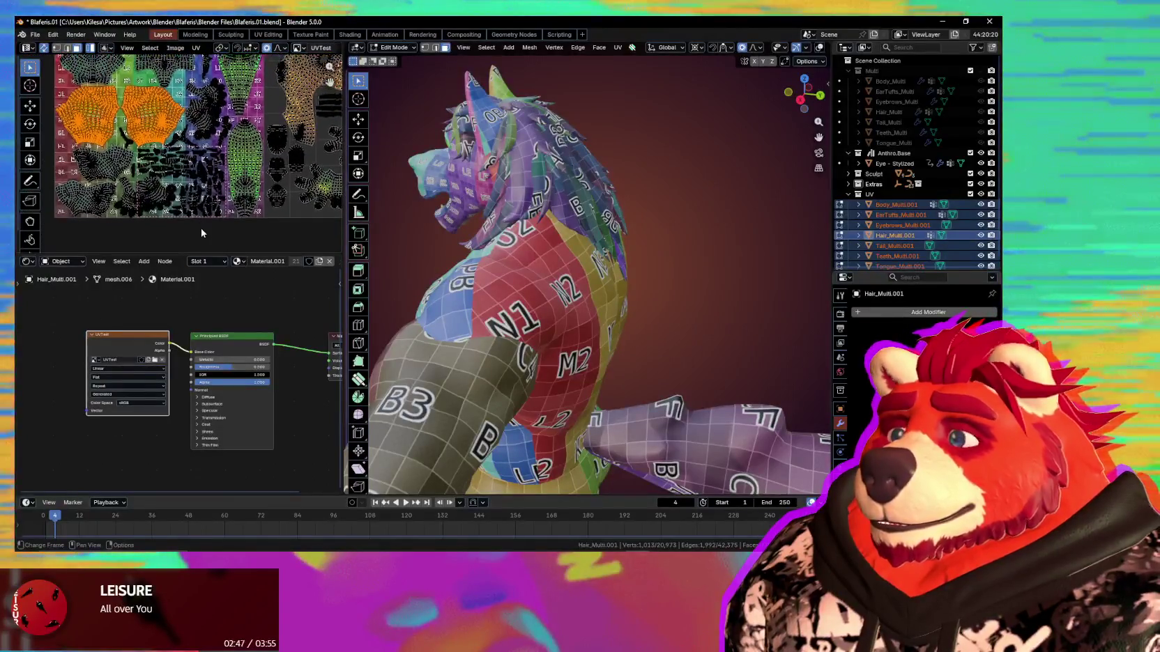
scroll(216, 230, down, 3)
middle_drag(520, 300, 610, 294)
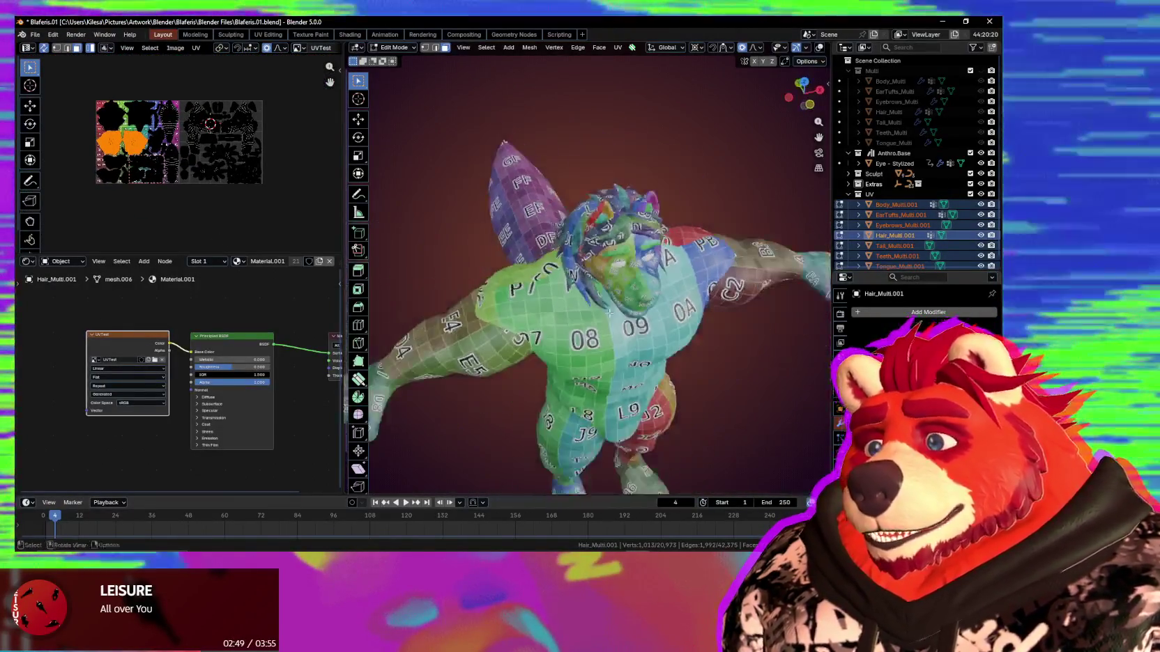
Frame the head and torso, then switch Hair_Multi.001 back to Object Mode.
scroll(599, 294, down, 3)
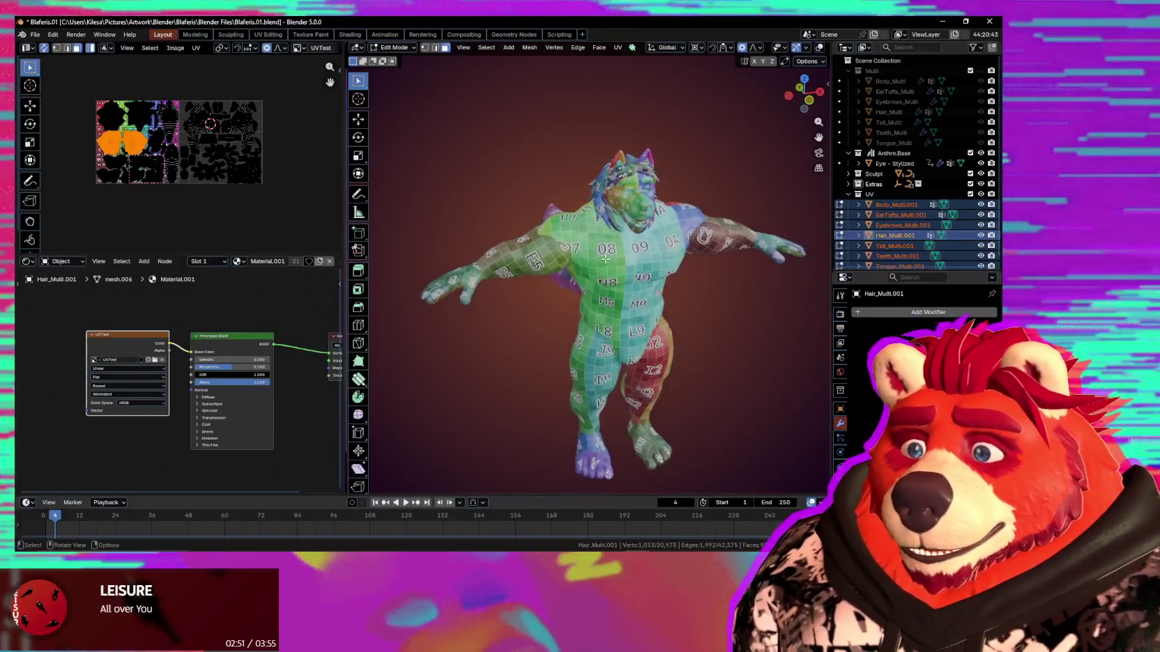
middle_drag(611, 258, 712, 292)
scroll(640, 241, up, 5)
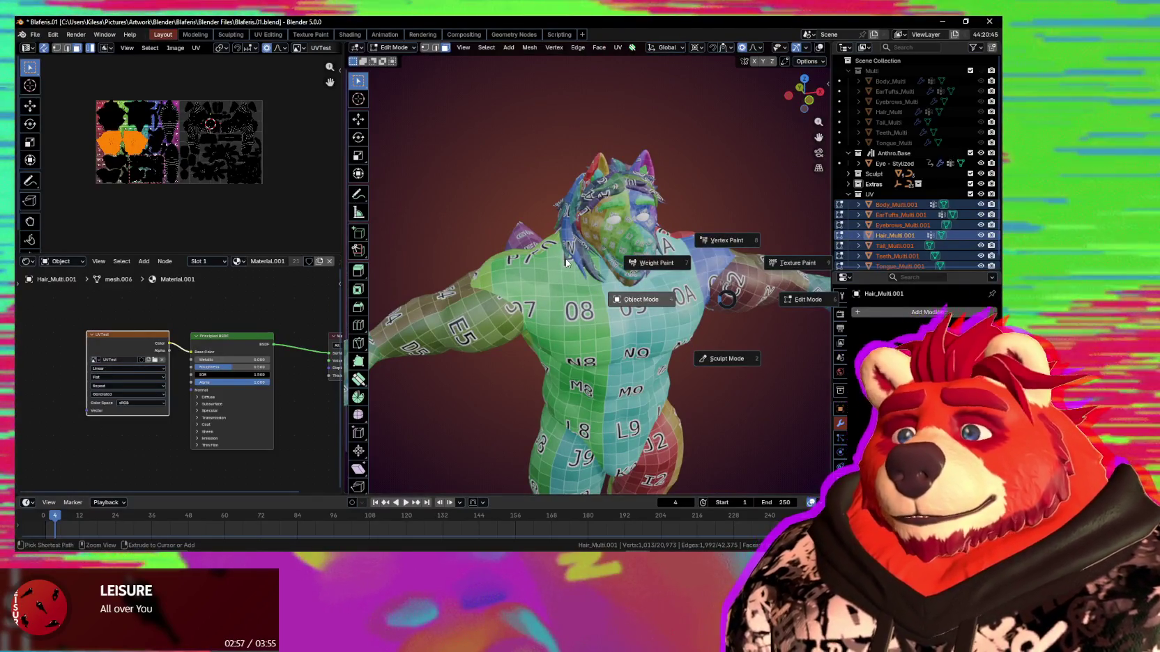
click(566, 262)
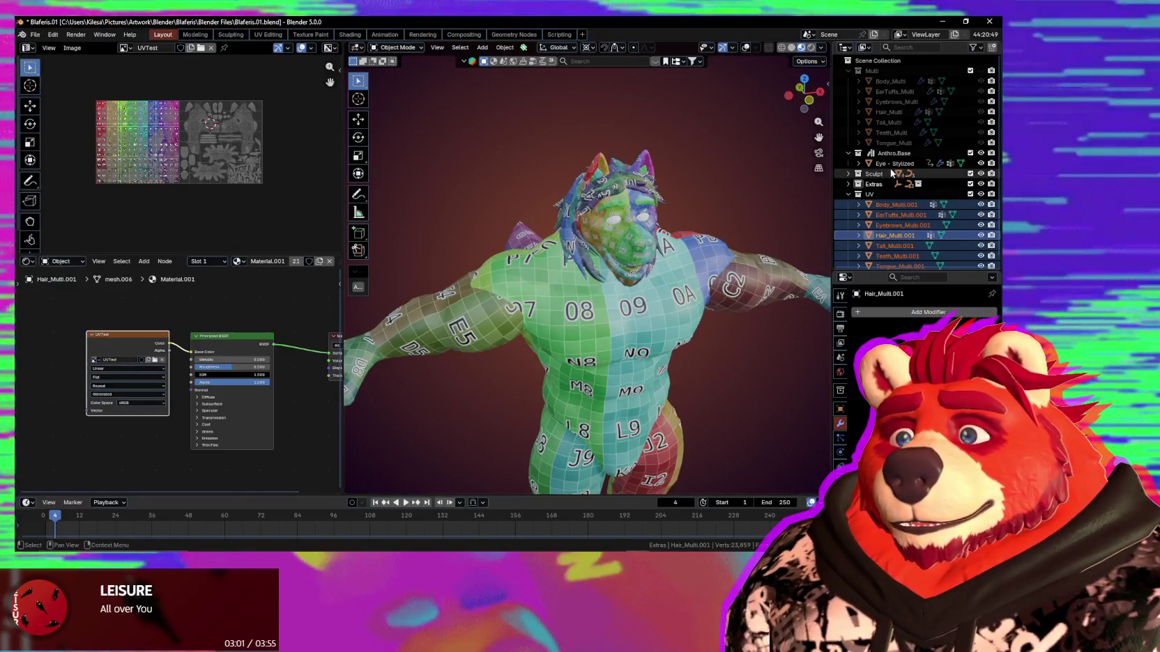
Unhide the Multi collection, copy UV maps between the body meshes, and reselect Body_Multi.001 alone.
click(981, 71)
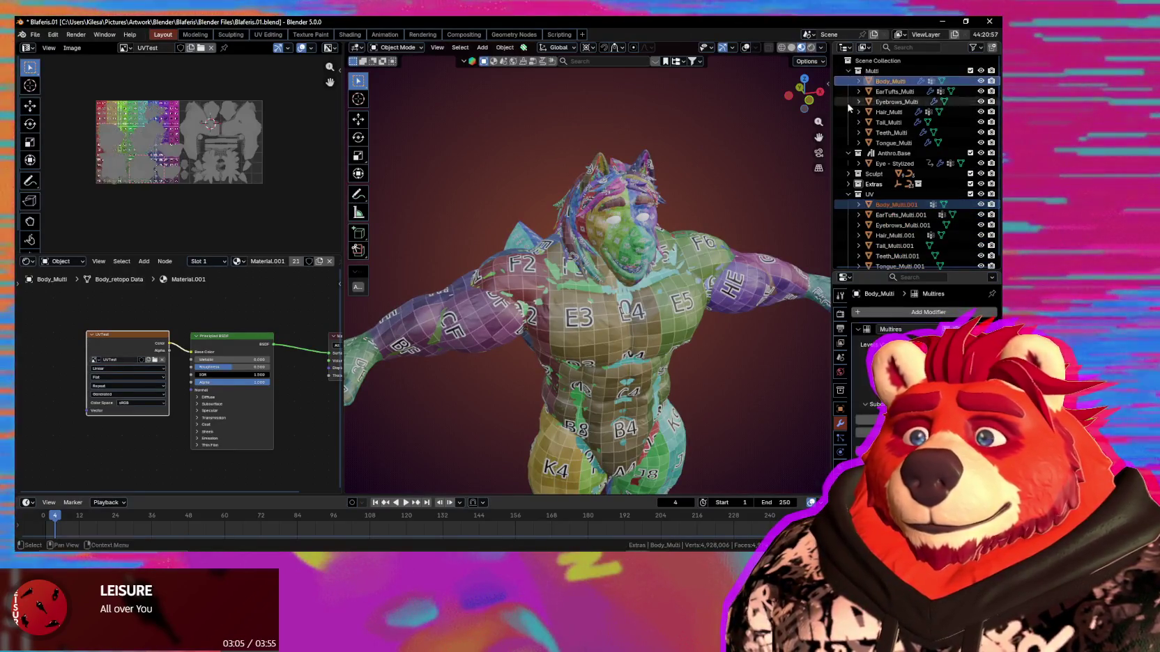
key(ctrl+l)
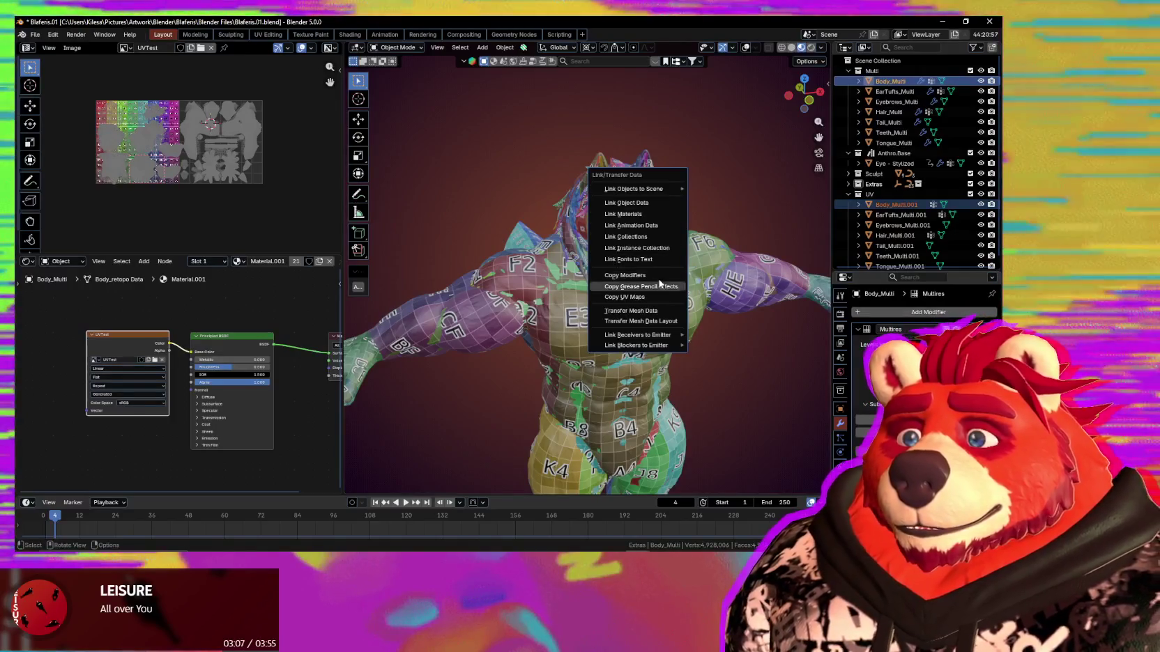
click(651, 295)
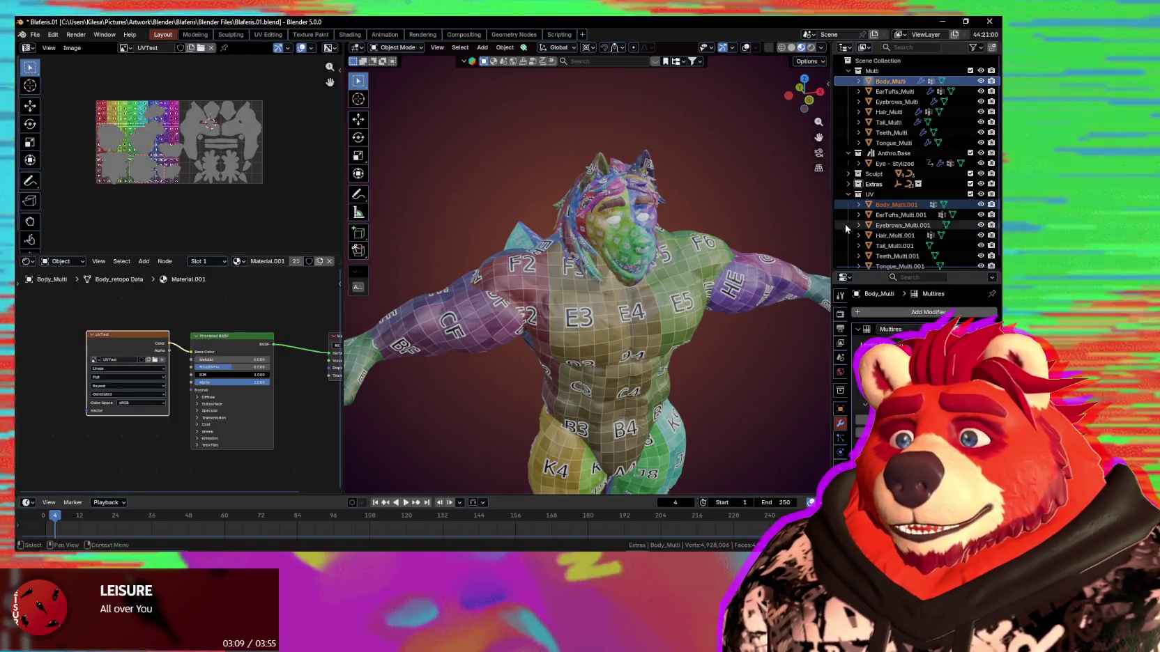
click(897, 84)
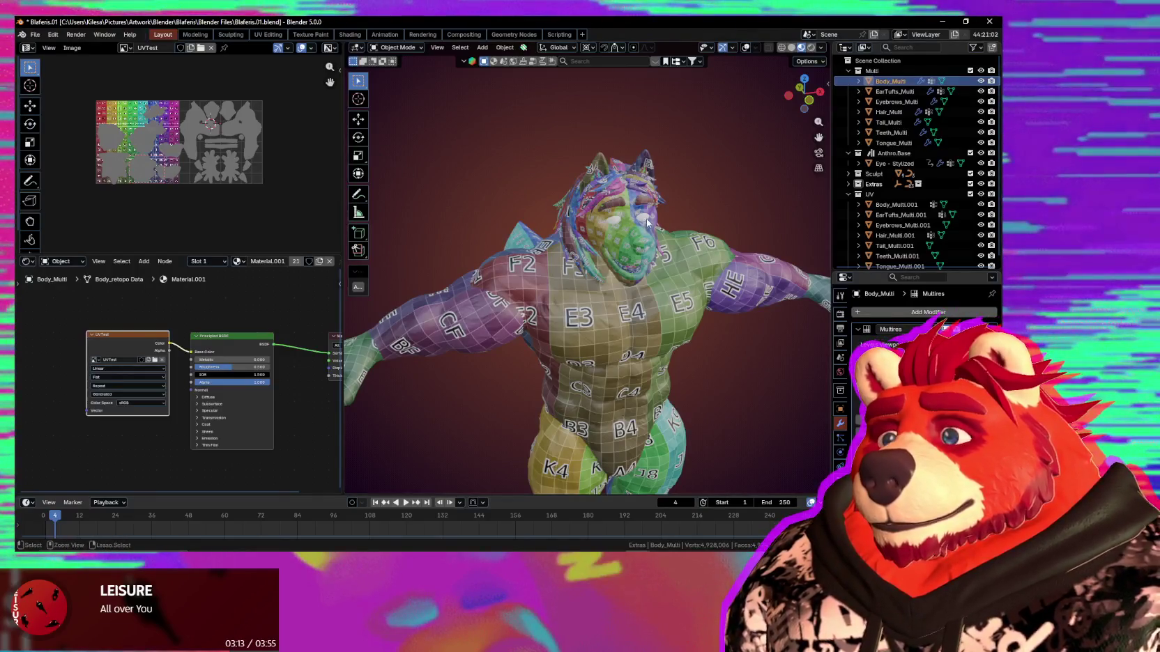
click(720, 218)
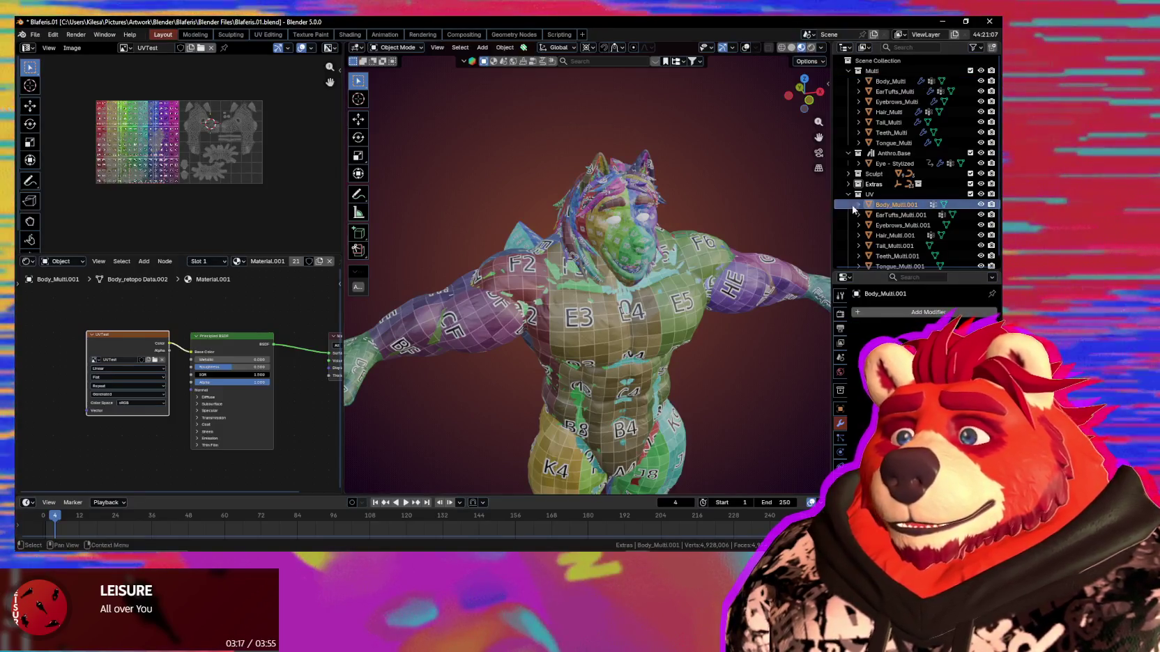
With both body objects selected and Body_Multi active, copy UV maps between them.
ctrl+click(896, 82)
key(shift+alt+z)
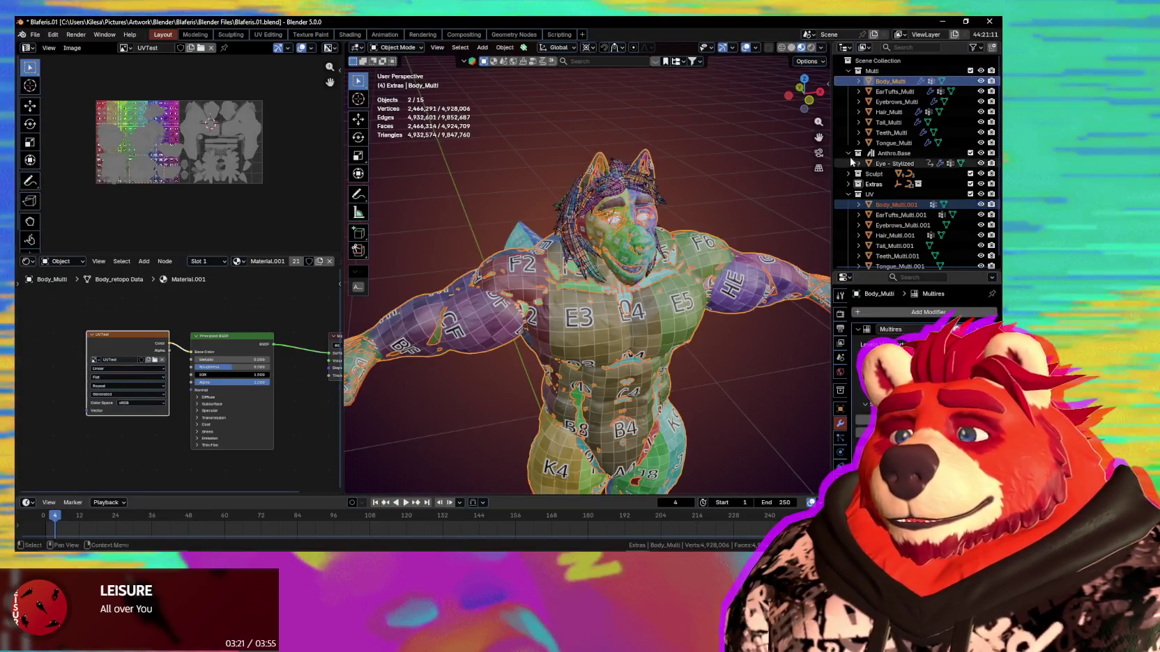
scroll(216, 166, up, 2)
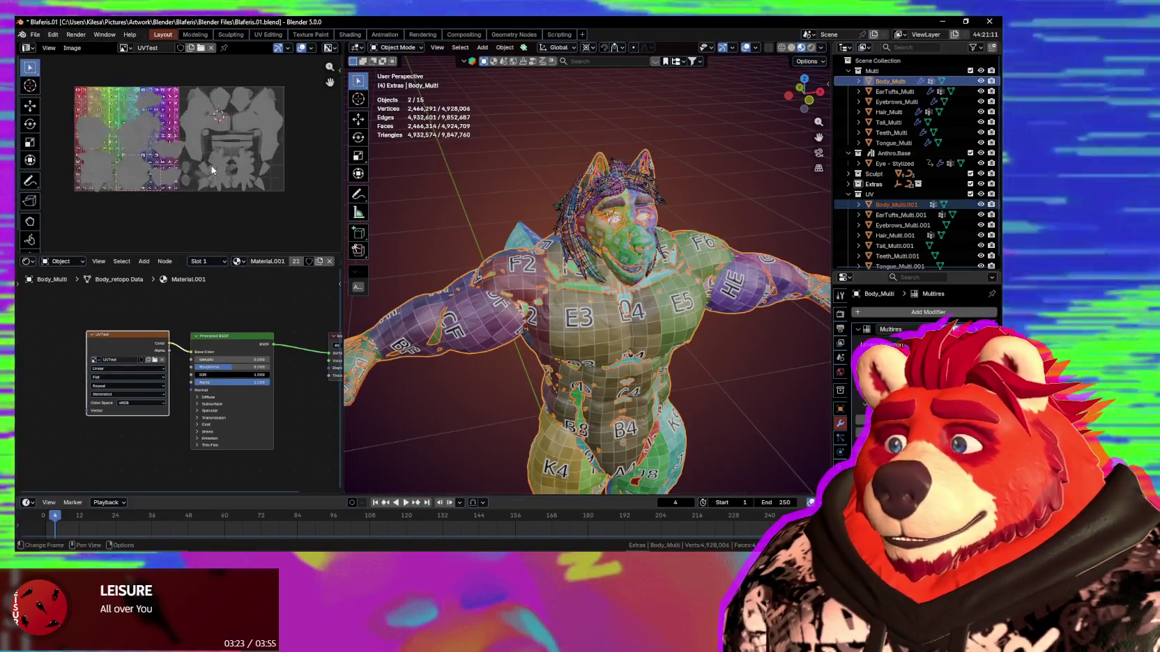
scroll(216, 166, up, 3)
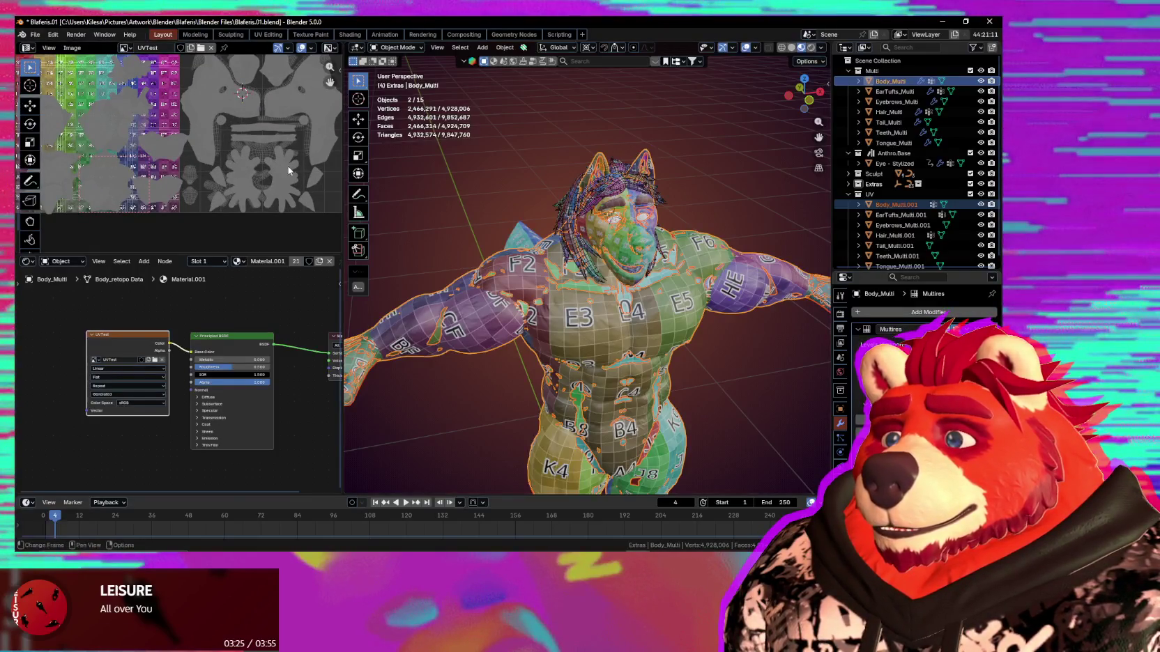
key(ctrl+l)
click(516, 178)
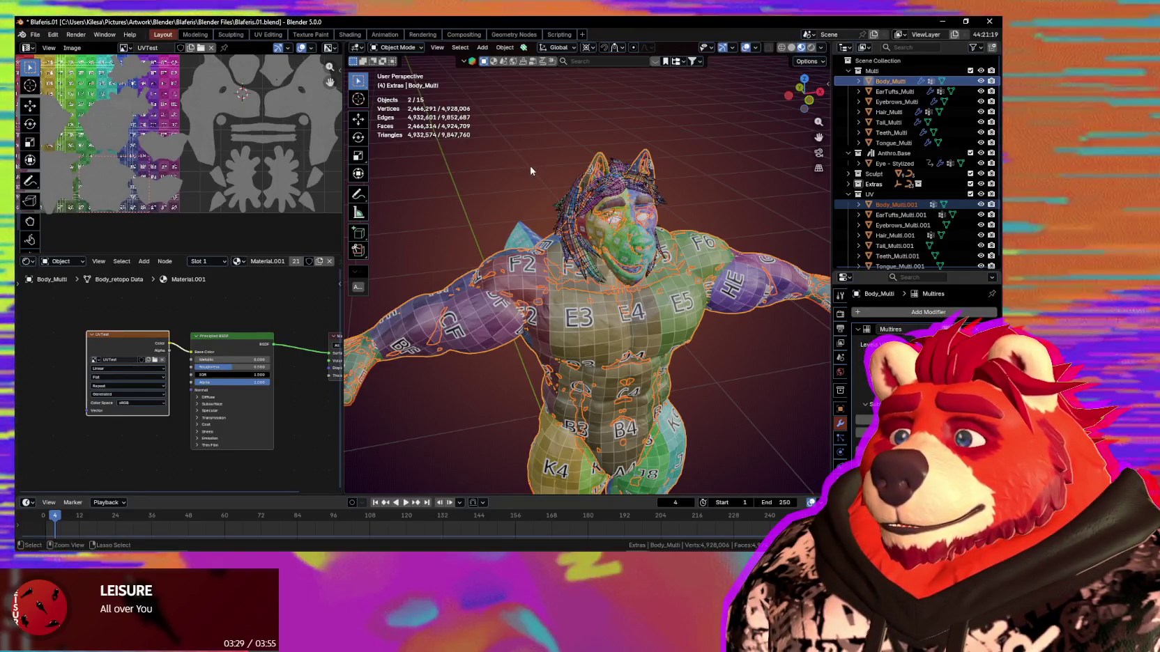
mouse_move(516, 177)
middle_down()
mouse_move(529, 173)
mouse_move(505, 178)
middle_up()
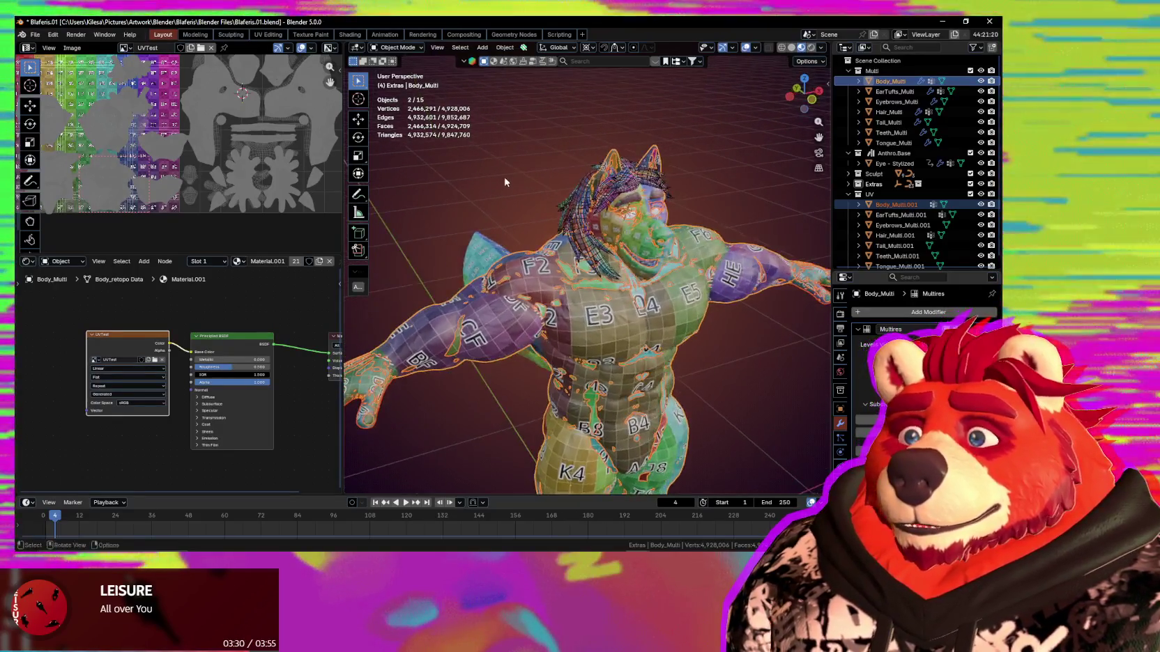
Make Body_Multi.001 active and copy its UV maps onto the other body object.
ctrl+click(908, 204)
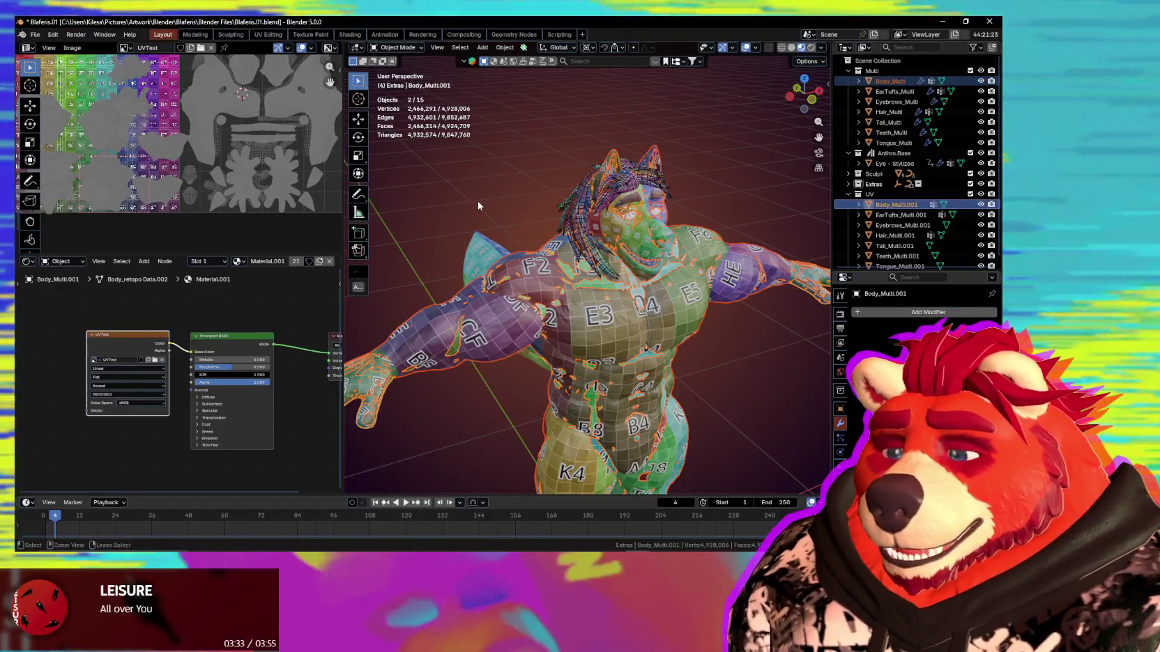
key(ctrl+l)
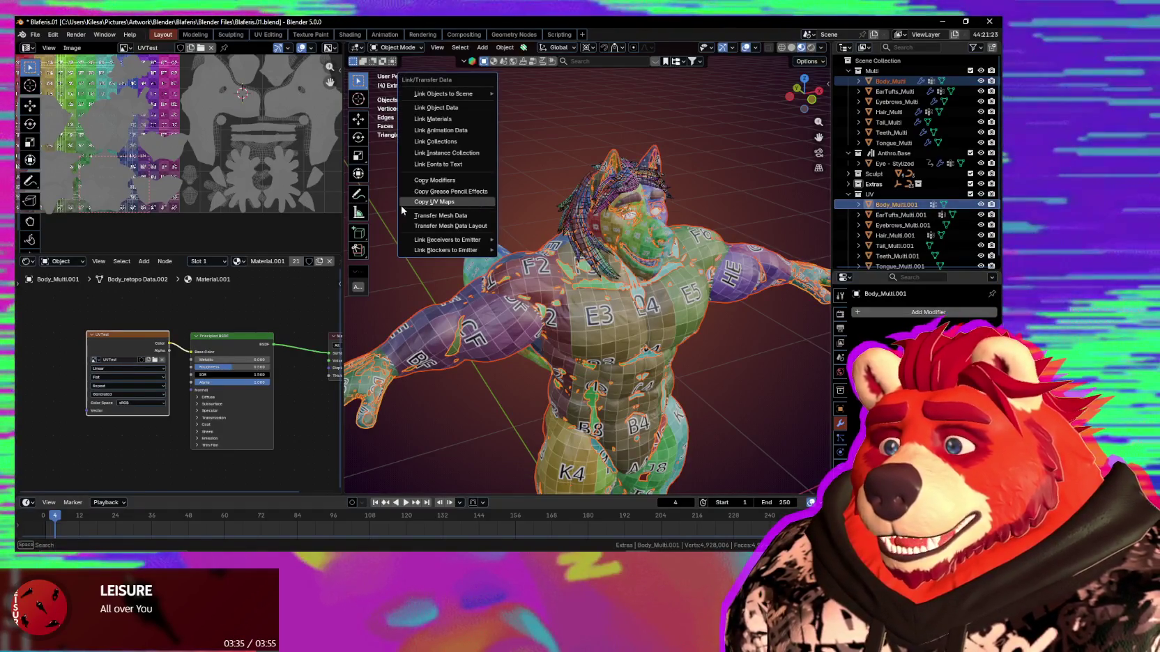
click(401, 205)
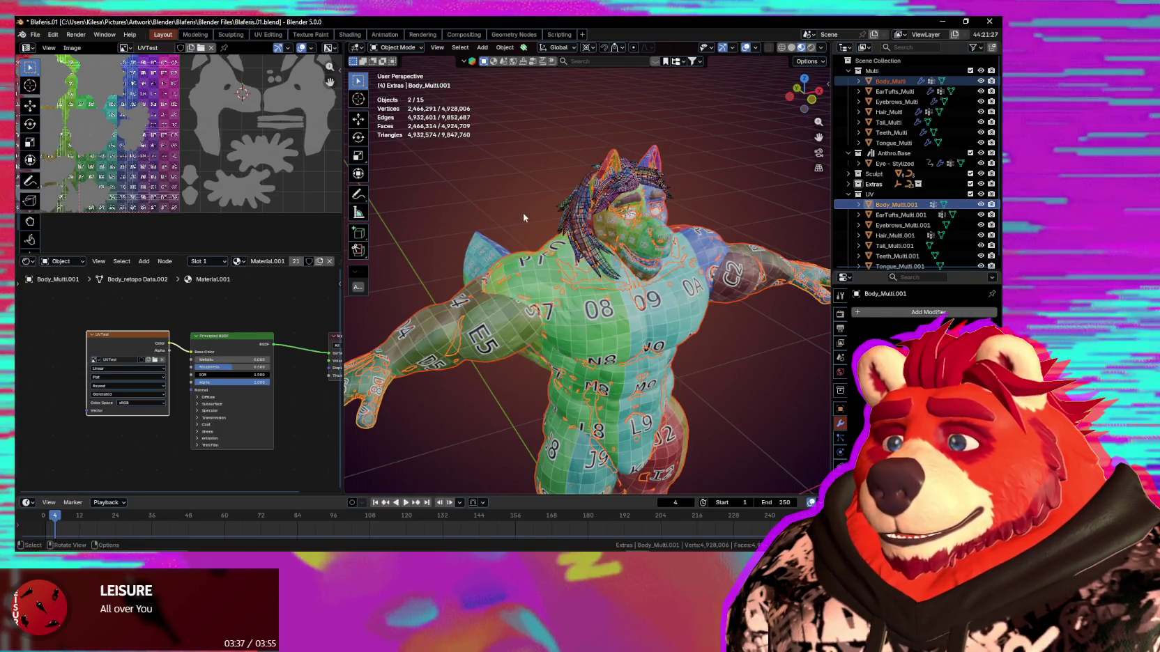
scroll(293, 169, down, 1)
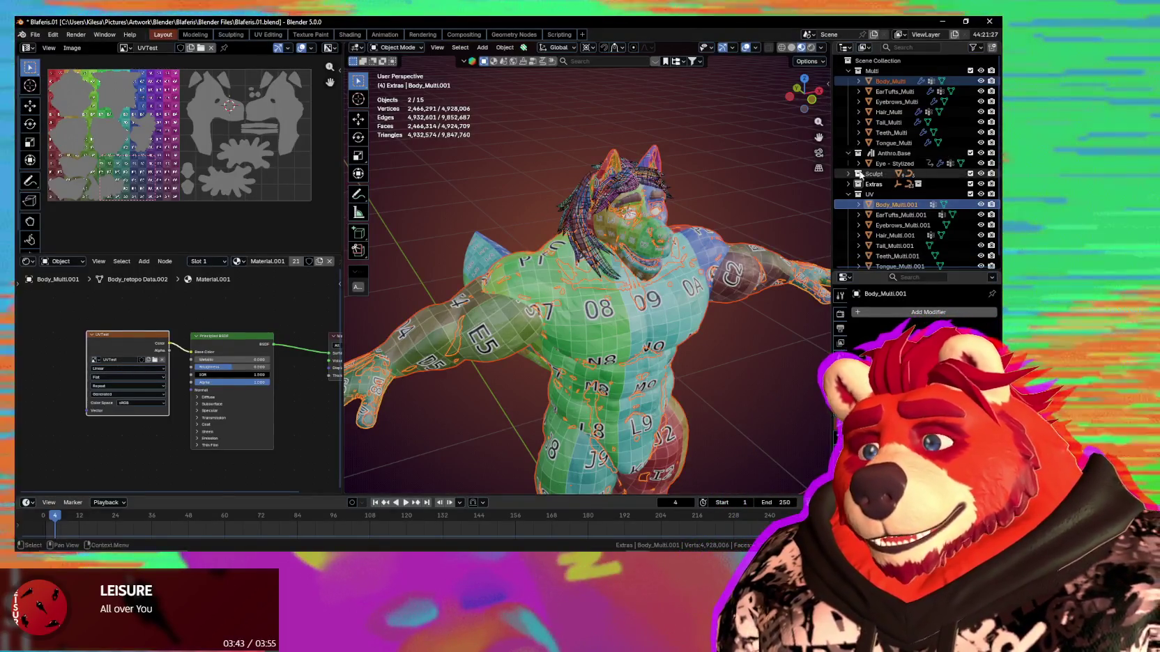
Copy UV maps between EarTufts, Eyebrows and Hair _Multi objects and their .001 copies.
click(895, 91)
ctrl+click(900, 214)
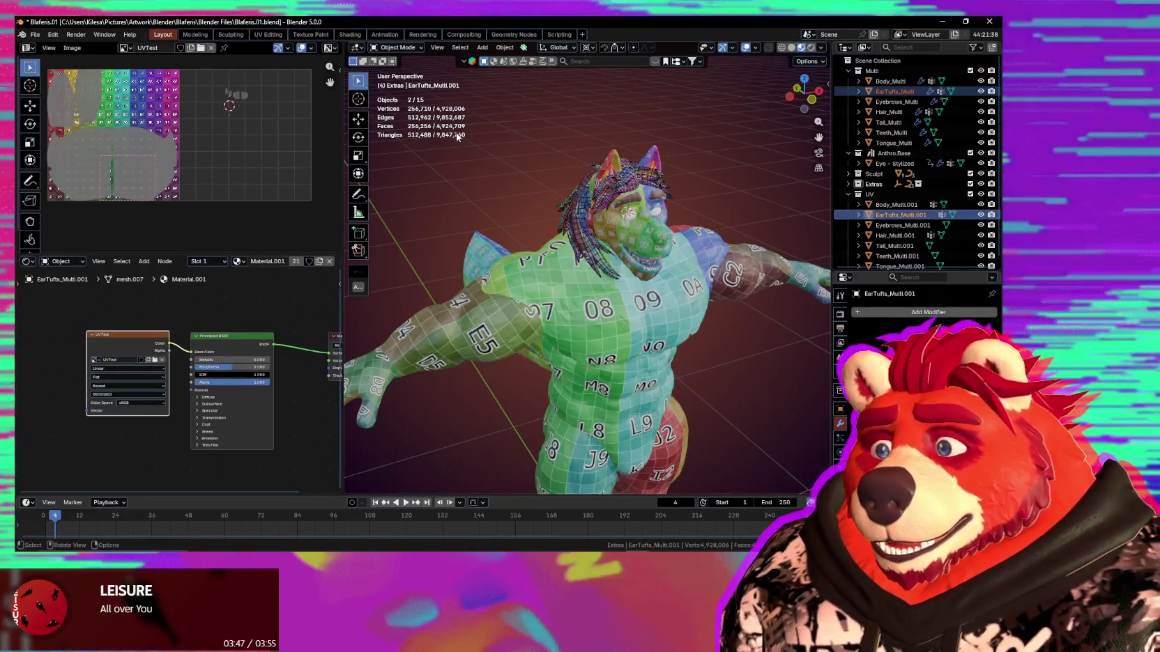
key(ctrl+l)
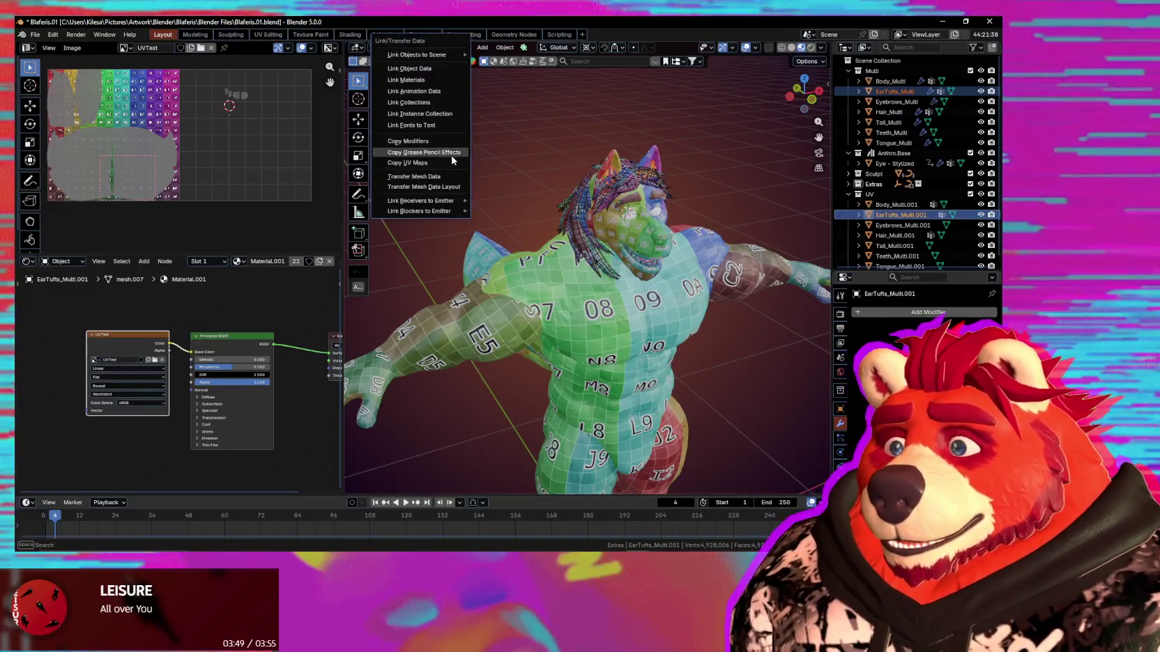
click(445, 162)
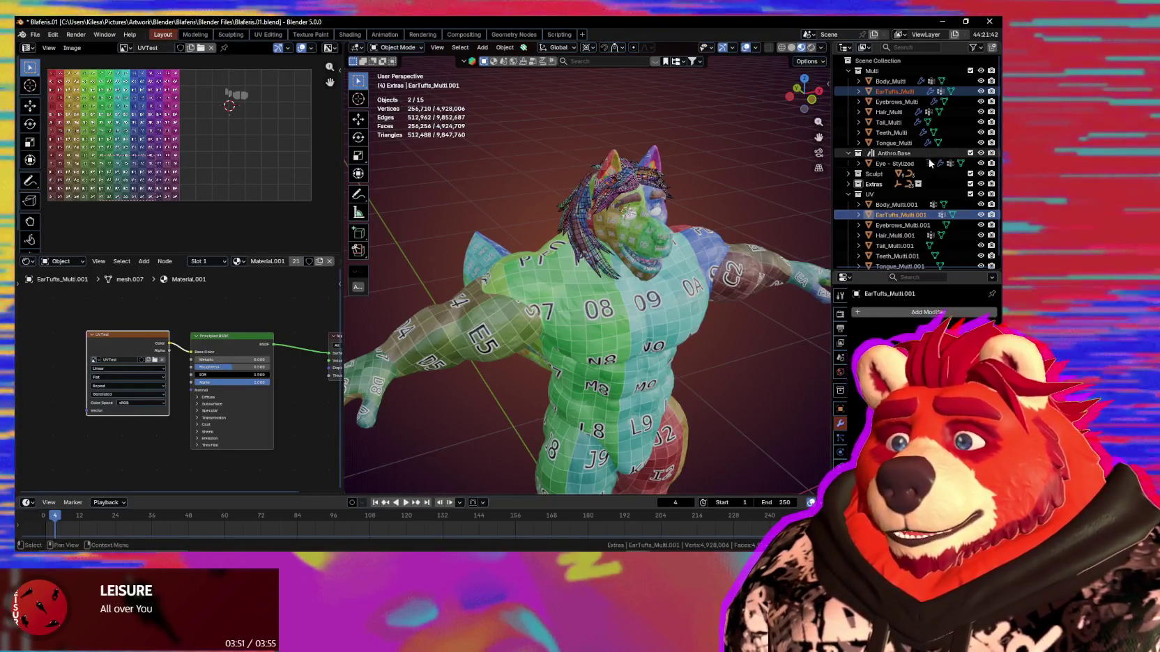
click(897, 102)
ctrl+click(902, 225)
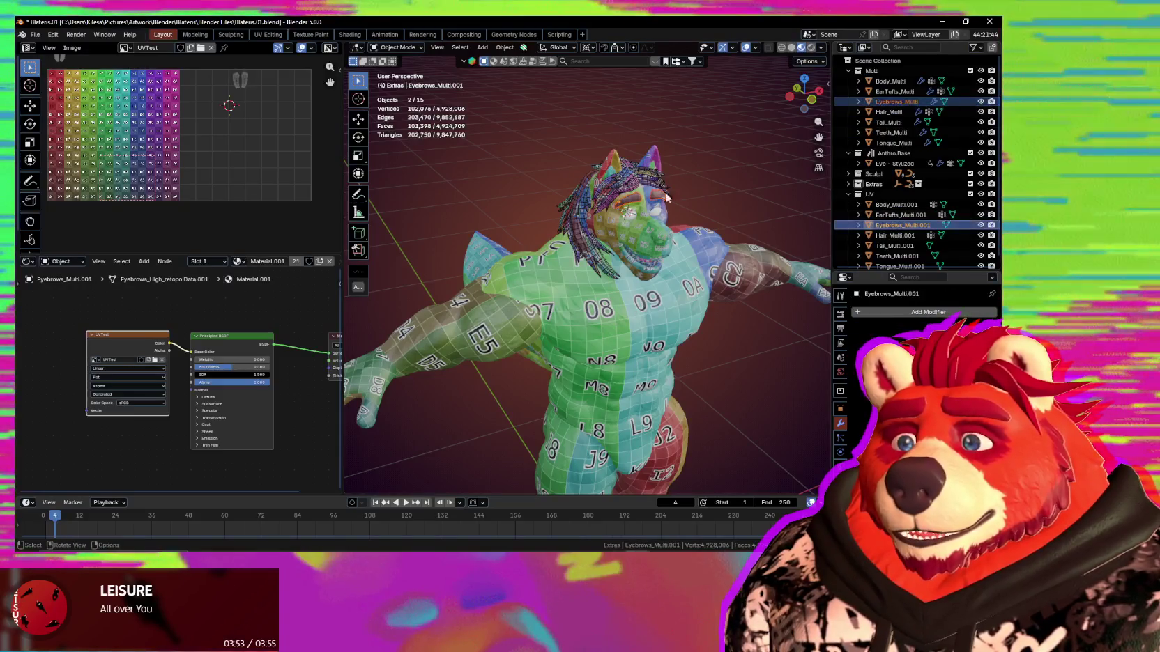
key(ctrl+l)
click(495, 165)
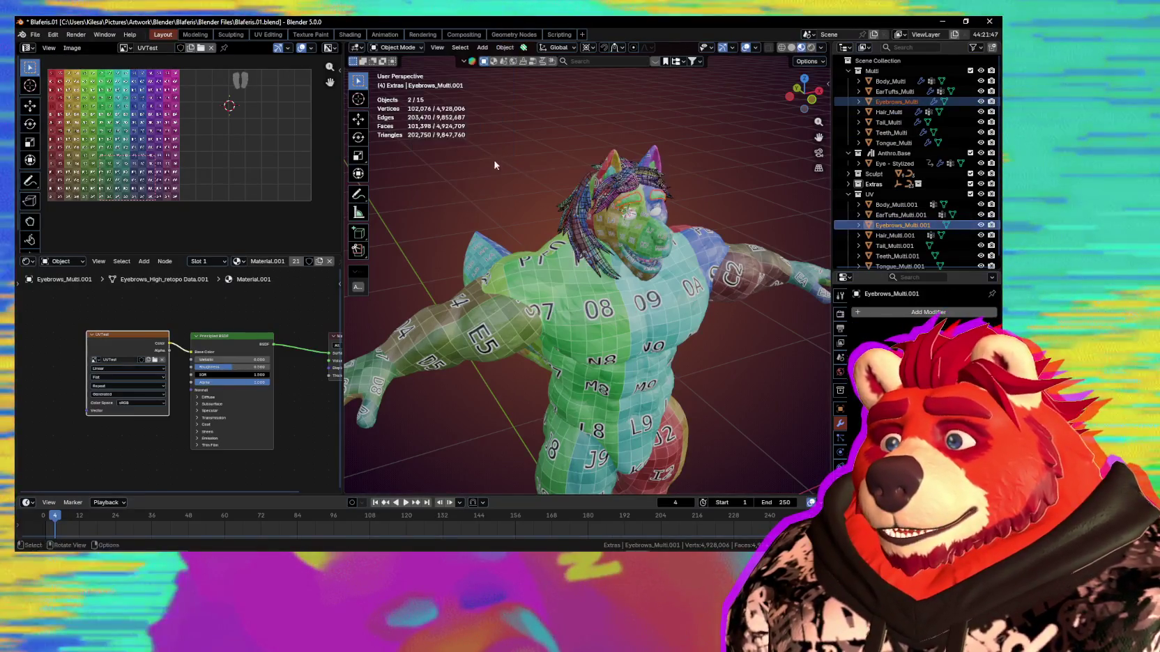
click(889, 111)
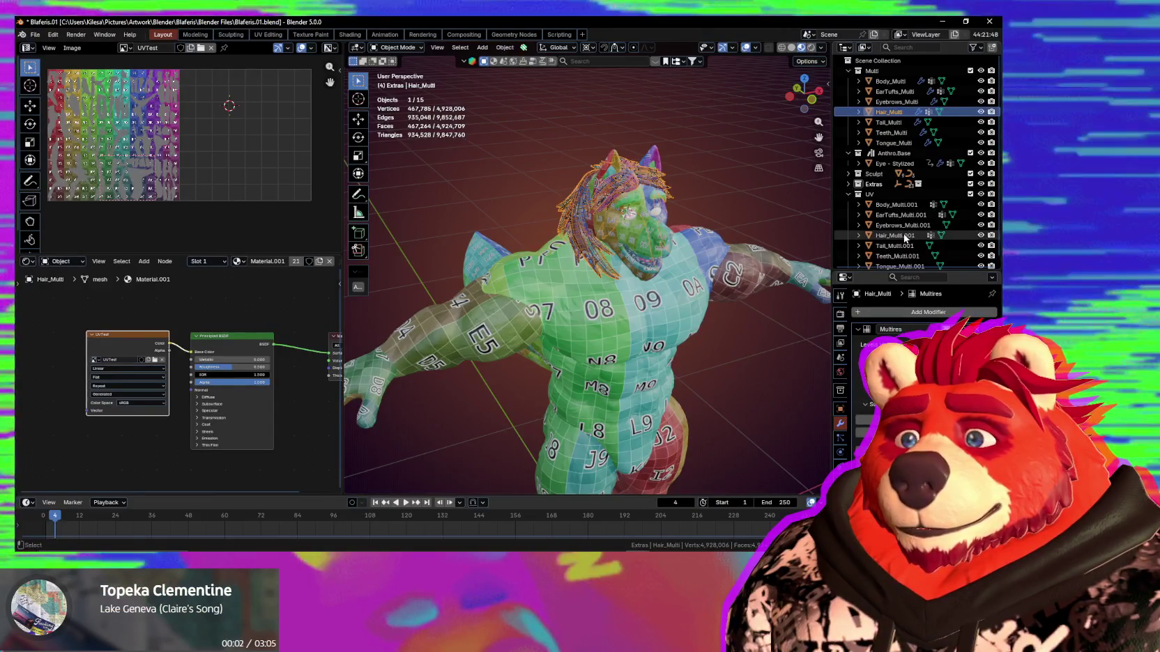
ctrl+click(905, 237)
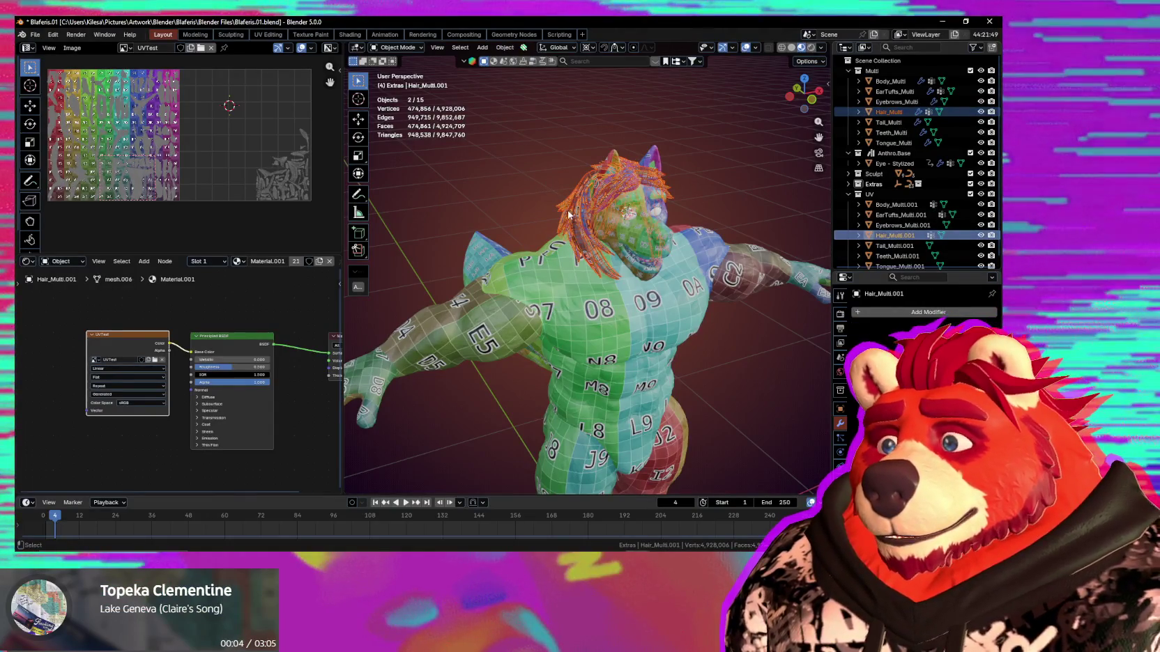
key(ctrl+l)
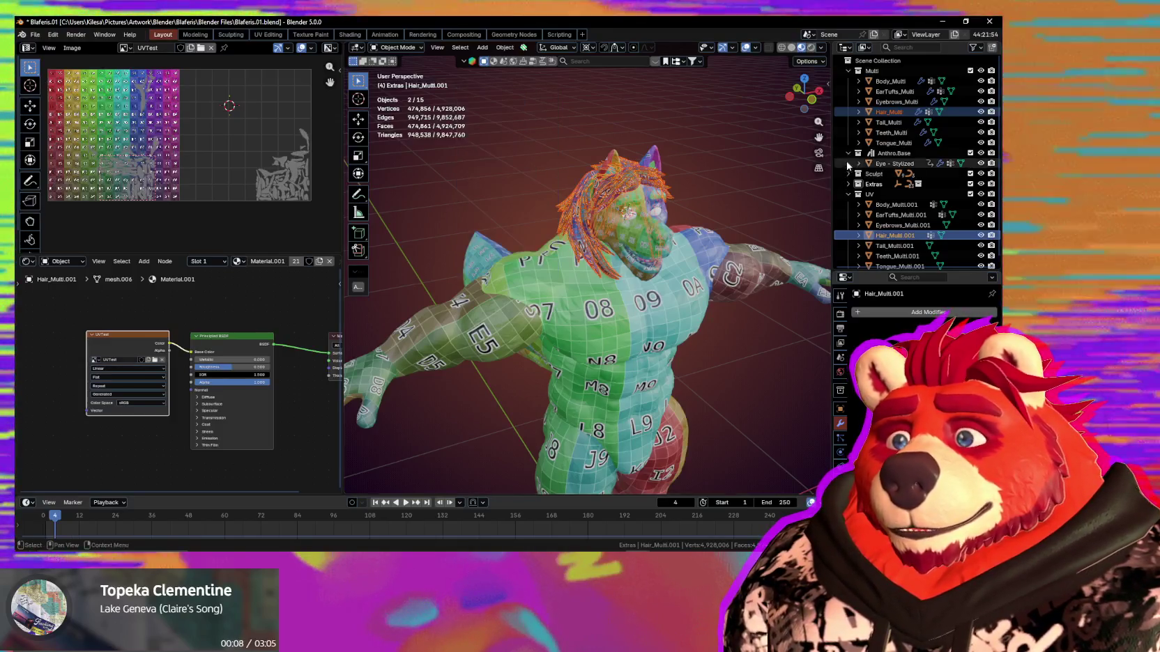
Copy UV maps between Tail, Teeth and Tongue _Multi objects and their .001 copies.
click(889, 122)
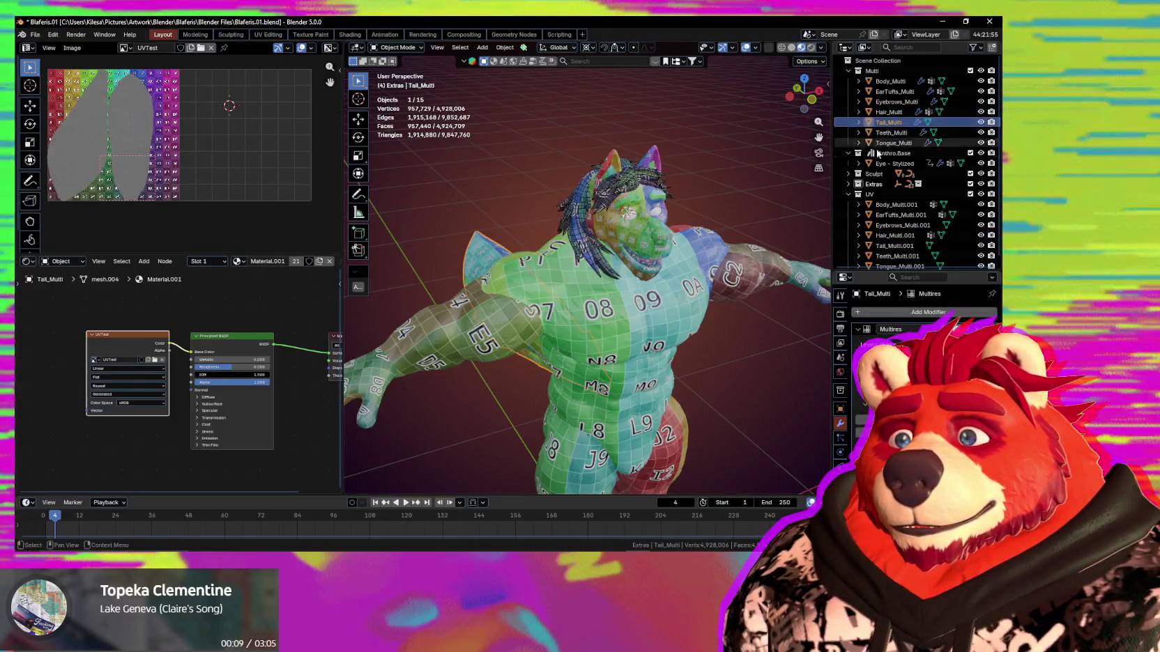
ctrl+click(900, 246)
key(ctrl+l)
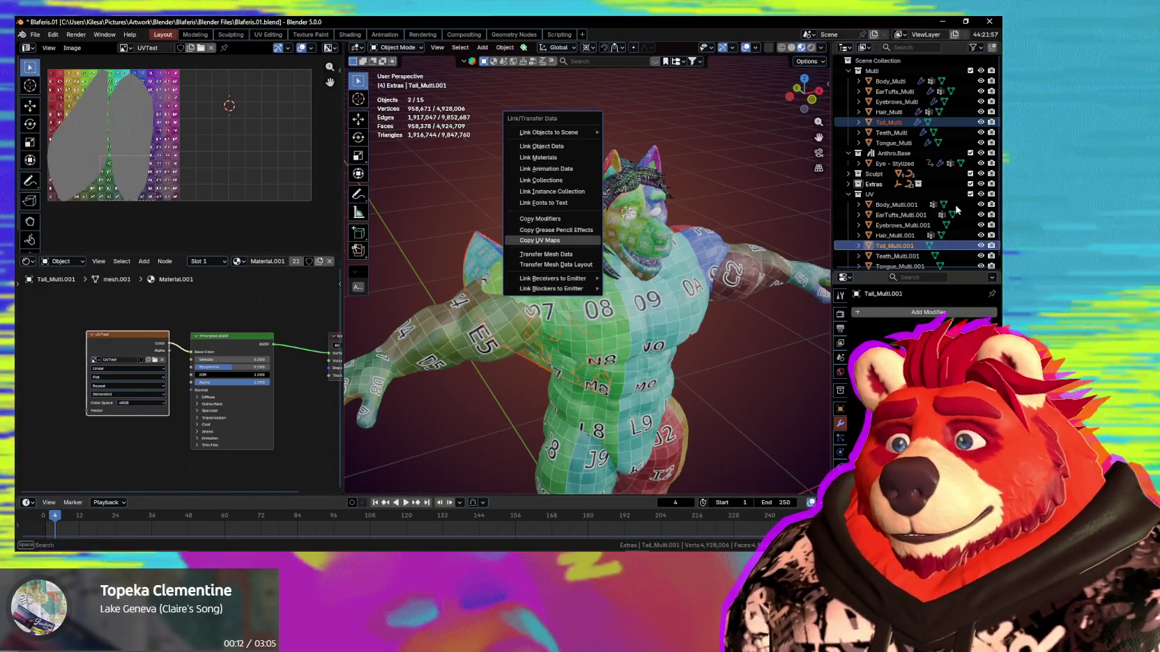
click(550, 240)
click(891, 132)
scroll(913, 237, down, 1)
ctrl+click(910, 250)
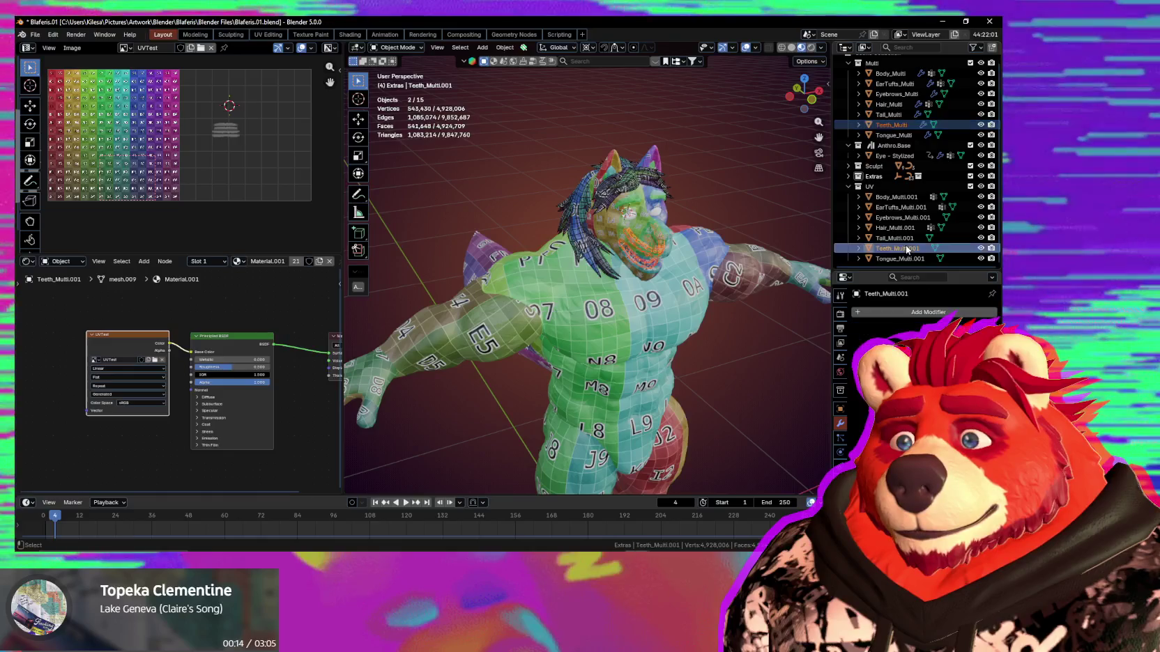
key(ctrl+l)
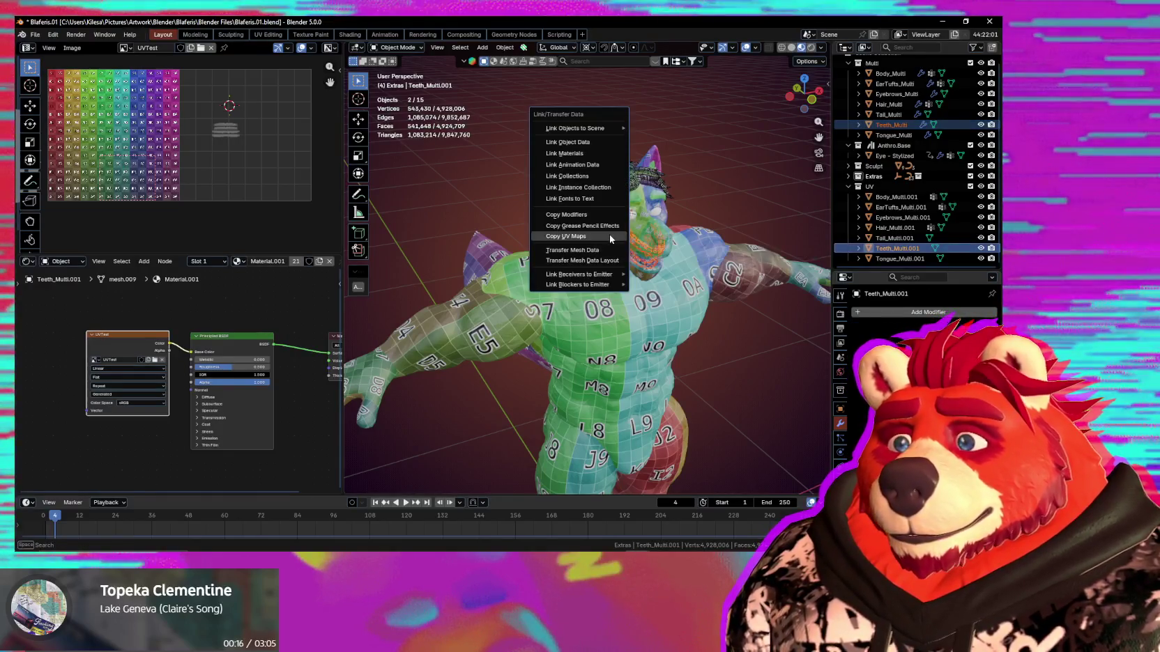
click(609, 234)
click(894, 135)
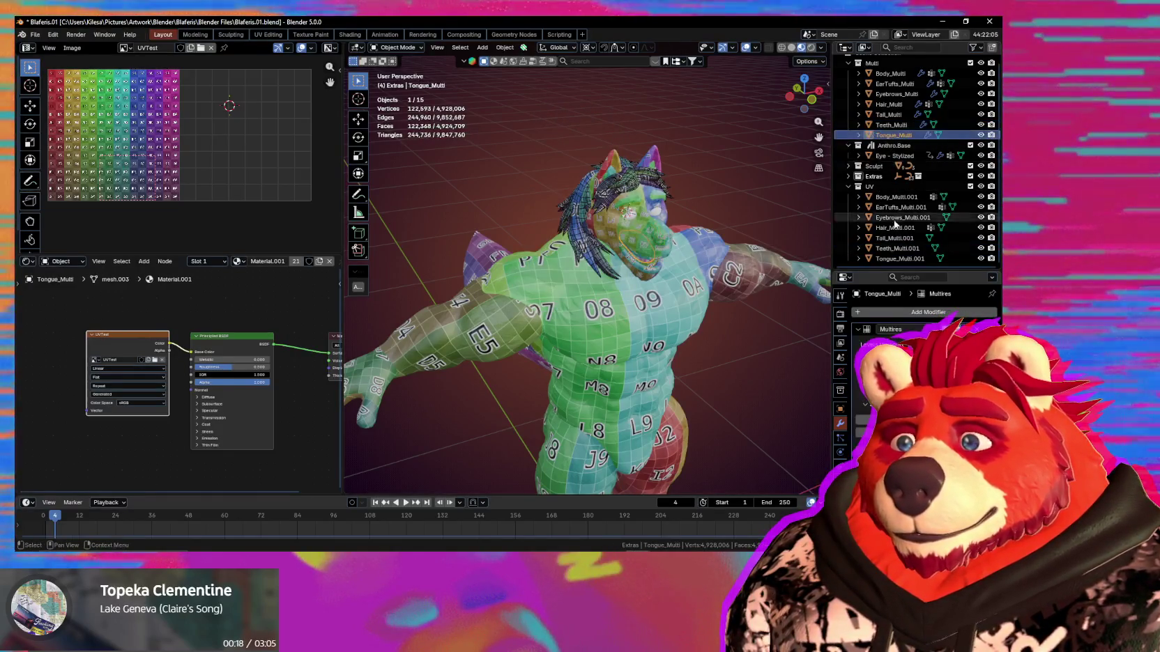
ctrl+click(896, 259)
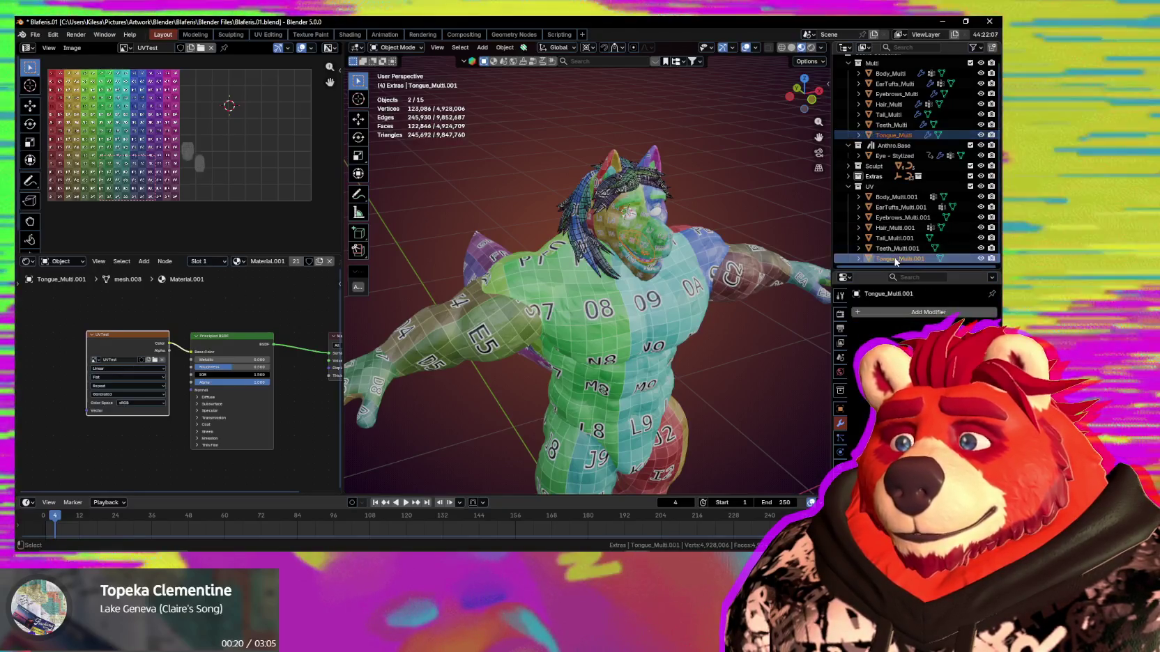
key(ctrl+l)
click(573, 211)
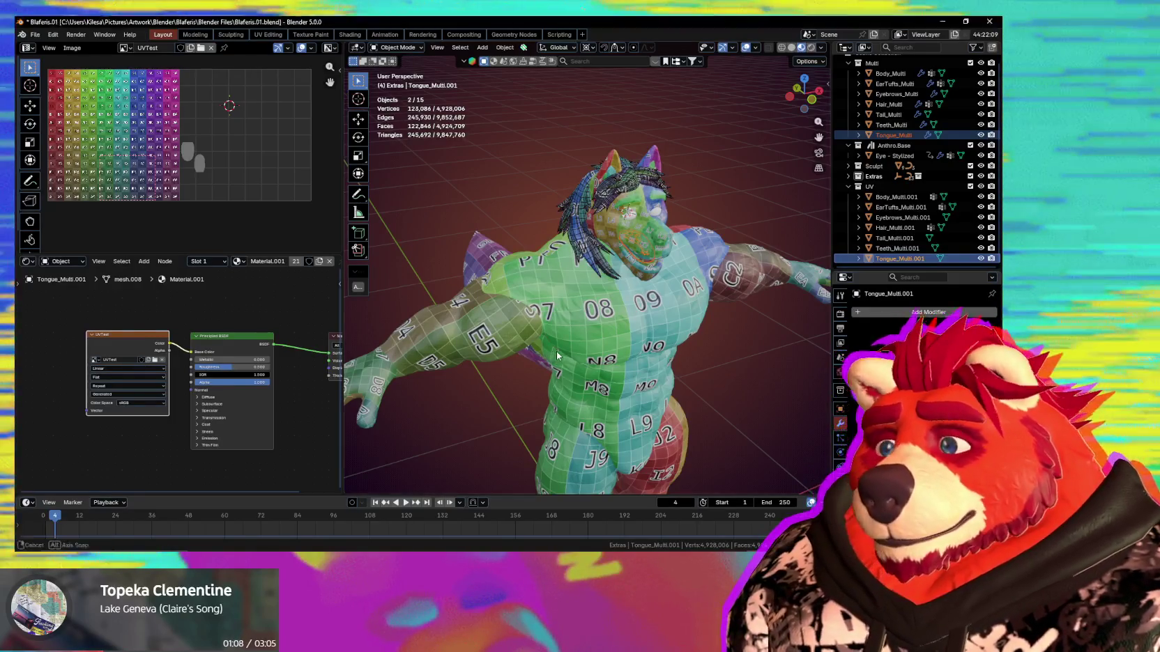
Inspect the tongue objects in local view, then deselect everything.
middle_drag(556, 352, 612, 311)
key(KP_Divide)
key(KP_Divide)
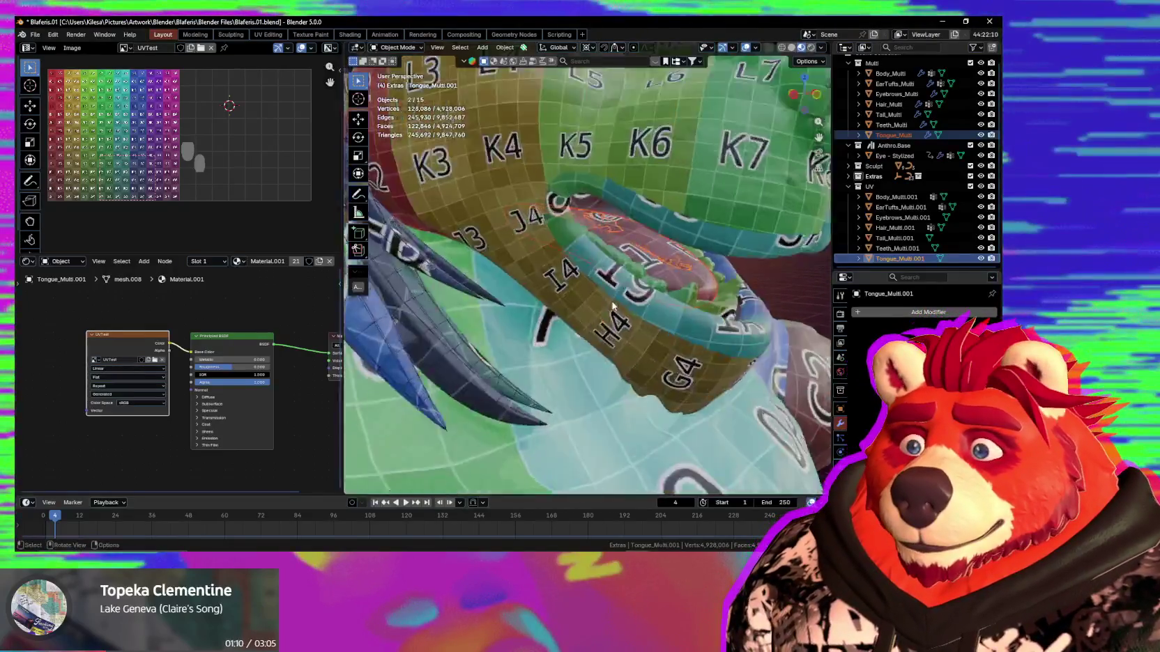
click(438, 166)
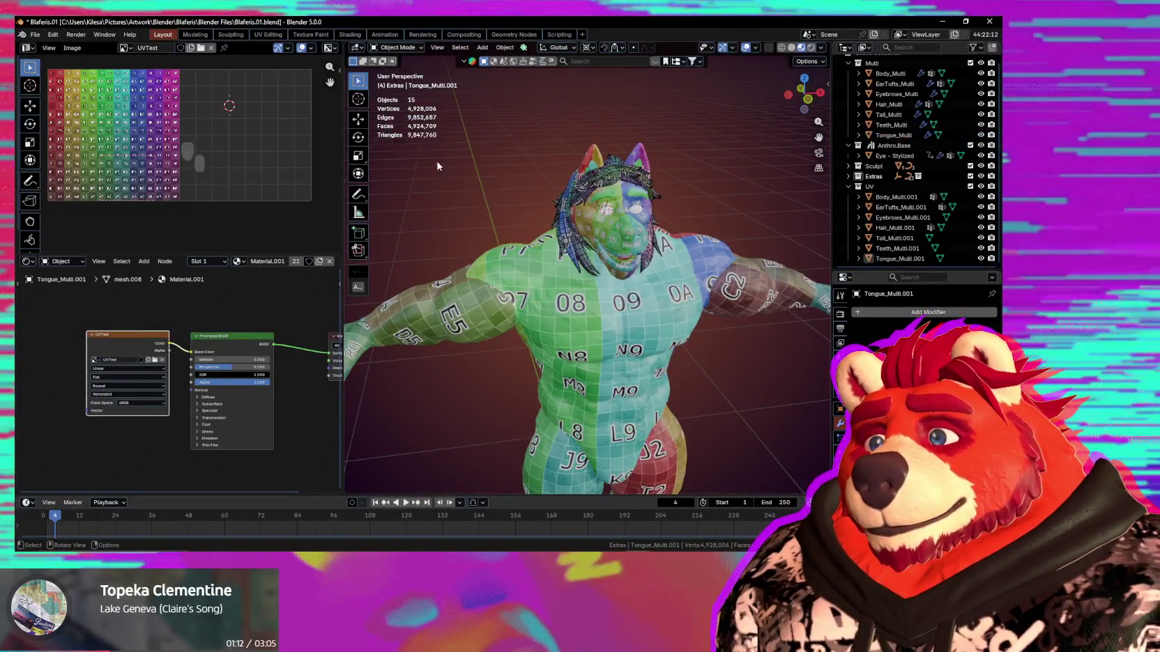
middle_drag(440, 176, 518, 148)
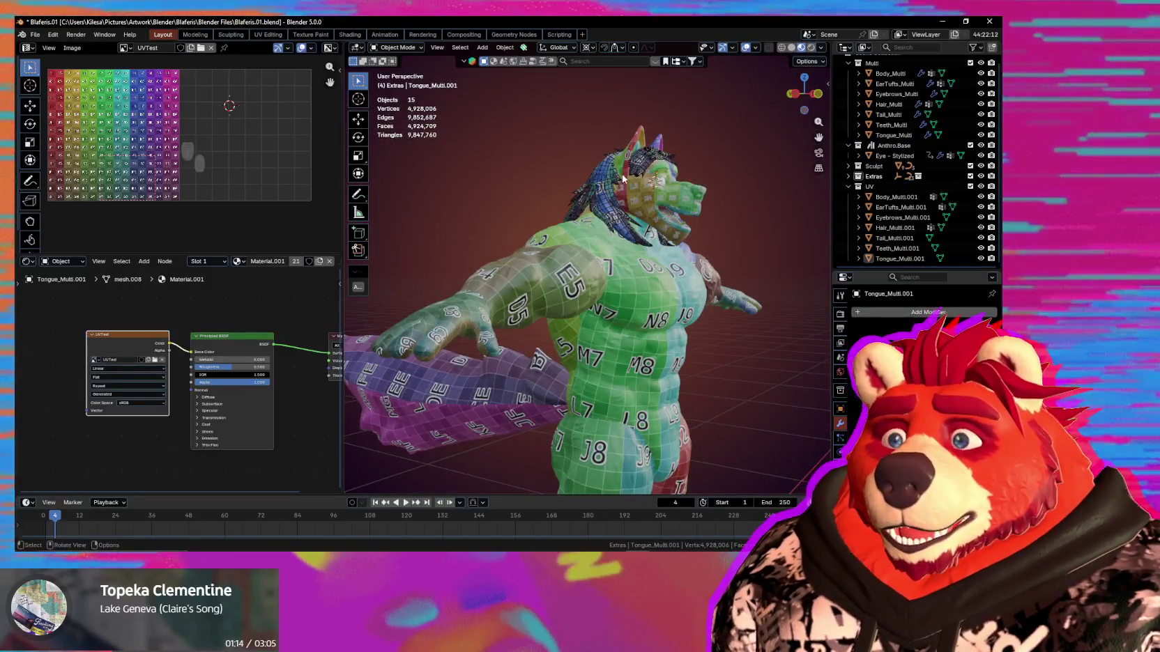
Hide the UV collection of duplicates and select Body_Multi to check its checker layout.
click(981, 186)
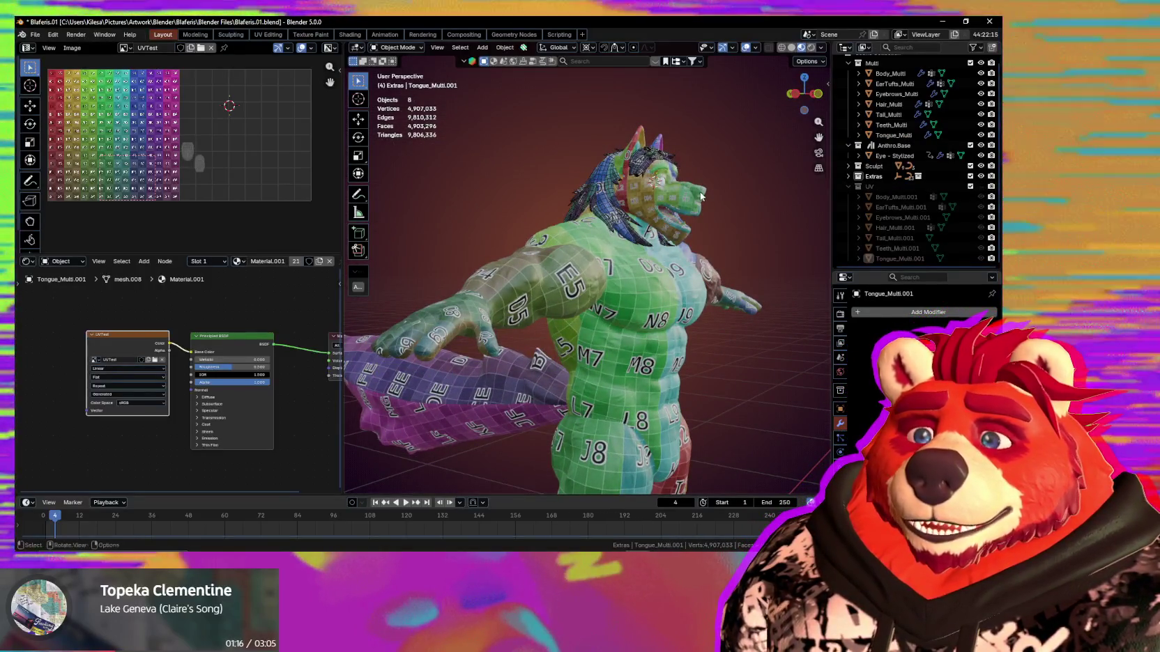
mouse_move(701, 196)
middle_down()
mouse_move(535, 200)
mouse_move(697, 214)
mouse_move(662, 223)
middle_up()
double_click(922, 197)
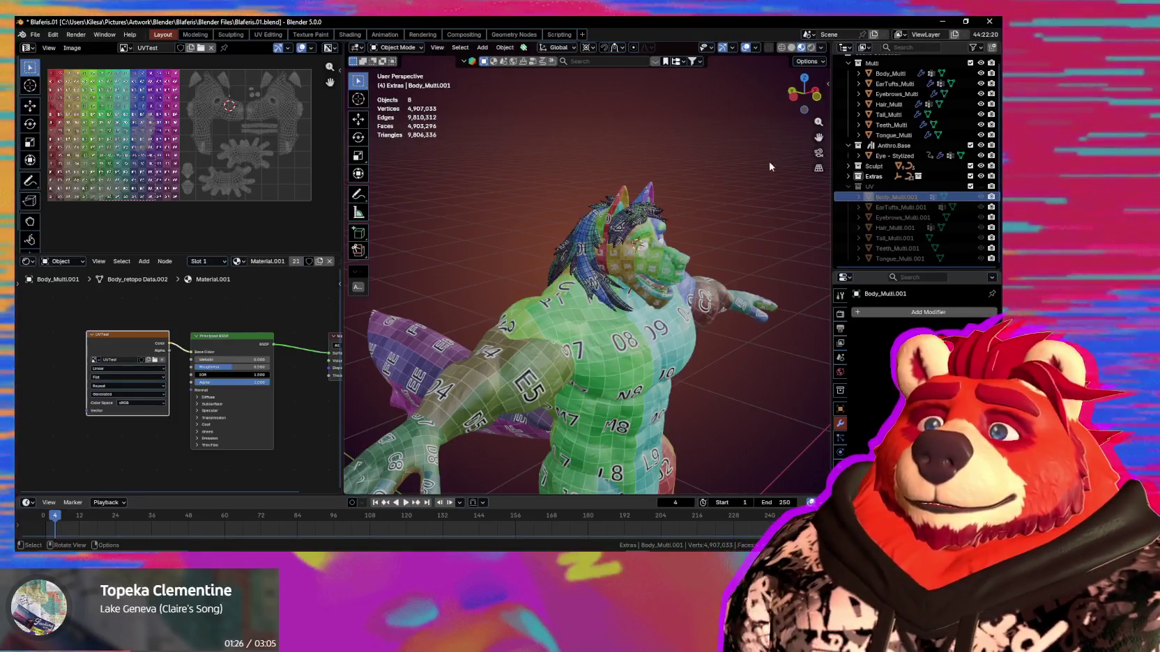
click(890, 73)
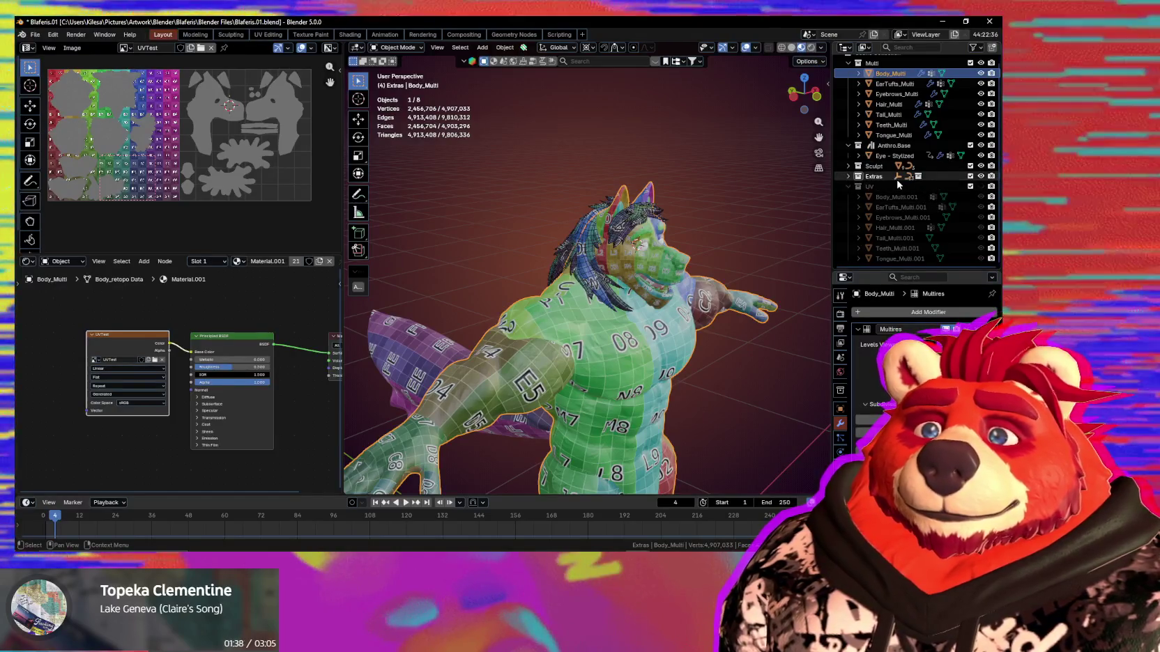
scroll(858, 193, up, 1)
middle_drag(543, 223, 604, 208)
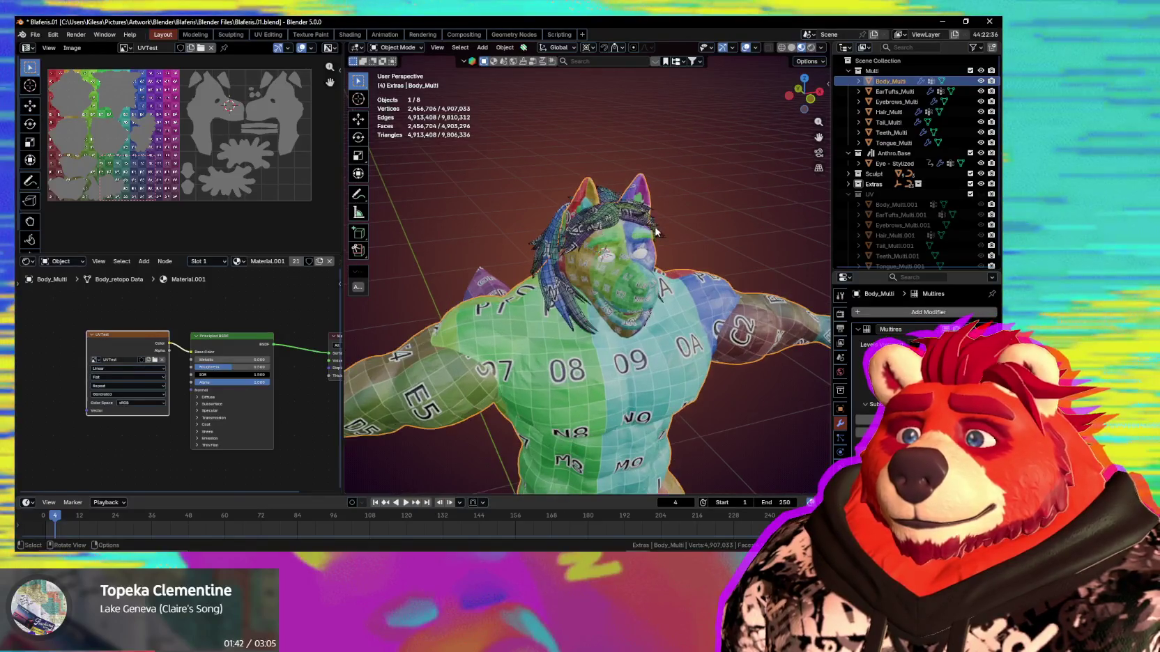
mouse_move(677, 237)
middle_down()
mouse_move(691, 235)
mouse_move(669, 237)
middle_up()
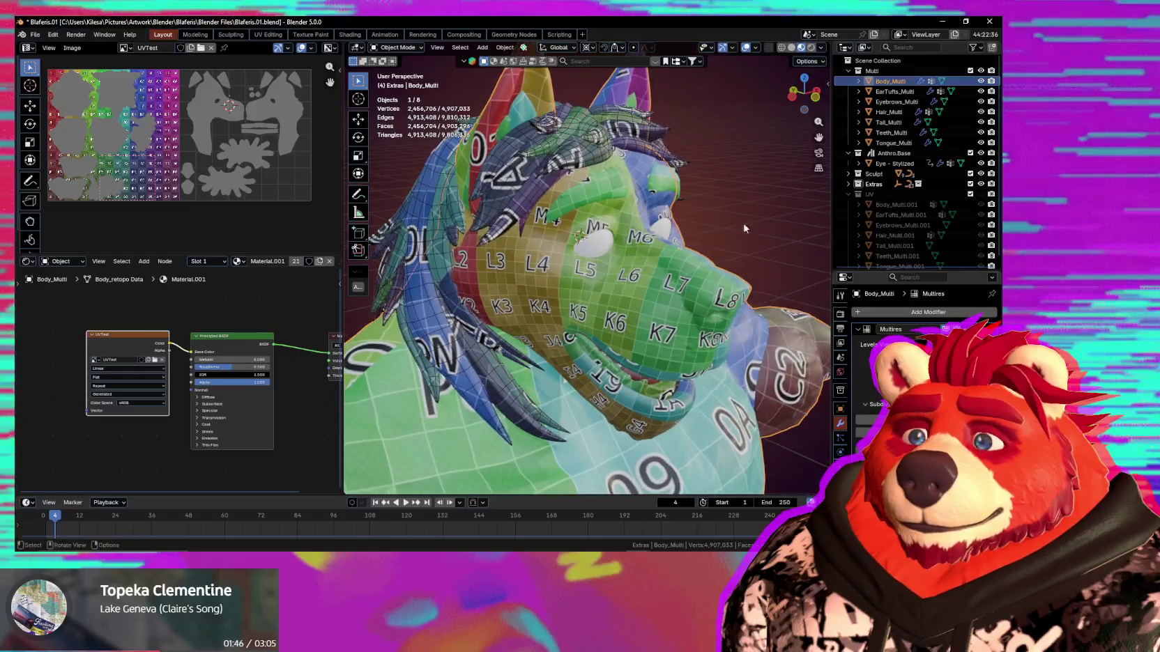
click(886, 64)
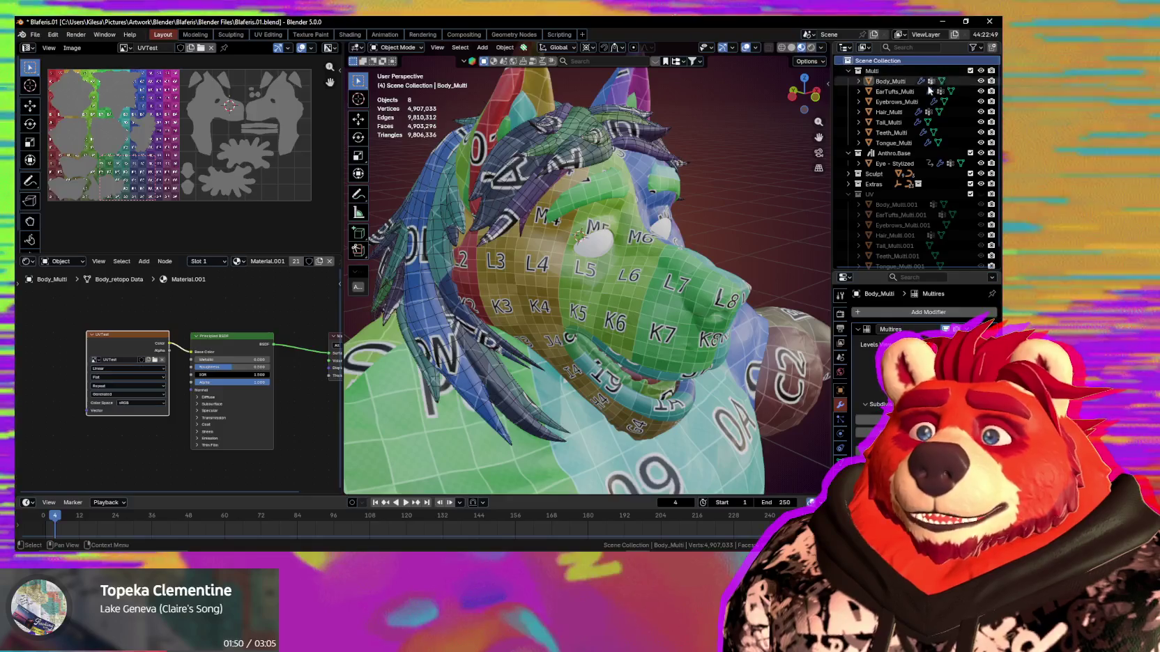
Create a new collection named Low and move it to the top of the scene.
right_click(913, 139)
click(913, 143)
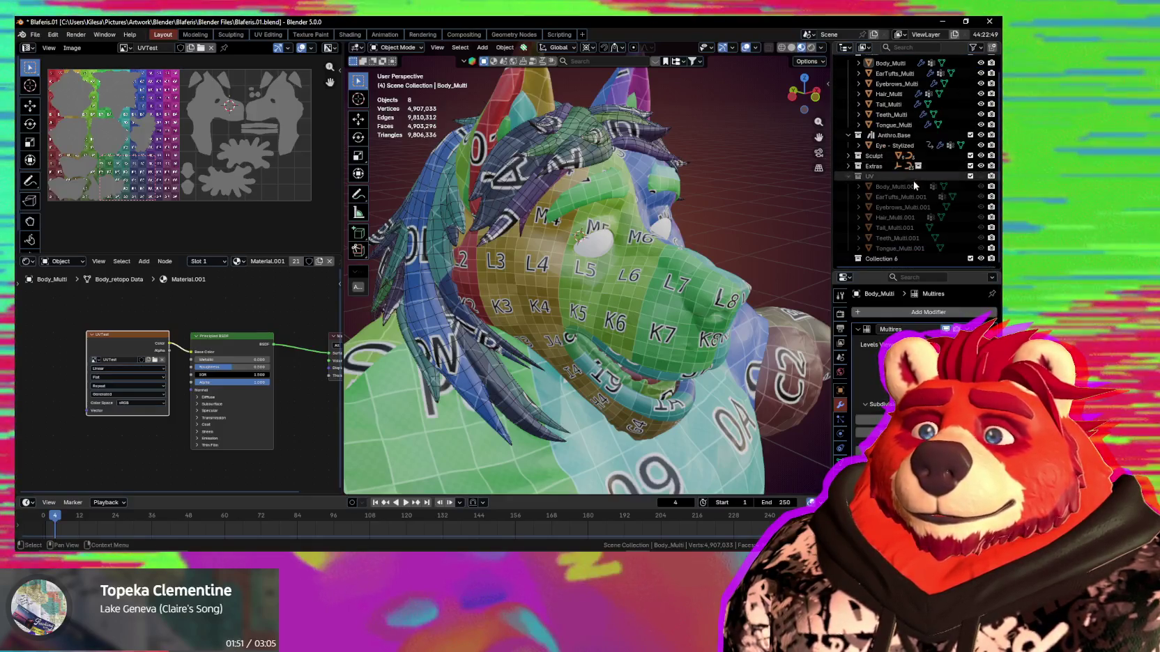
double_click(883, 259)
text(Low)
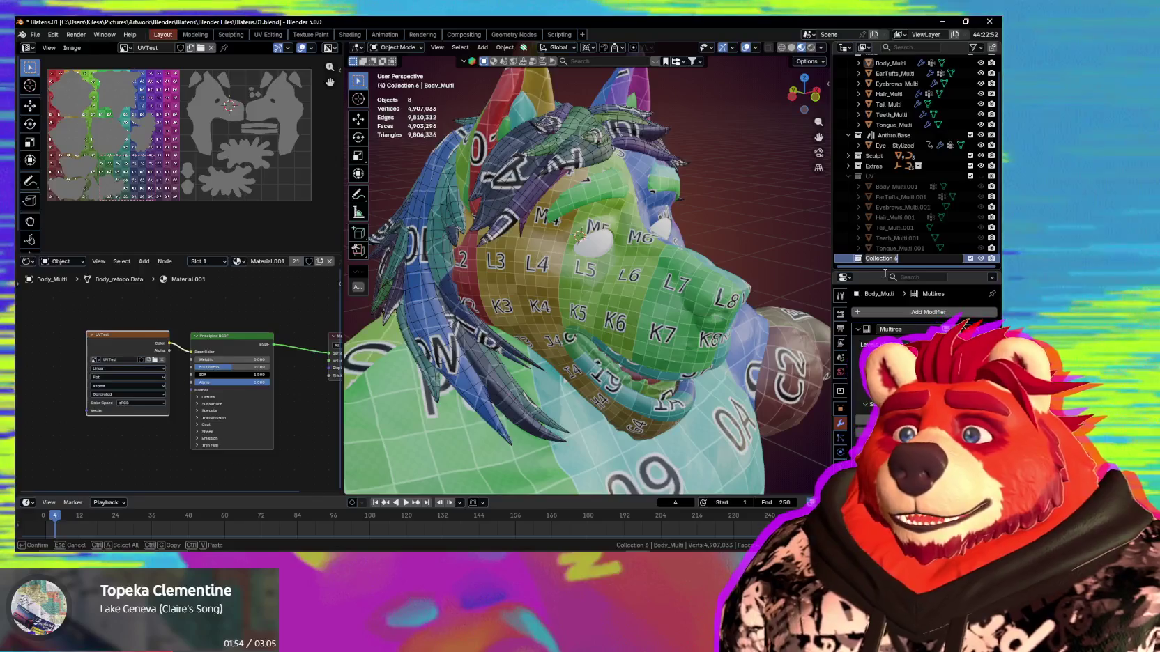
key(Return)
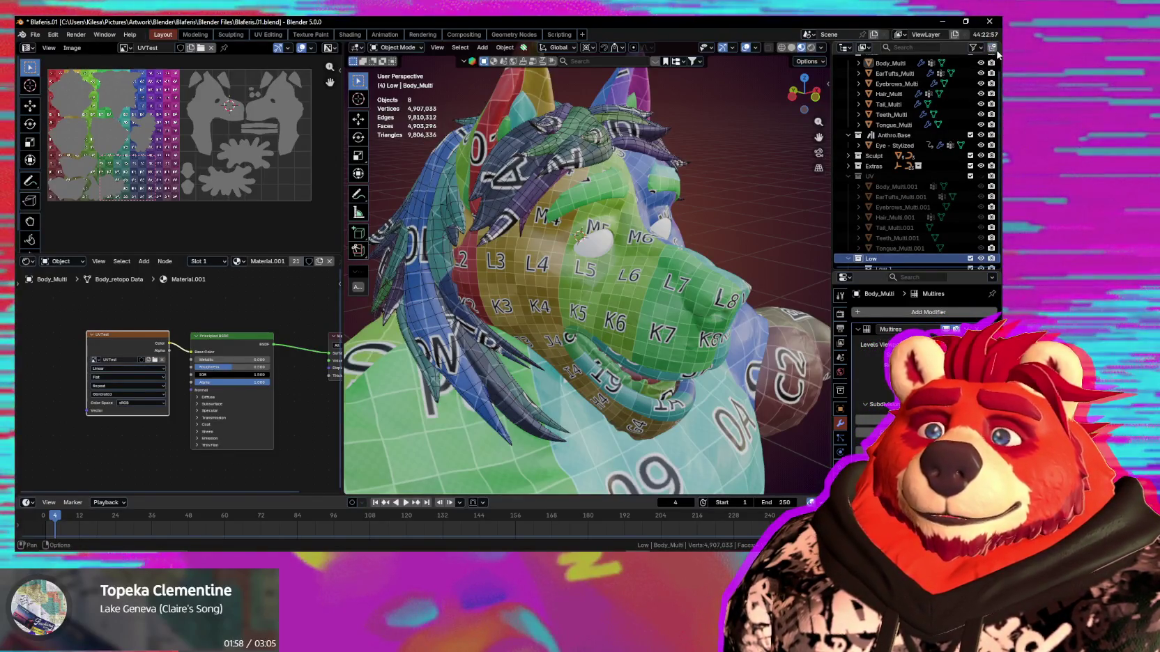
scroll(920, 76, up, 1)
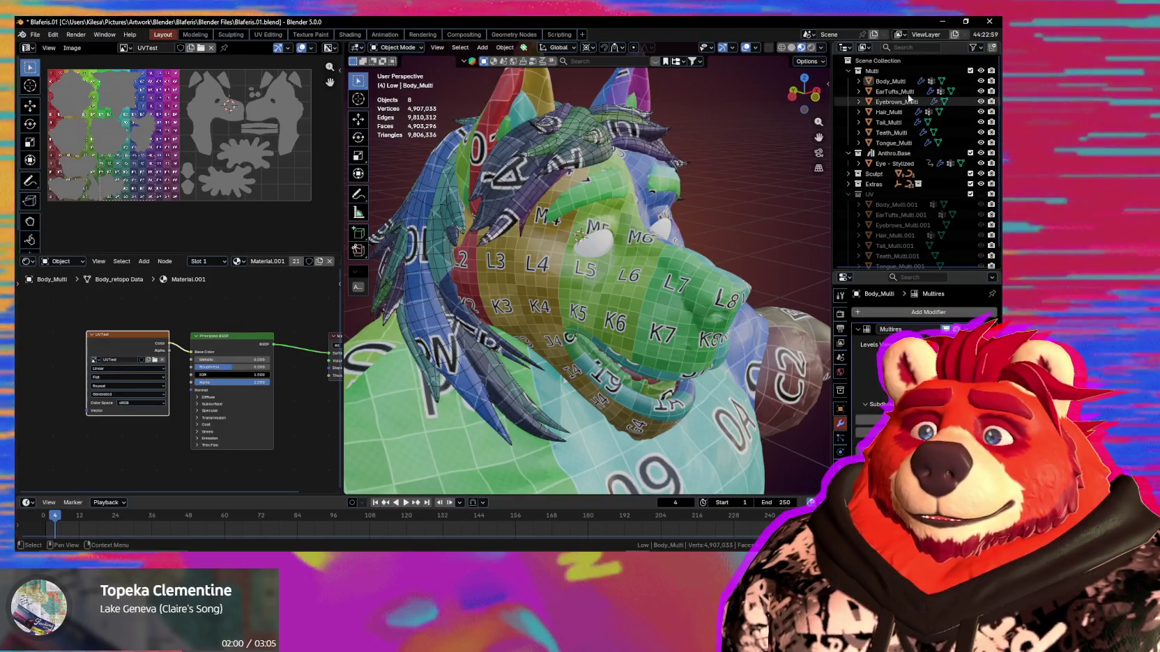
scroll(908, 97, down, 1)
drag(898, 258, 915, 125)
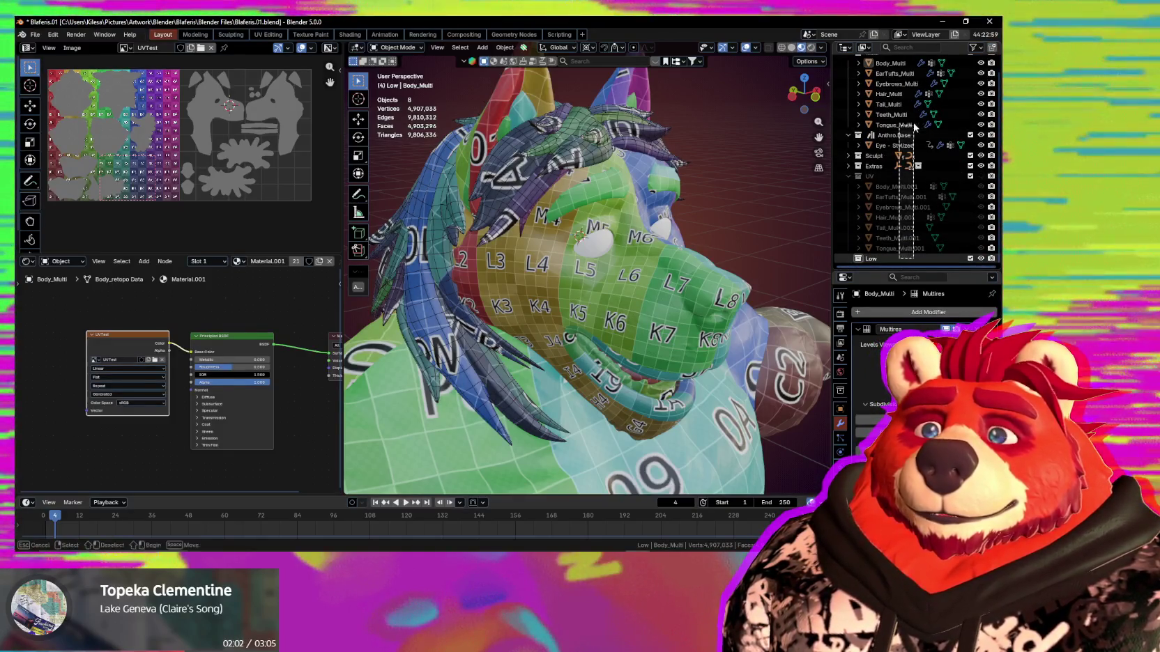
drag(871, 259, 885, 72)
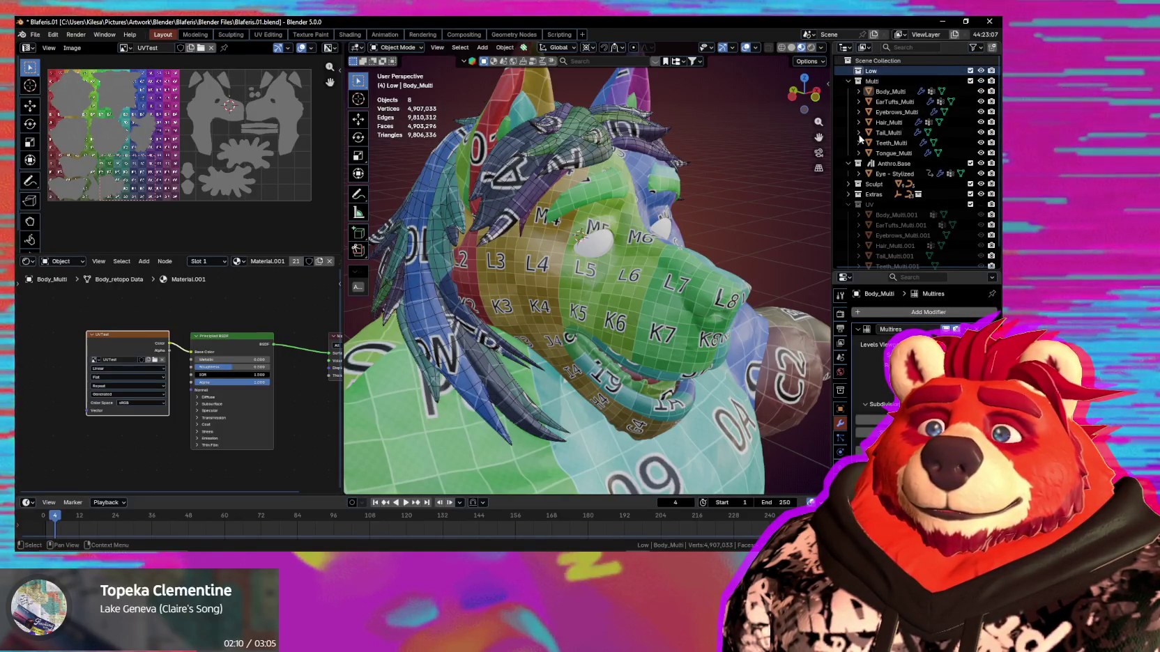
Add another collection above Low and name it High.
click(927, 60)
click(899, 70)
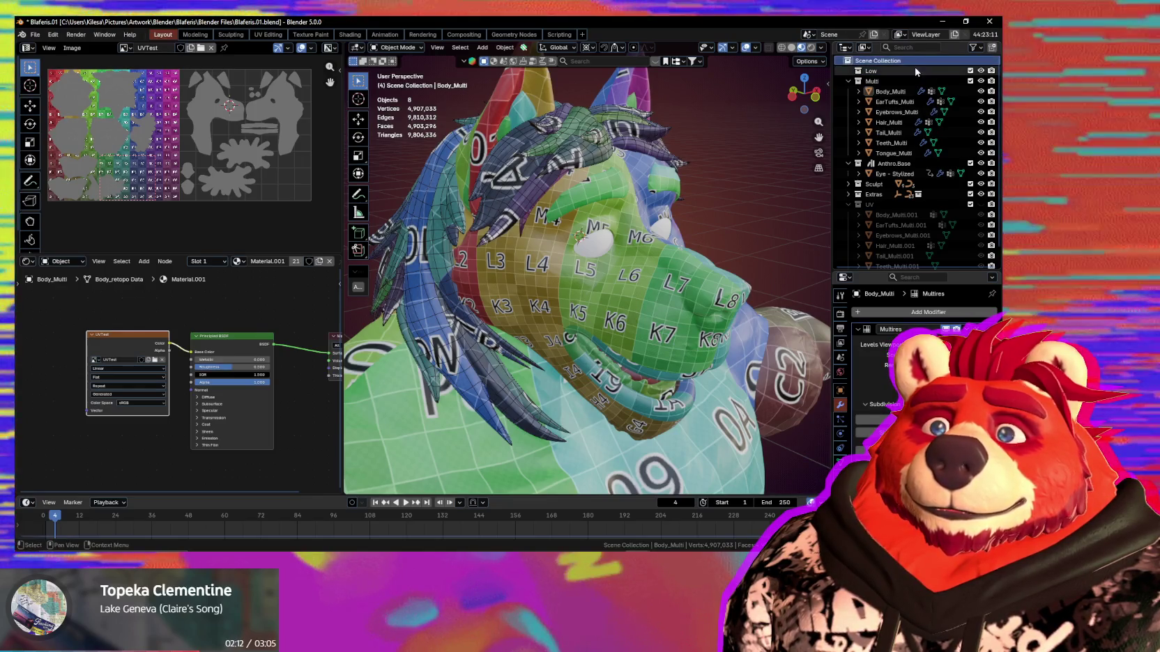
key(c)
drag(904, 87, 904, 70)
double_click(904, 70)
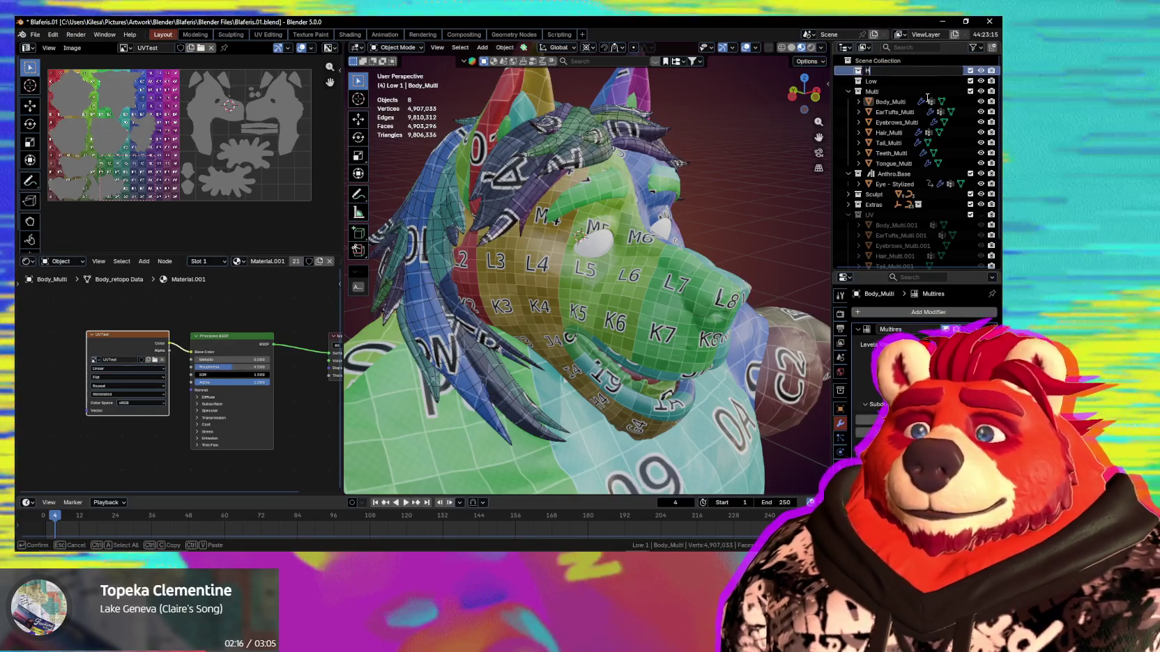
text(High)
key(Return)
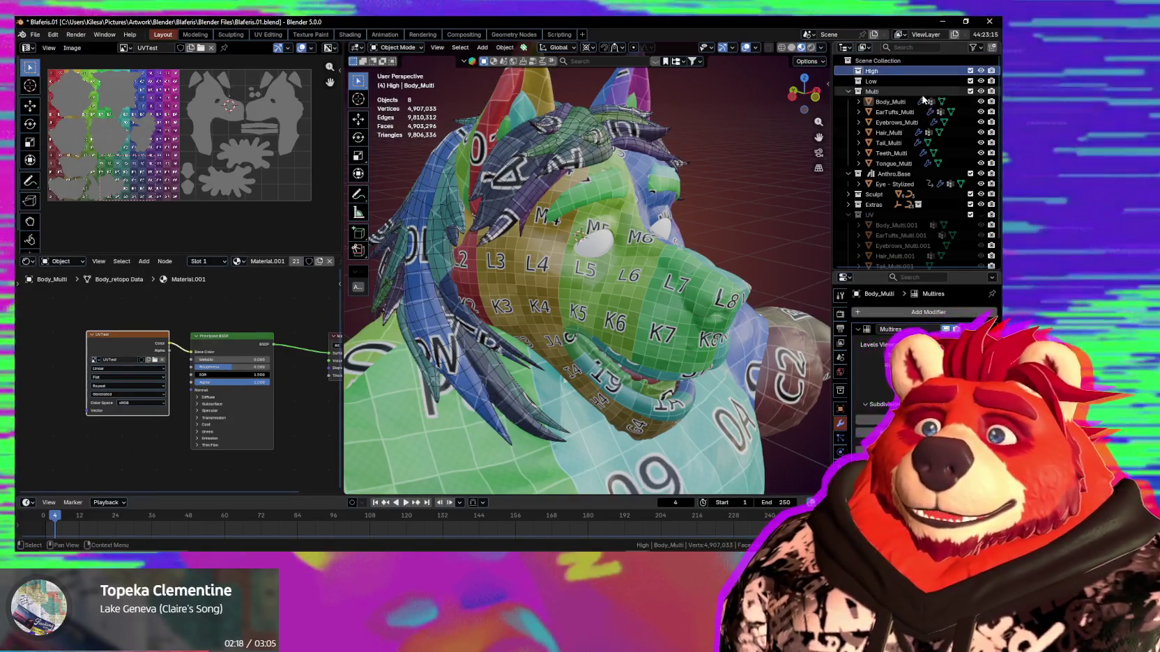
scroll(594, 142, down, 1)
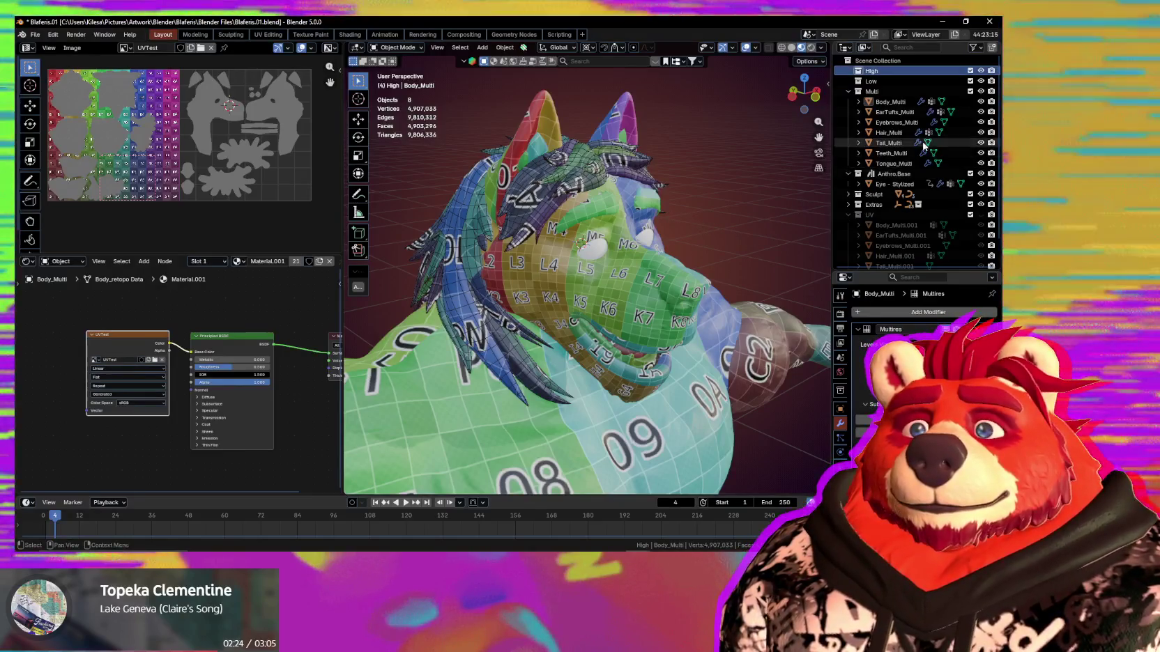
click(891, 103)
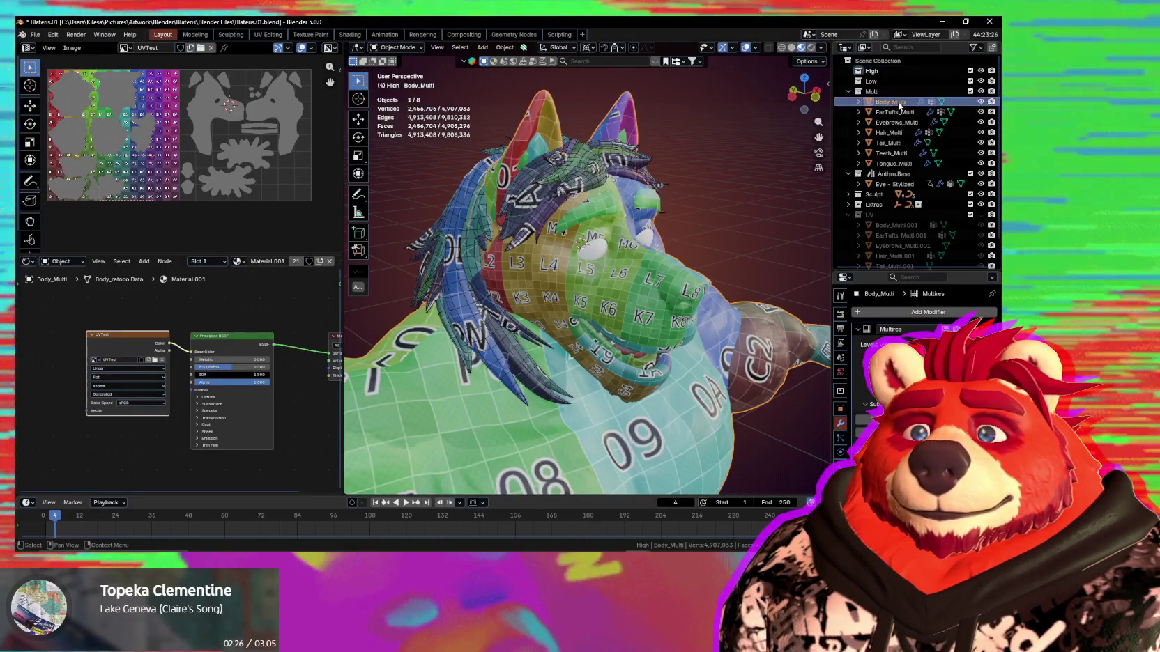
Duplicate the seven Multi meshes in place and move the copies into the High collection.
shift+click(901, 165)
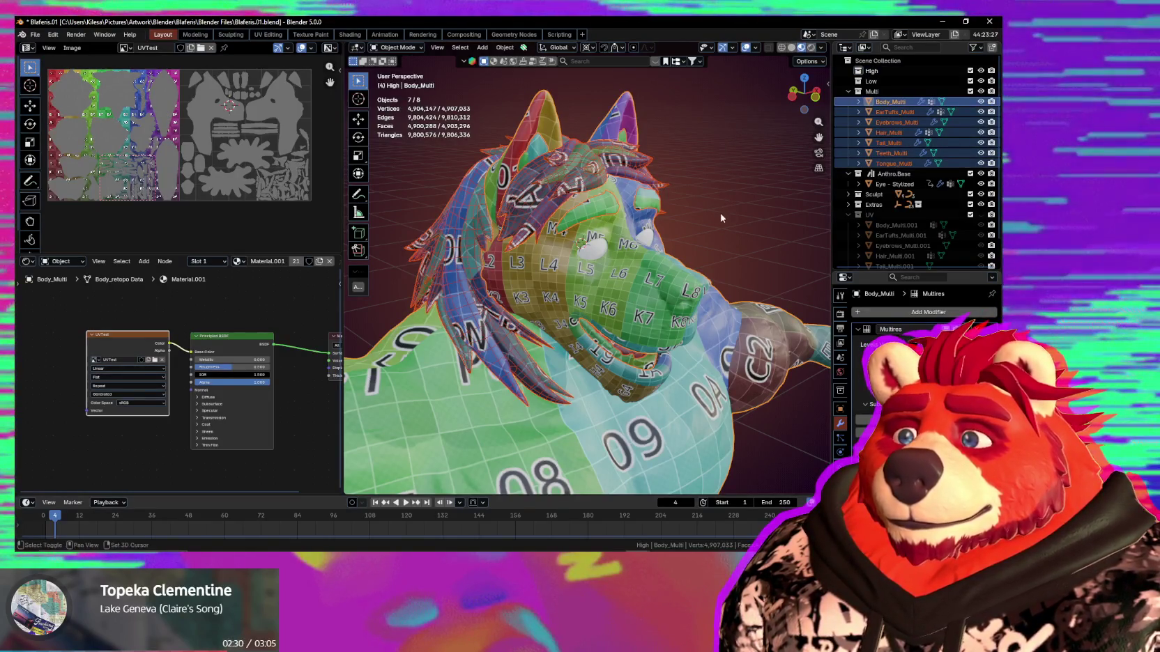
scroll(683, 205, up, 3)
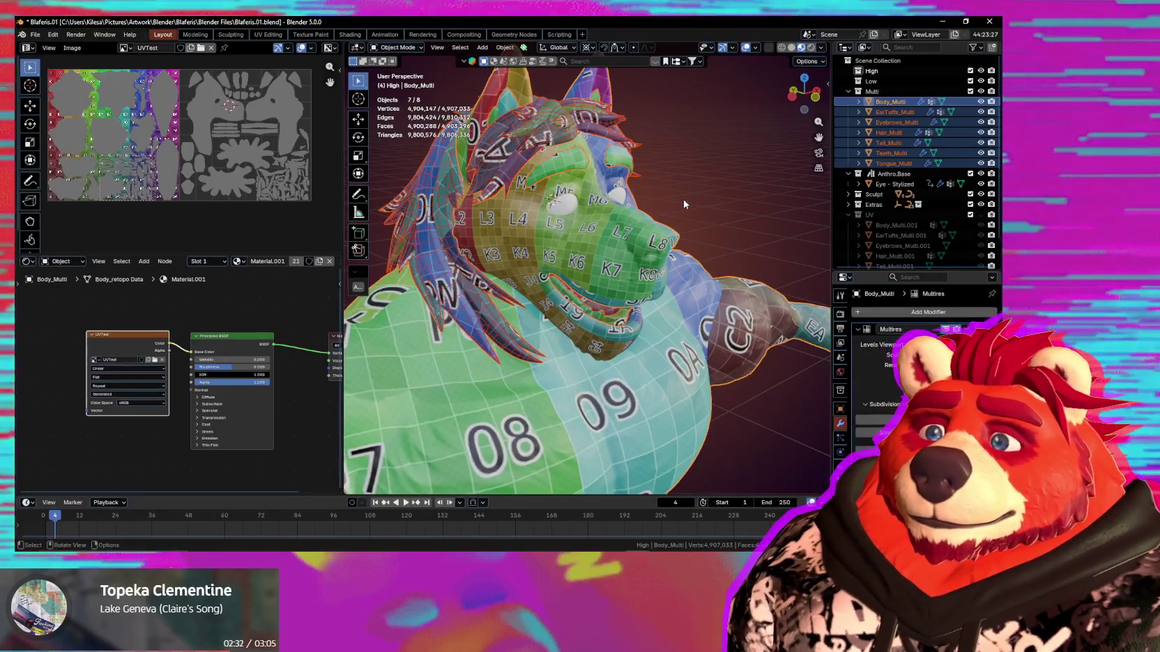
middle_drag(683, 204, 632, 166)
middle_drag(639, 171, 697, 174)
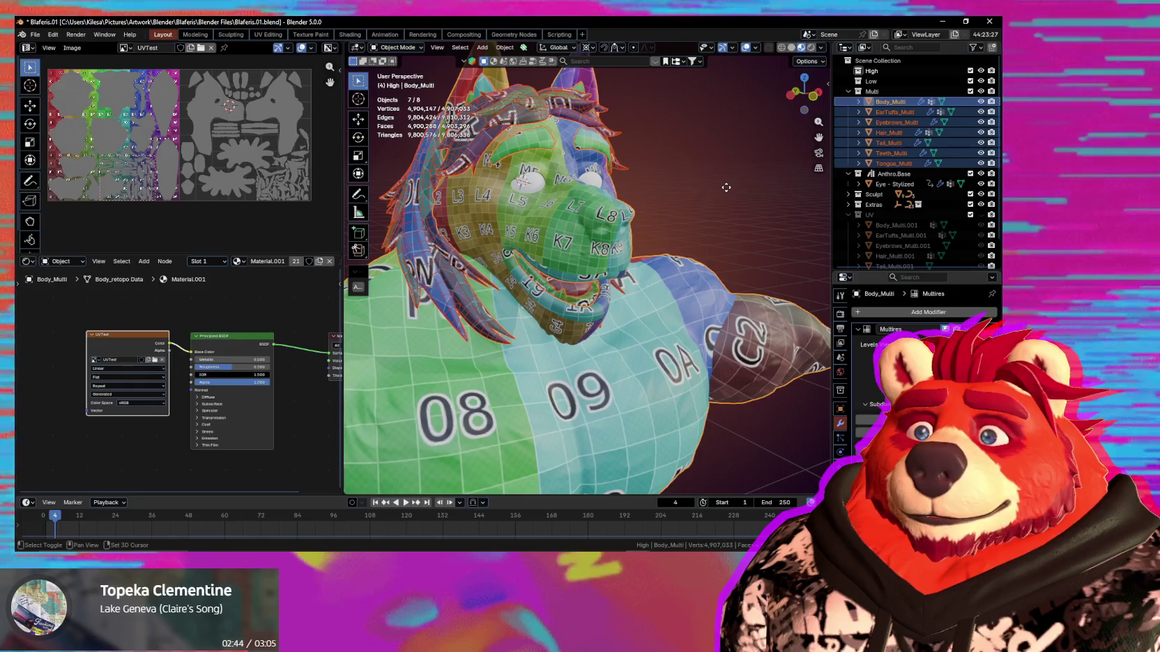
key(shift+d)
right_click(725, 185)
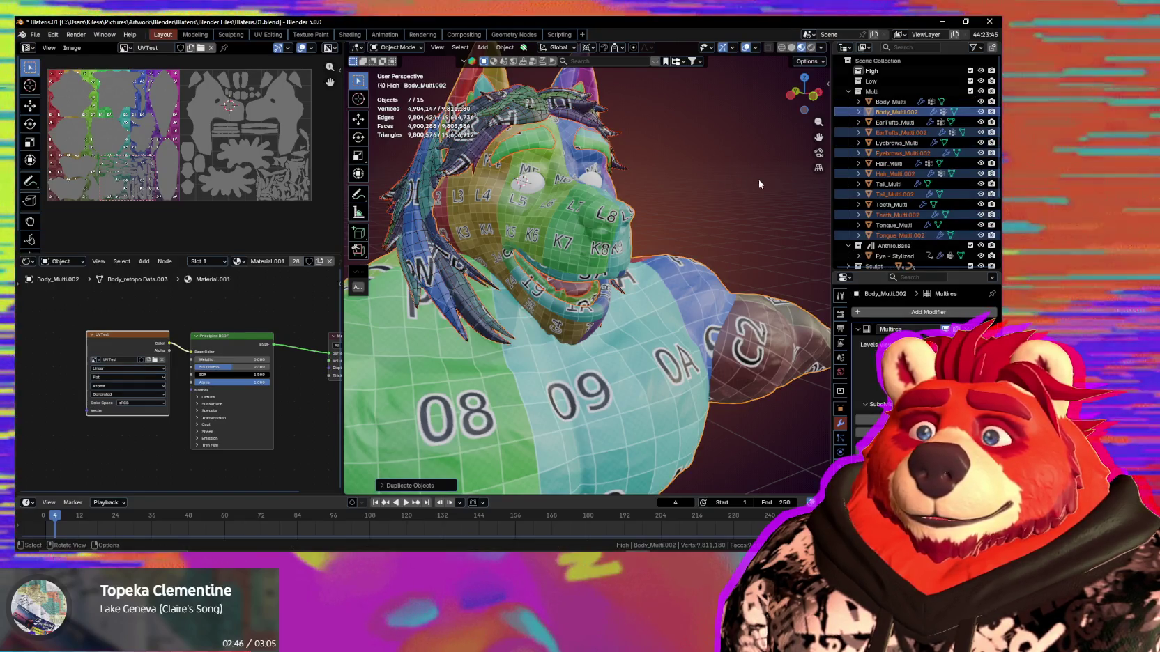
key(m)
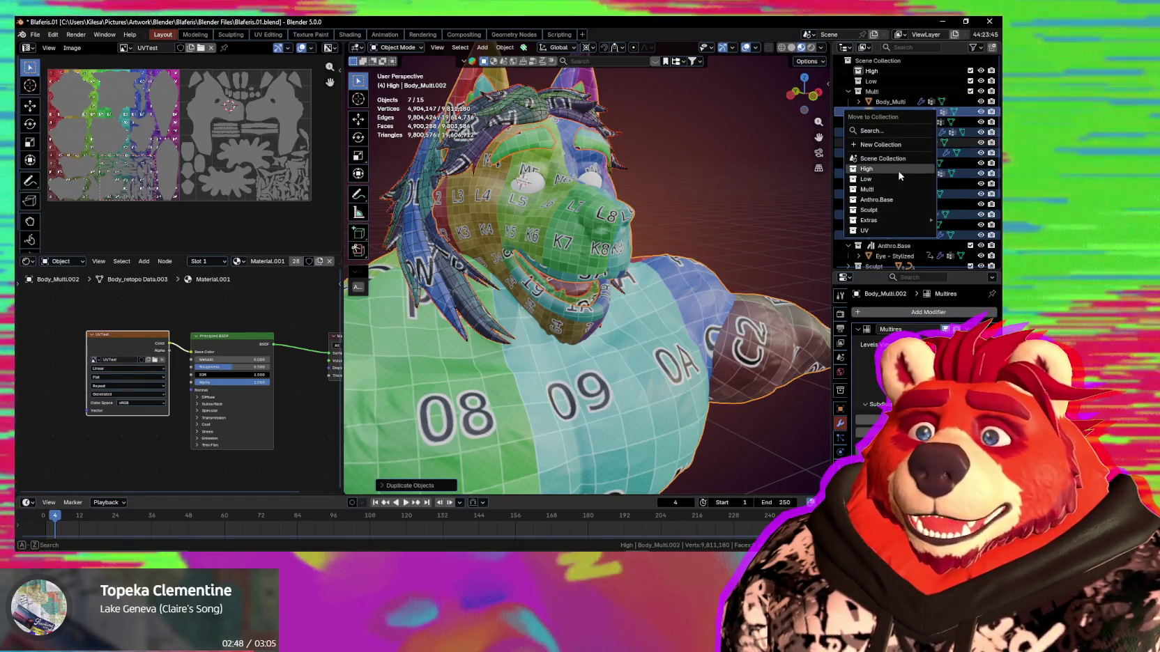
click(900, 177)
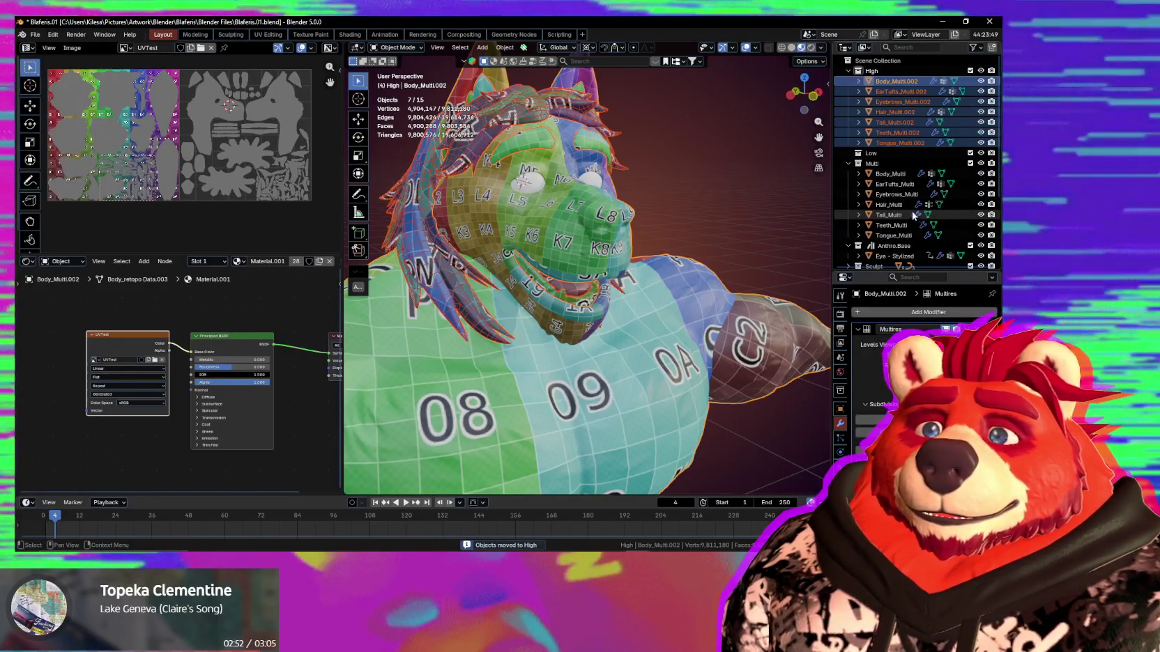
Batch rename the seven copies, replacing 'Multi.002' with 'High' in their names.
click(54, 35)
click(99, 142)
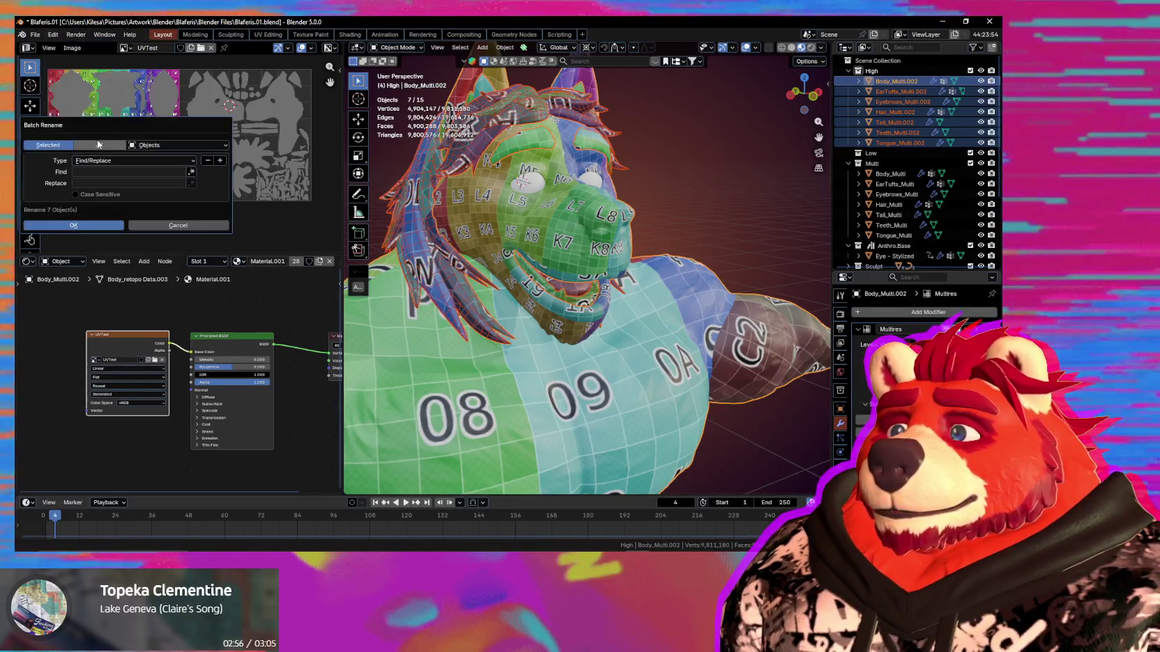
click(124, 174)
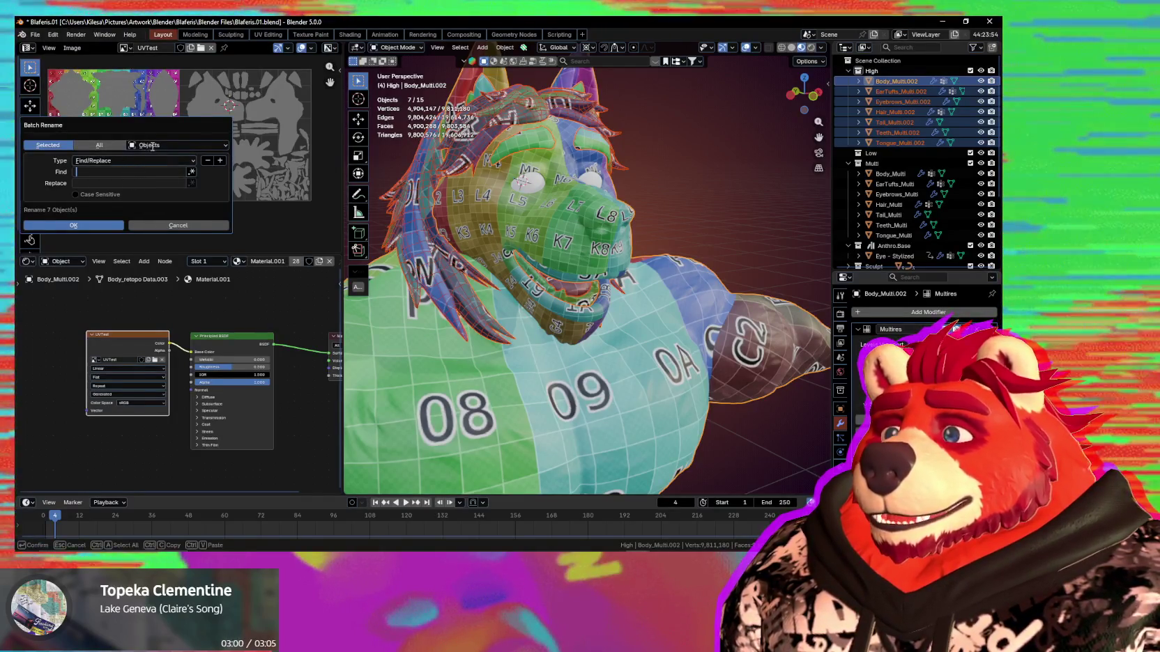
click(106, 160)
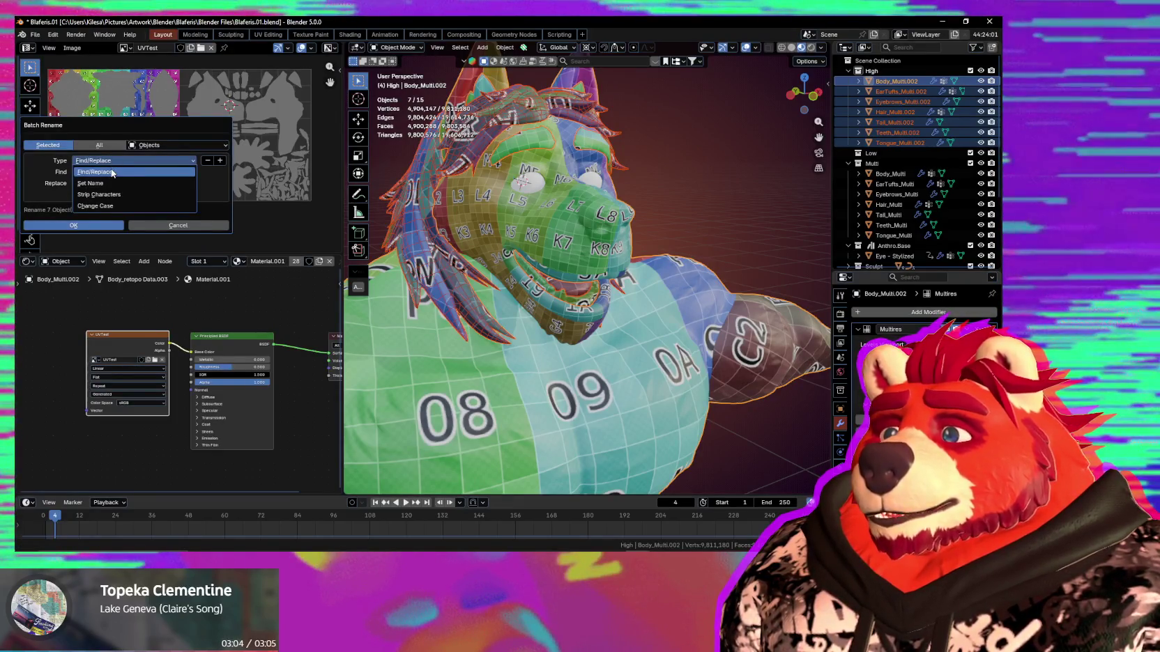
click(101, 175)
text(Multi)
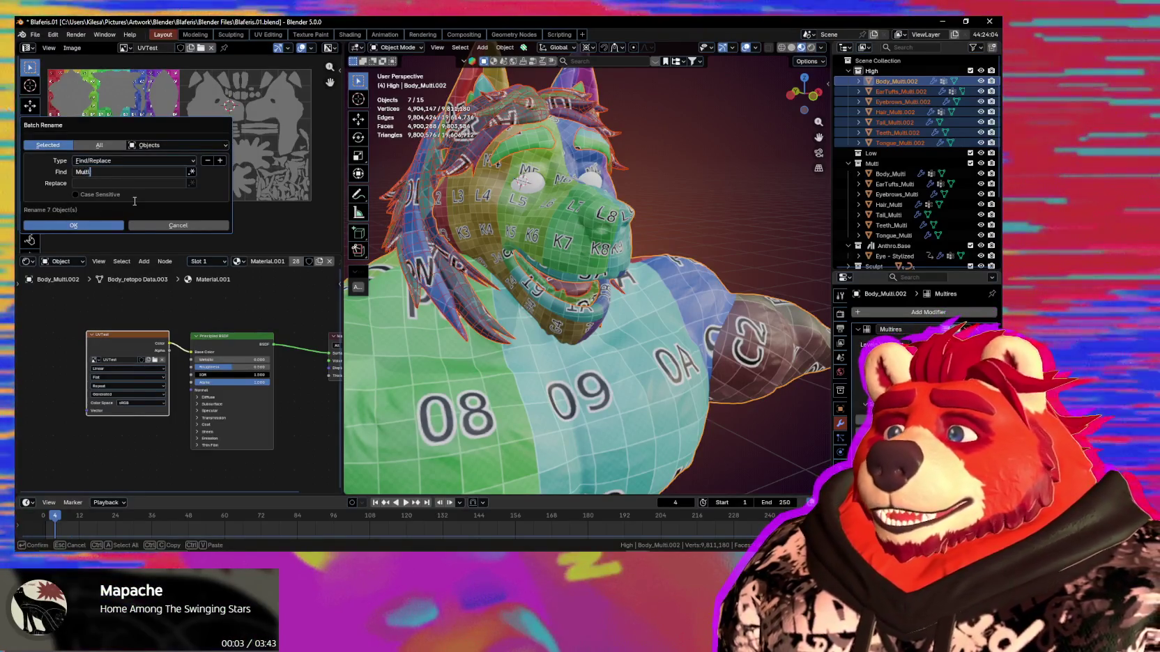
text(.002)
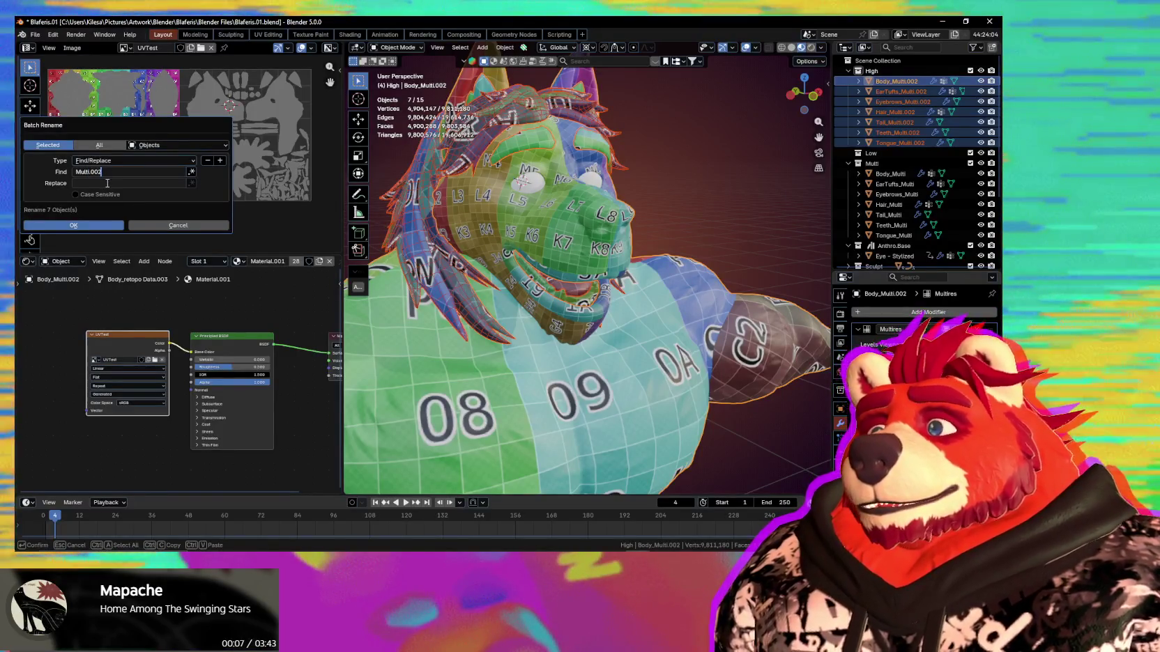
click(107, 184)
text(High)
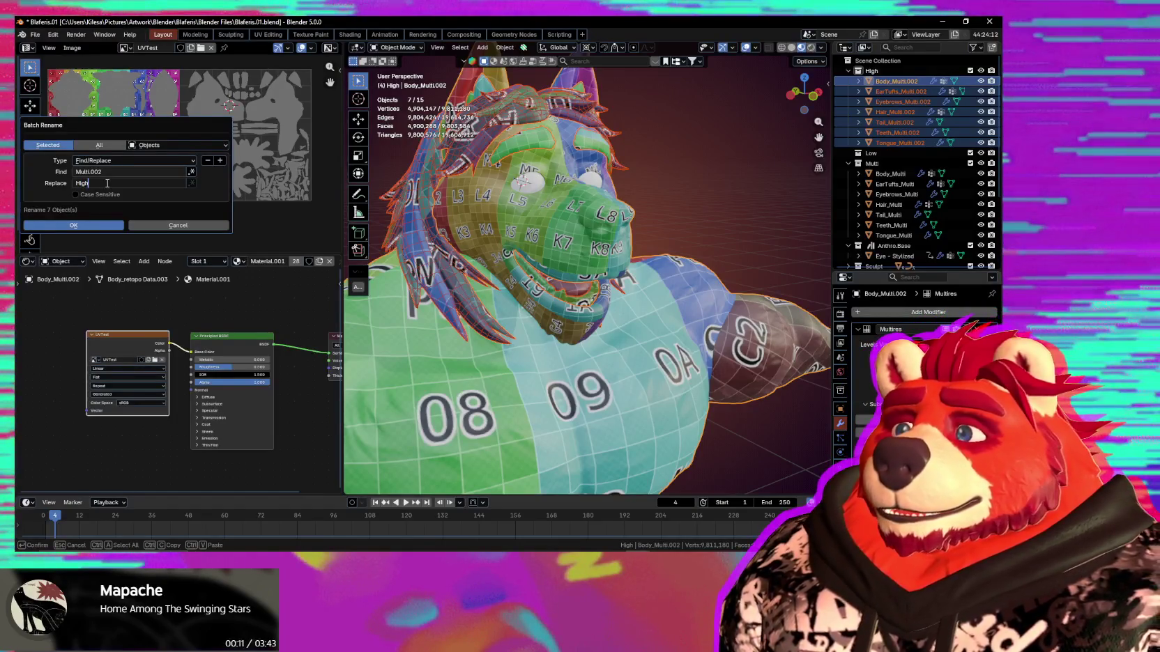
key(Return)
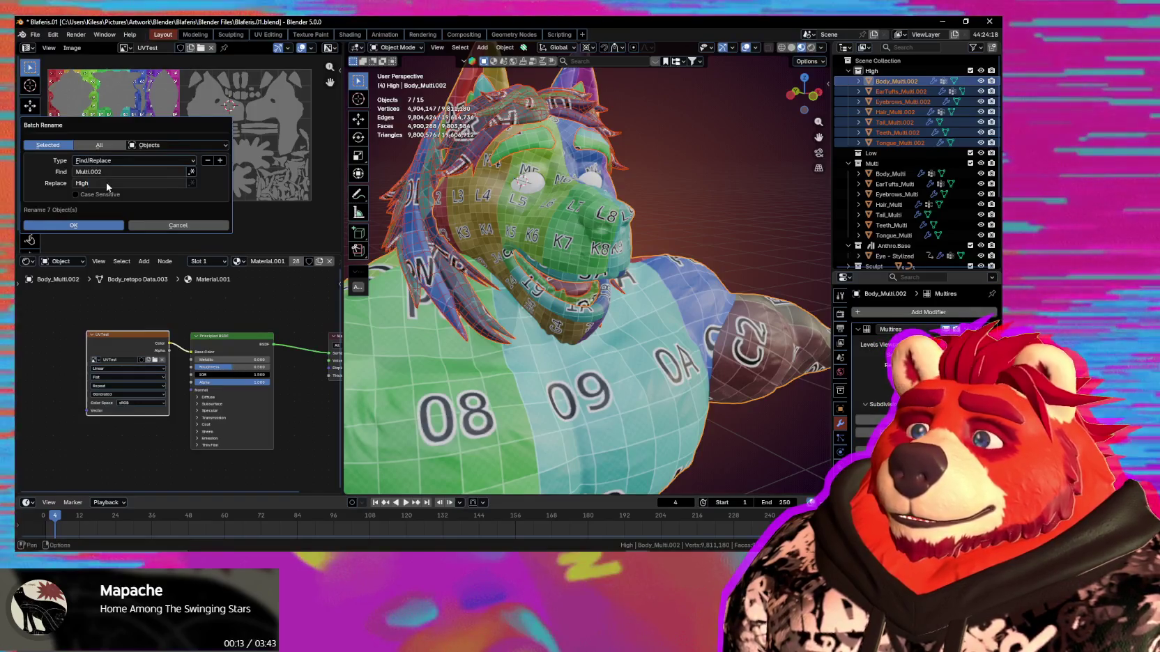
click(88, 229)
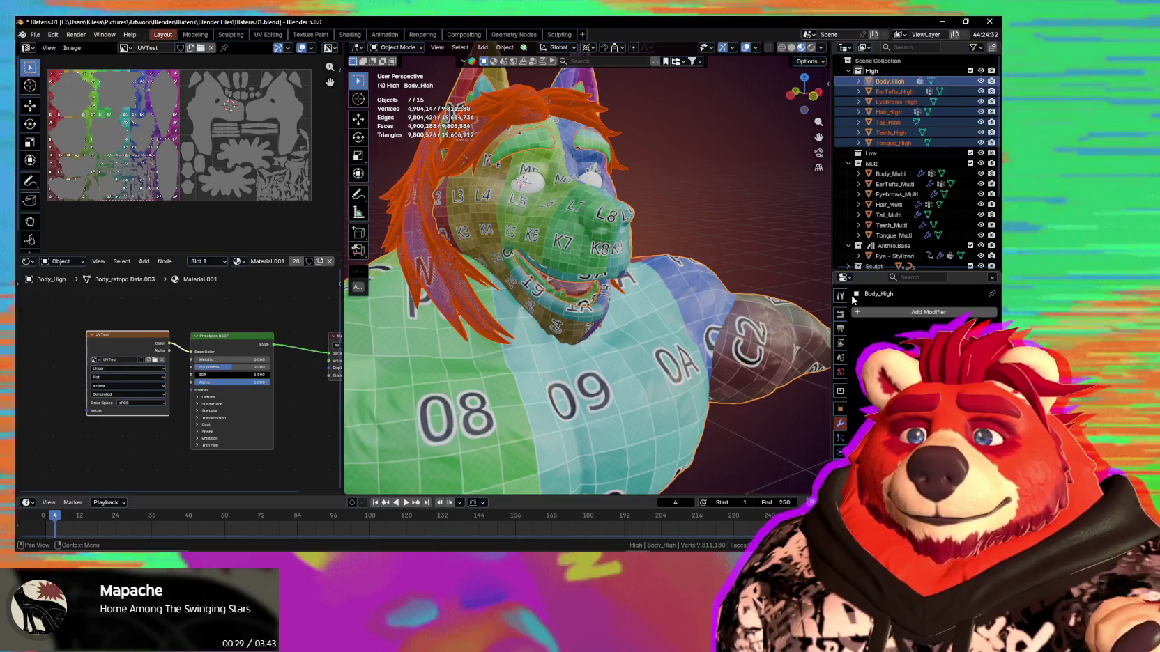
Step through the High objects, clear the selection and hide the High collection from the viewport.
click(893, 92)
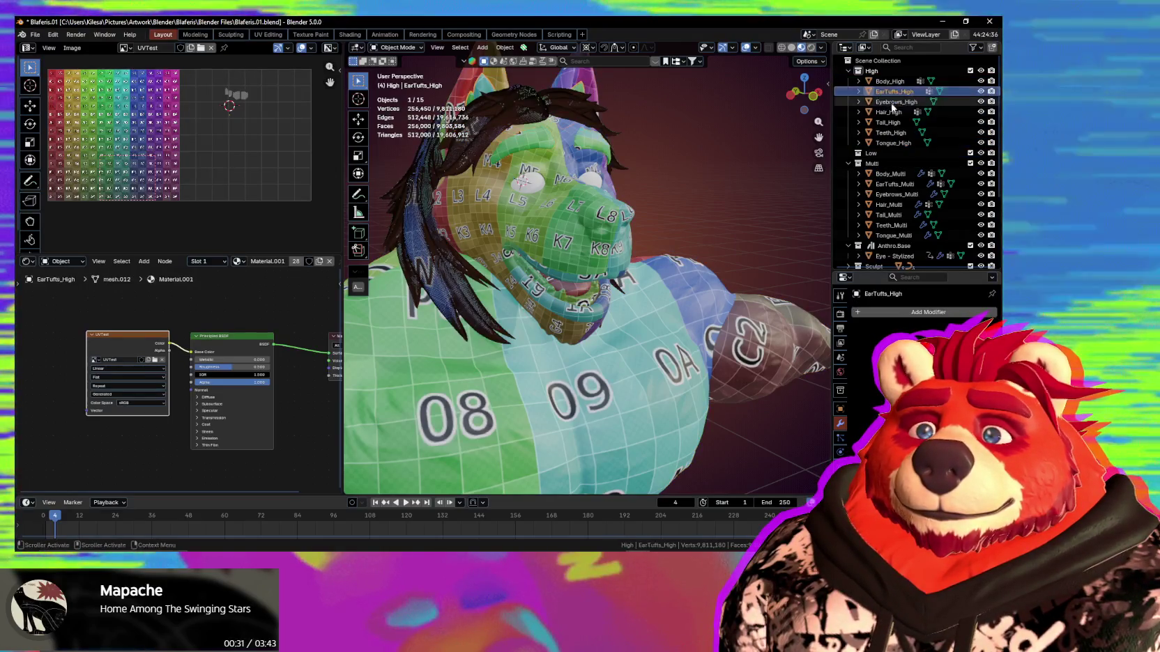
click(889, 112)
click(888, 122)
click(891, 132)
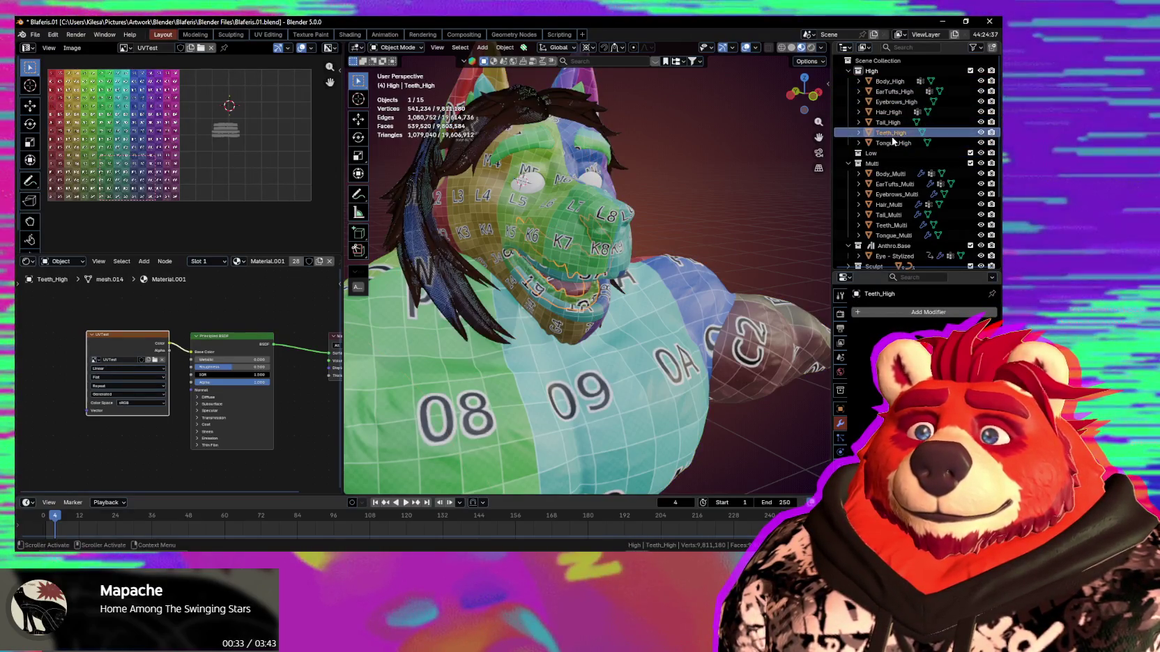
click(521, 111)
middle_drag(521, 111, 577, 145)
key(q)
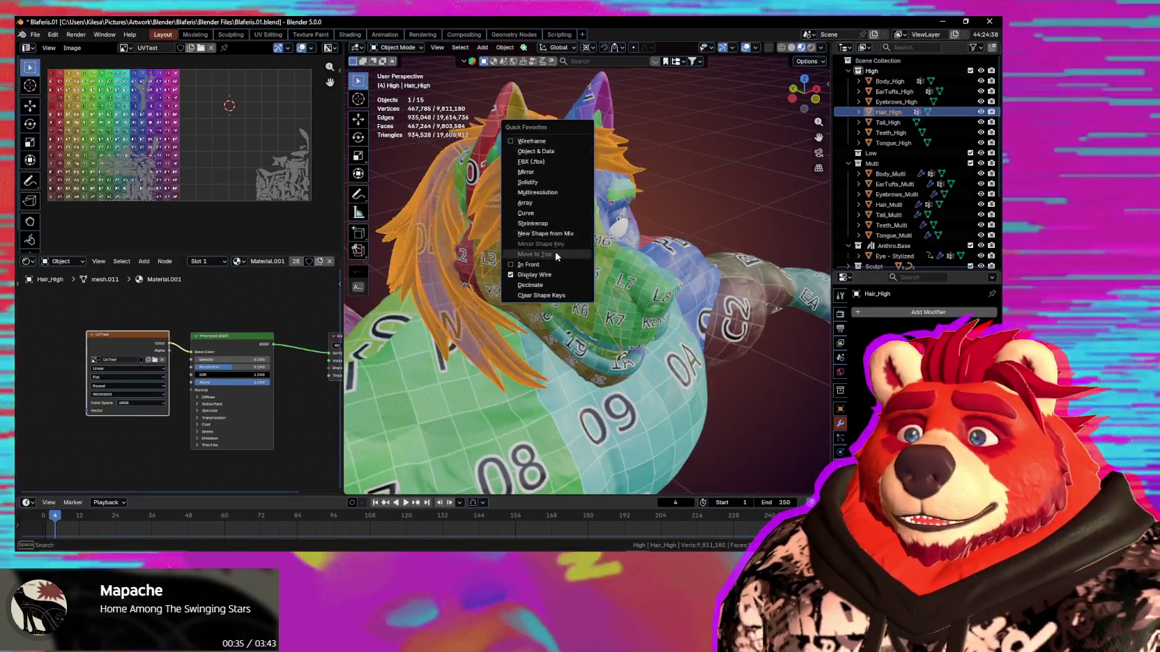
click(752, 193)
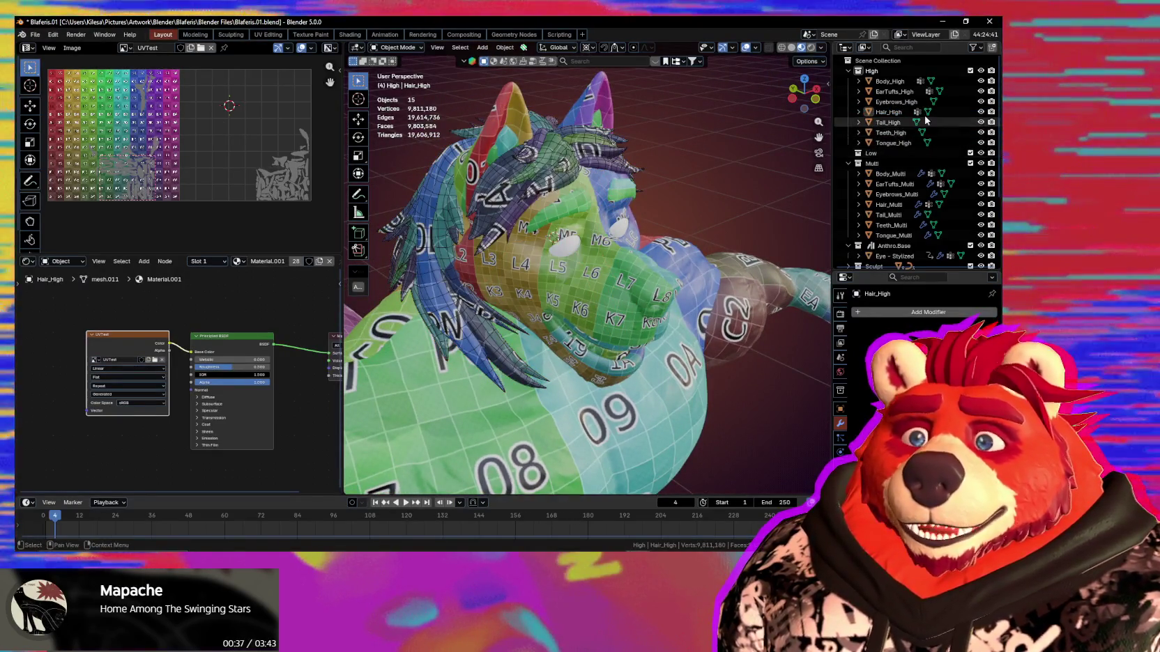
click(981, 71)
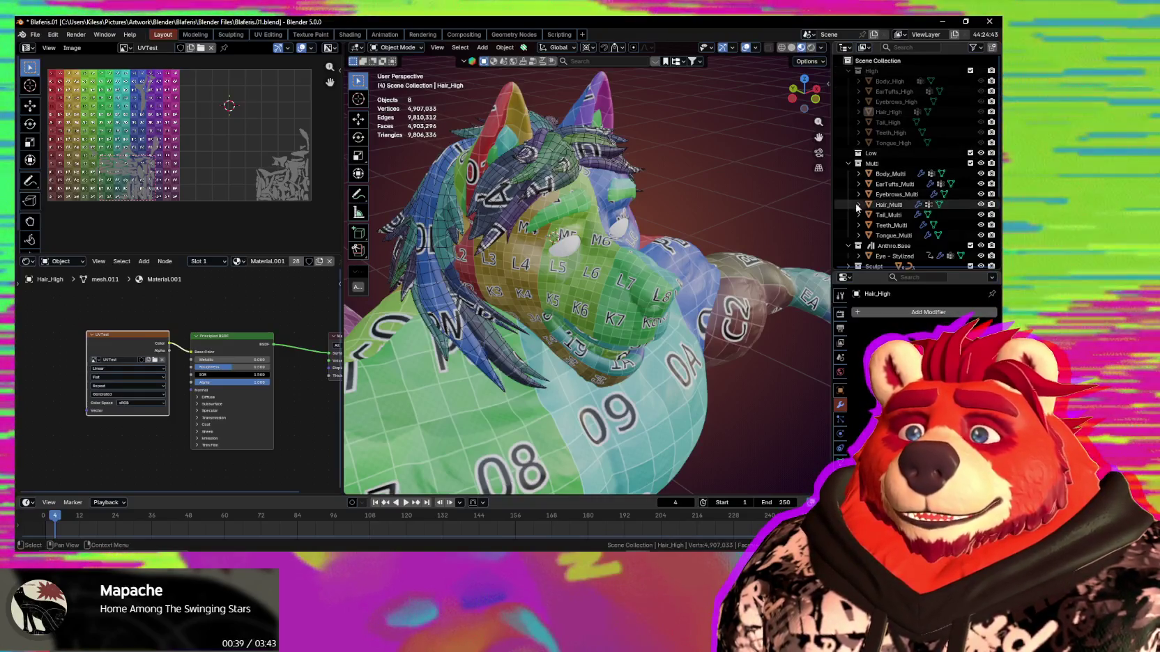
Unhide the seven Multi.001 objects in the UV collection and select all seven.
mouse_move(689, 212)
middle_down()
mouse_move(690, 222)
mouse_move(724, 217)
middle_up()
scroll(893, 181, down, 5)
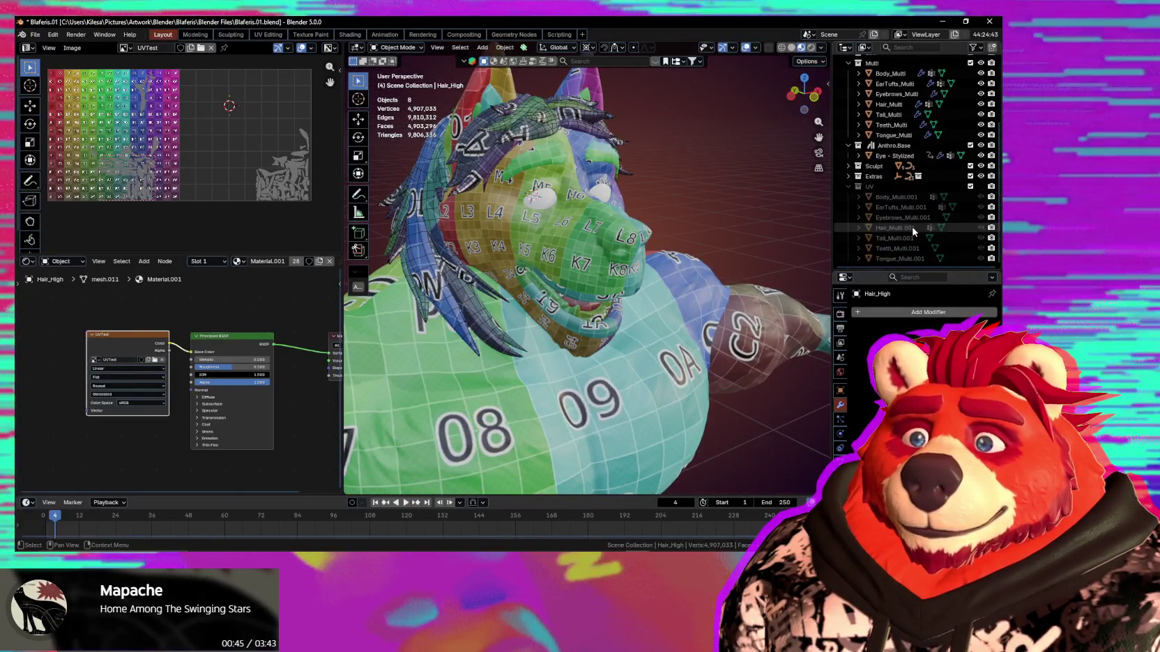
click(906, 197)
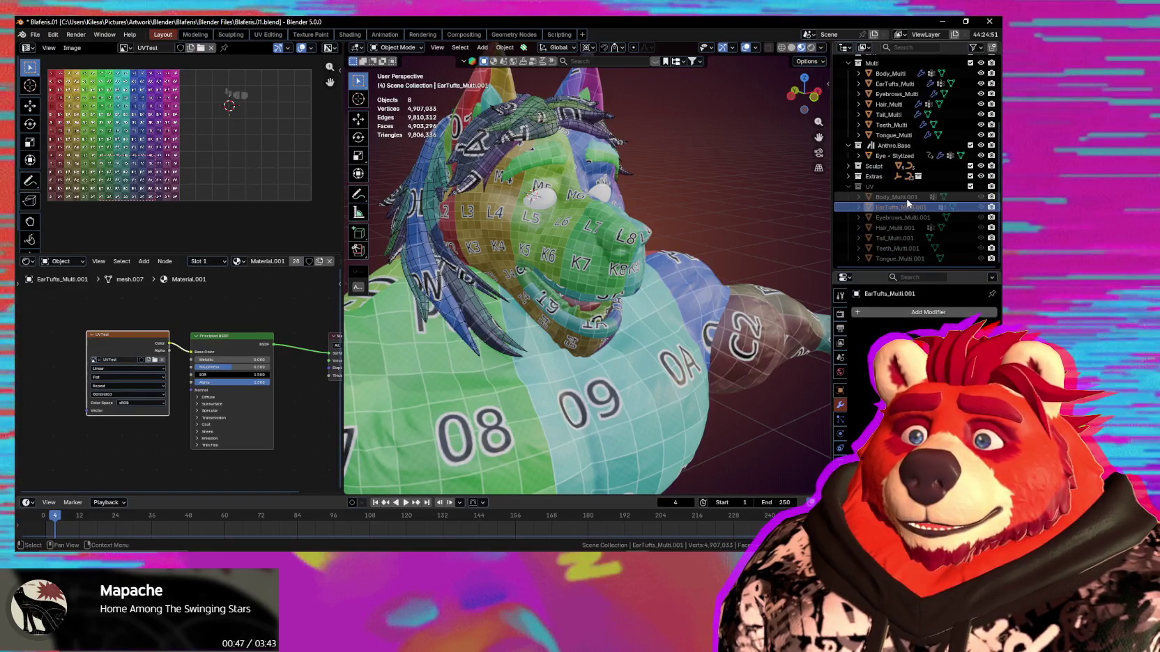
shift+click(910, 258)
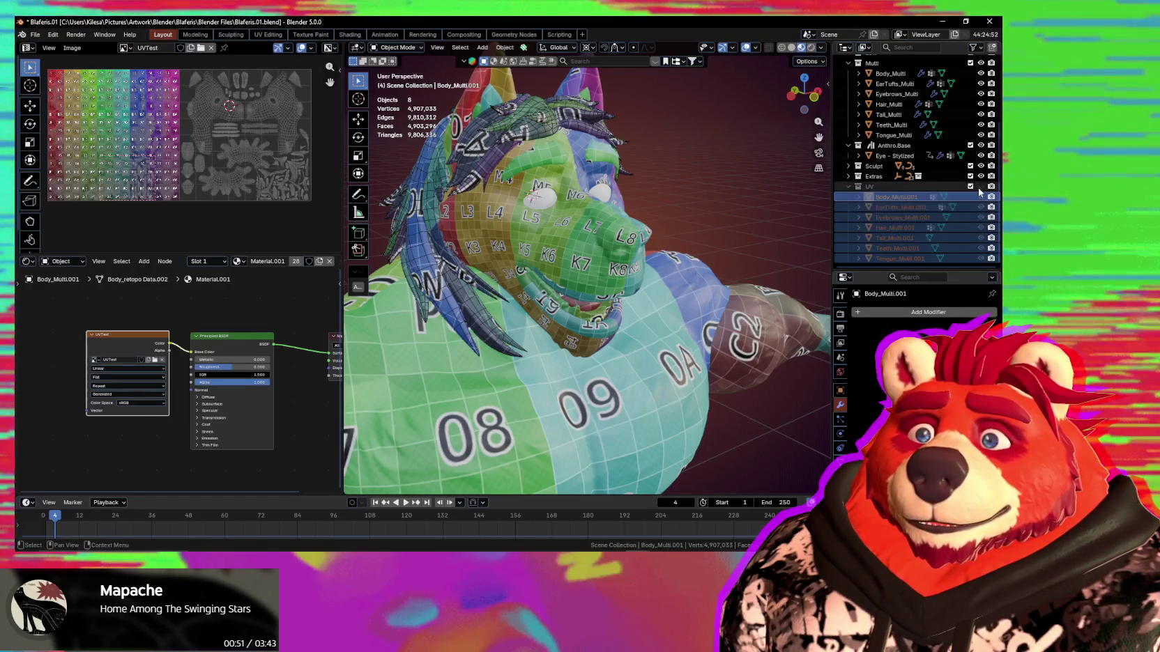
click(980, 217)
click(901, 198)
shift+click(898, 258)
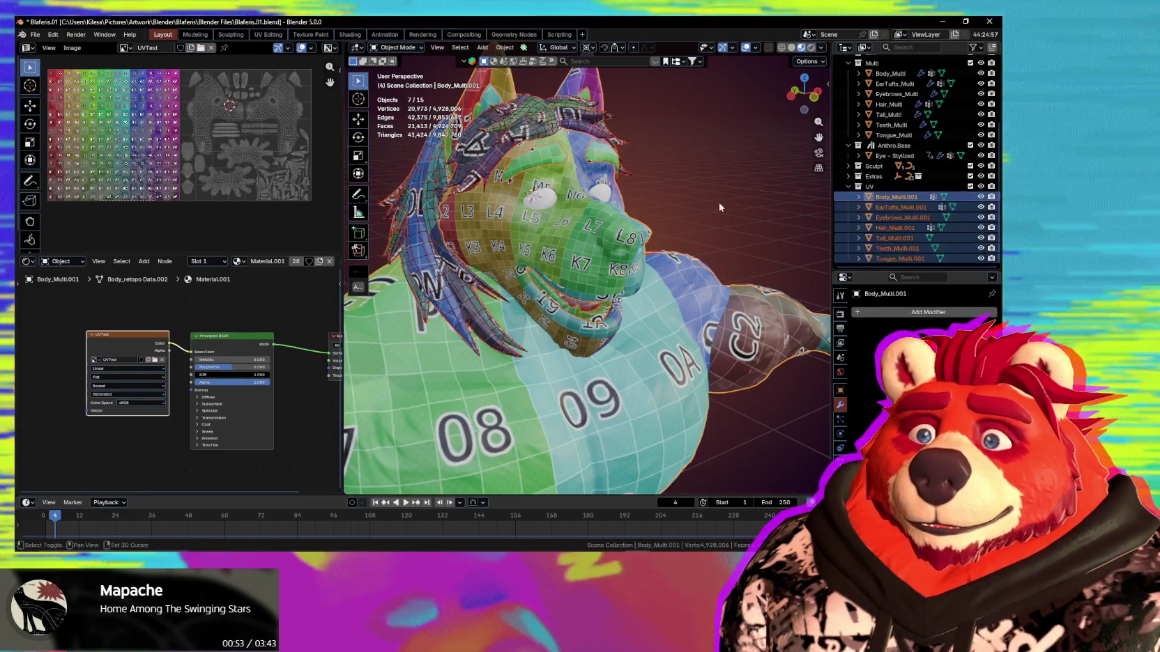
Duplicate the seven UV objects and move the .002 copies into the Low collection.
key(shift+d)
key(m)
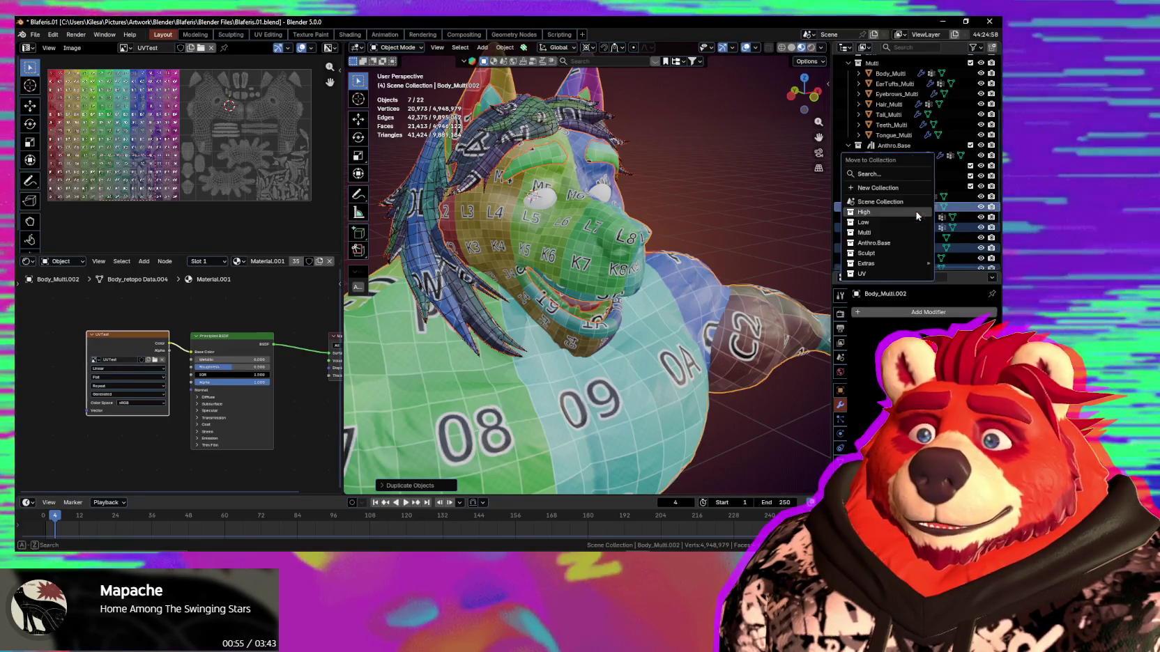
click(903, 222)
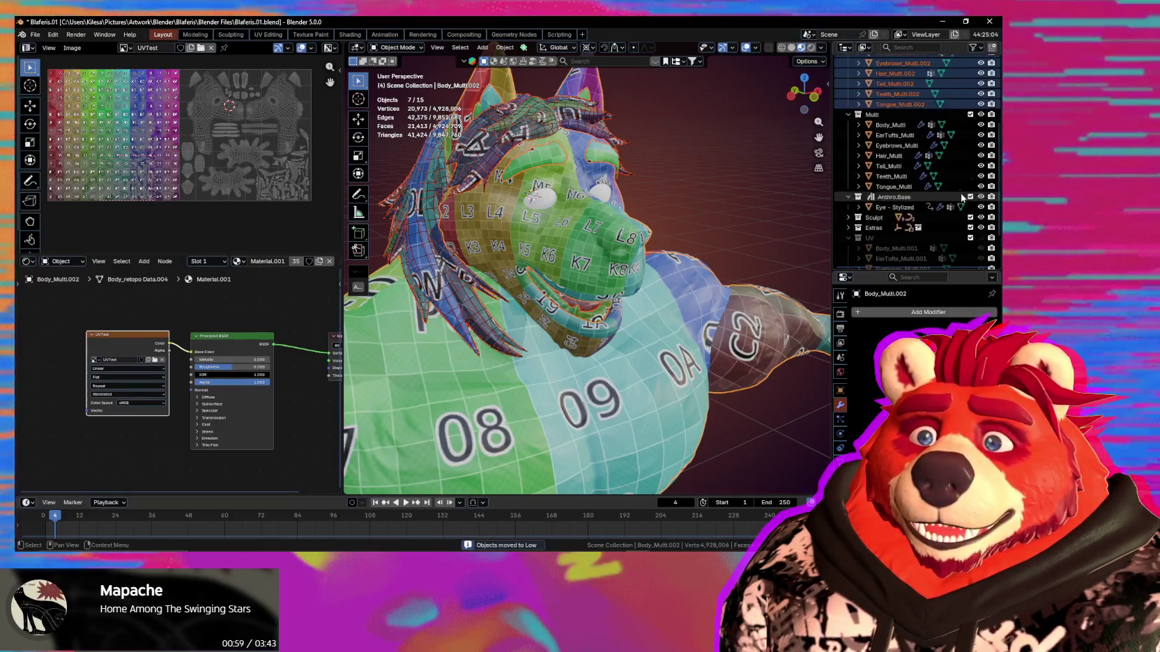
Open Batch Rename from the Edit menu for the selected duplicates.
scroll(945, 199, up, 5)
click(53, 34)
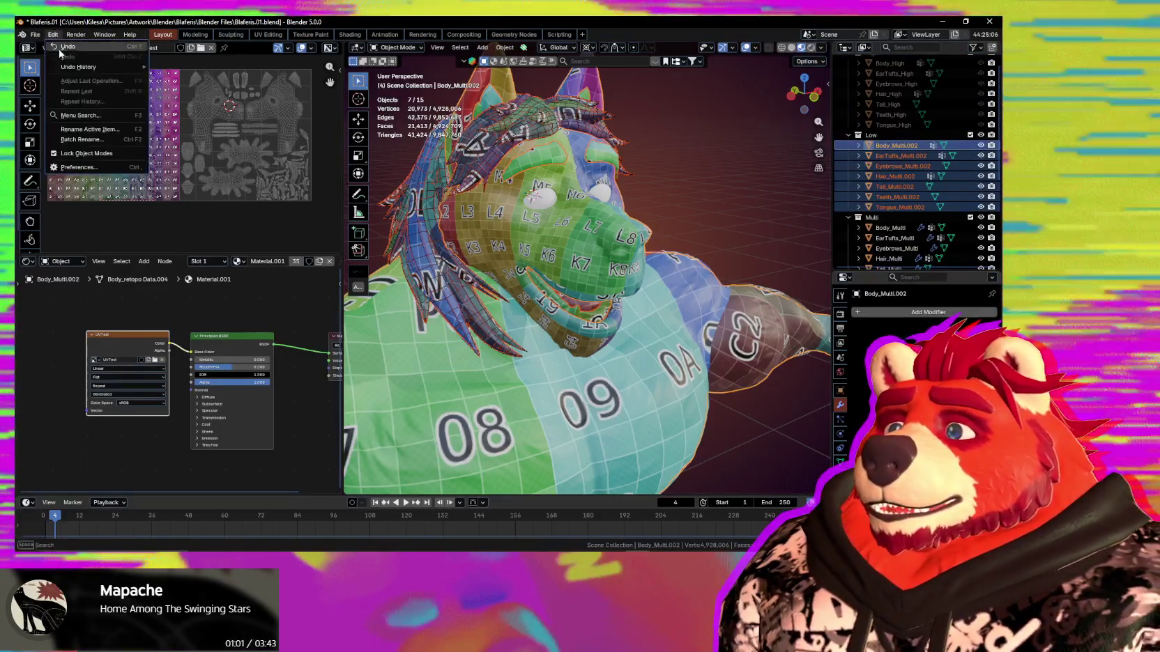
click(93, 166)
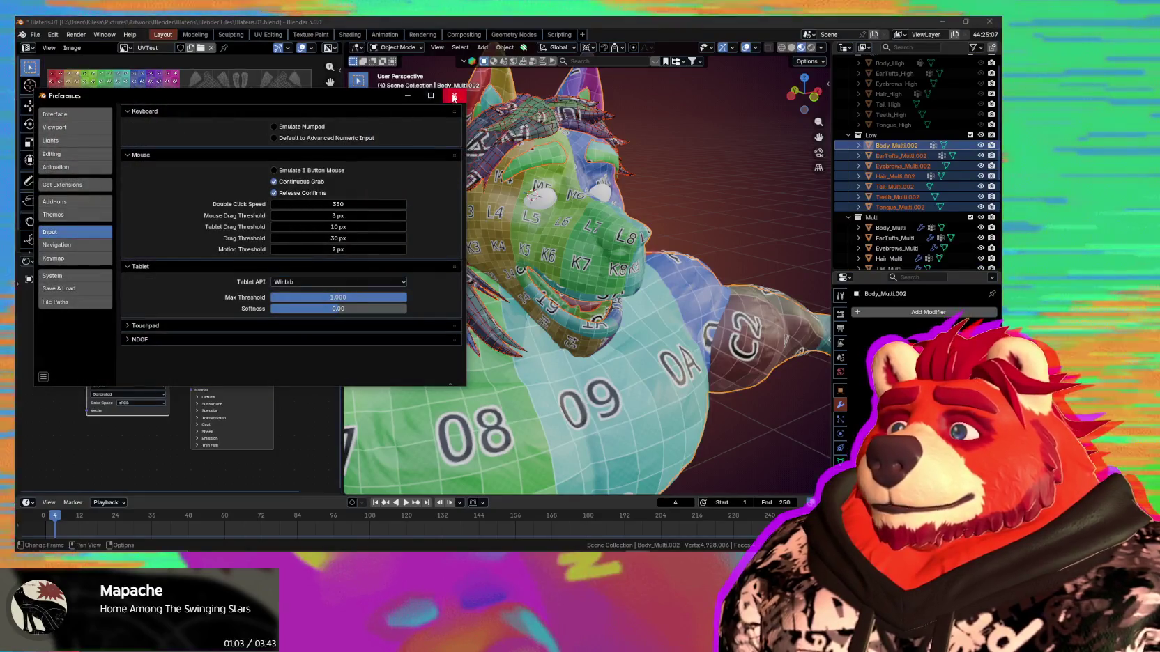
click(453, 97)
click(52, 35)
click(105, 143)
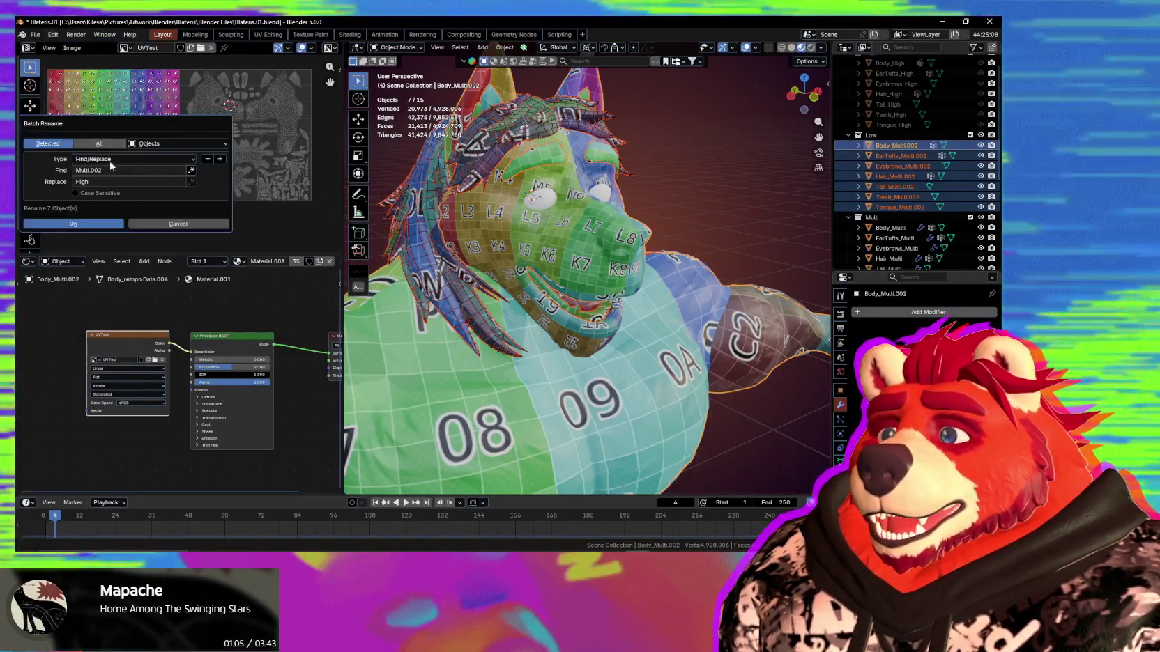
Replace 'Multi.002' with 'Low' to get Body_Low through Tongue_Low, then hide the Low collection.
click(114, 182)
text(Low)
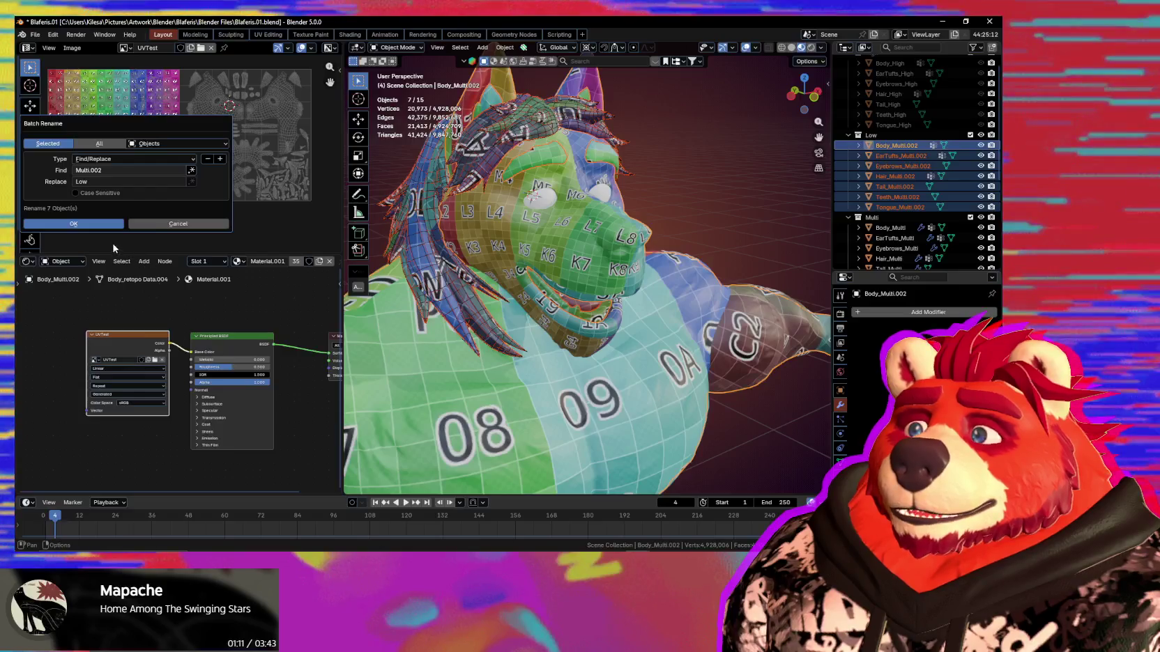
click(73, 224)
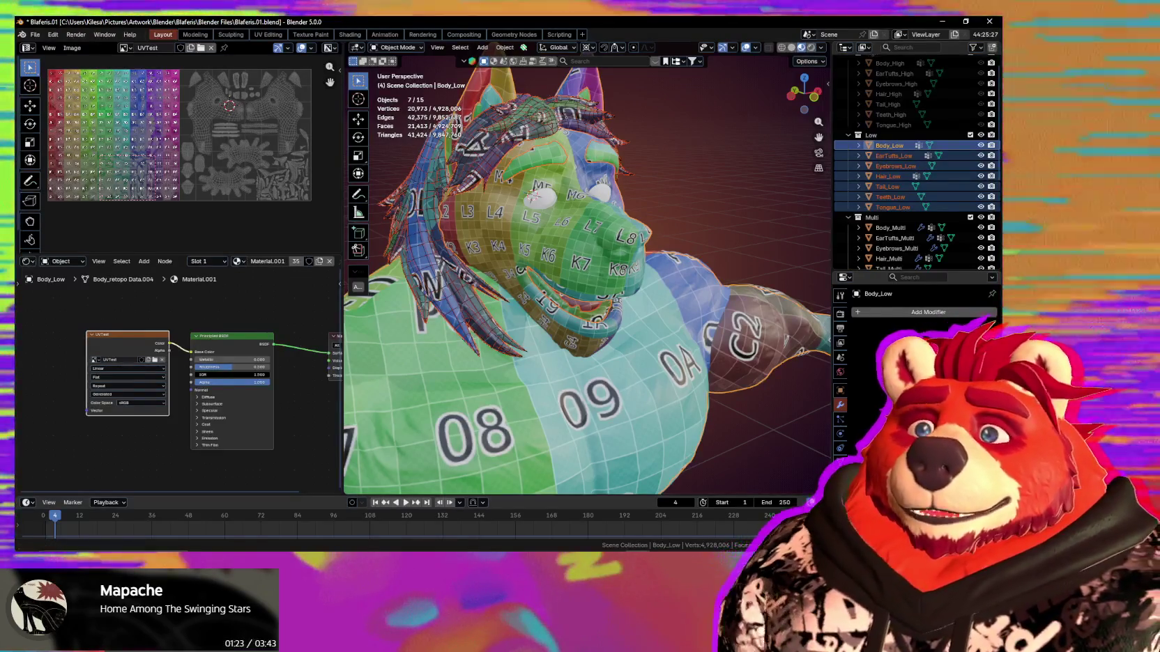
click(981, 136)
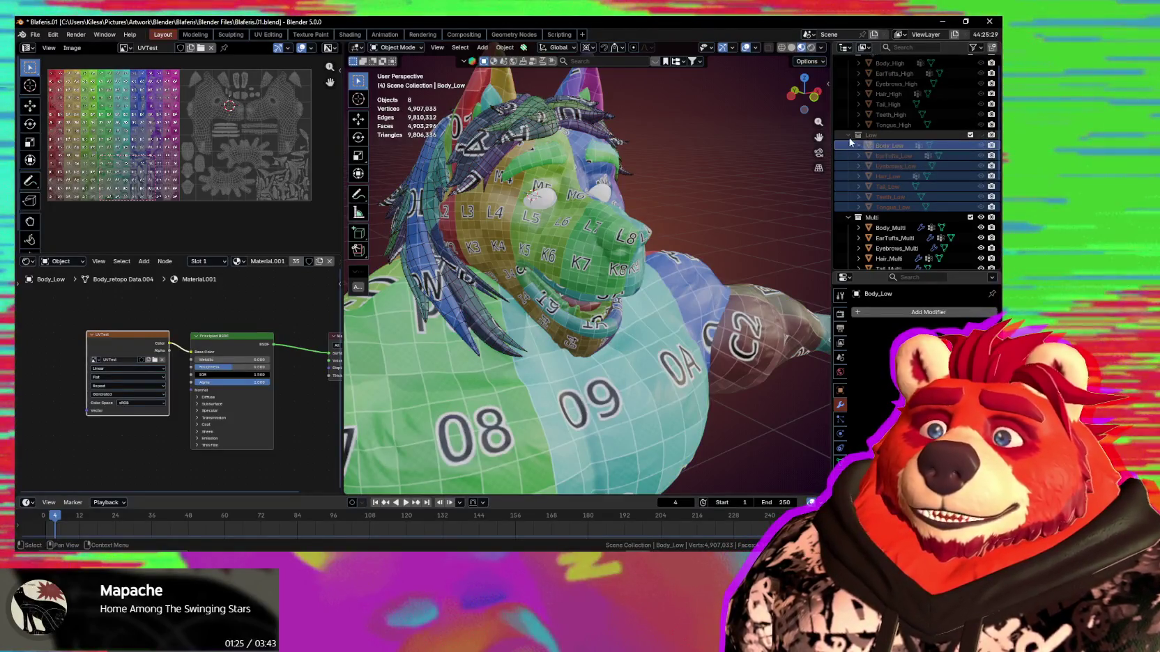
Collapse the High and Low collections, select Body_Multi and orbit round to the character's front.
click(847, 136)
click(848, 70)
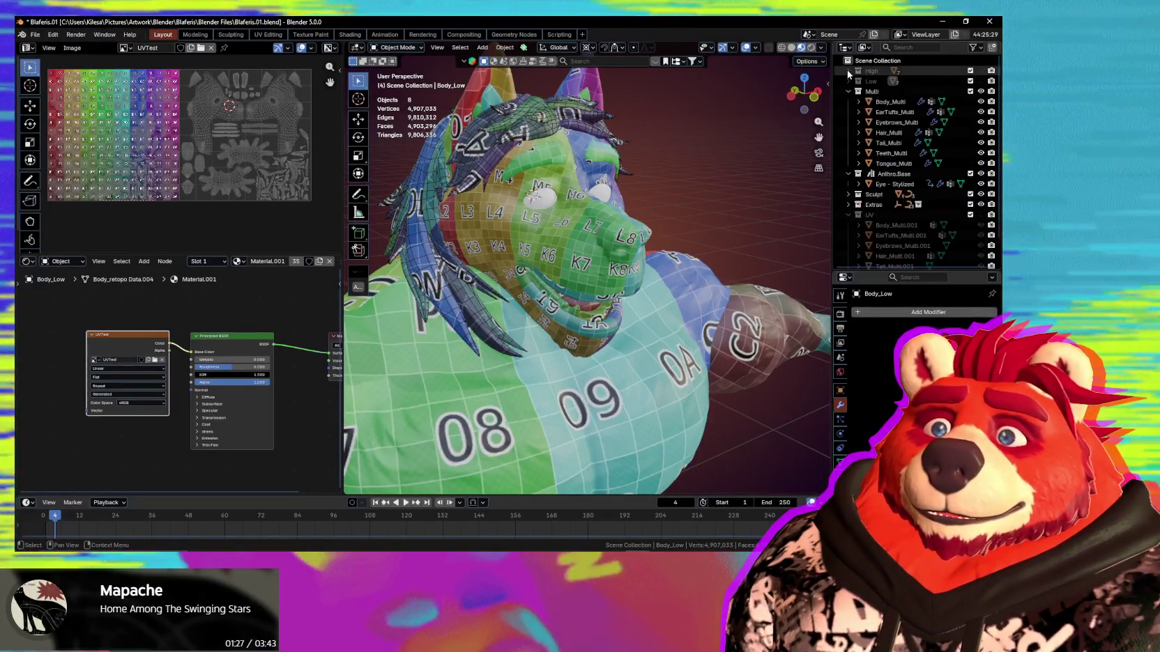
scroll(596, 226, down, 5)
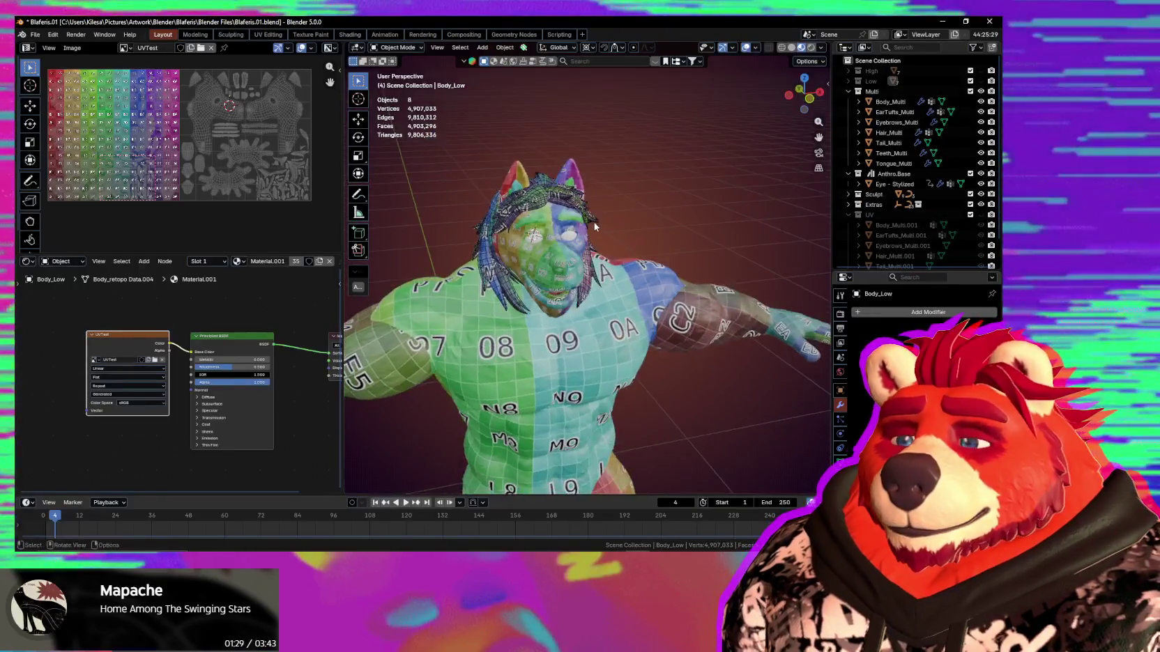
click(596, 248)
scroll(596, 248, down, 3)
mouse_move(600, 246)
middle_down()
mouse_move(645, 235)
mouse_move(623, 262)
mouse_move(793, 302)
middle_up()
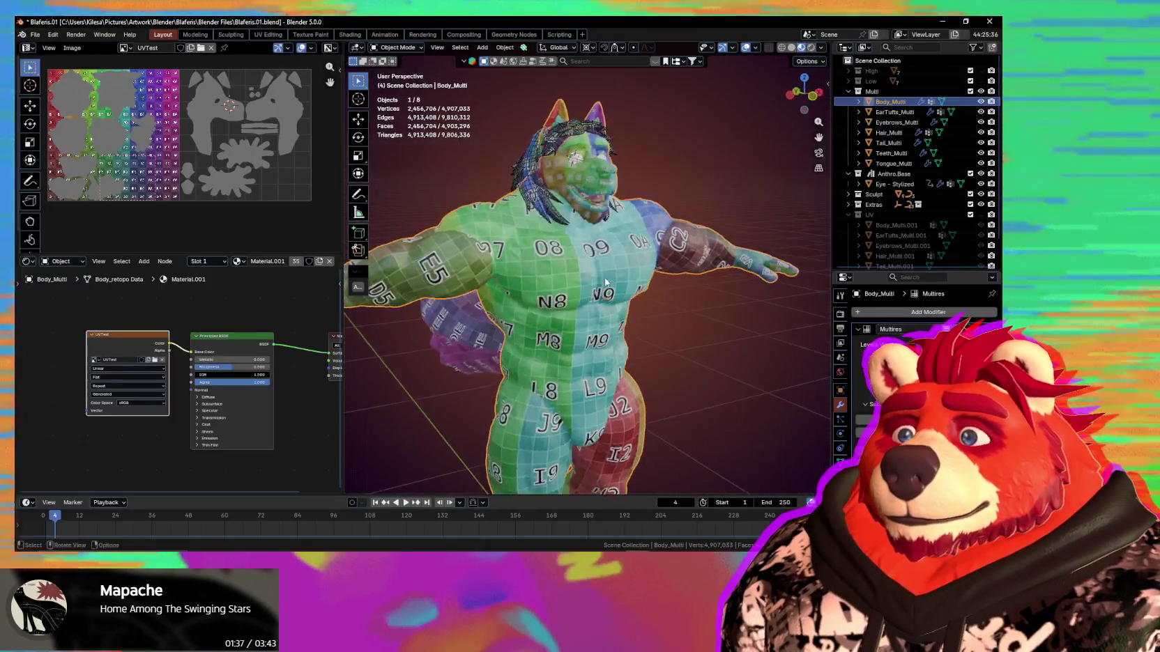
mouse_move(793, 302)
middle_down()
mouse_move(571, 248)
mouse_move(587, 325)
mouse_move(601, 272)
middle_up()
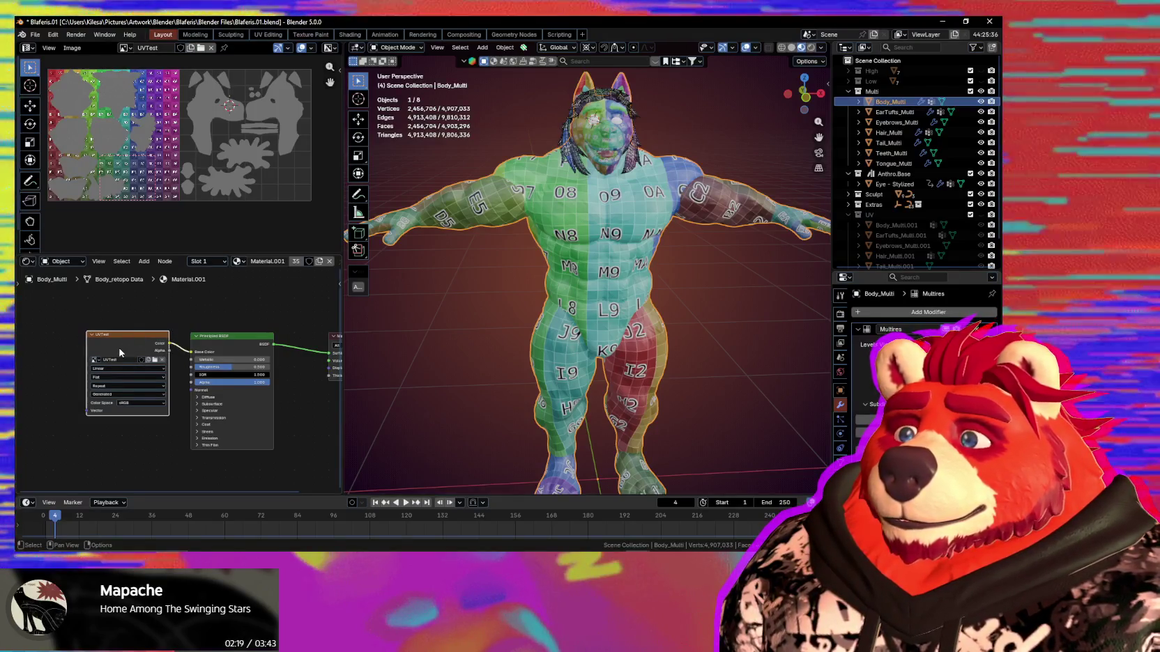
Delete the UVTest Image Texture node from Material.001 and reselect Body_Multi.
key(x)
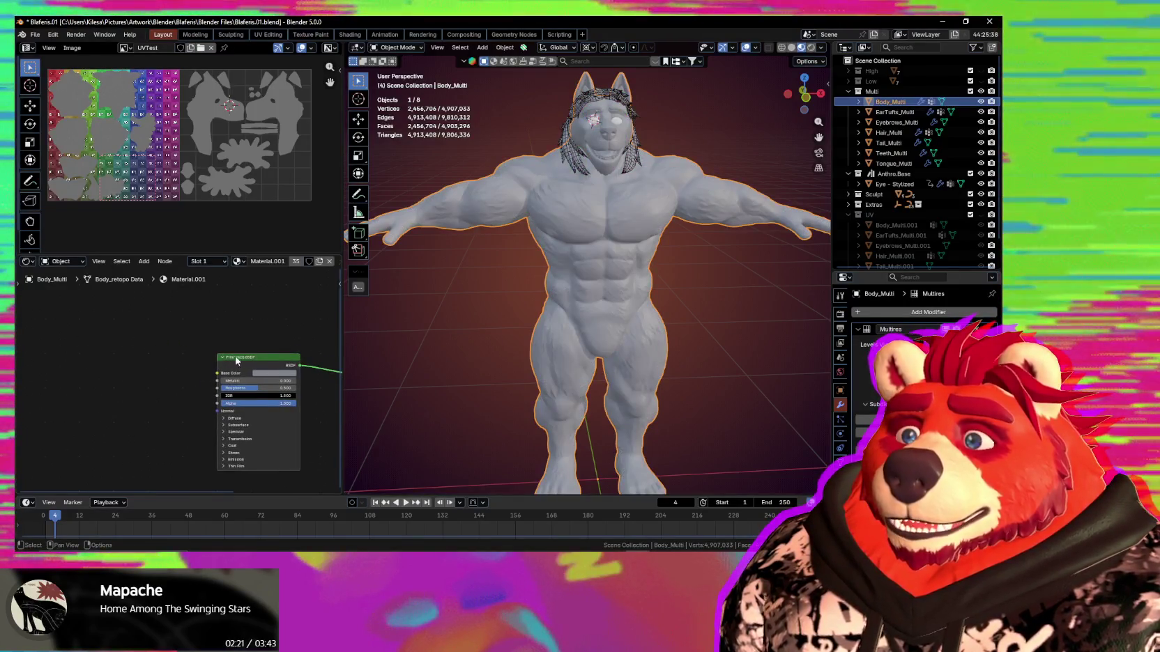
mouse_move(487, 209)
middle_down()
mouse_move(568, 210)
mouse_move(639, 399)
mouse_move(546, 389)
mouse_move(675, 334)
middle_up()
click(607, 104)
key(q)
key(Escape)
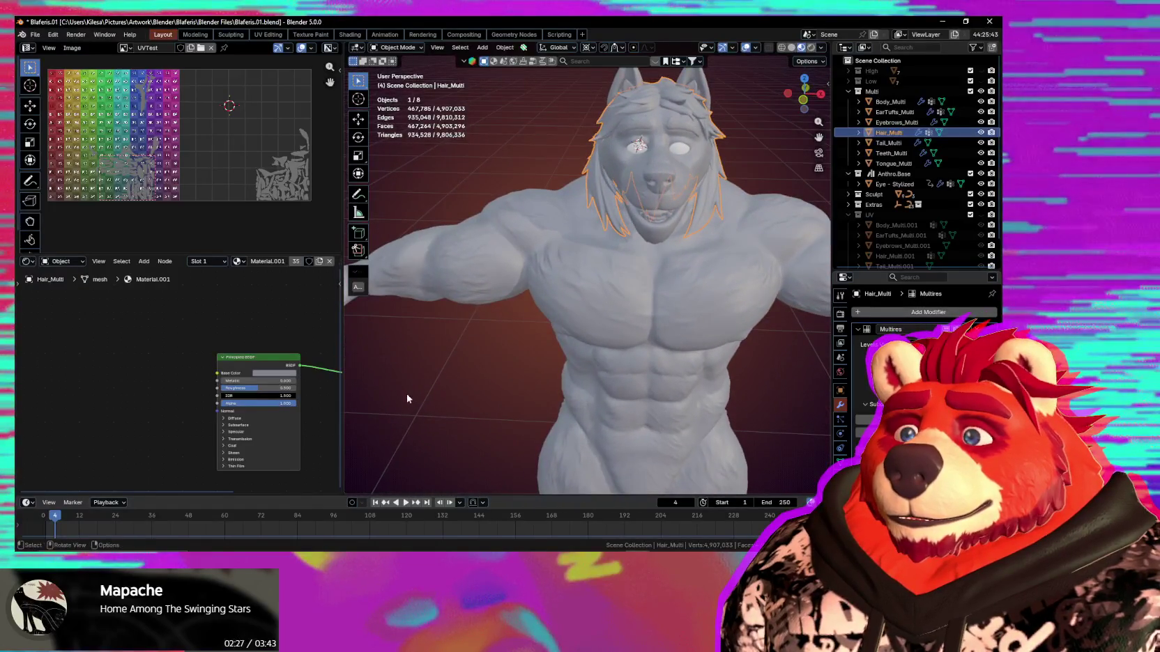
click(408, 398)
mouse_move(408, 398)
middle_down()
mouse_move(515, 374)
mouse_move(591, 290)
mouse_move(584, 311)
mouse_move(488, 334)
middle_up()
click(591, 290)
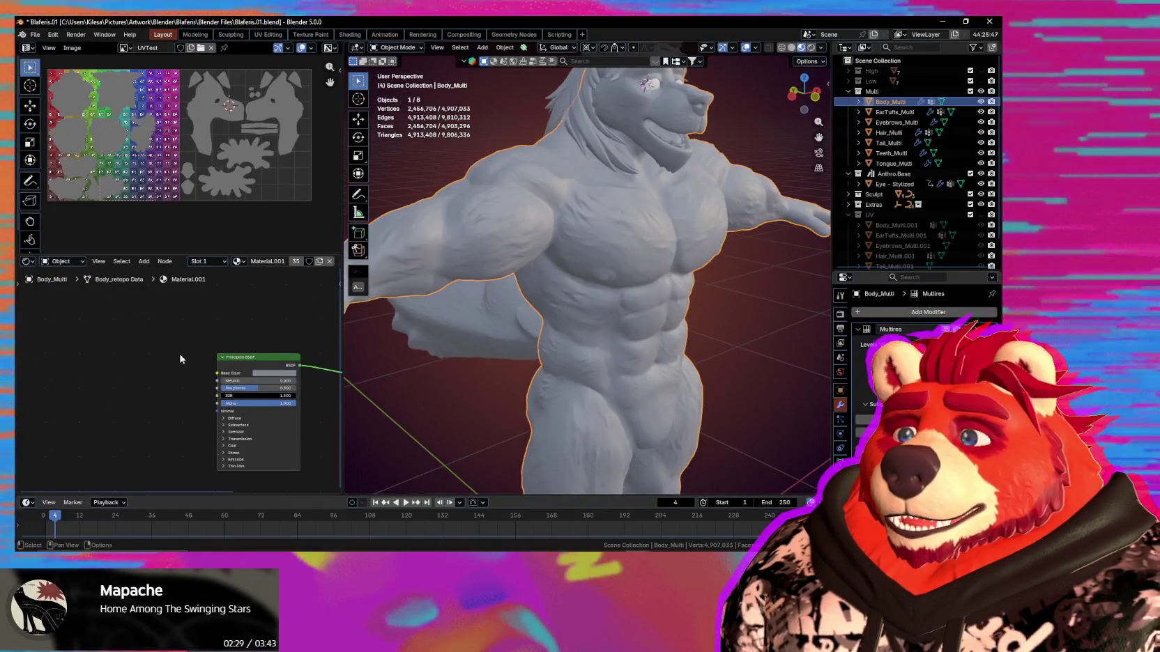
middle_drag(180, 359, 175, 342)
Add an Image Texture node to Material.001 in the Shader Editor.
key(q)
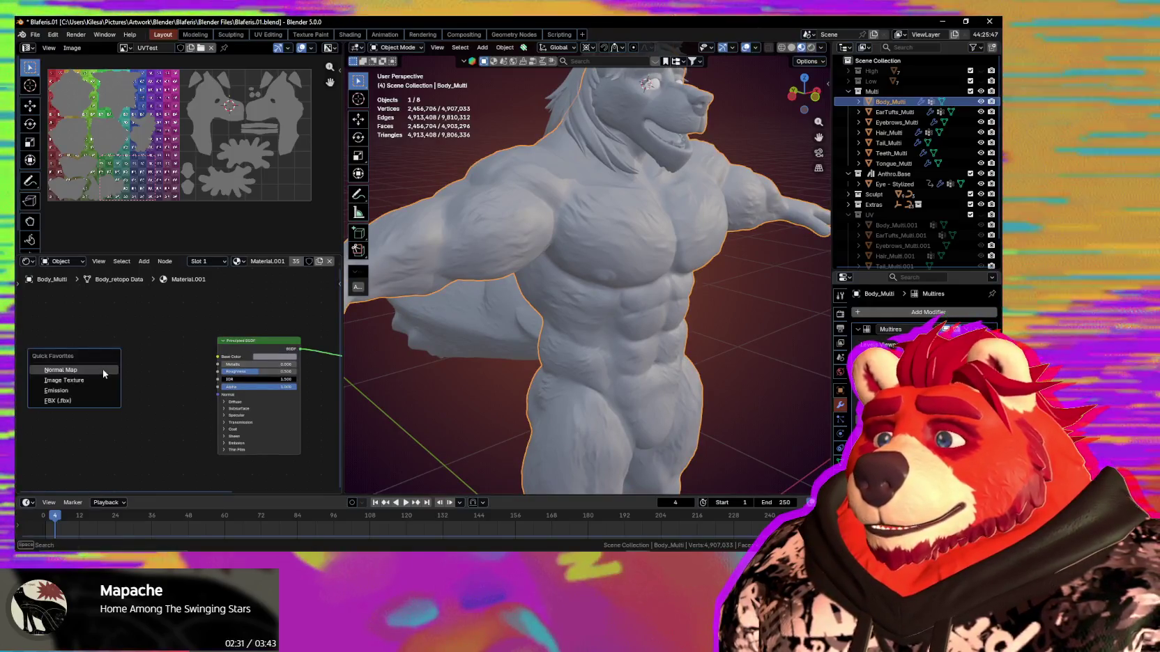
click(86, 380)
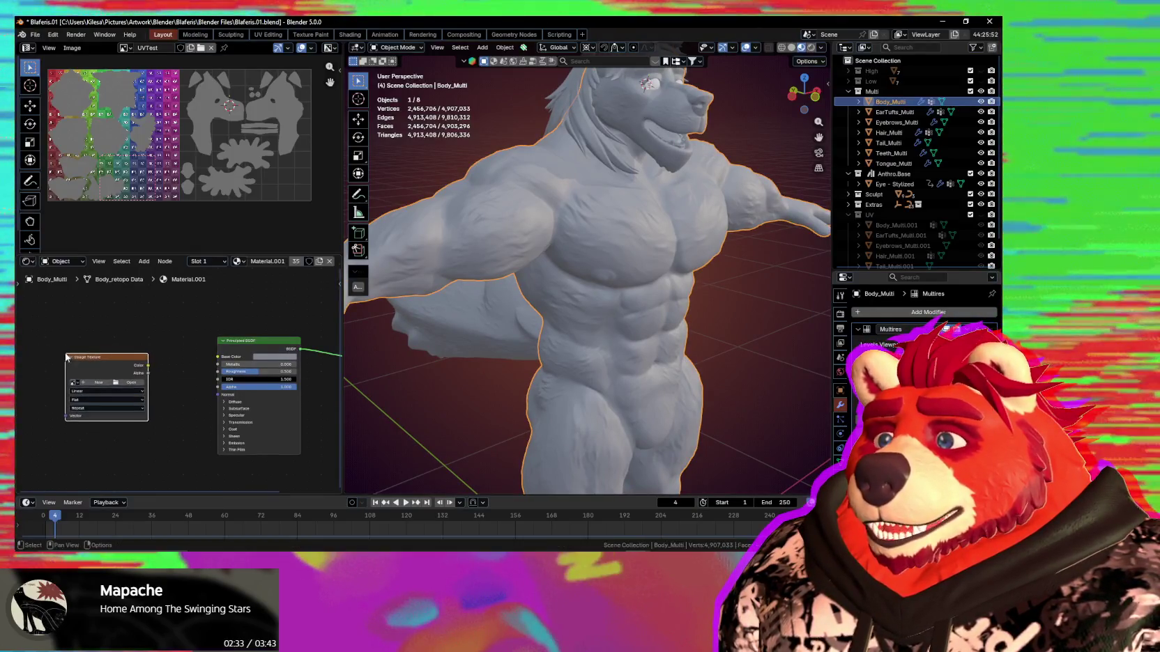
click(143, 376)
Create a new 4096 × 4096 image named BlafMulti_Normals with alpha turned off.
click(145, 374)
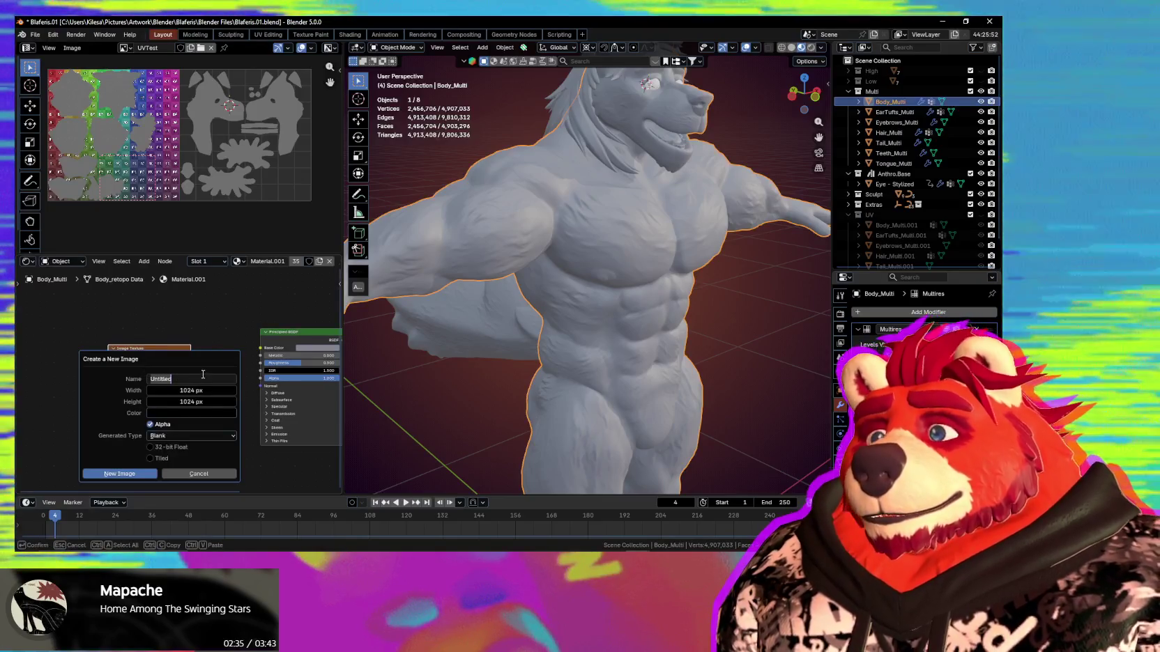
text(Blaf)
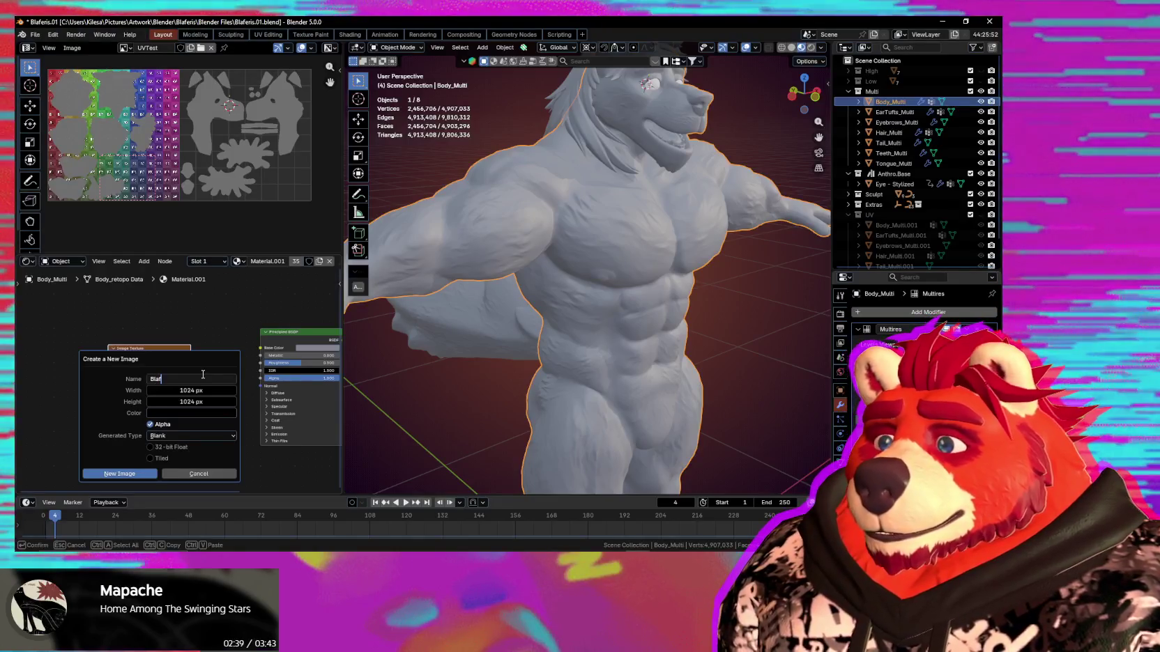
text(Multi)
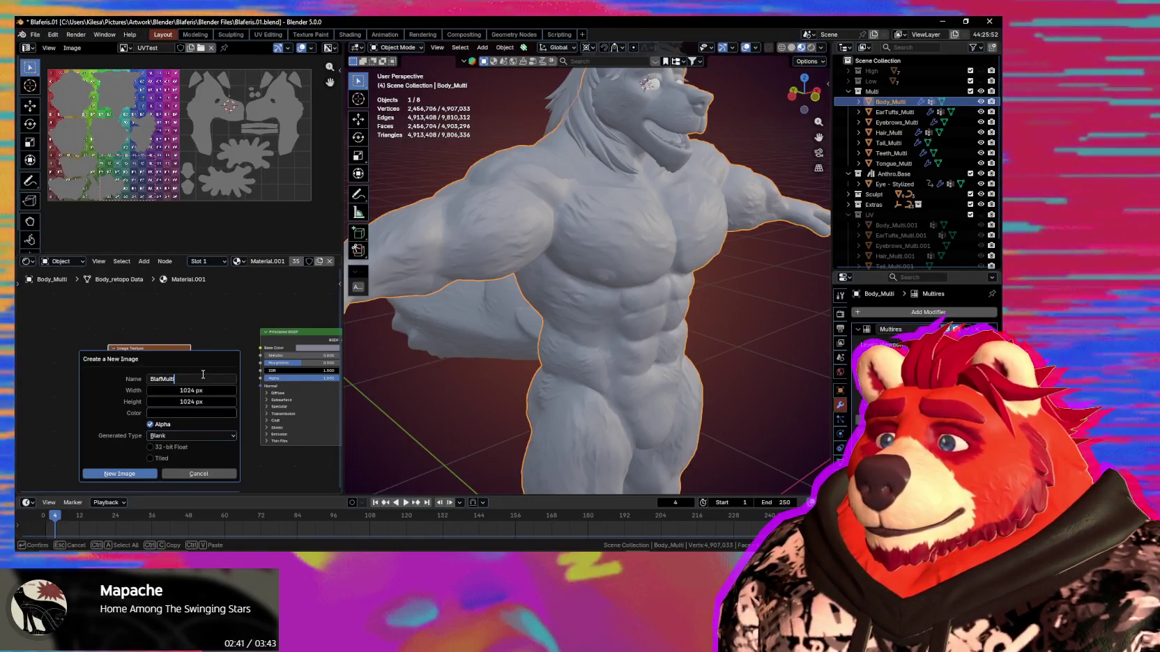
text(_No)
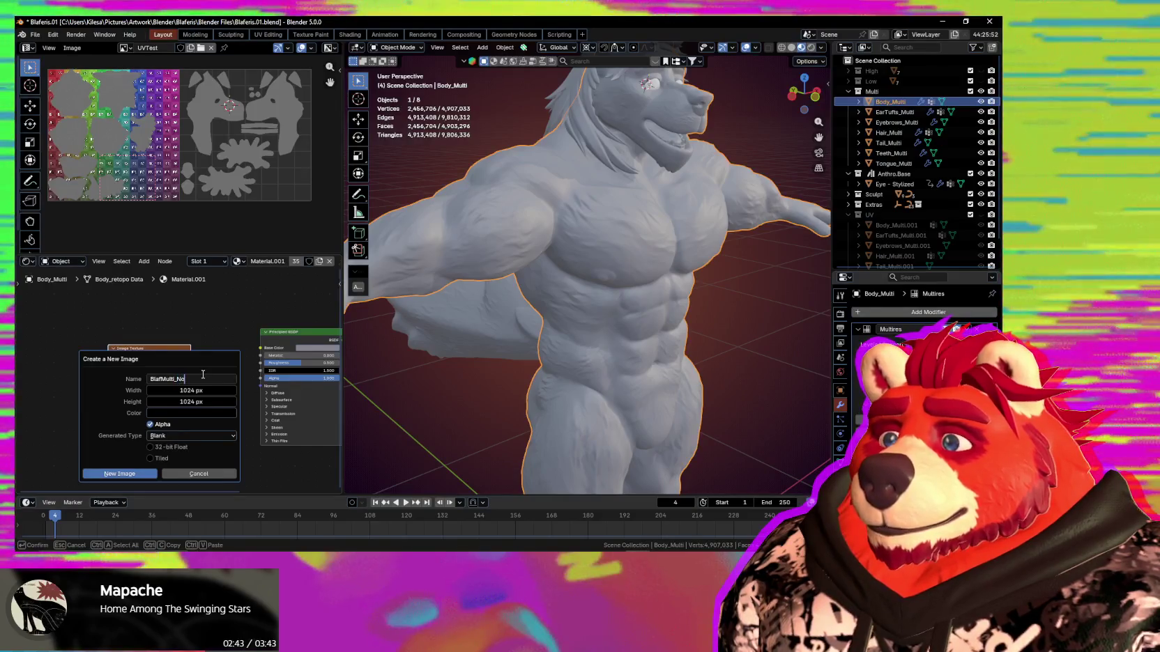
text(rmals)
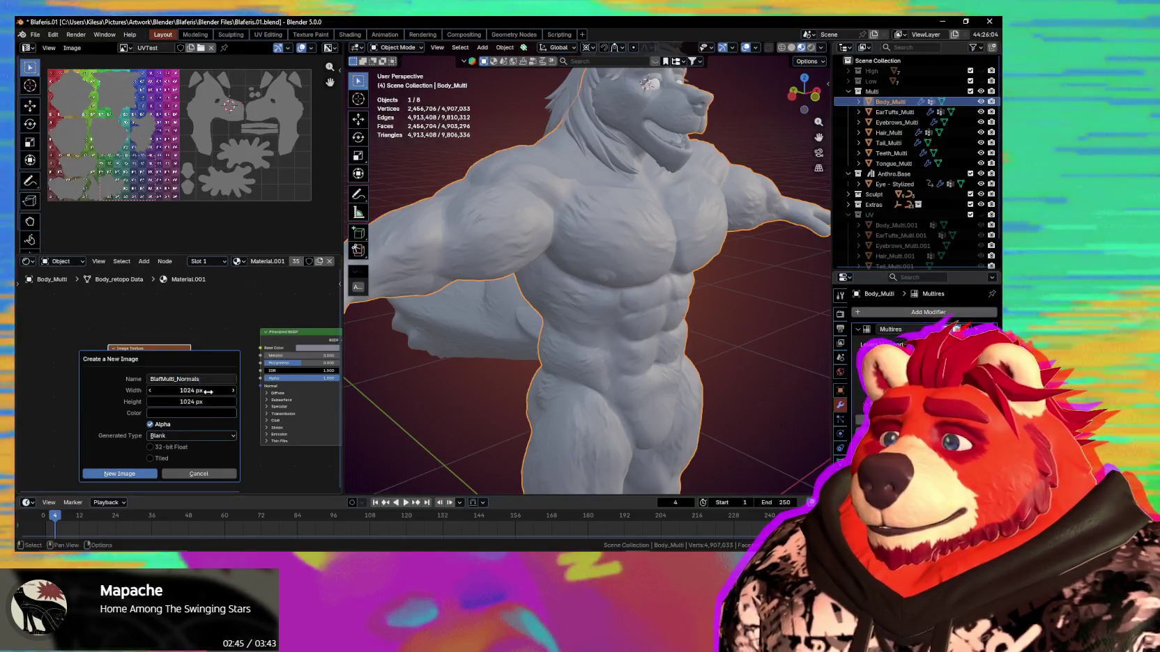
key(Tab)
text(4096)
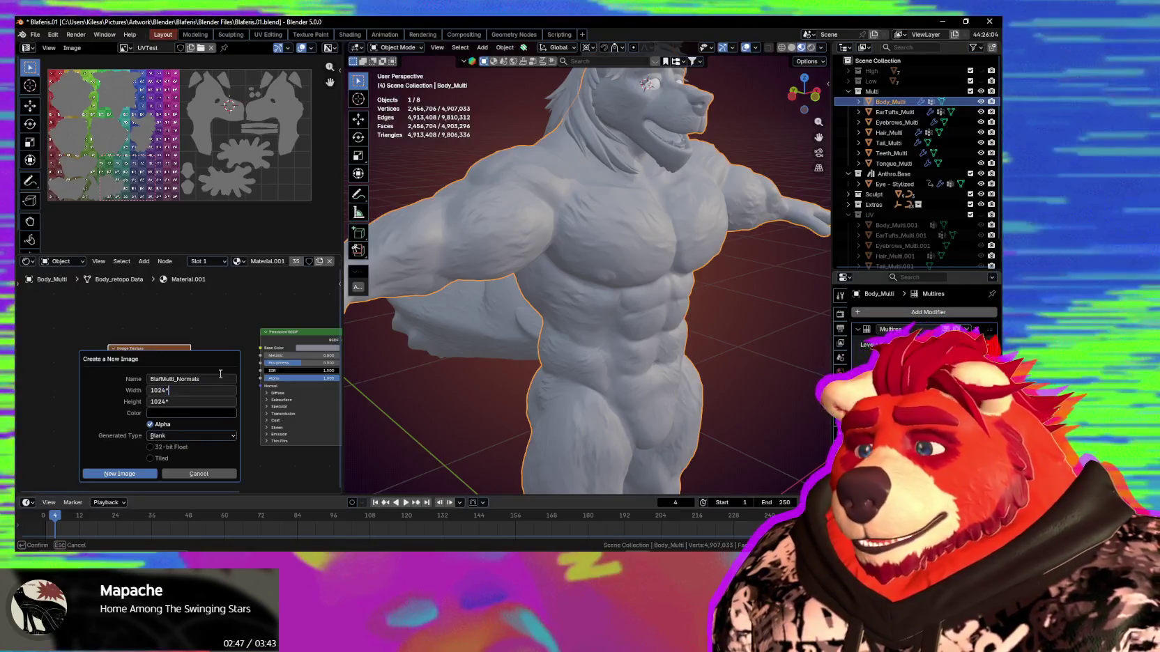
key(Tab)
text(4096)
key(Return)
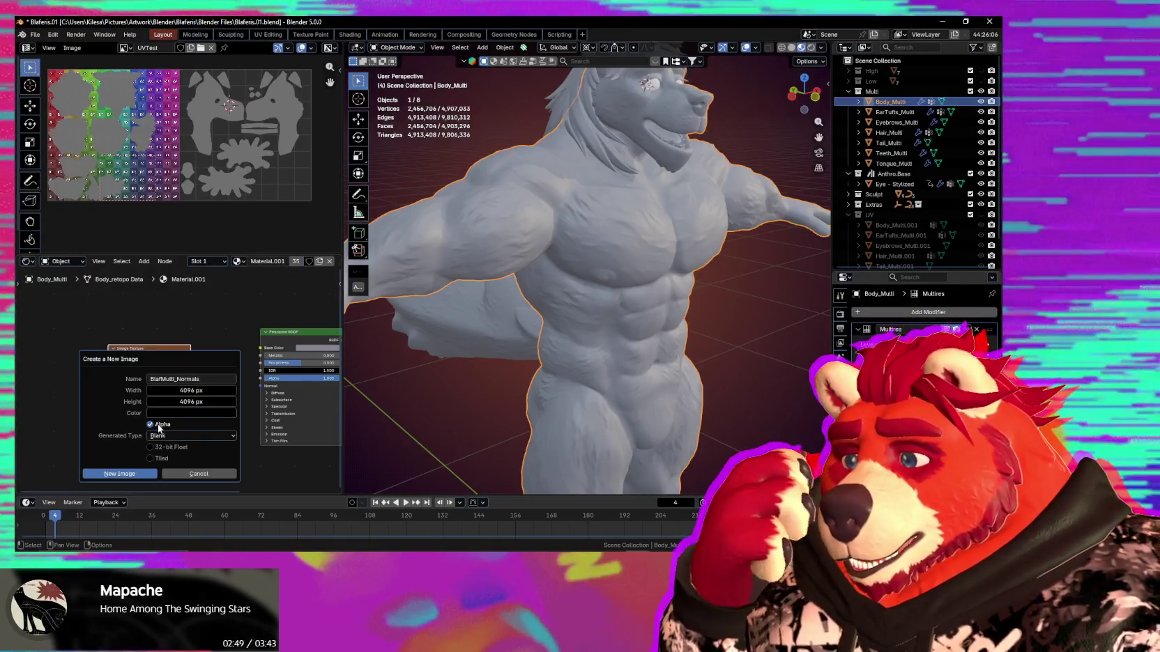
click(183, 421)
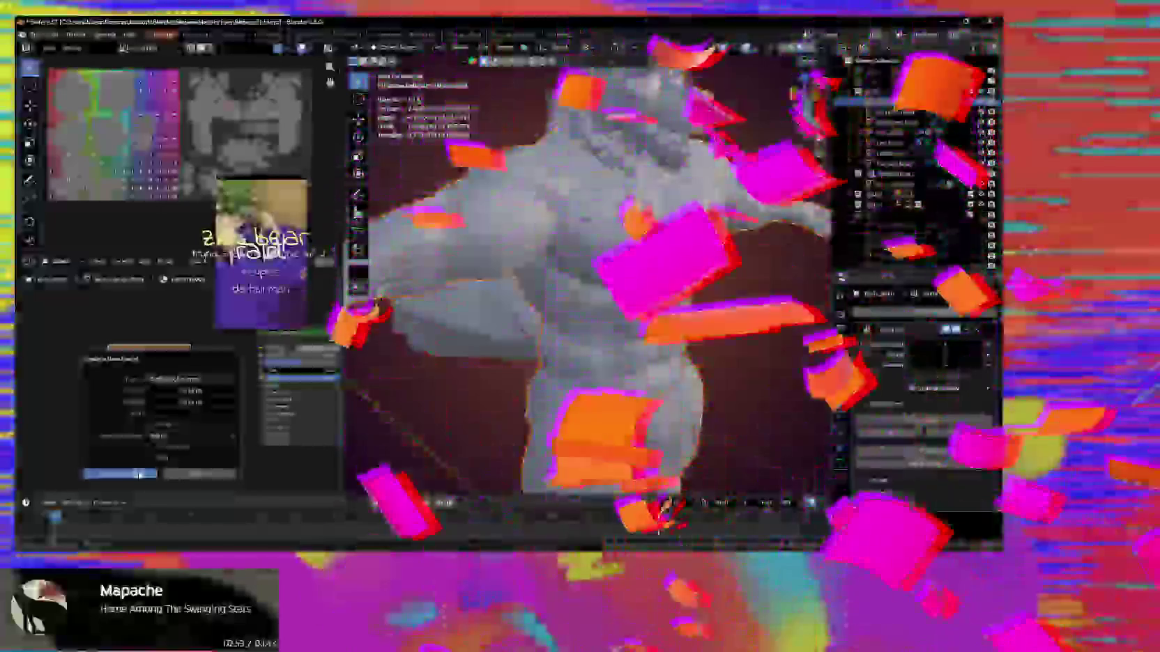
click(140, 475)
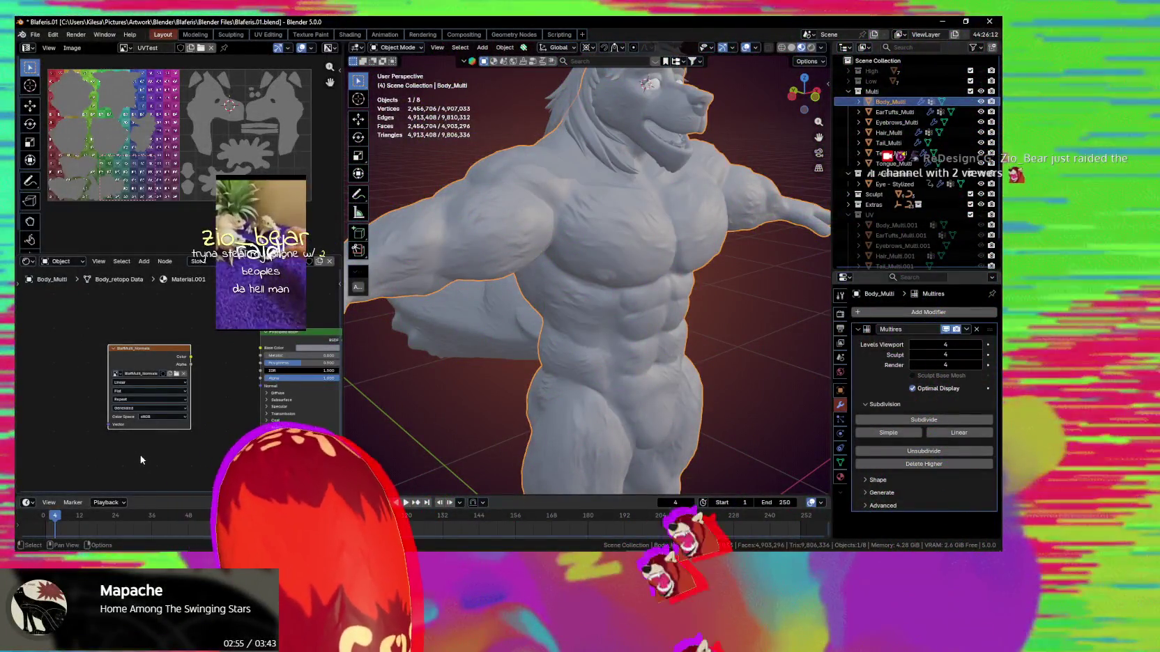
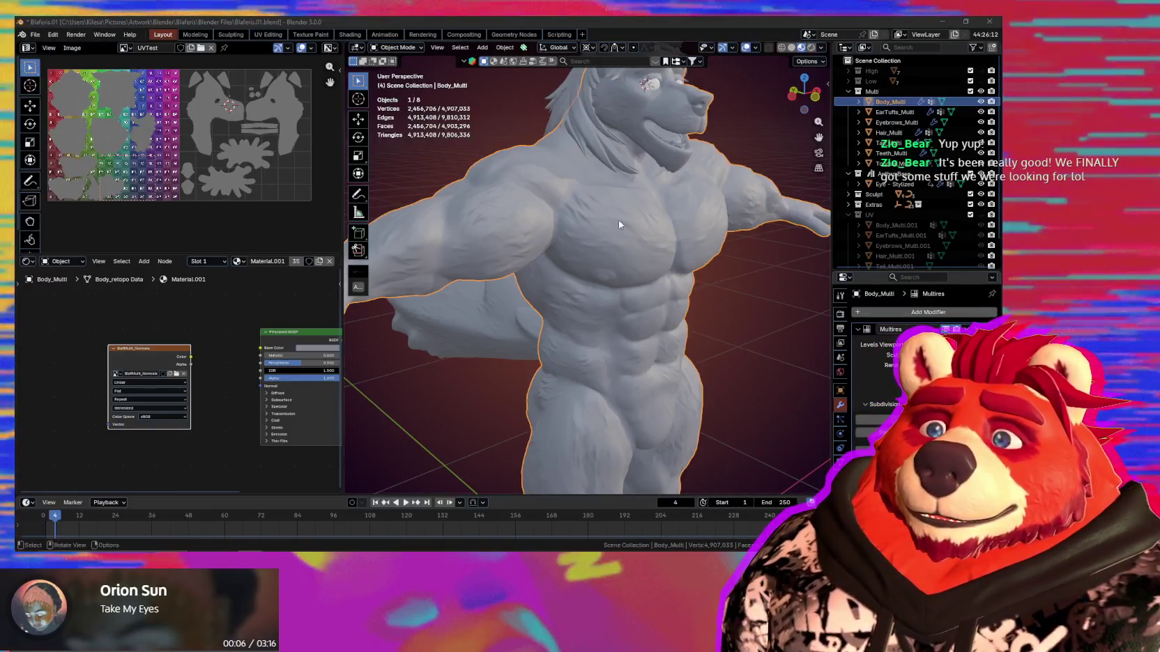
Display the BlafMulti_Normals image in the image editor.
mouse_move(620, 331)
middle_down()
mouse_move(611, 363)
mouse_move(596, 363)
middle_up()
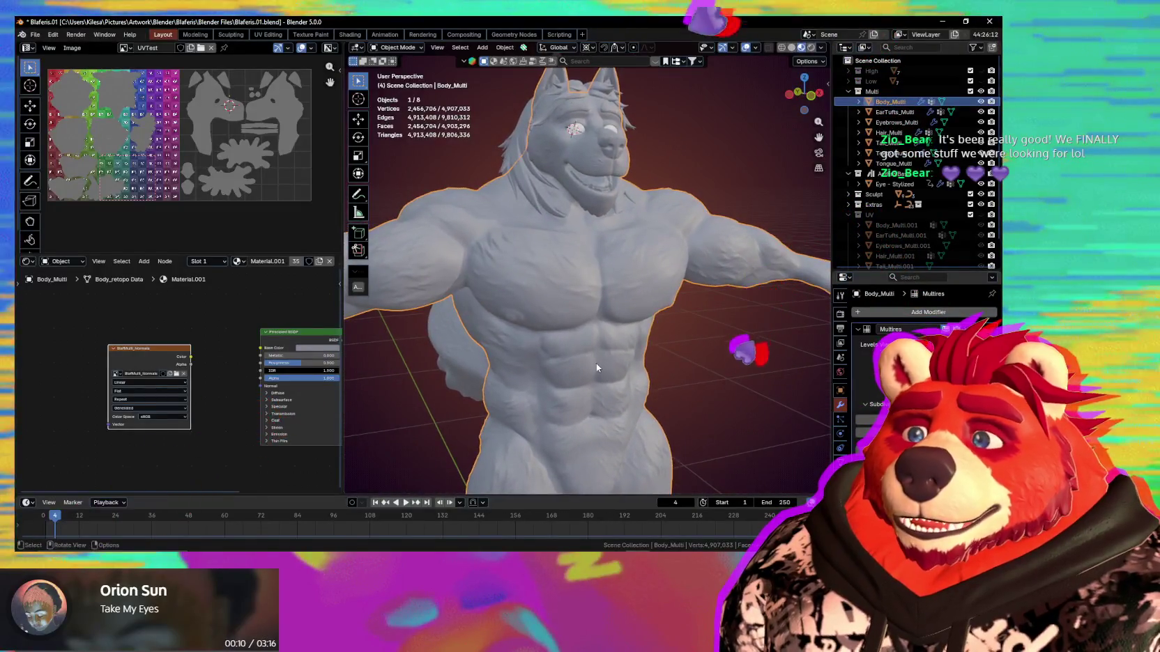
scroll(592, 374, down, 3)
mouse_move(197, 324)
middle_down()
mouse_move(186, 326)
mouse_move(196, 333)
middle_up()
mouse_move(628, 362)
middle_down()
mouse_move(490, 370)
mouse_move(723, 254)
mouse_move(649, 247)
mouse_move(566, 338)
mouse_move(582, 365)
middle_up()
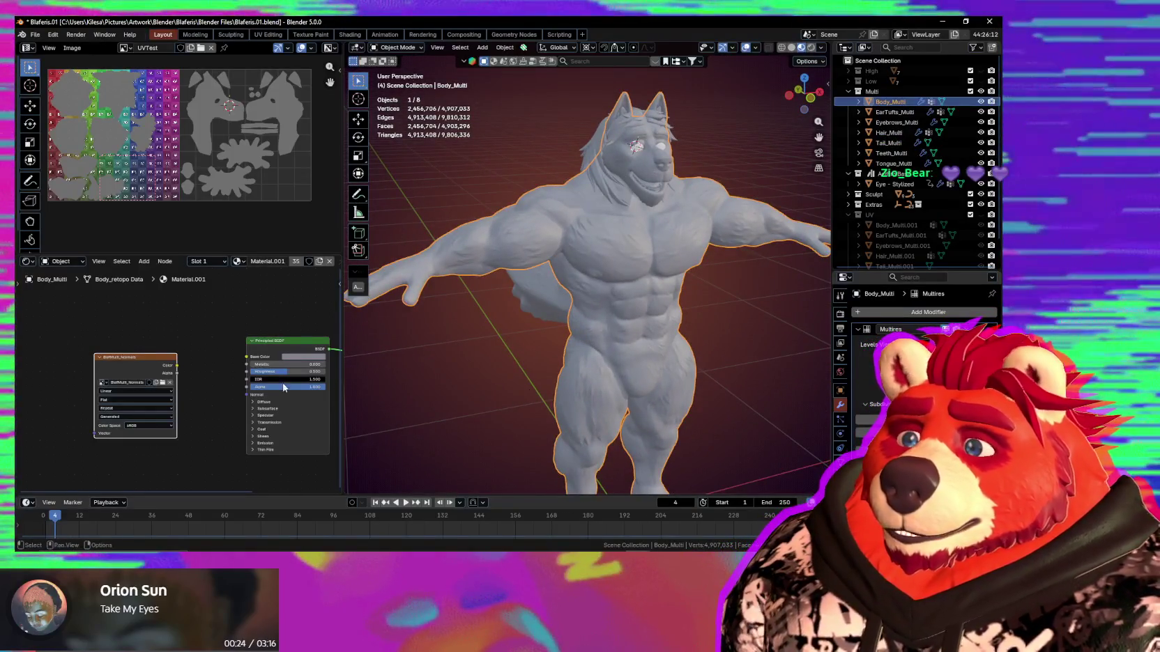
click(139, 373)
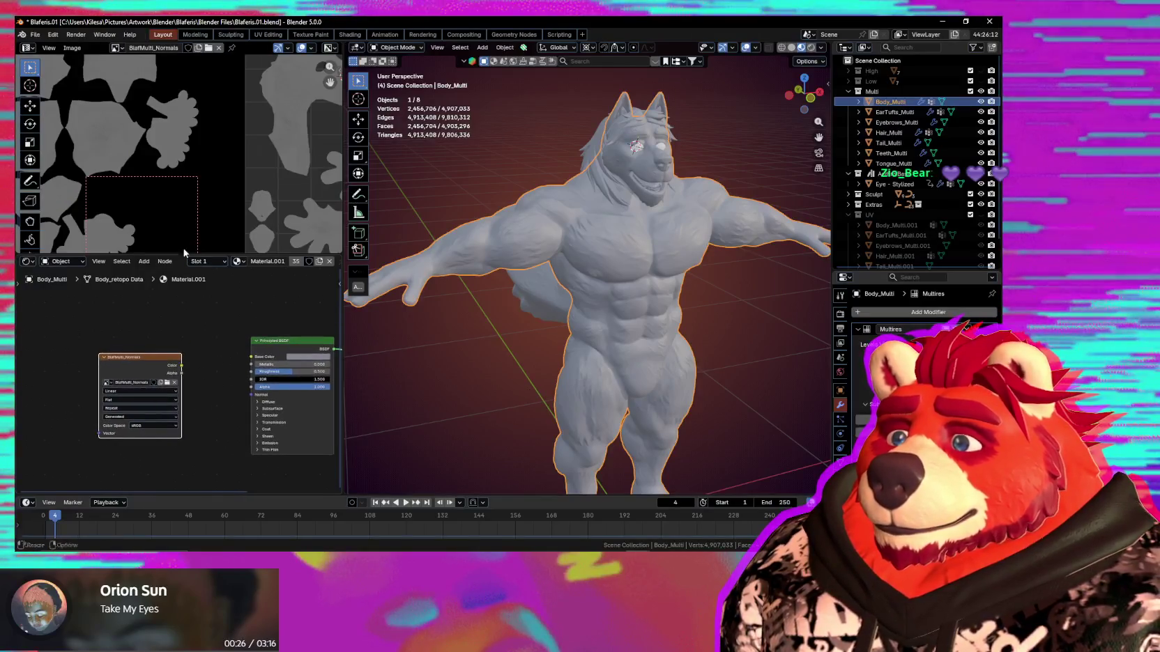
scroll(179, 230, down, 2)
scroll(179, 228, up, 3)
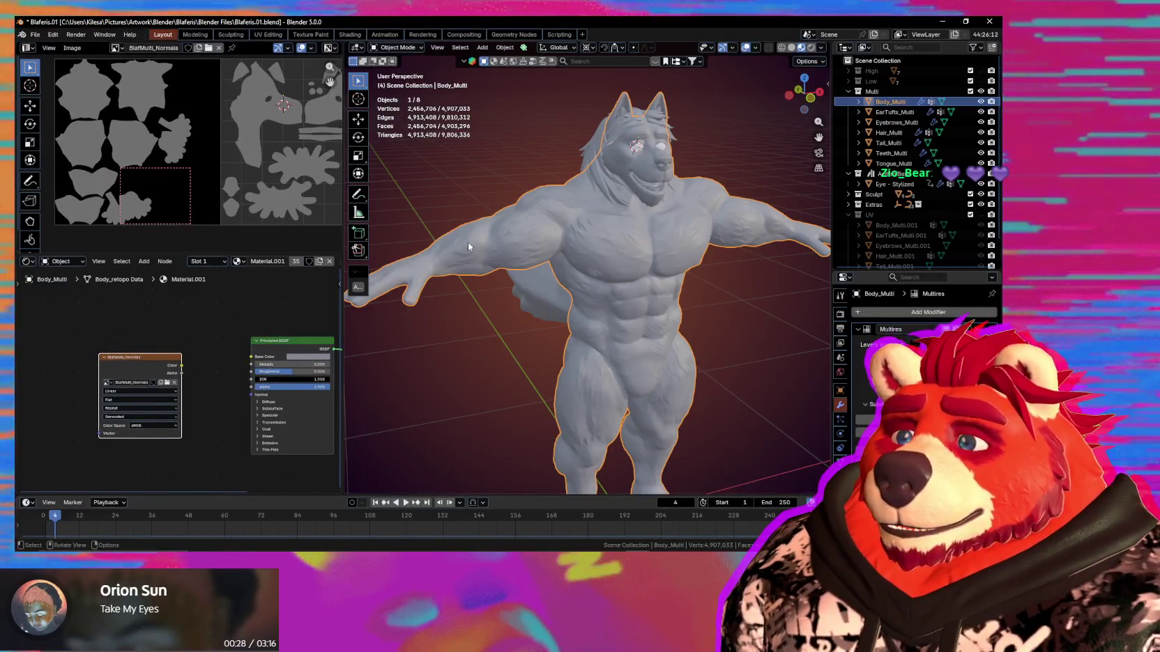
middle_drag(557, 224, 566, 209)
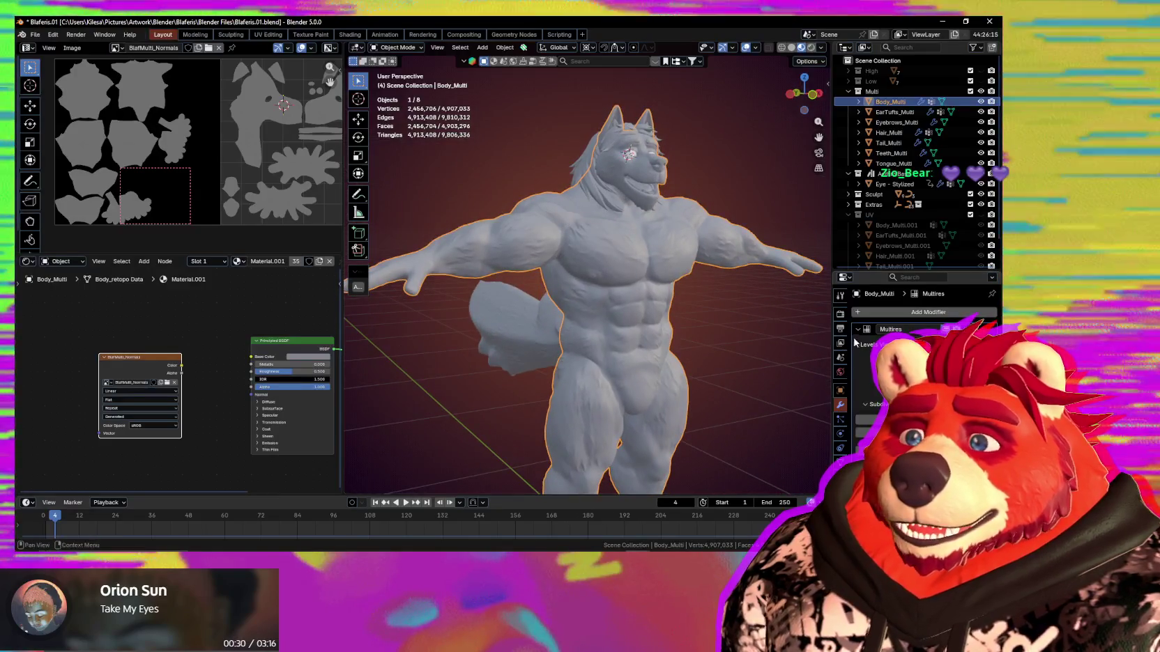
Switch the scene's render engine from EEVEE to Cycles.
click(841, 314)
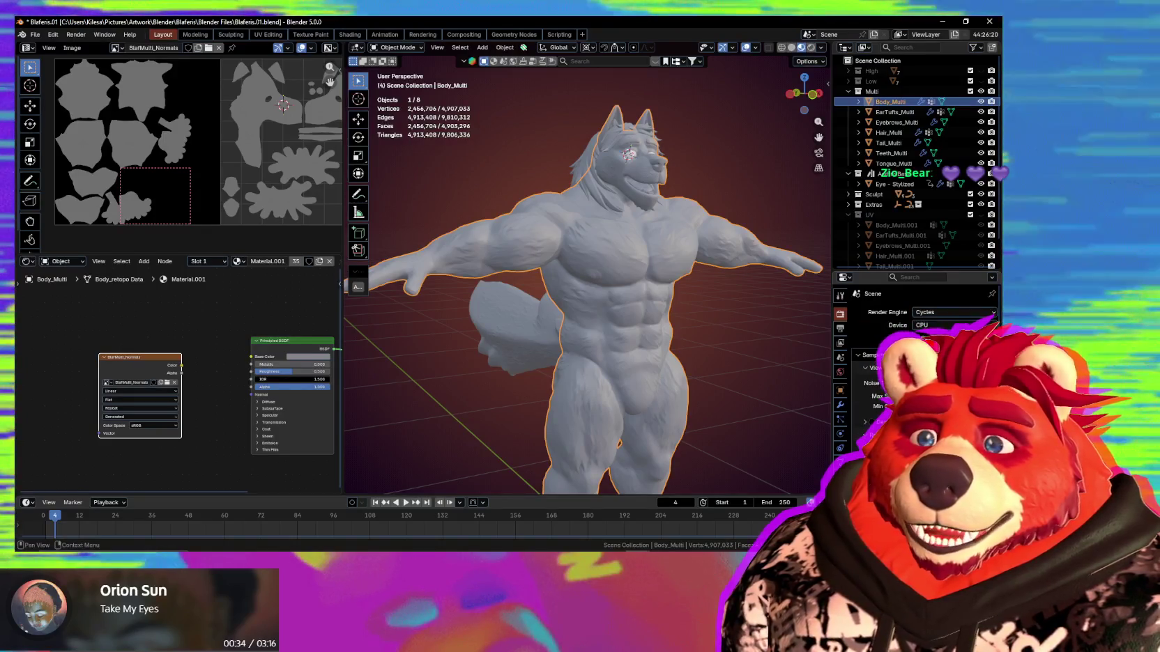
click(938, 345)
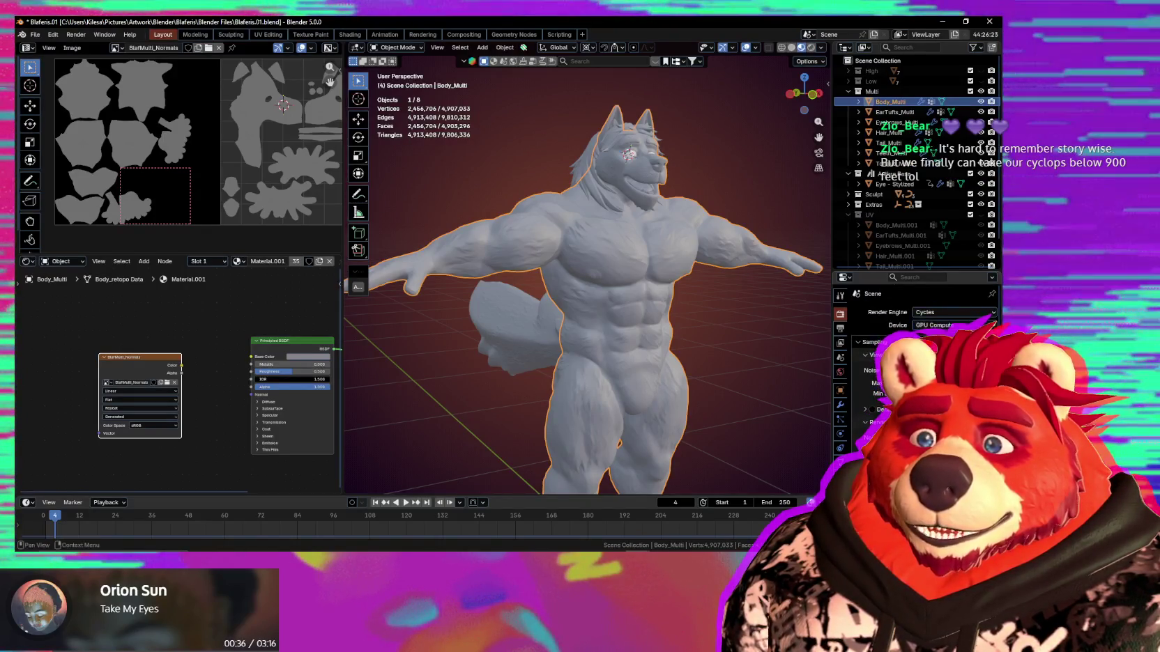
scroll(913, 362, down, 3)
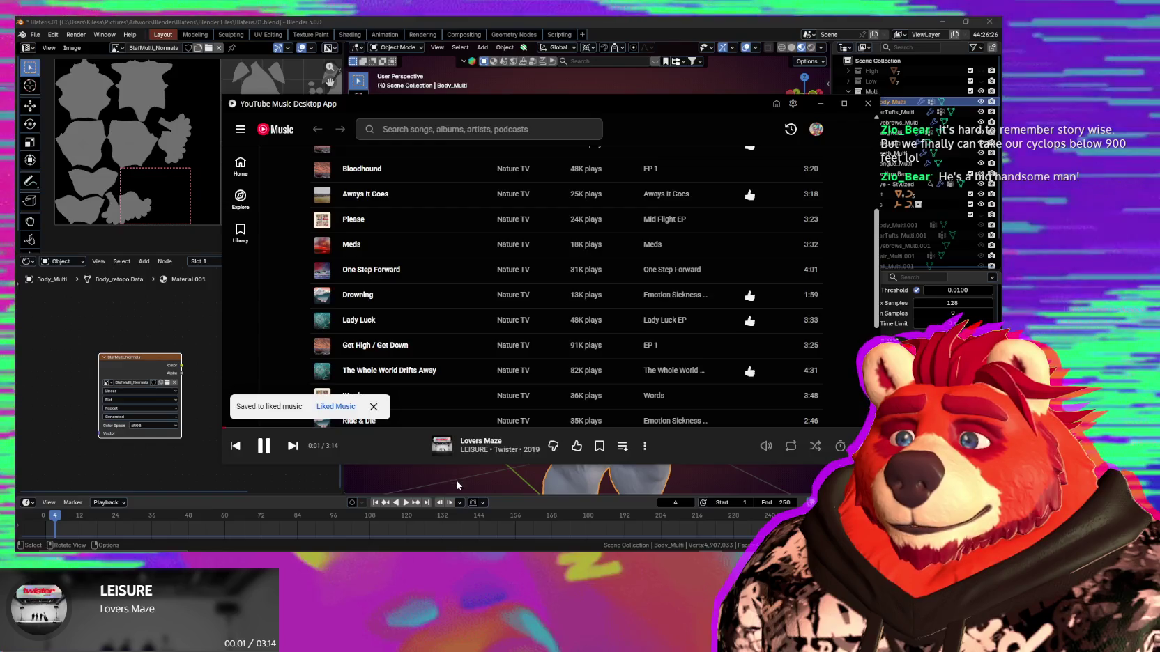
Return to the Blender window and orbit to a front view of the wolf.
click(457, 486)
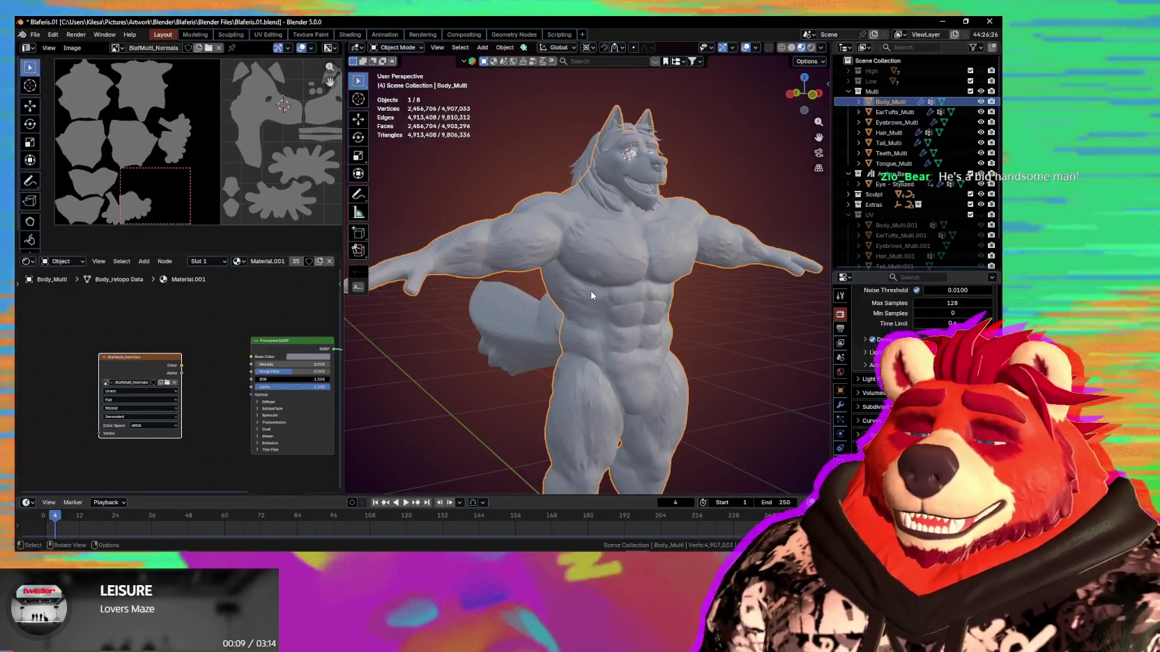
mouse_move(610, 320)
middle_down()
mouse_move(538, 314)
mouse_move(706, 348)
mouse_move(707, 388)
mouse_move(554, 333)
mouse_move(526, 375)
middle_up()
Check Hair_Multi's modifiers from behind, then reselect Body_Multi to show its Multires modifier.
scroll(564, 278, up, 4)
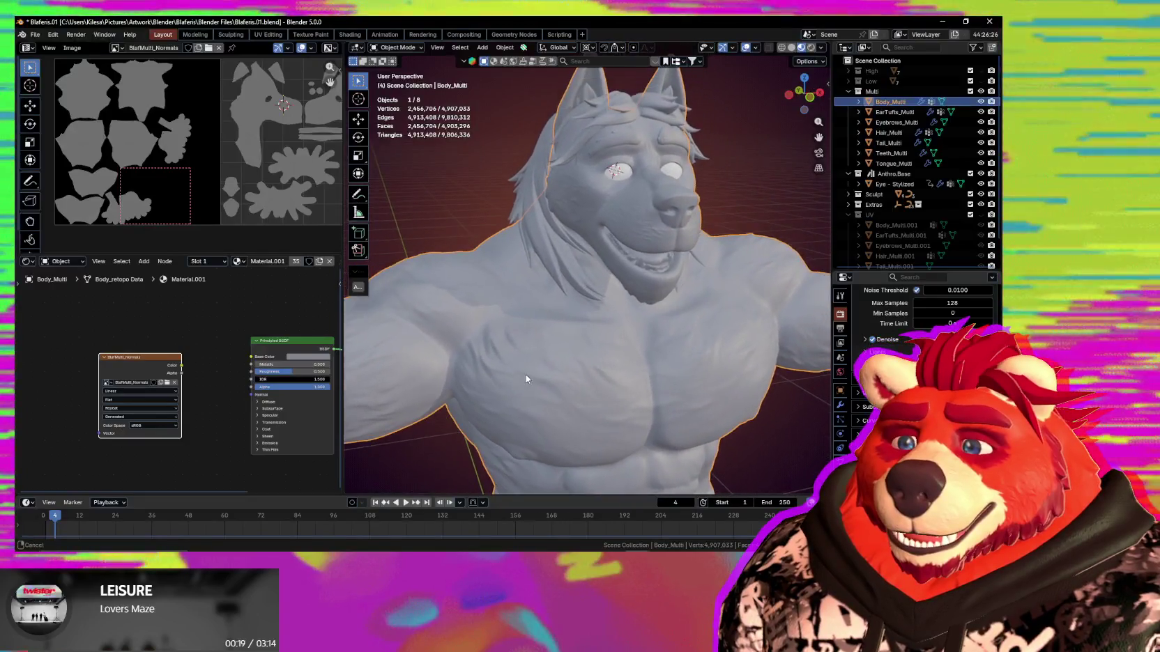
click(550, 275)
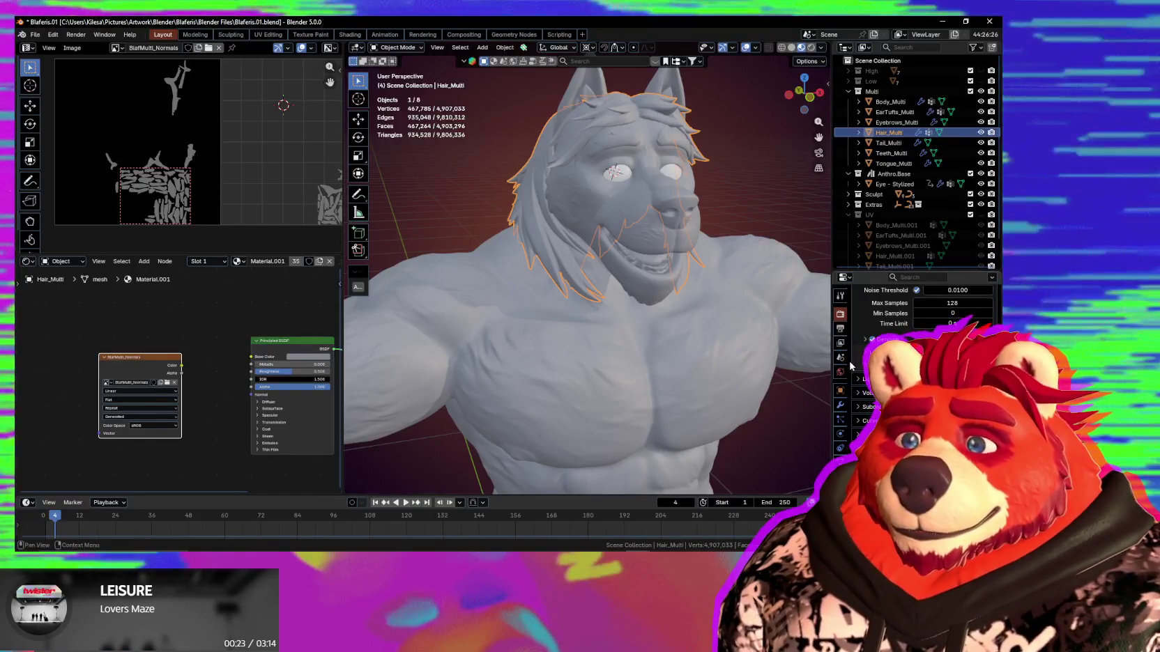
click(841, 409)
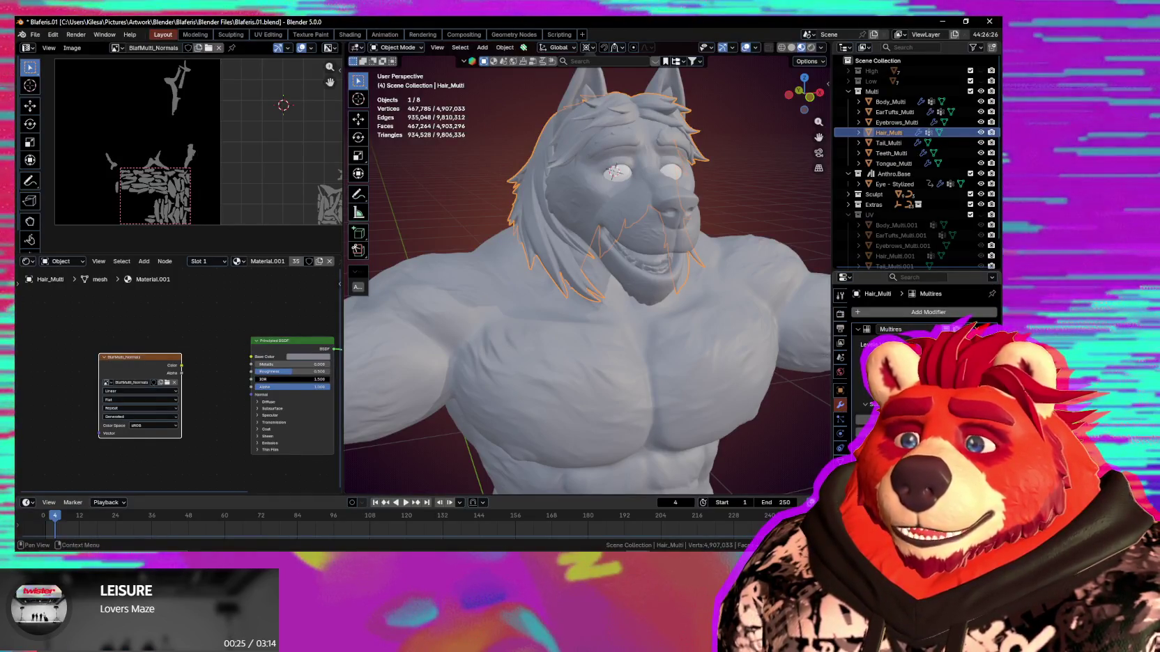
mouse_move(711, 369)
middle_down()
mouse_move(625, 334)
mouse_move(628, 311)
mouse_move(664, 362)
middle_up()
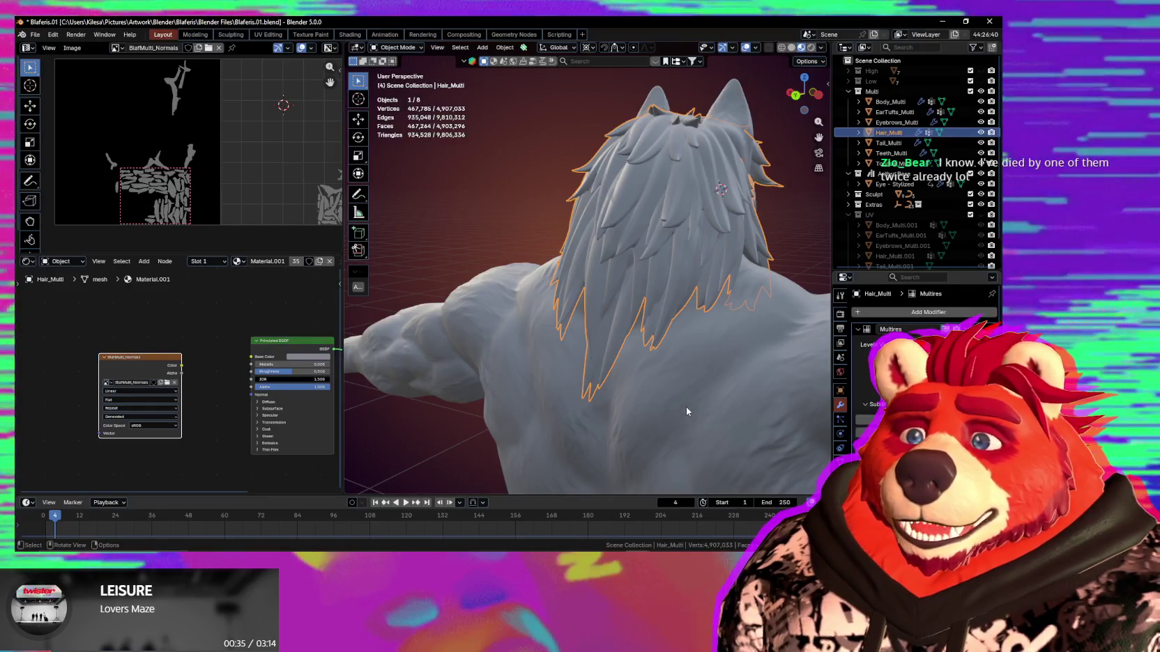
mouse_move(723, 391)
middle_down()
mouse_move(576, 384)
mouse_move(679, 328)
middle_up()
click(577, 397)
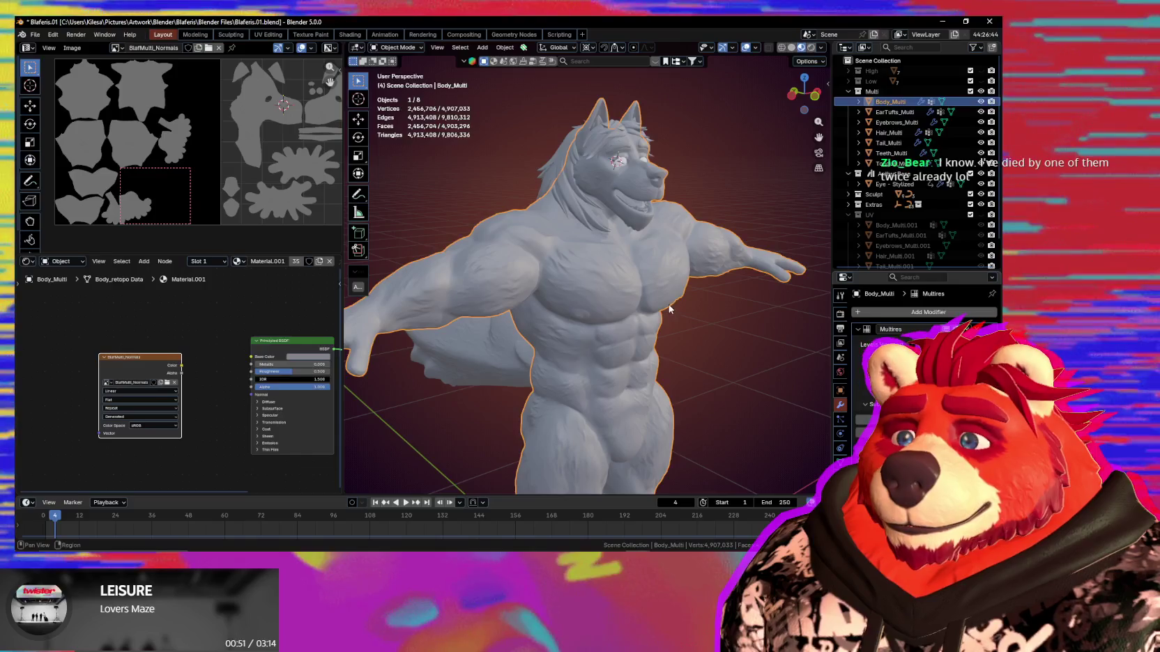
Turn the wolf to face the viewer and scroll Render properties down to the Bake panel.
mouse_move(669, 308)
middle_down()
mouse_move(630, 309)
mouse_move(677, 328)
middle_up()
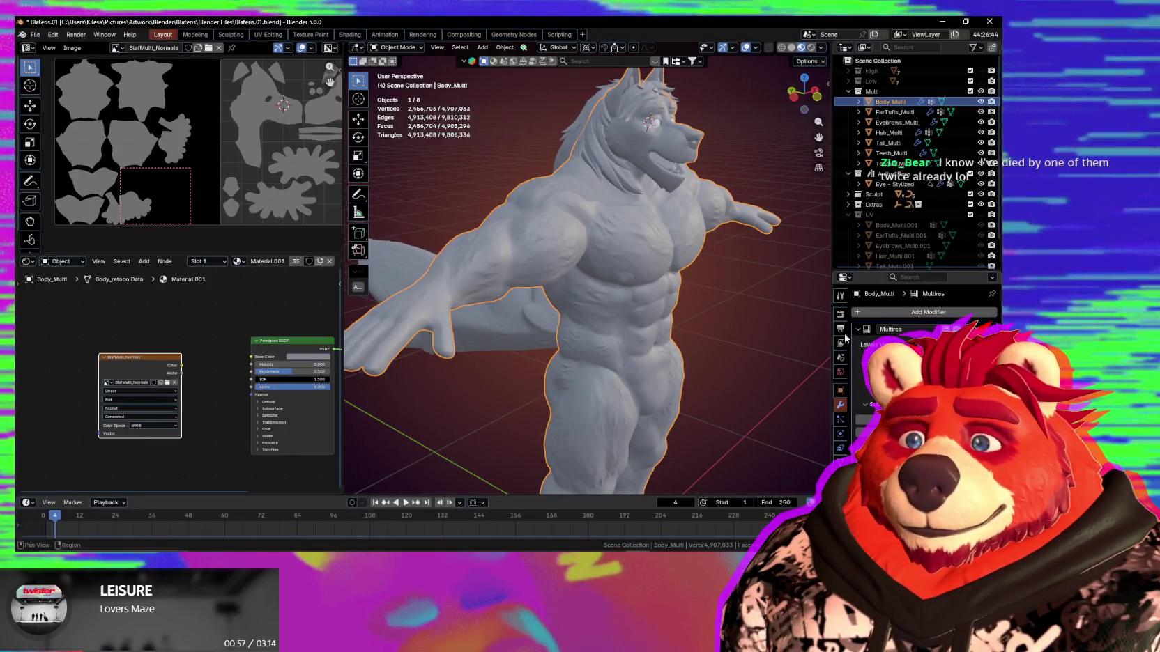
middle_drag(697, 314, 713, 354)
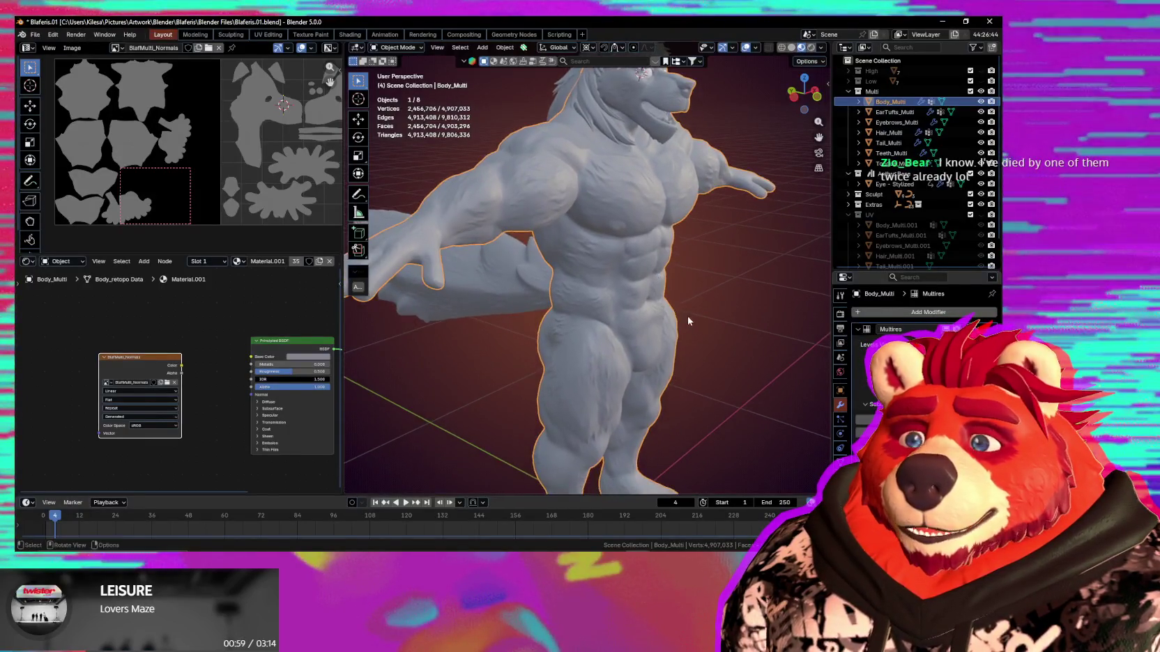
click(839, 317)
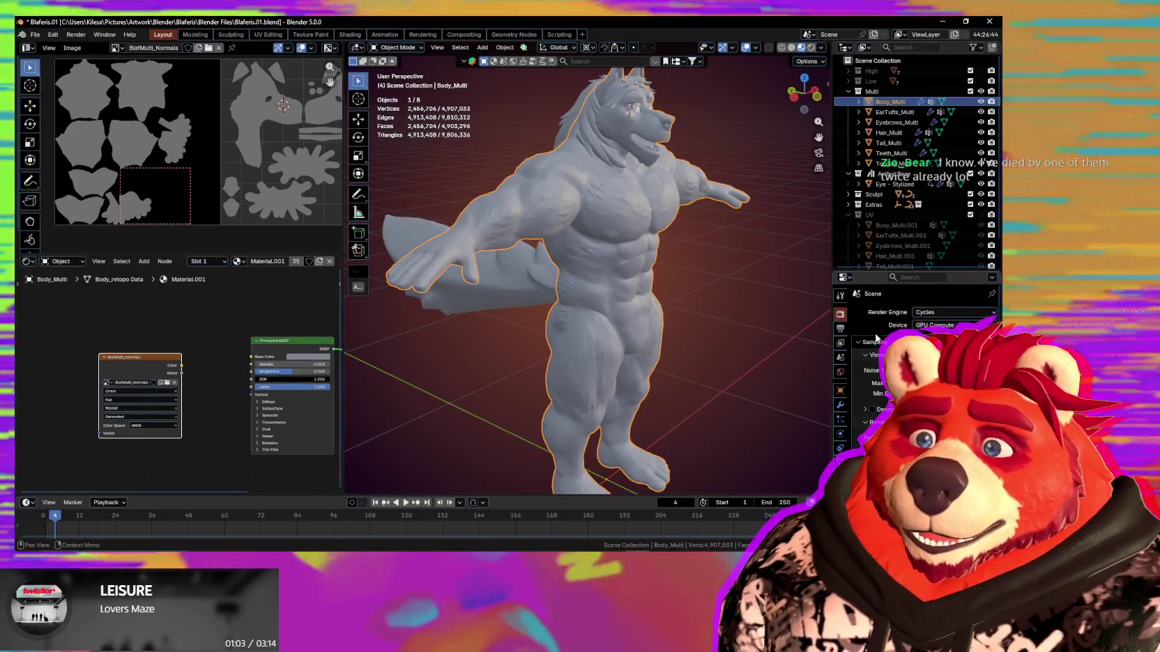
scroll(879, 407, down, 5)
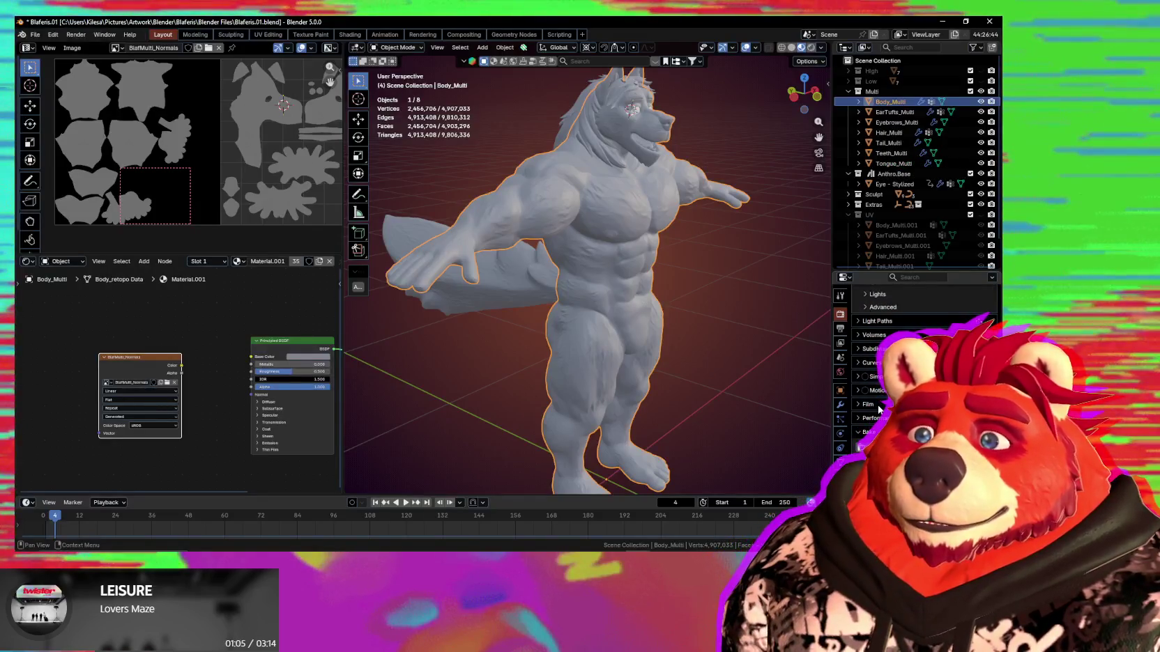
scroll(878, 412, down, 1)
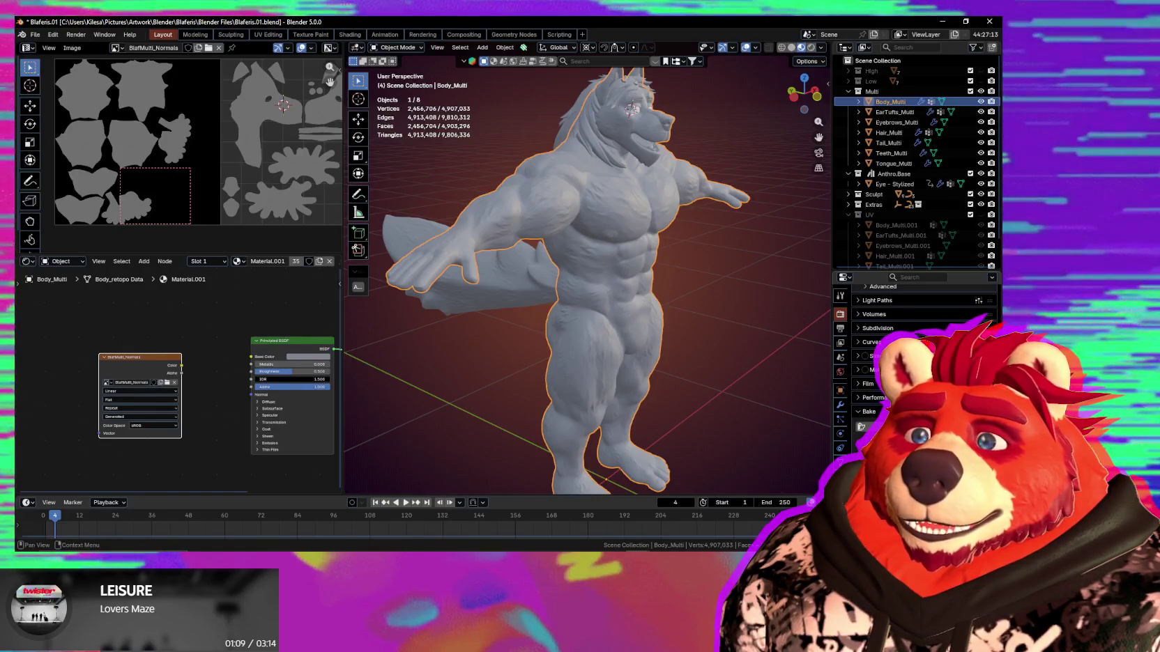
scroll(880, 349, down, 1)
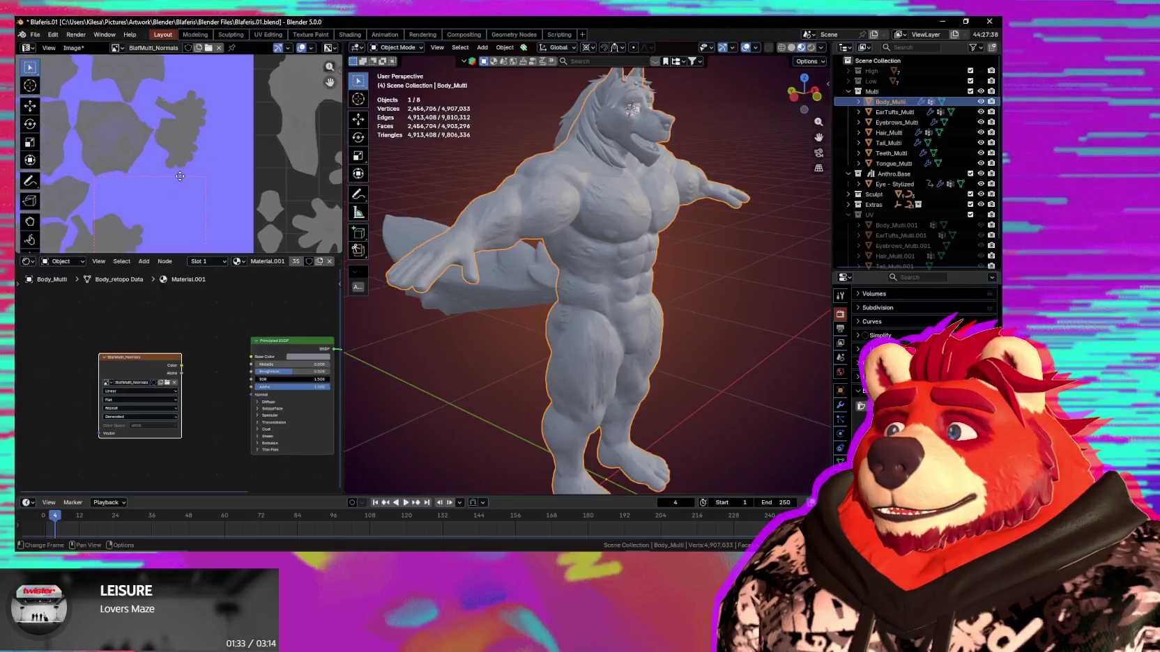
scroll(197, 165, up, 3)
scroll(194, 164, up, 3)
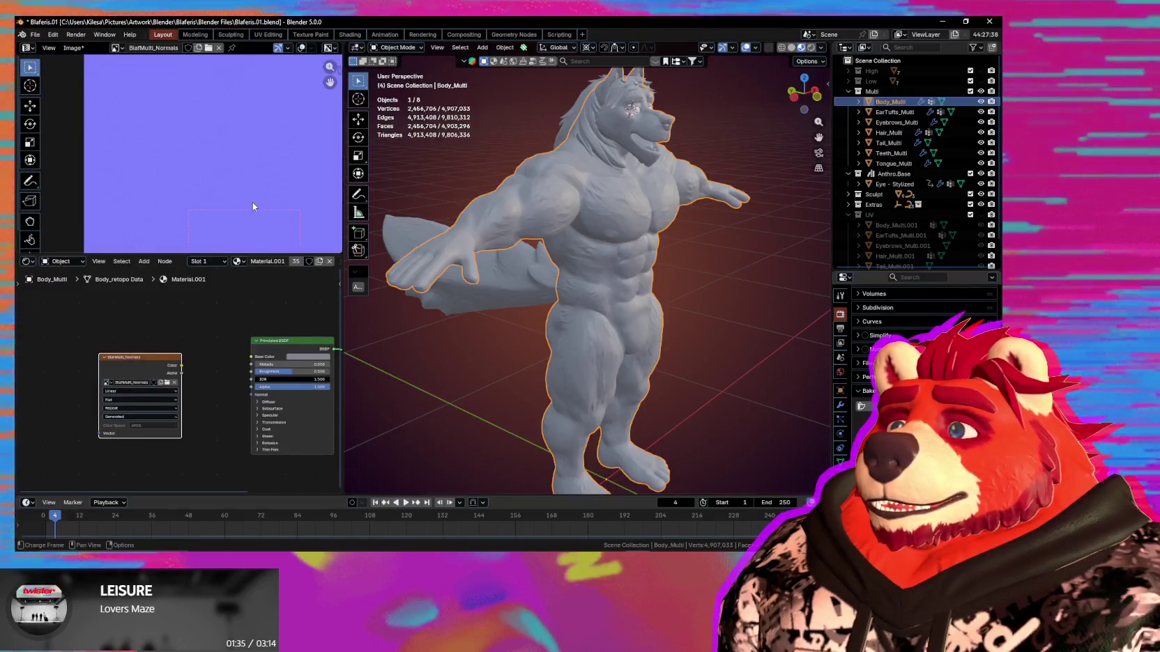
scroll(255, 179, down, 2)
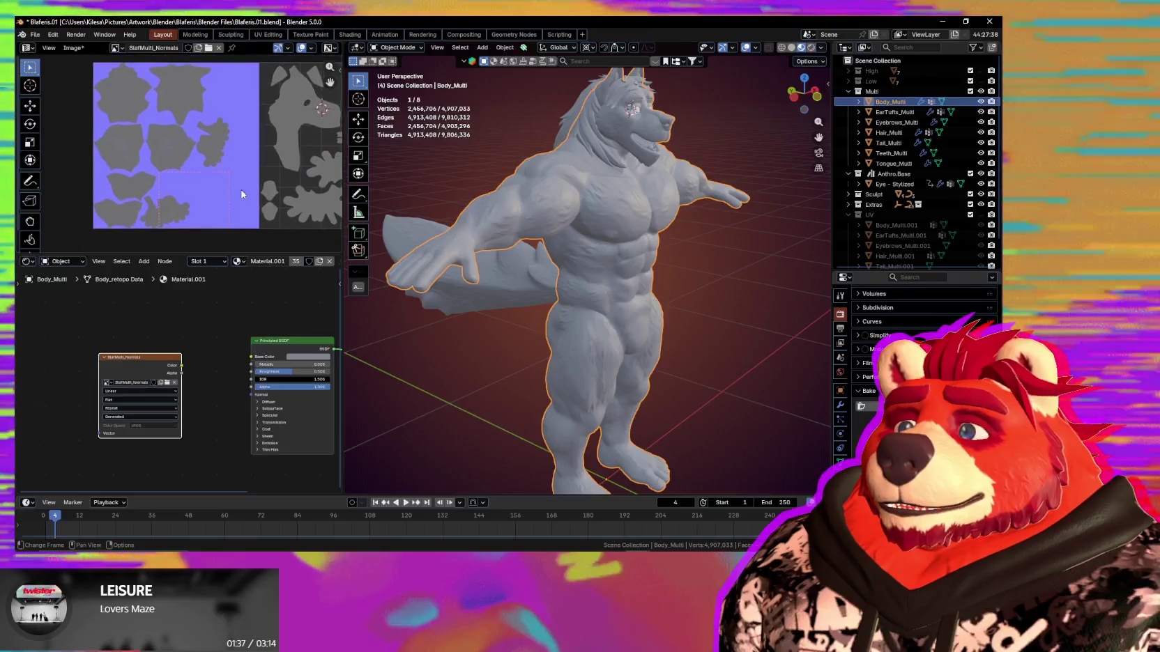
click(841, 405)
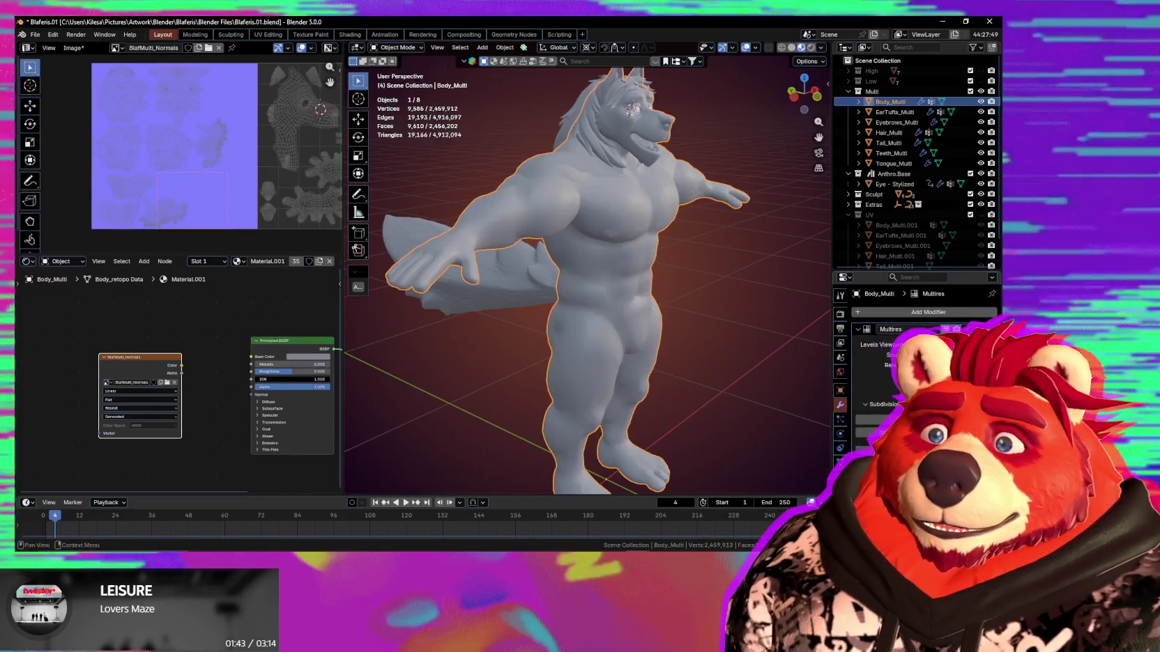
middle_drag(639, 279, 873, 335)
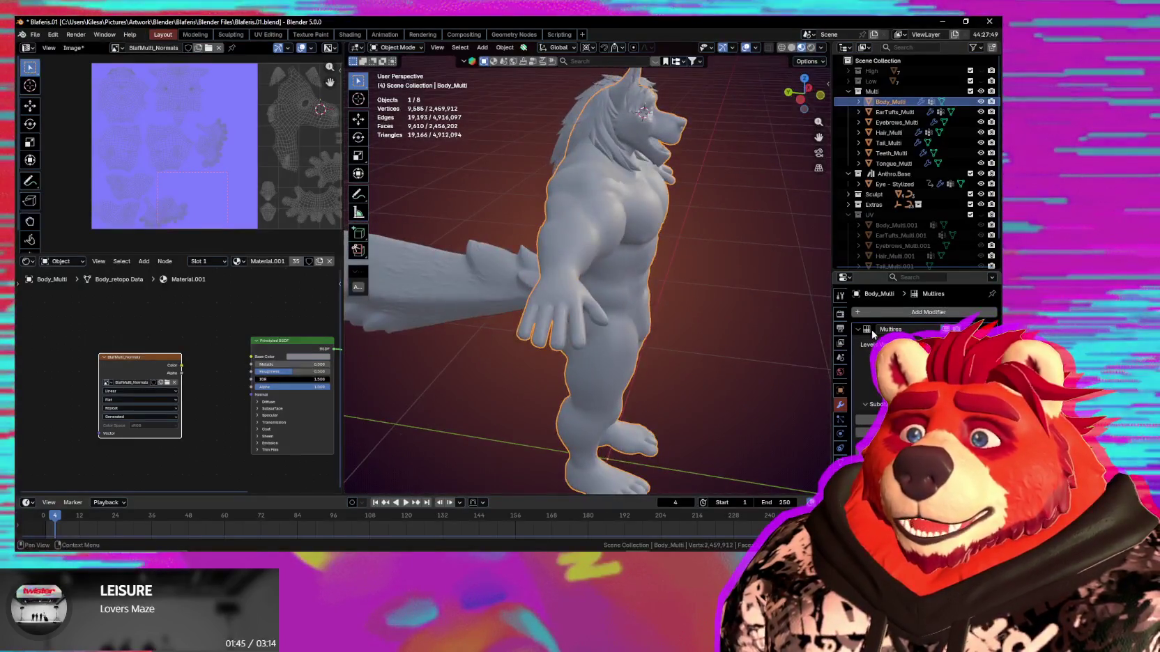
scroll(871, 399, down, 10)
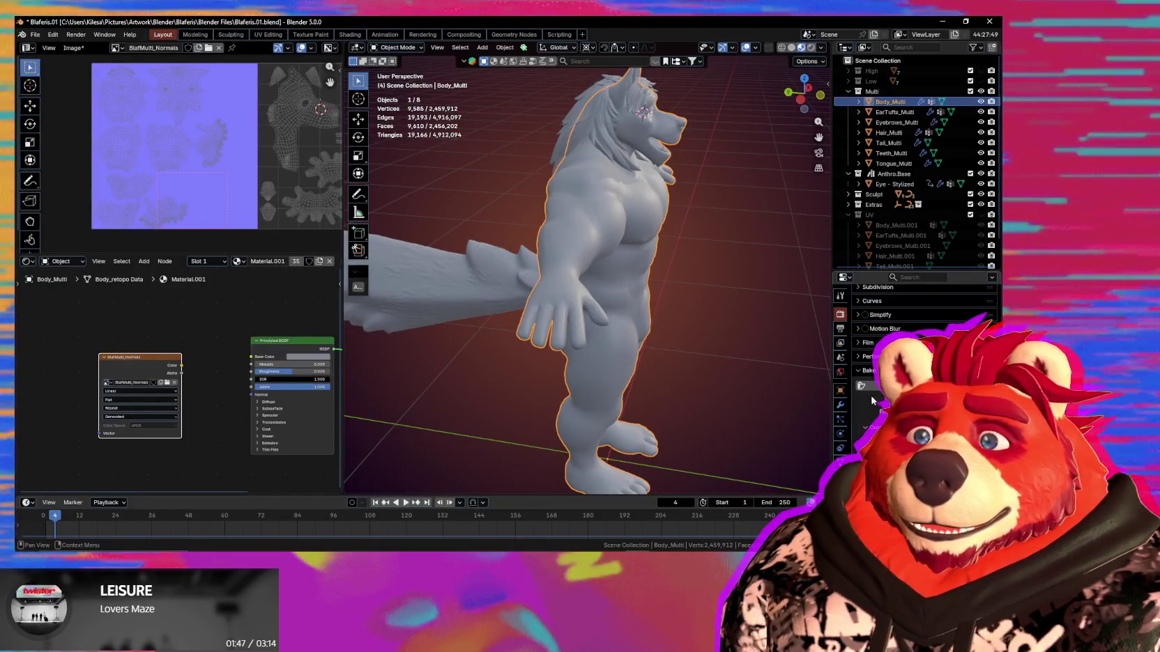
click(892, 386)
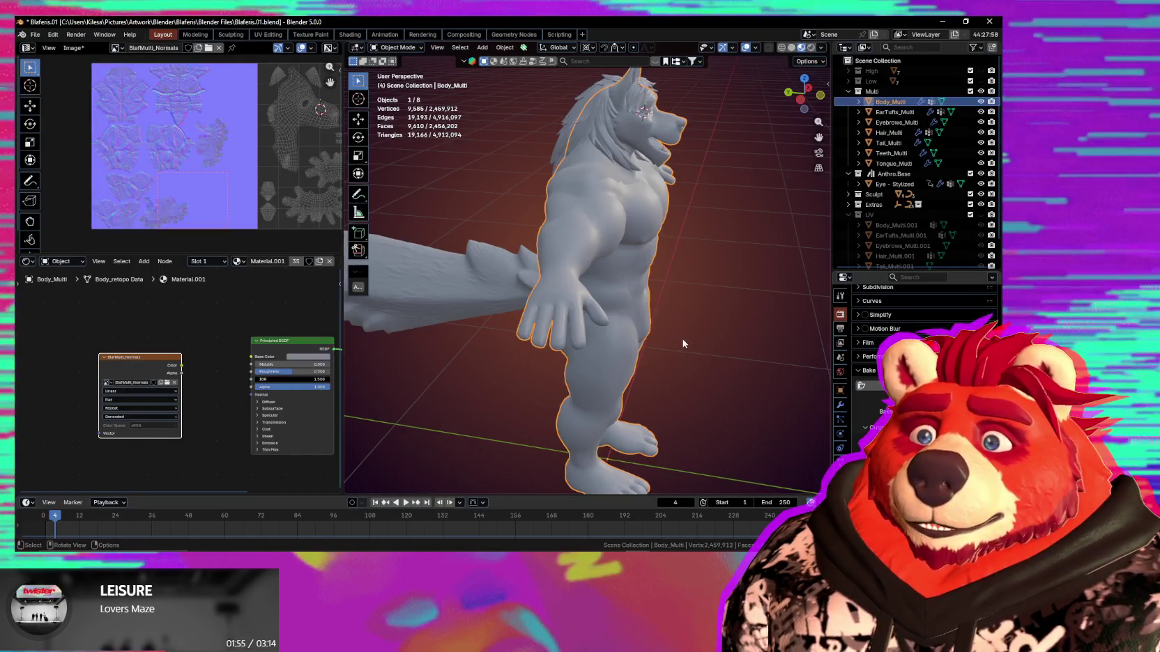
middle_drag(682, 337, 686, 327)
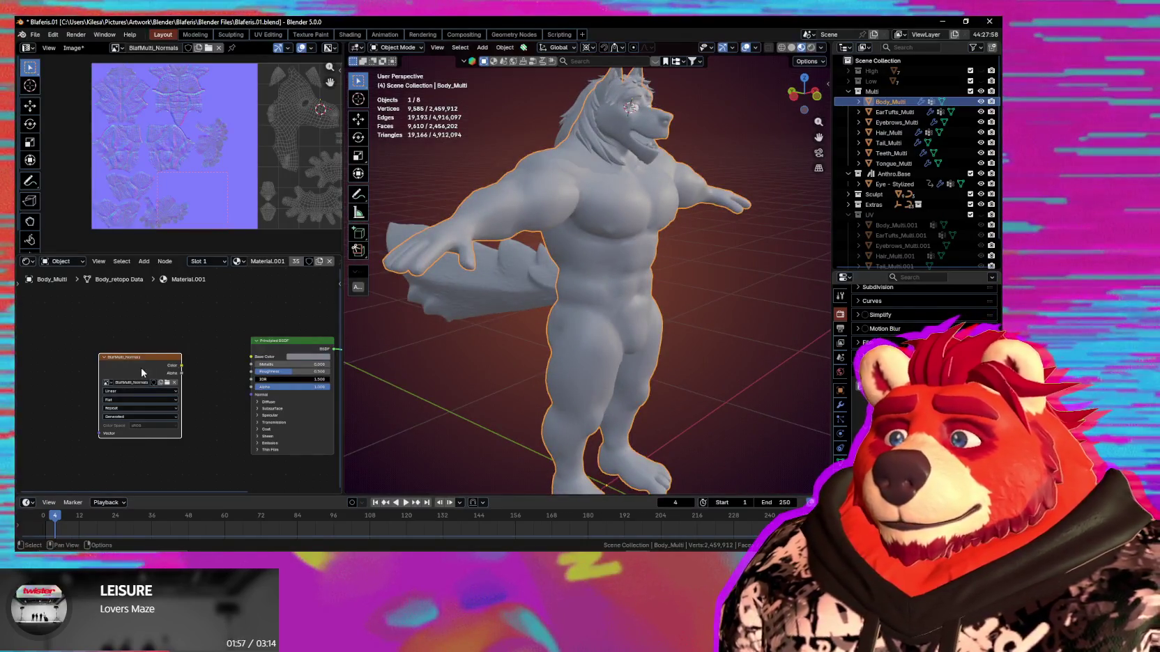
drag(142, 373, 126, 374)
scroll(161, 161, up, 5)
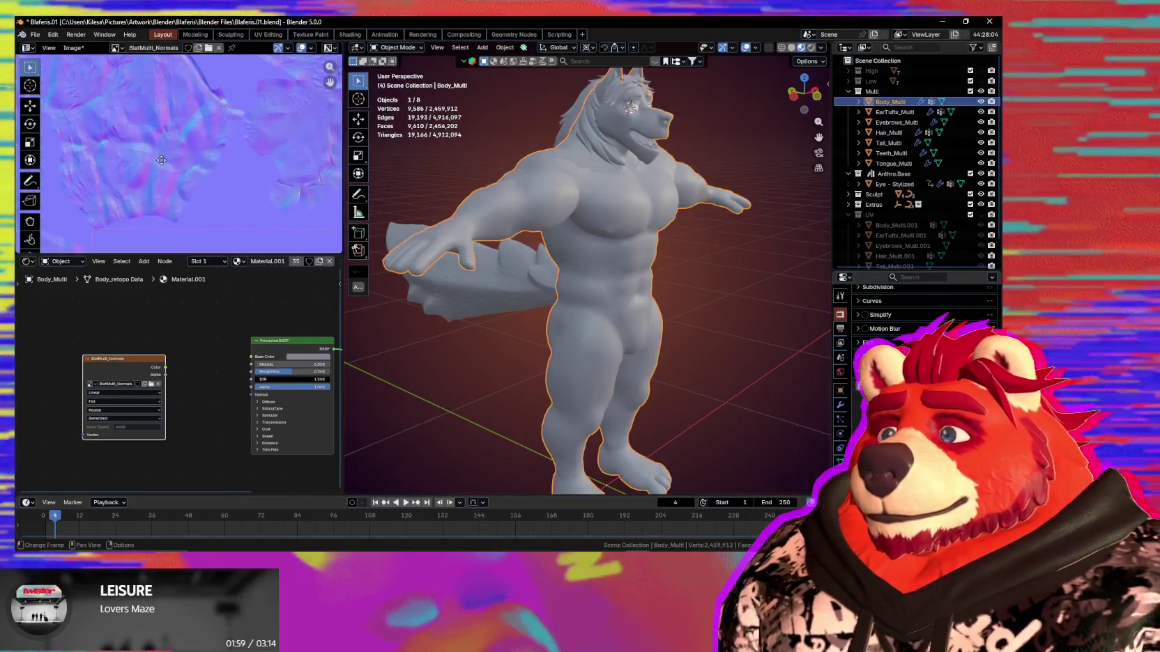
scroll(161, 160, down, 4)
scroll(232, 236, up, 2)
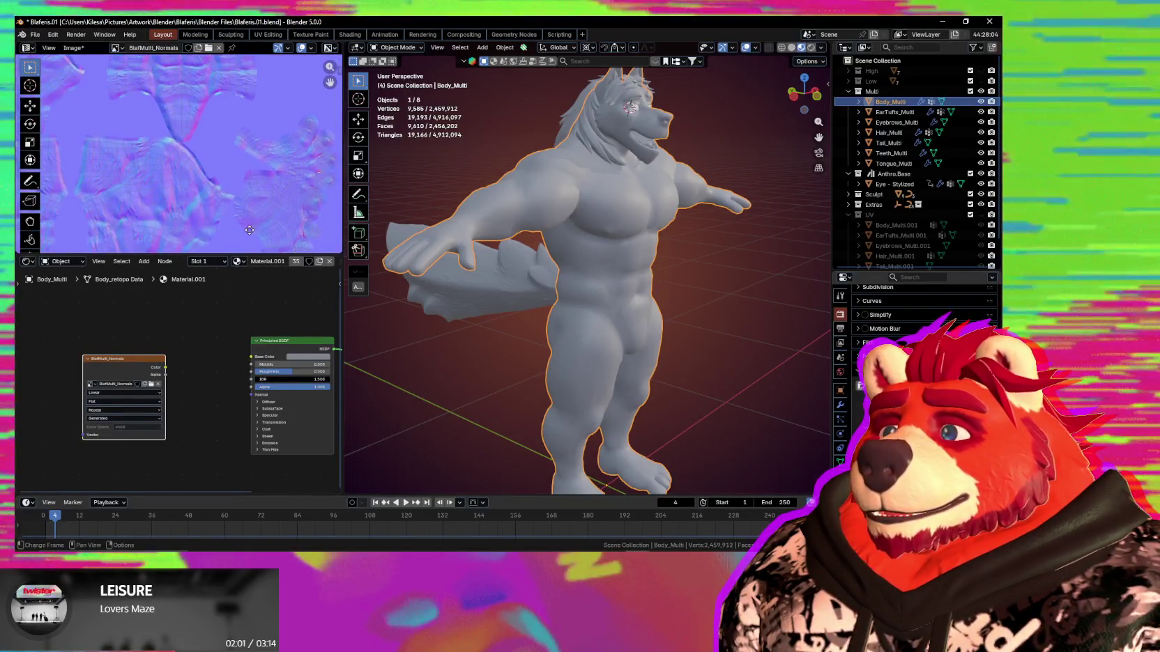
scroll(278, 185, up, 3)
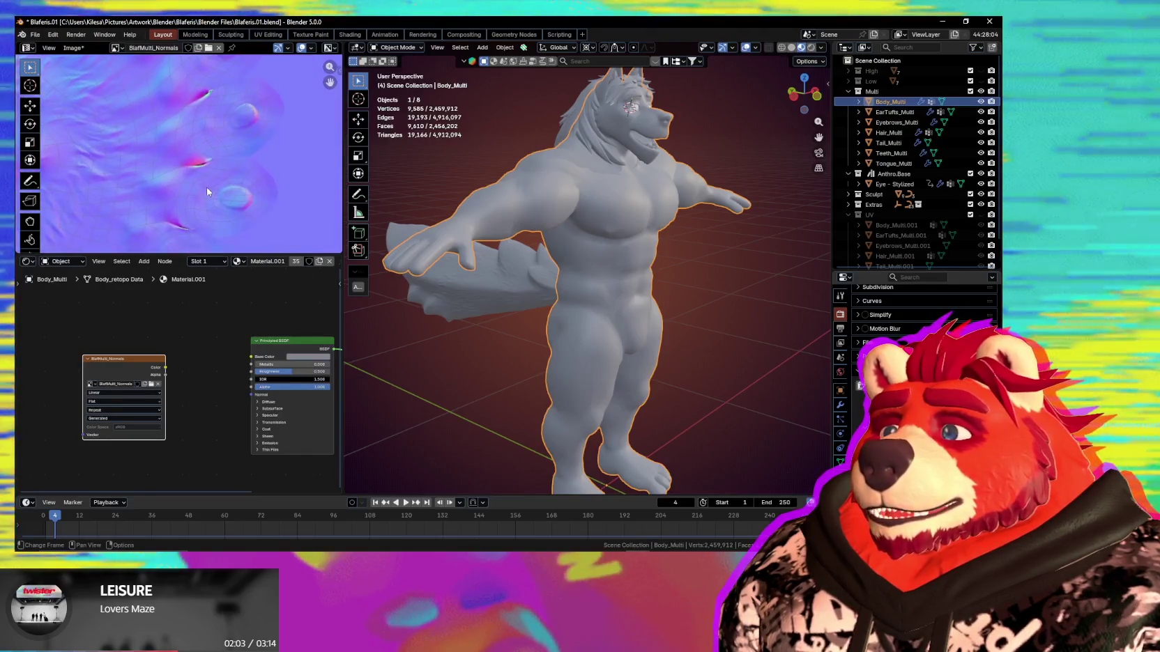
scroll(206, 187, up, 3)
scroll(205, 185, up, 3)
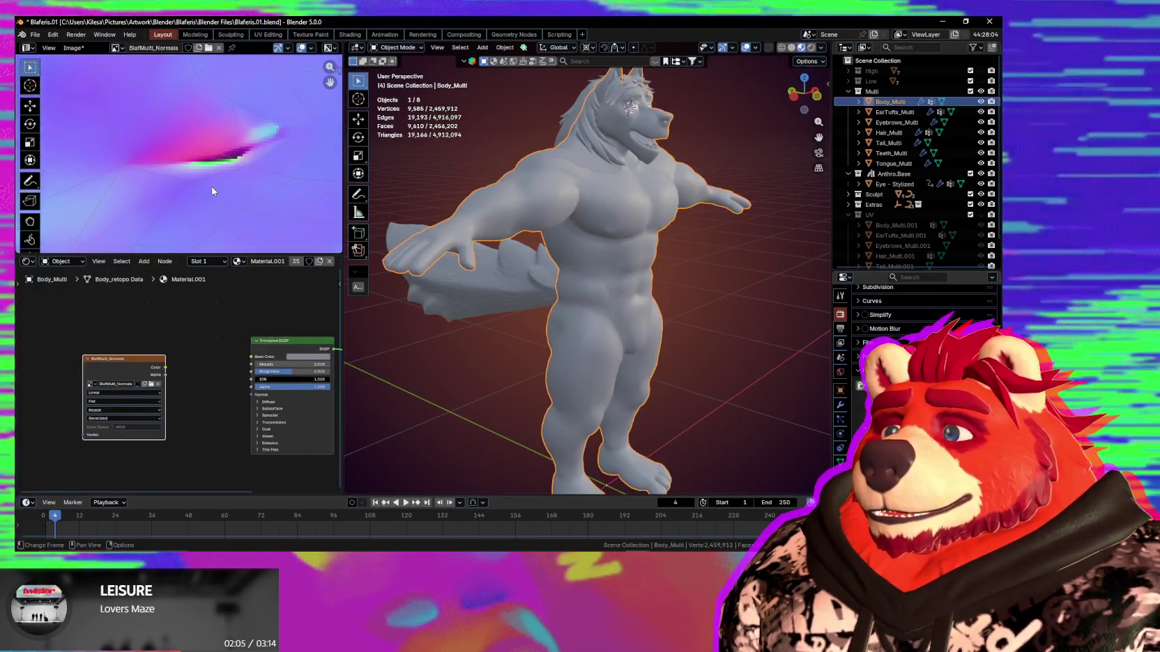
middle_drag(243, 202, 241, 201)
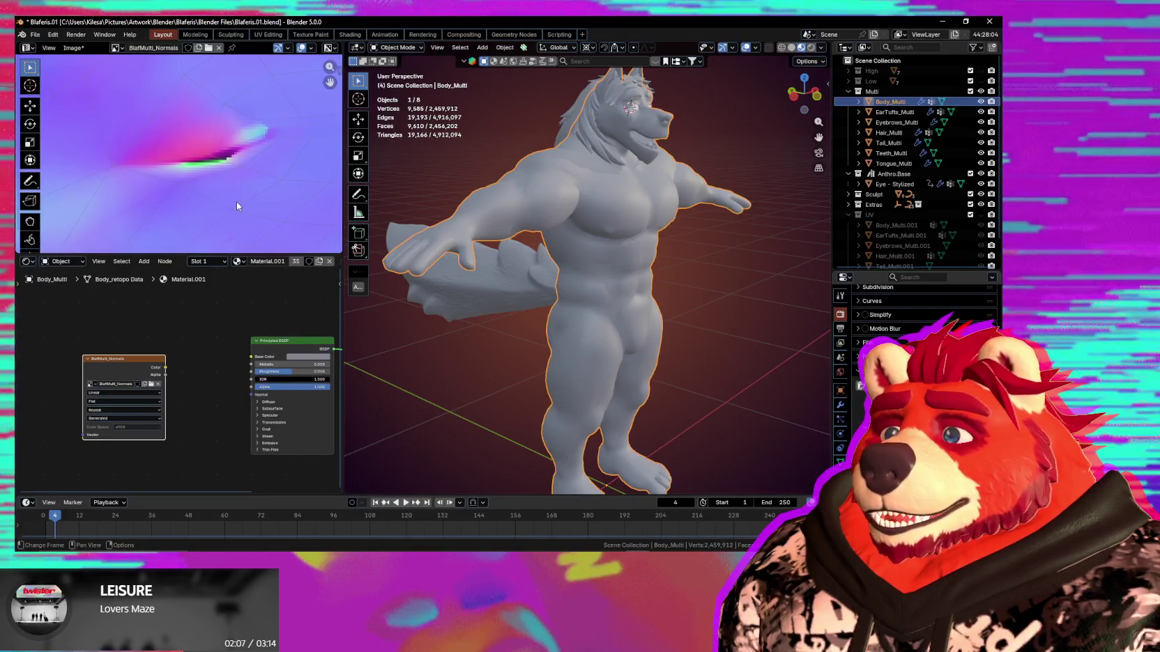
scroll(237, 202, down, 2)
scroll(235, 200, down, 3)
scroll(282, 207, down, 2)
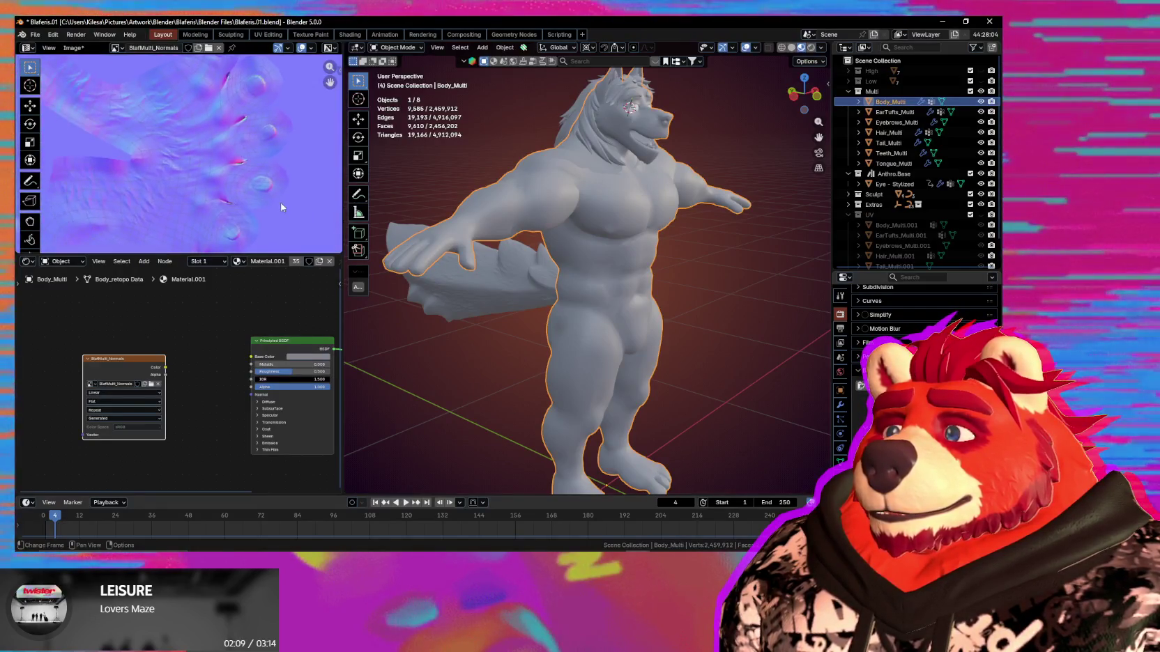
scroll(247, 201, down, 2)
scroll(239, 203, down, 2)
middle_drag(240, 202, 204, 175)
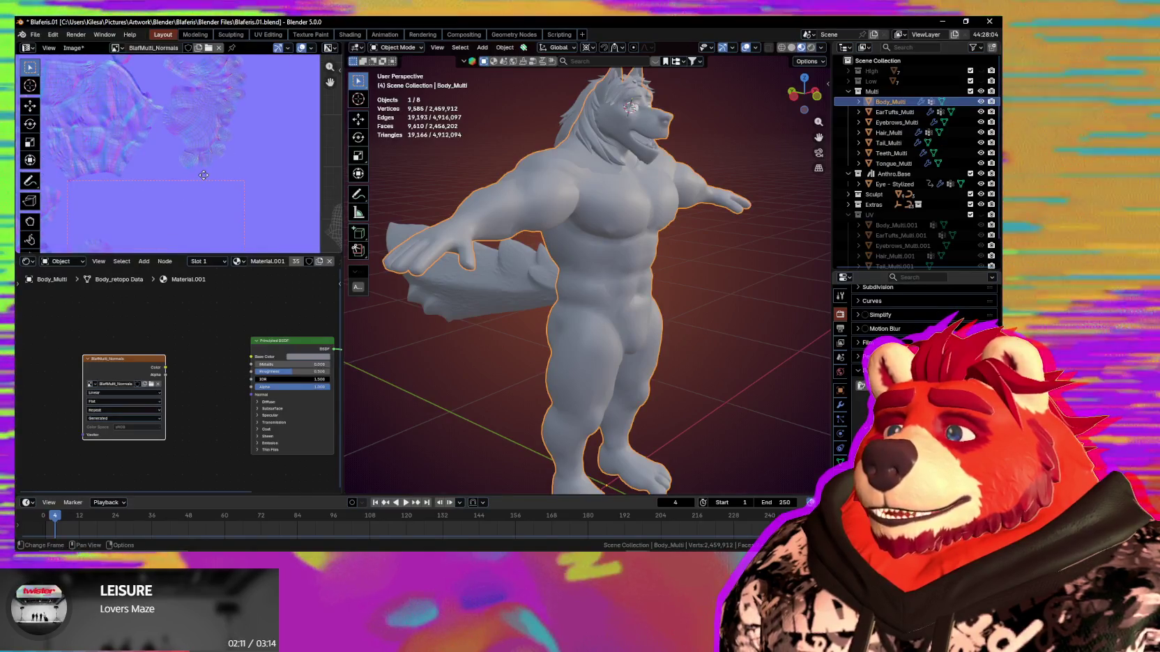
scroll(242, 199, up, 3)
scroll(255, 199, up, 2)
scroll(265, 199, up, 2)
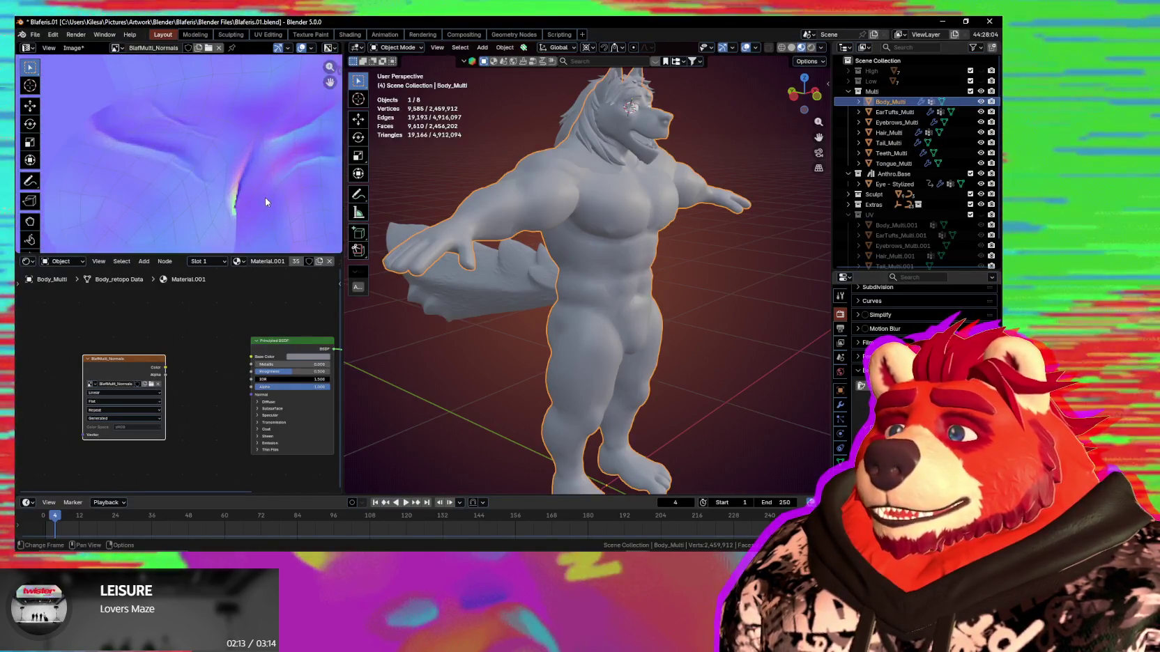
scroll(283, 205, down, 4)
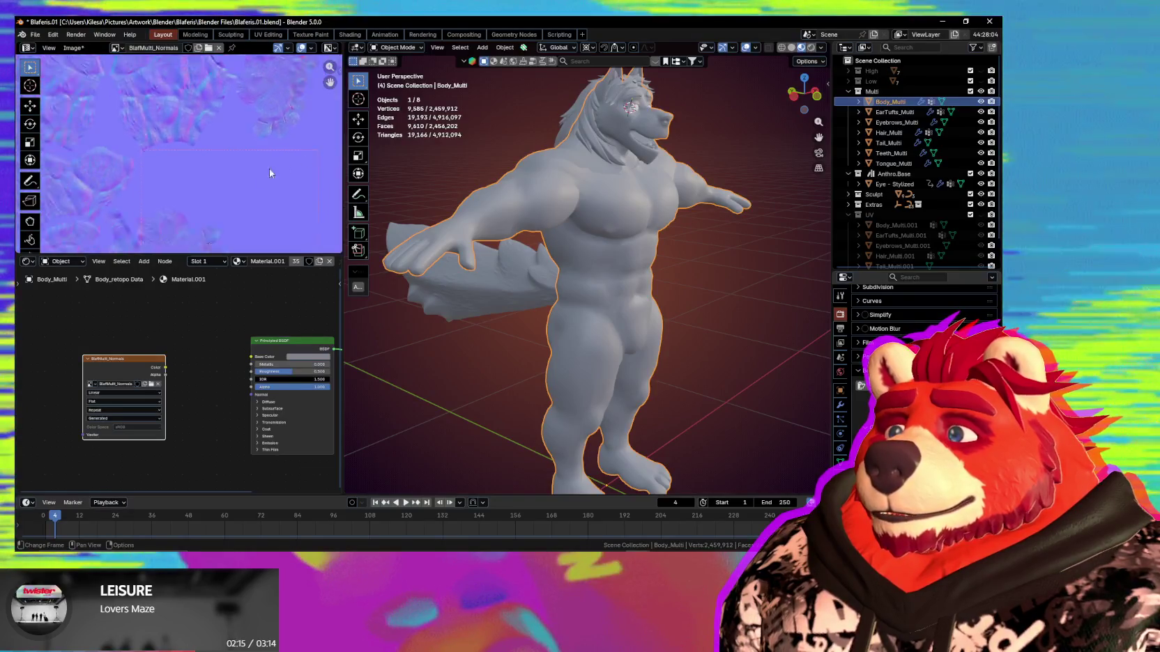
scroll(269, 169, down, 2)
scroll(517, 265, up, 4)
mouse_move(518, 265)
middle_down()
mouse_move(576, 280)
mouse_move(496, 276)
middle_up()
mouse_move(218, 209)
middle_down()
mouse_move(154, 201)
mouse_move(255, 56)
middle_up()
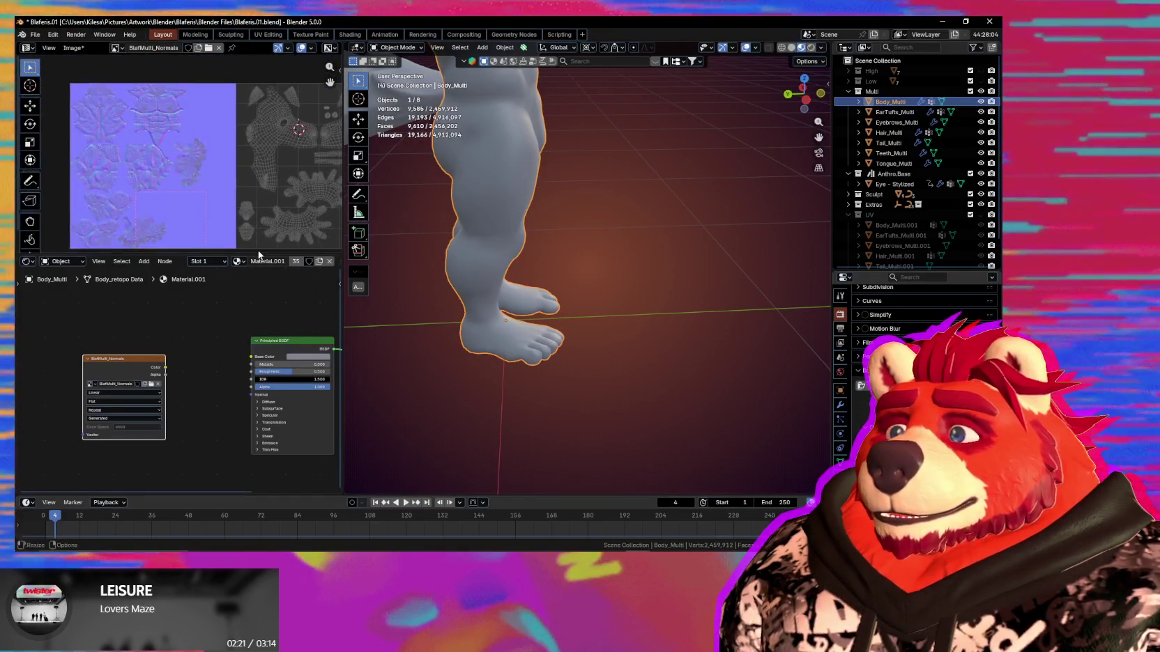
scroll(202, 219, up, 2)
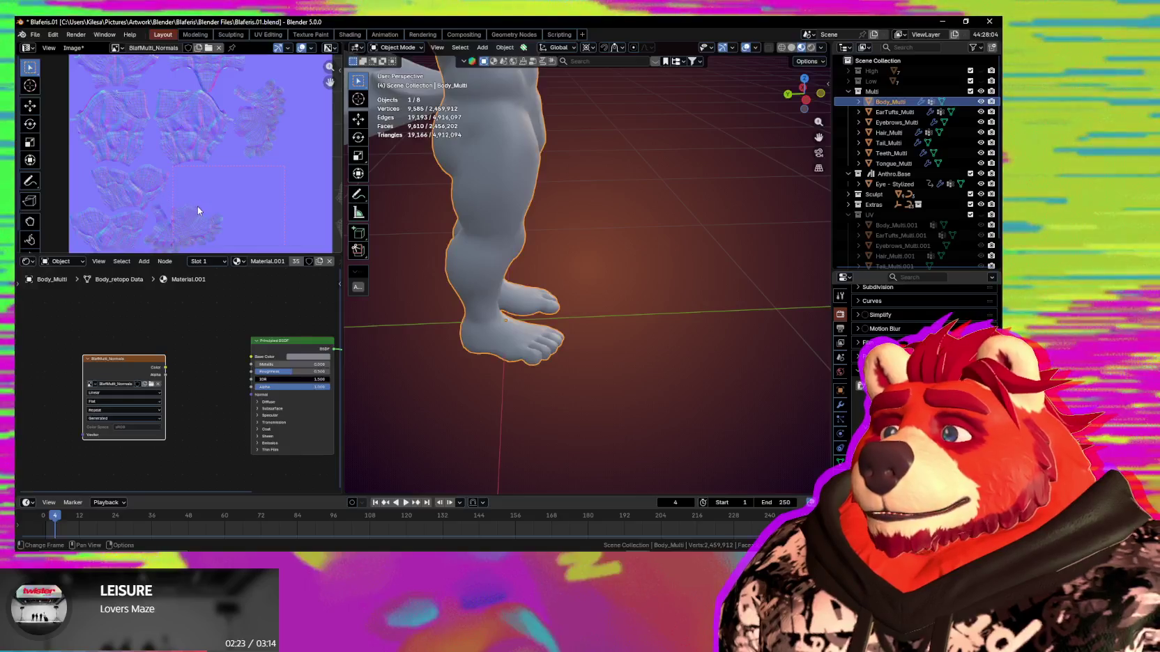
scroll(229, 216, up, 2)
scroll(261, 213, up, 1)
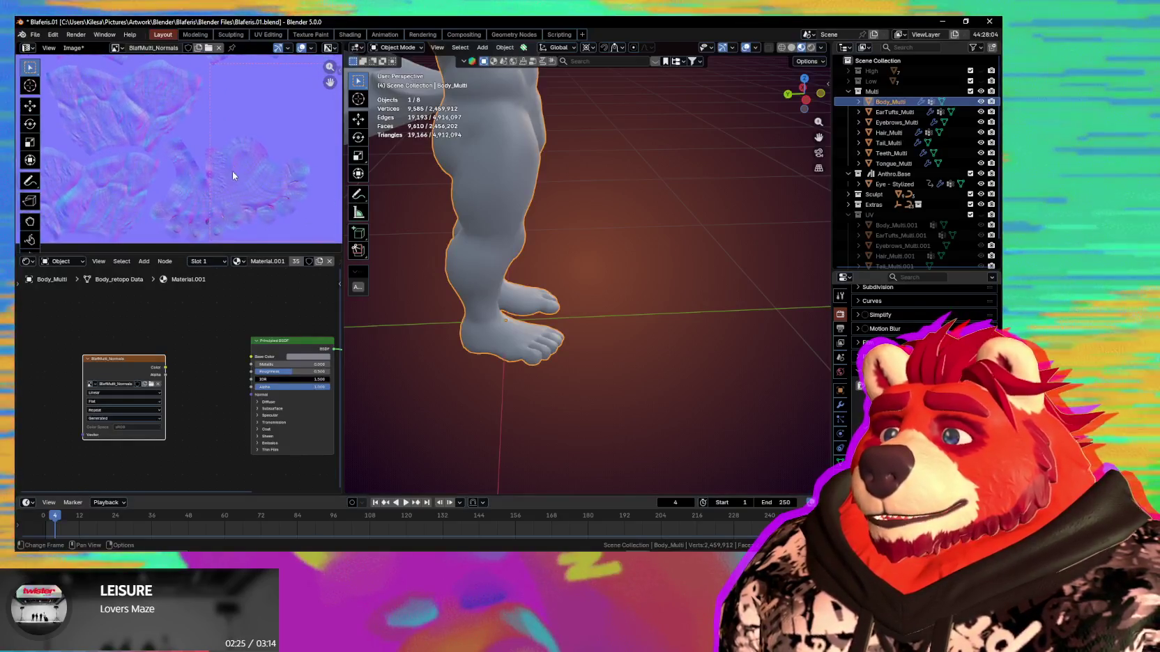
mouse_move(232, 170)
middle_down()
mouse_move(256, 225)
mouse_move(92, 184)
mouse_move(301, 220)
middle_up()
scroll(199, 218, down, 3)
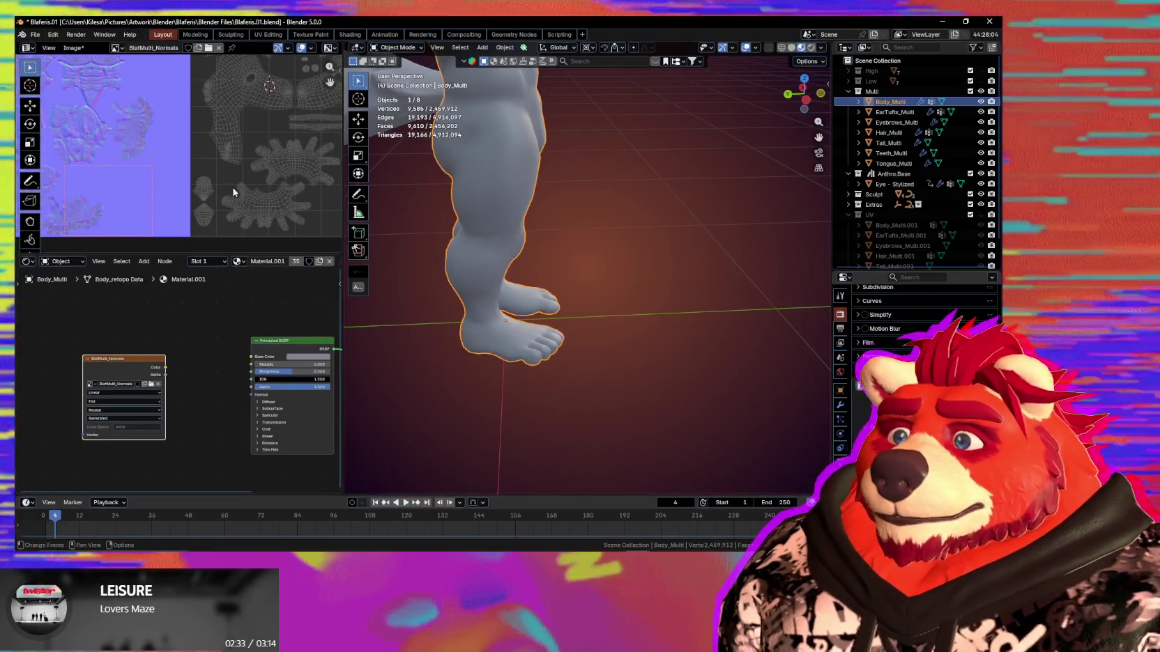
Reveal the Image Editor sidebar and browse its Image, View and Scopes tabs.
key(n)
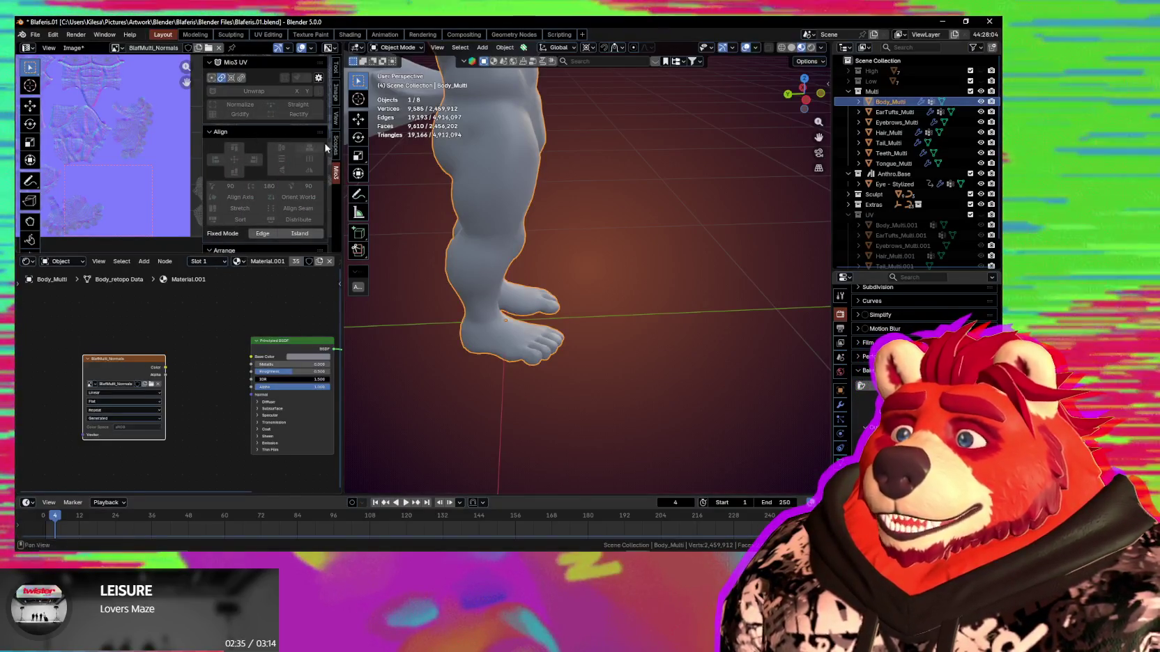
click(338, 93)
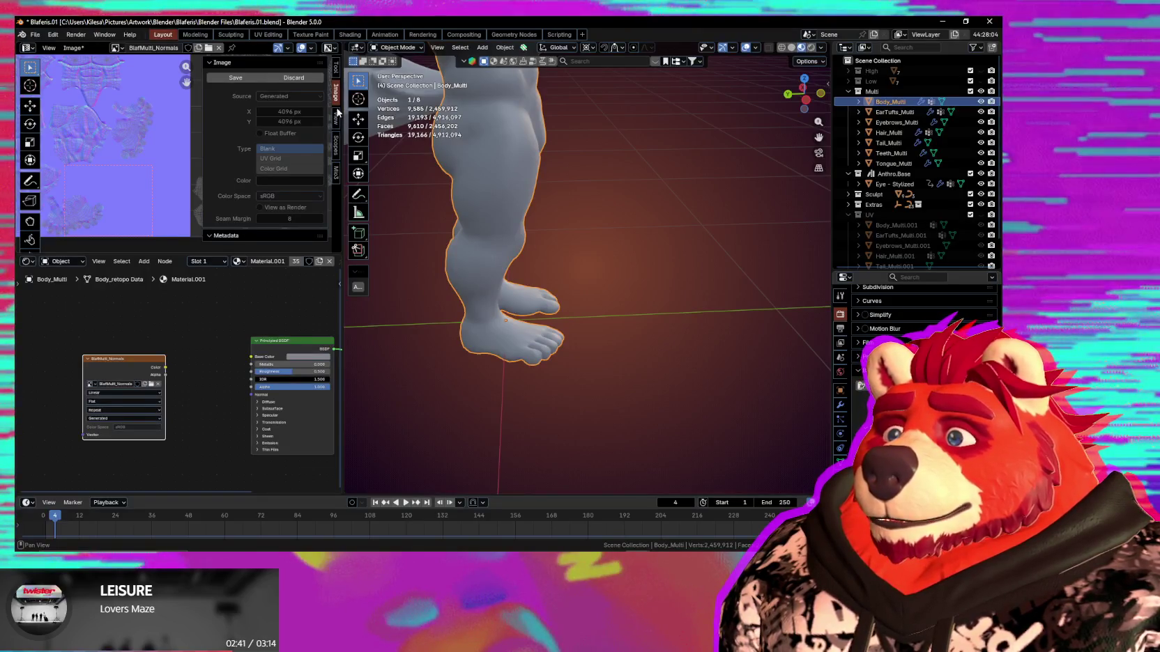
click(337, 117)
click(338, 147)
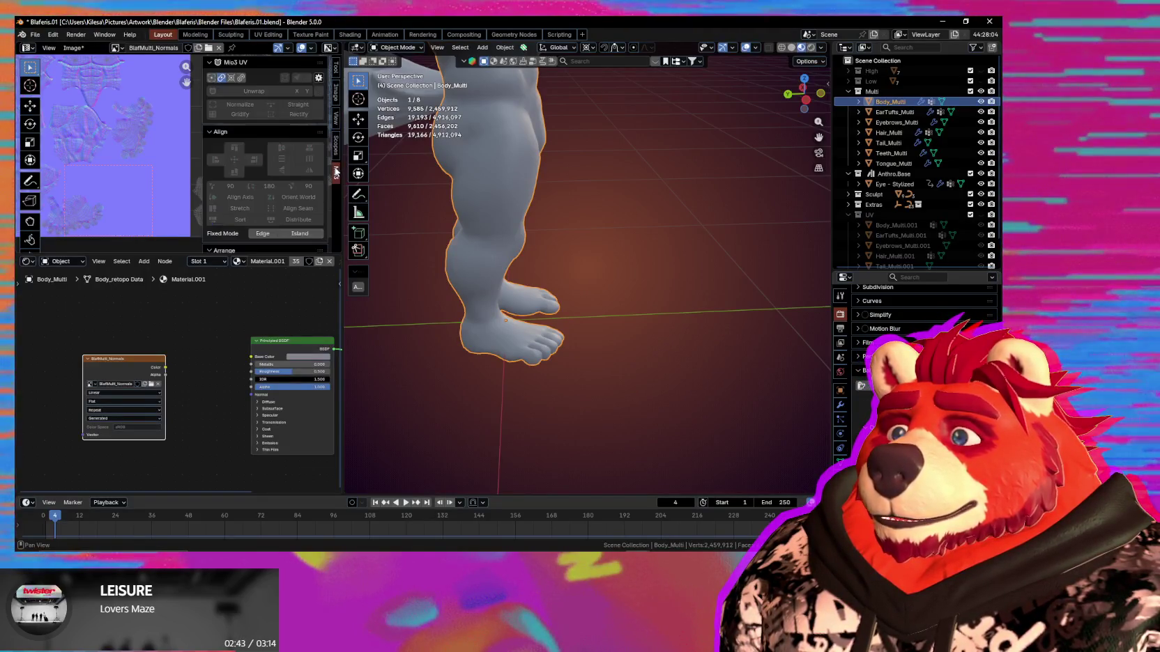
scroll(310, 213, down, 1)
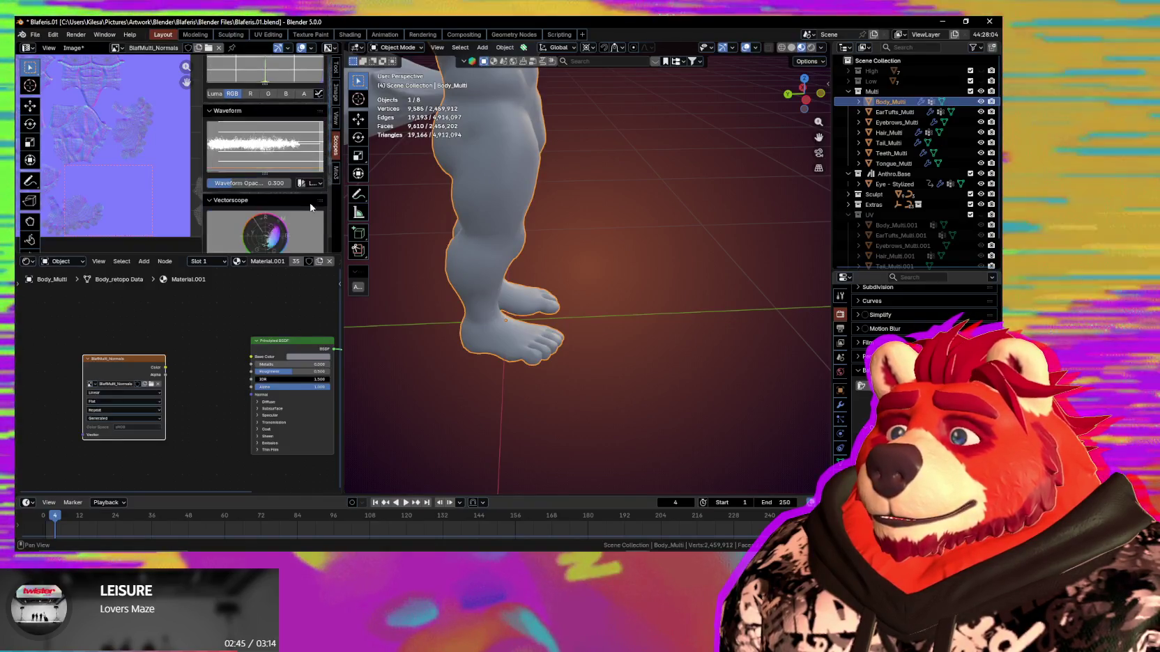
scroll(310, 212, down, 2)
scroll(310, 213, down, 1)
scroll(310, 213, down, 1)
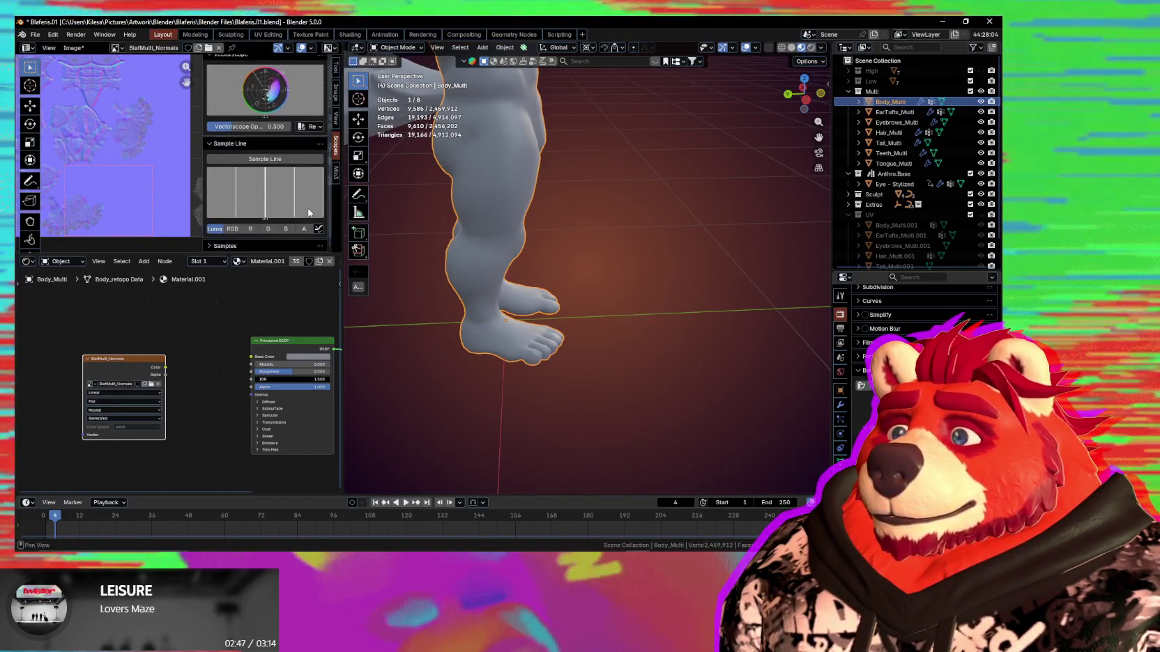
scroll(310, 212, up, 2)
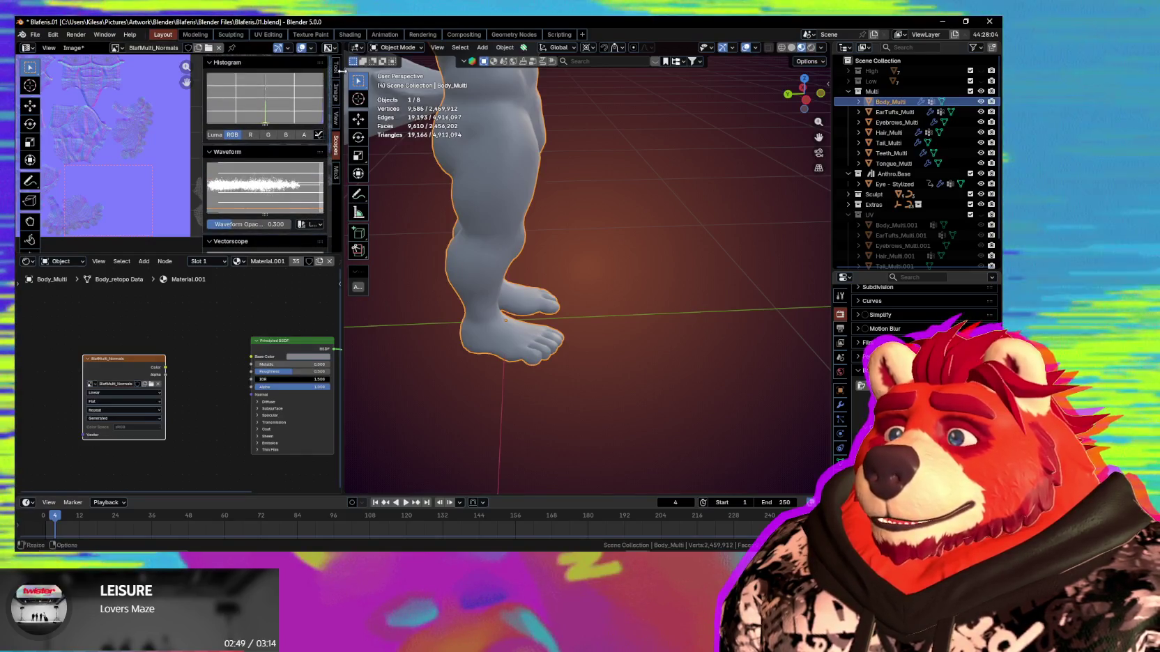
Discard the image's unsaved baked normal-map edits and open its Source list.
click(337, 68)
click(337, 95)
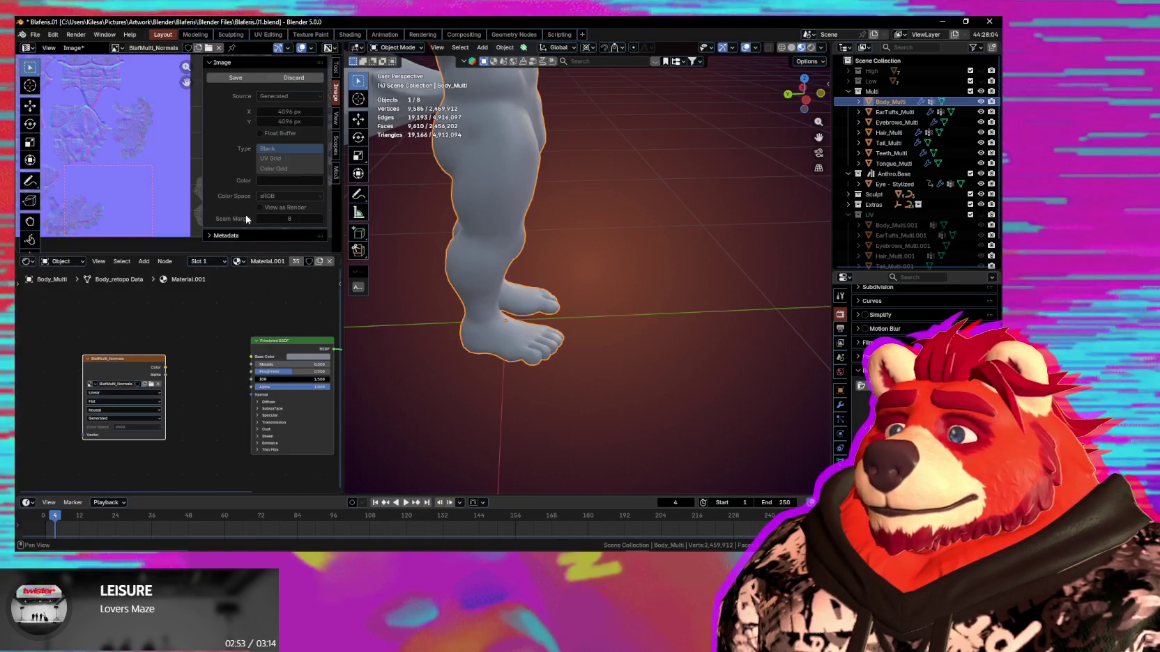
click(298, 78)
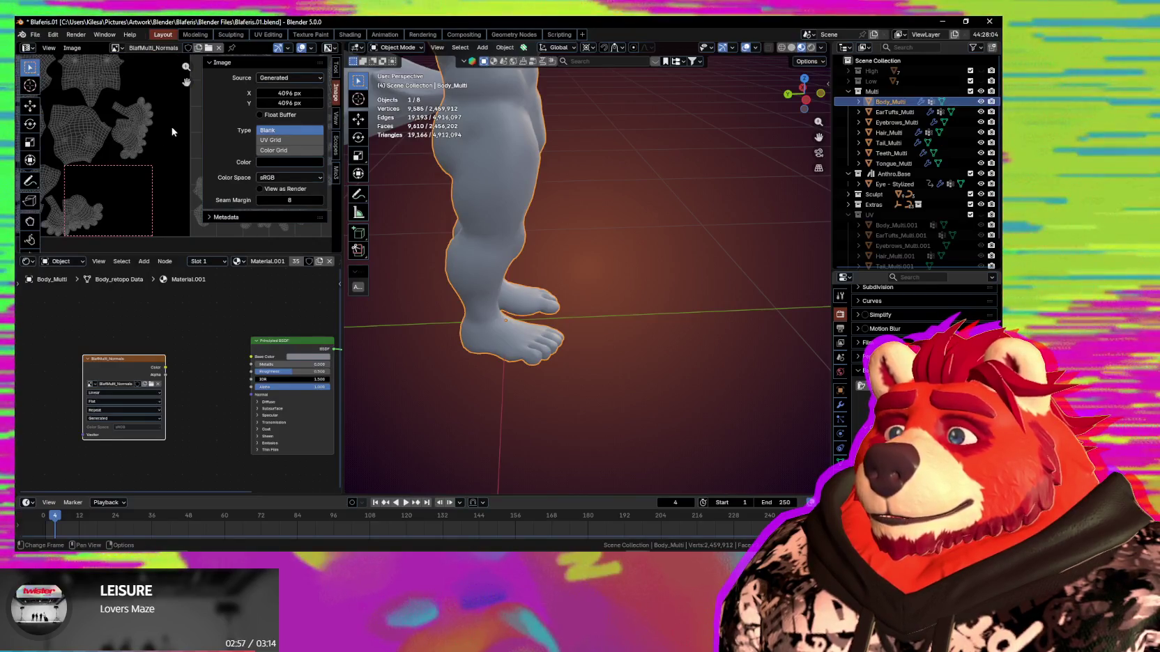
click(287, 78)
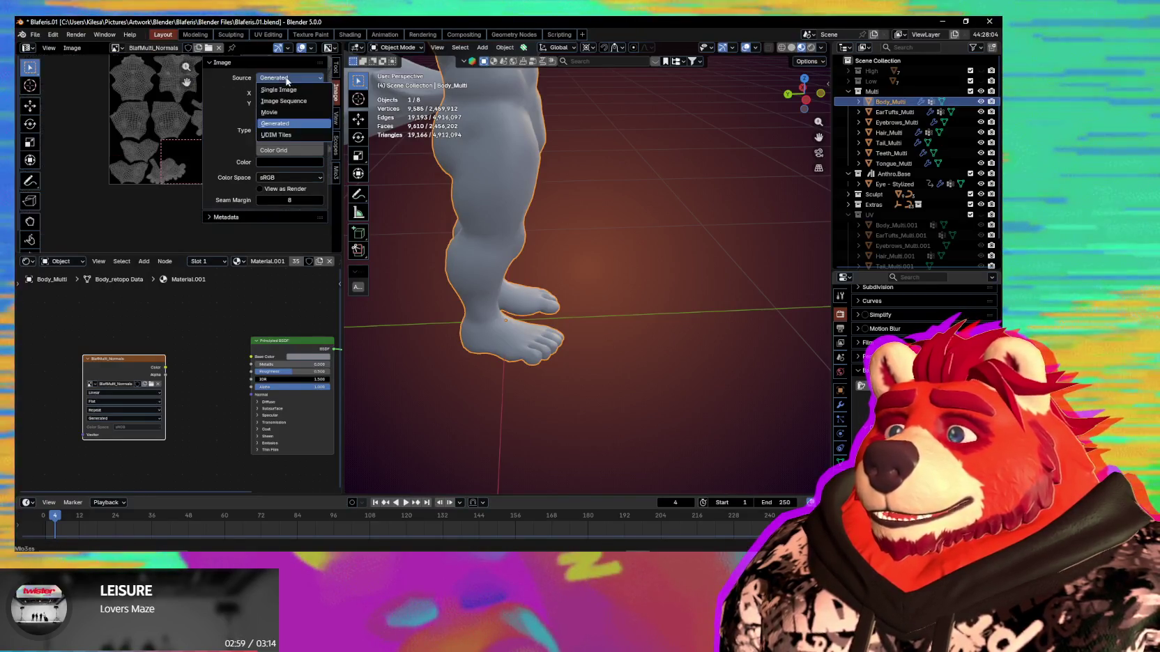
Make BlafMulti_Normals a UDIM Tiles image and add tile 1002 beside 1001.
click(276, 135)
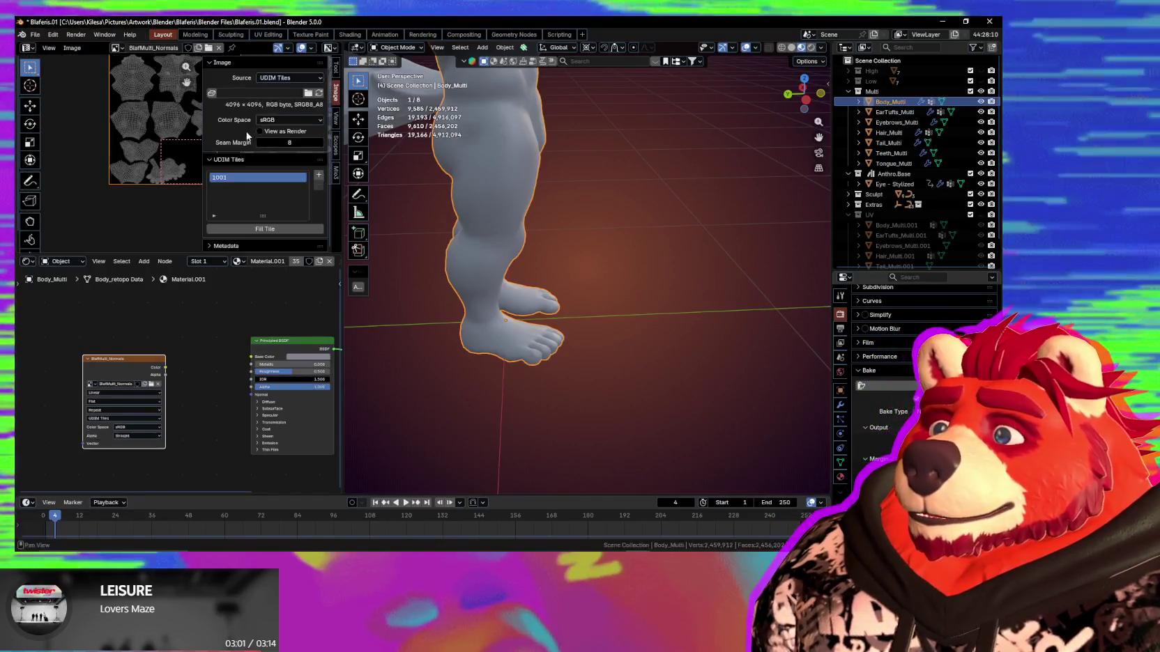
middle_drag(164, 133, 307, 177)
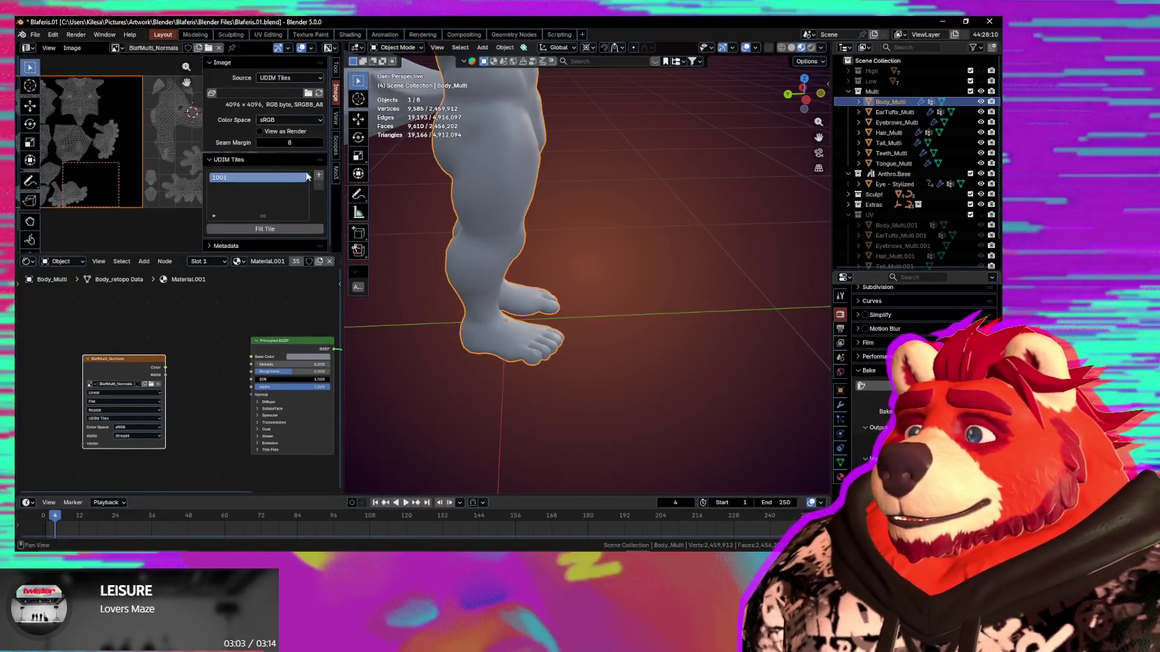
click(319, 176)
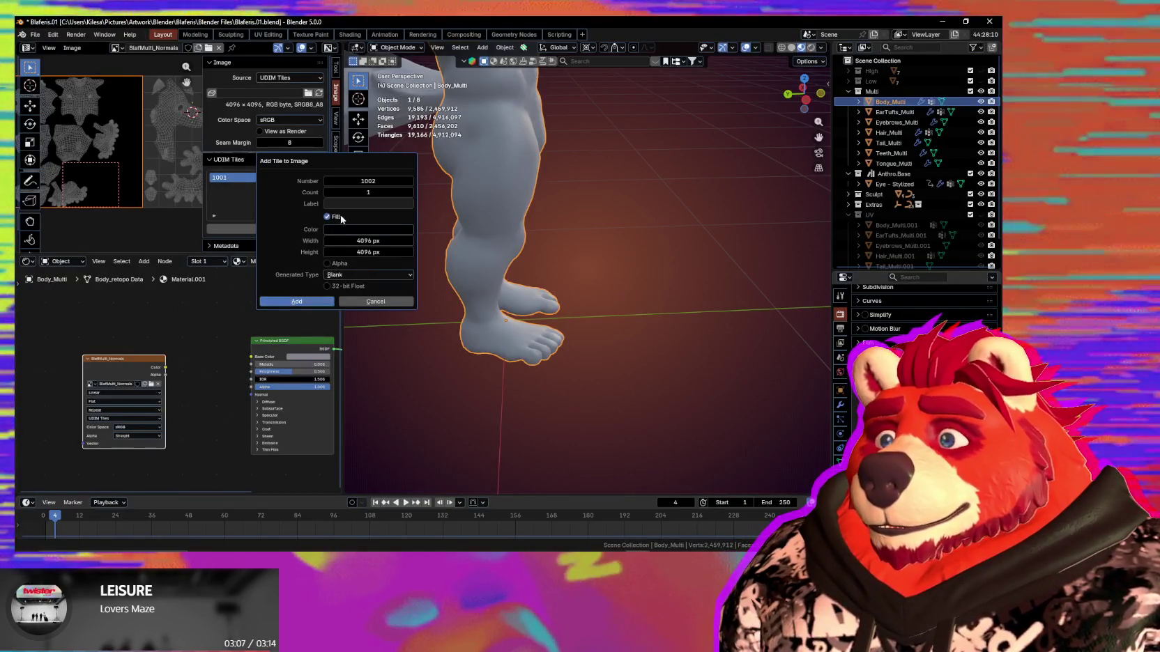
click(313, 305)
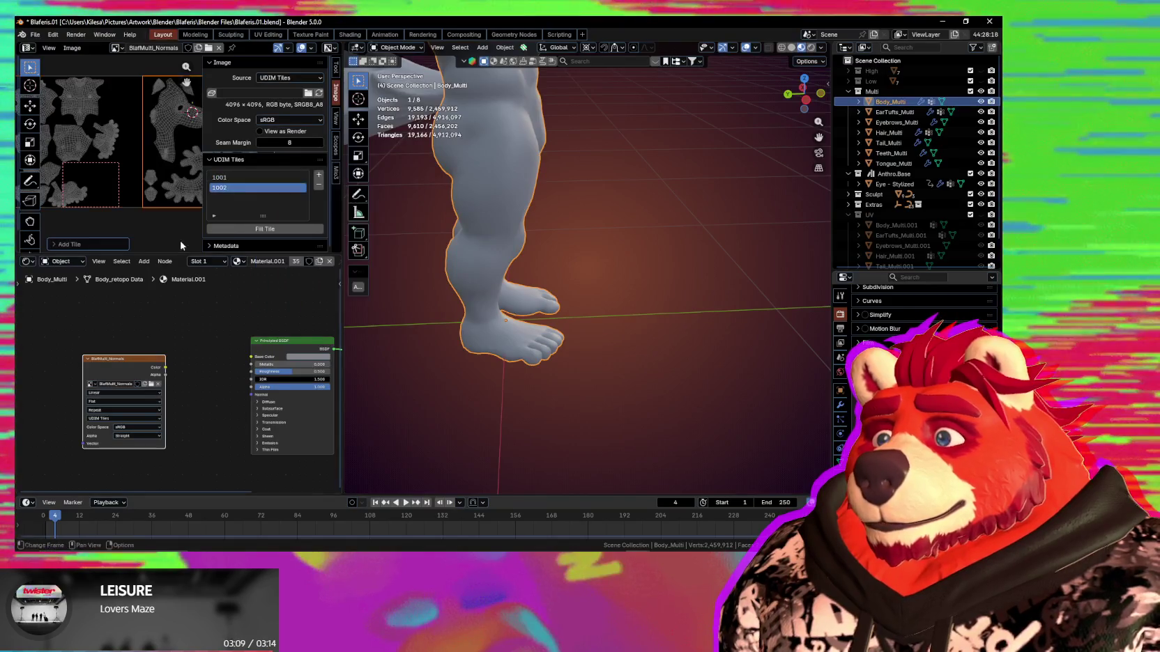
middle_drag(179, 239, 244, 185)
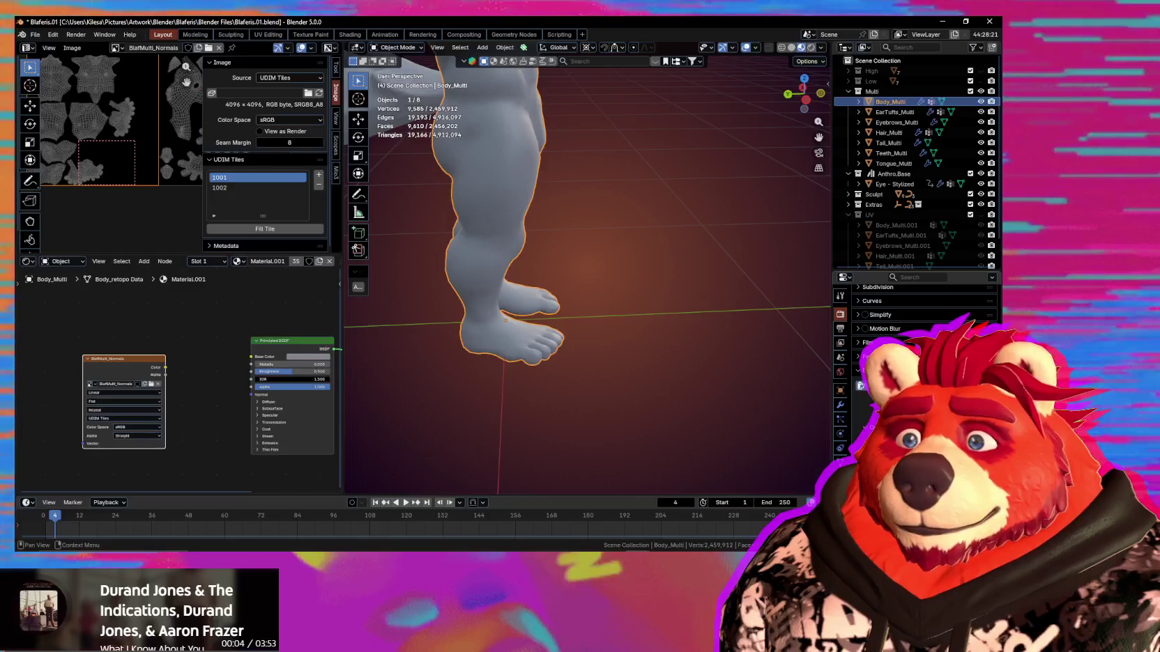
Bake the body's multires detail into the UDIM normal map and inspect both tiles.
click(889, 385)
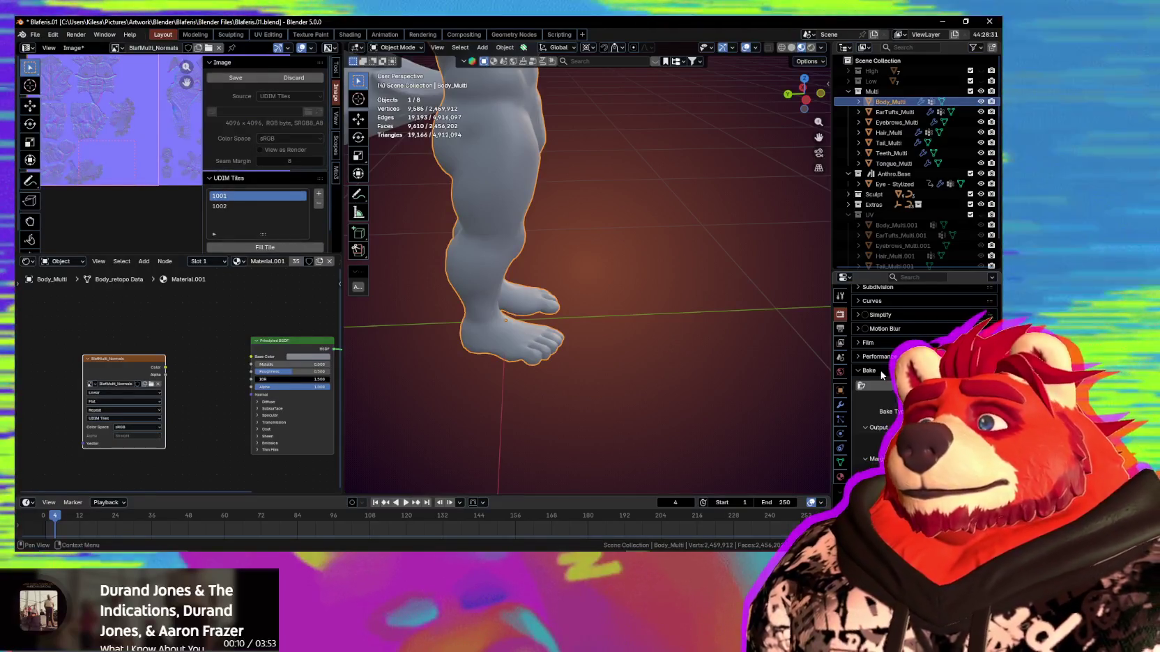
key(n)
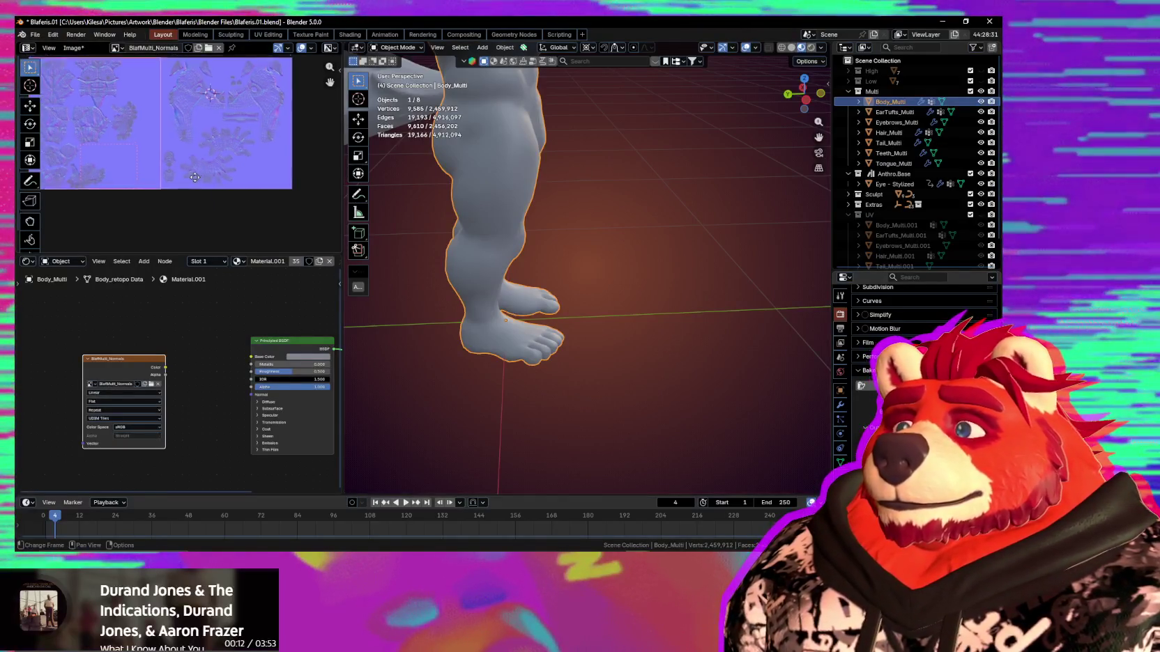
scroll(194, 177, up, 2)
scroll(204, 173, up, 2)
scroll(205, 174, up, 2)
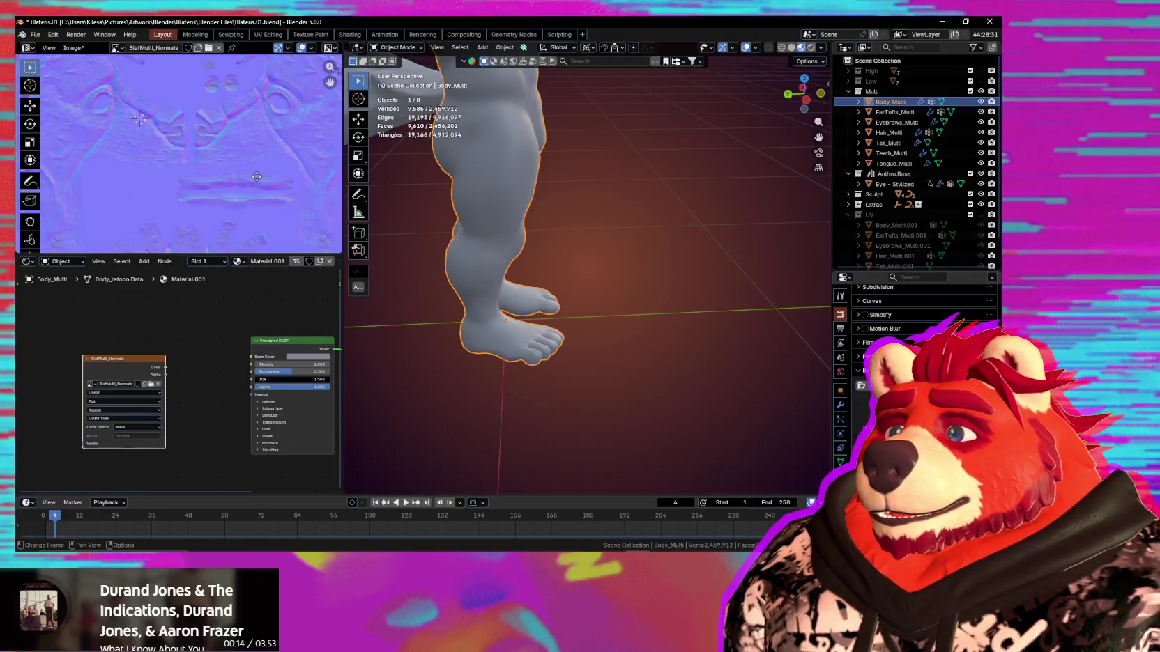
scroll(224, 202, down, 2)
scroll(179, 188, down, 2)
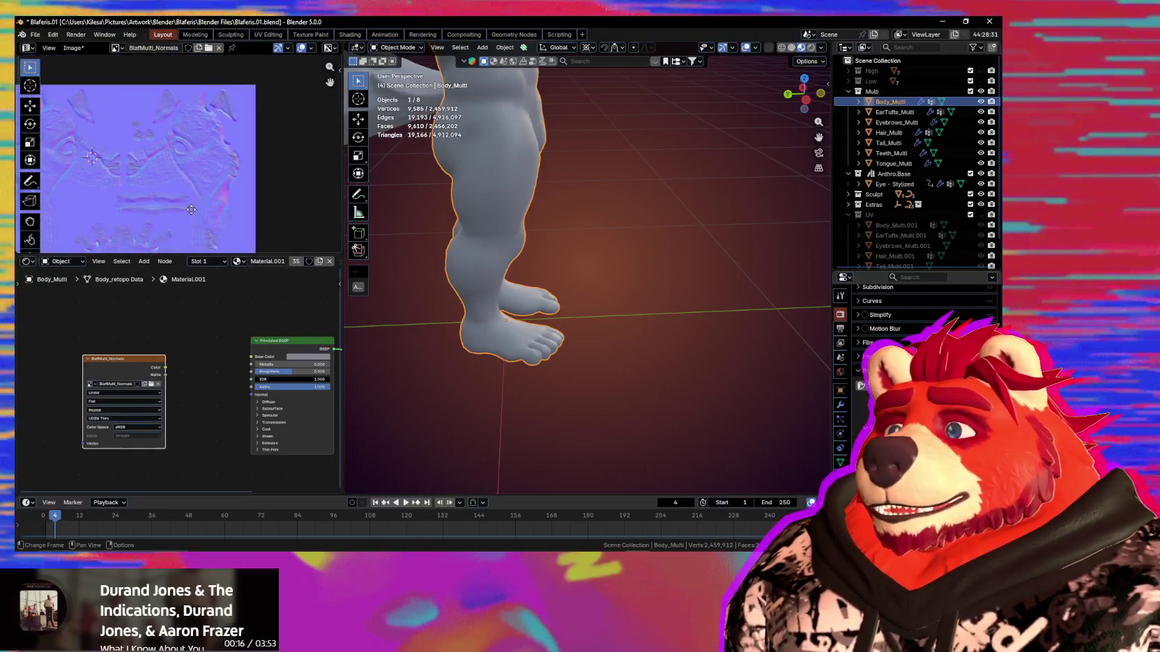
scroll(191, 210, up, 2)
middle_drag(191, 209, 236, 138)
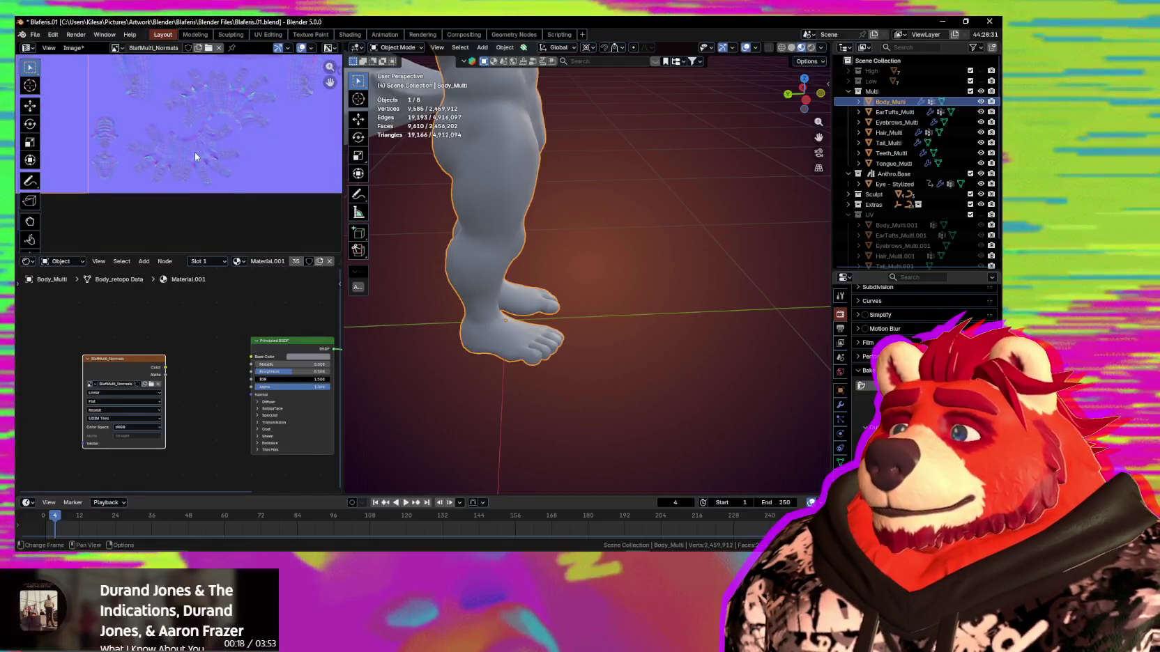
scroll(195, 155, up, 3)
scroll(198, 183, down, 2)
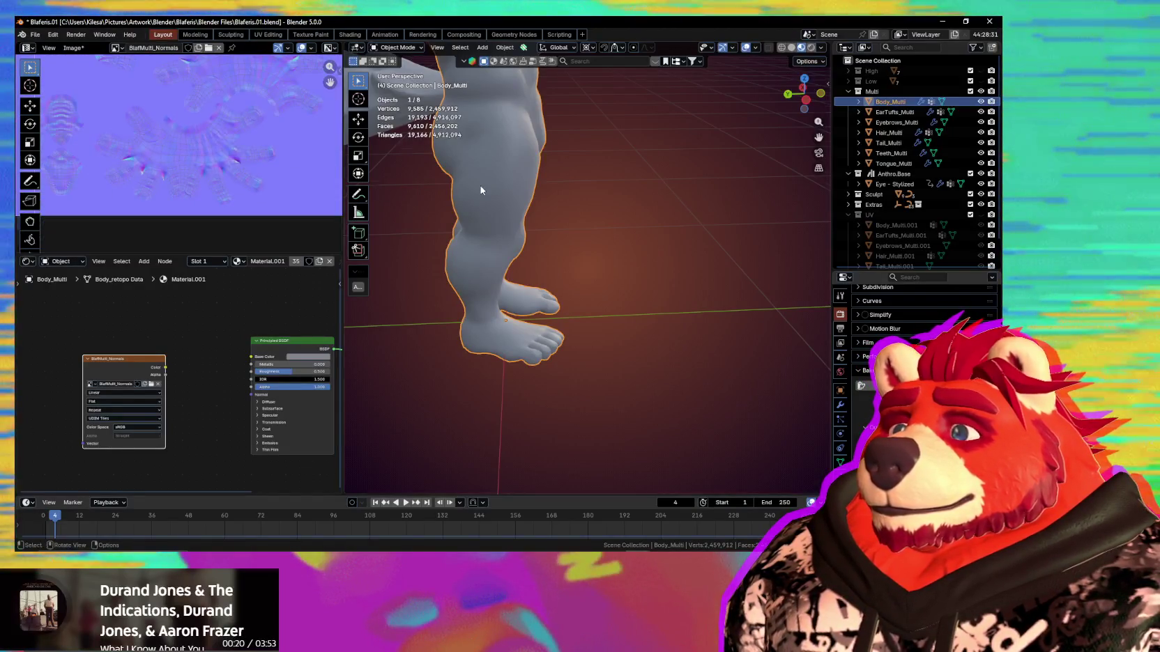
mouse_move(480, 186)
middle_down()
mouse_move(584, 401)
mouse_move(631, 313)
middle_up()
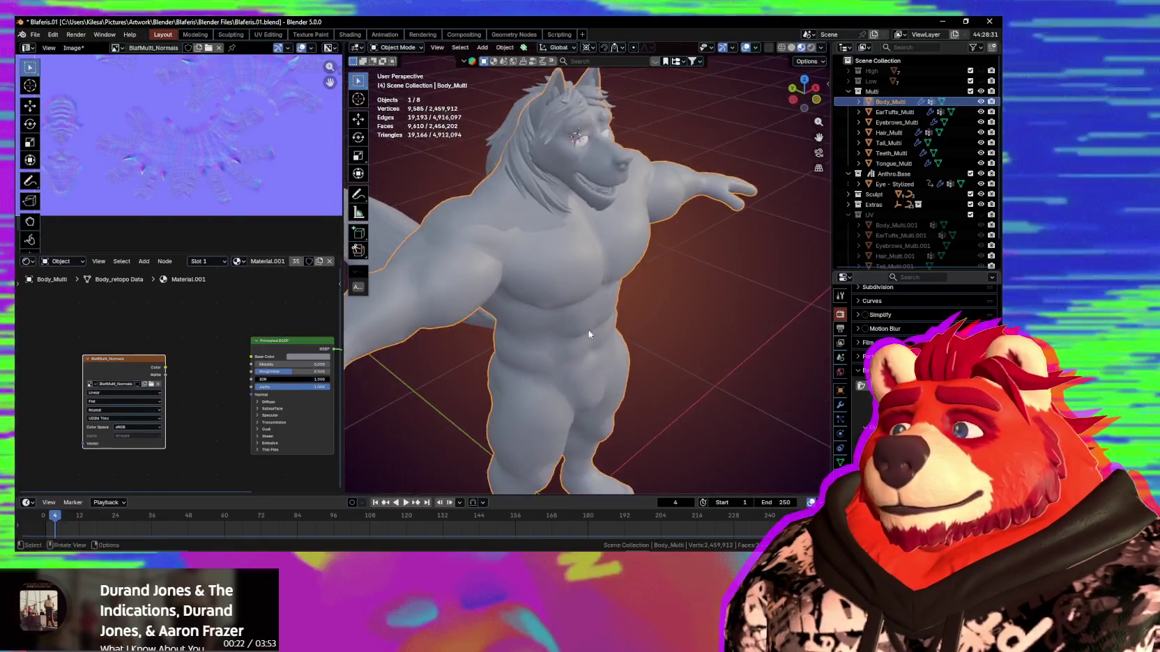
Select Tail_Multi and bake its multires detail into the normal map.
click(542, 343)
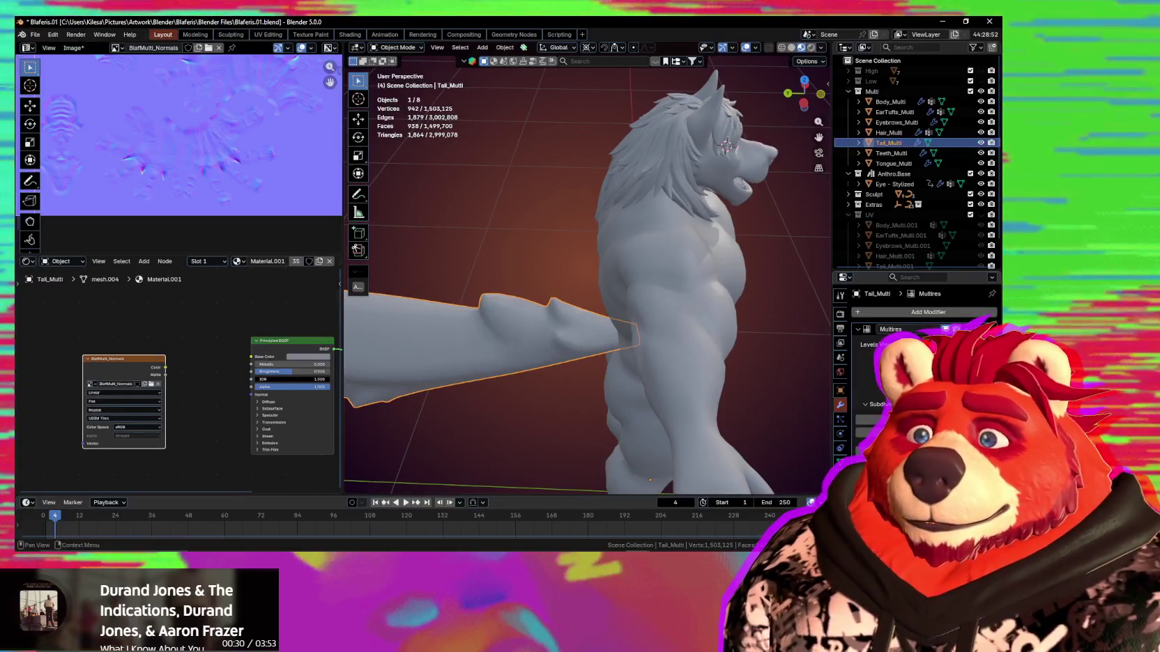
middle_drag(523, 318, 545, 292)
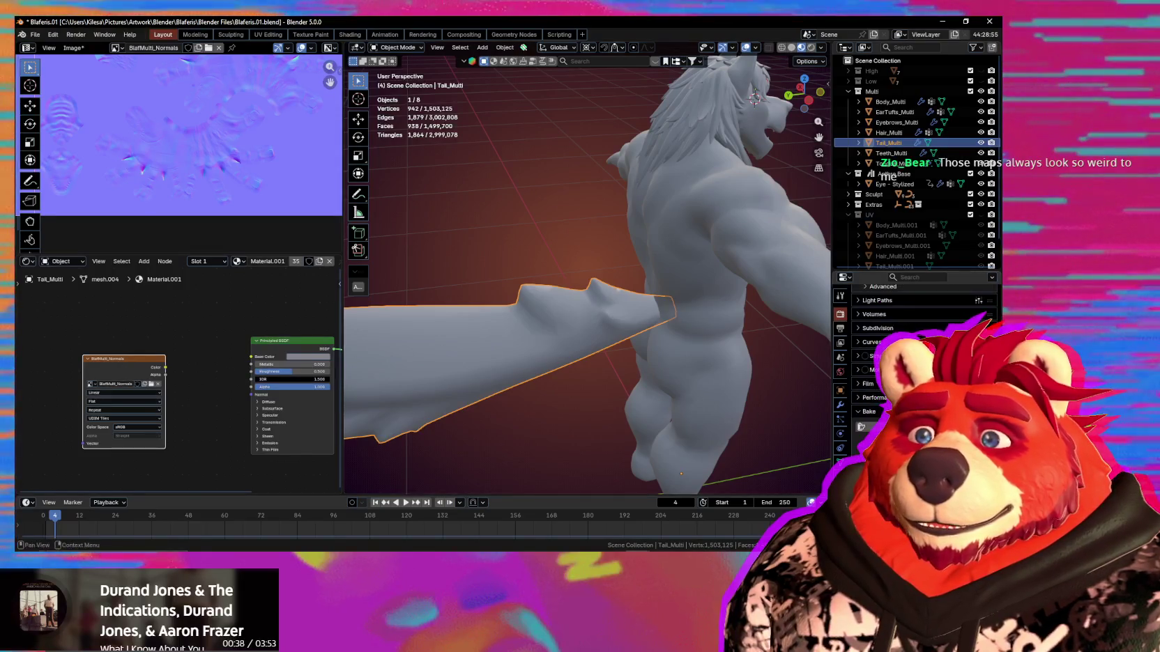
click(862, 427)
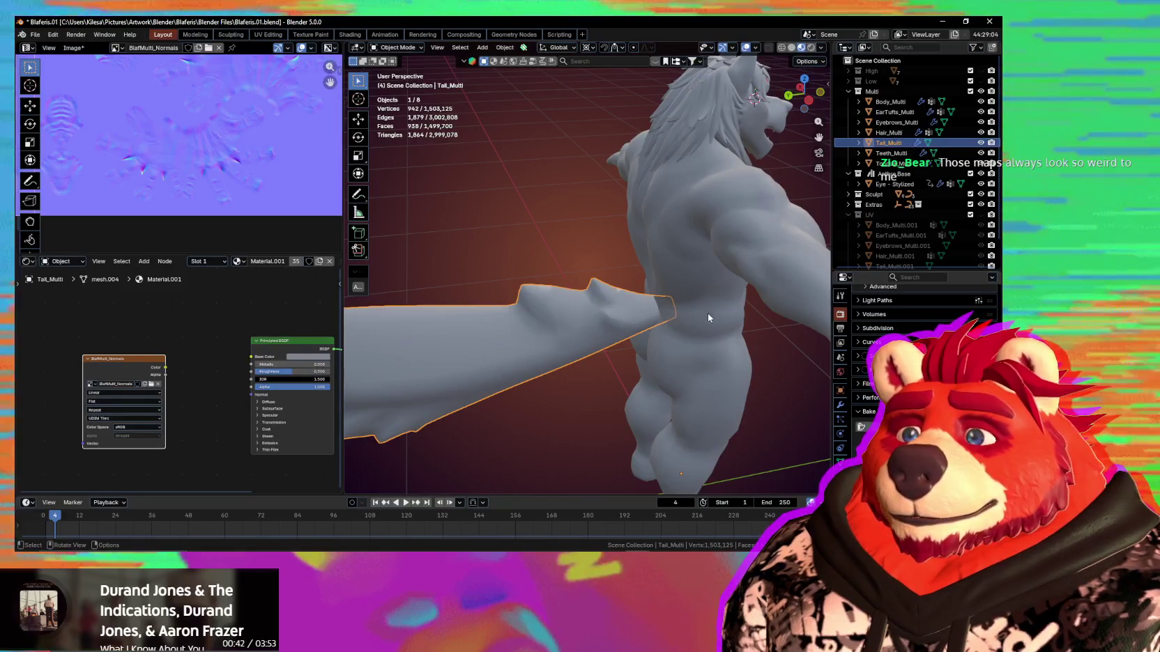
Orbit to the wolf's head and select the teeth object.
mouse_move(708, 312)
middle_down()
mouse_move(645, 289)
mouse_move(631, 363)
middle_up()
scroll(600, 294, up, 3)
middle_drag(600, 294, 523, 237)
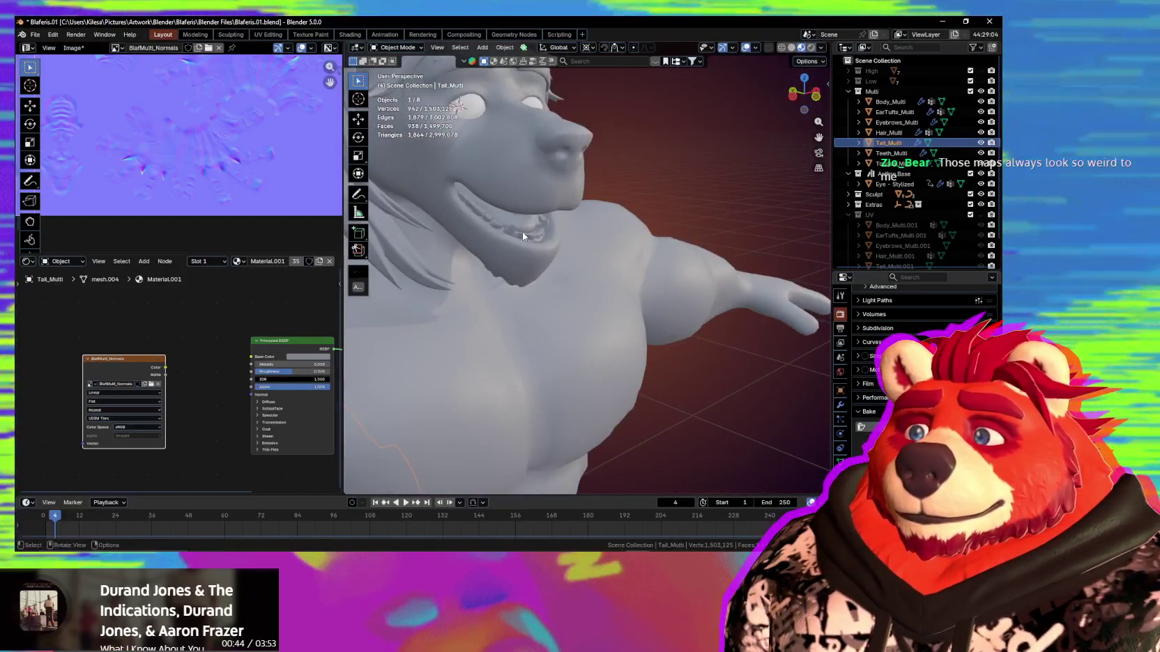
click(523, 237)
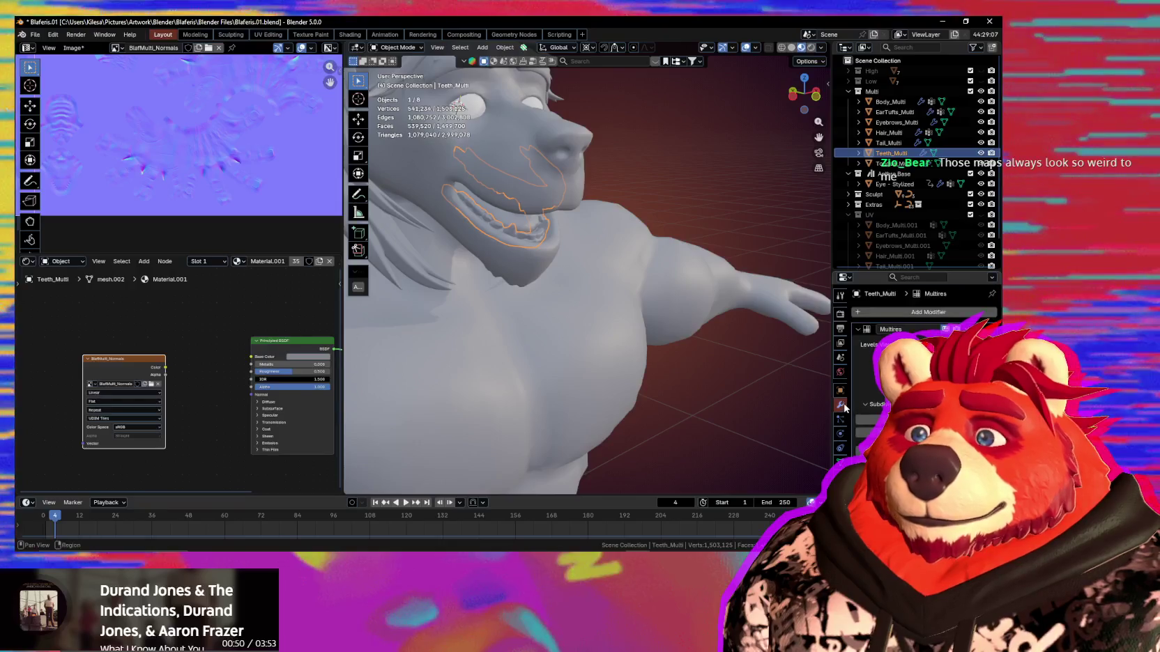
Lower the Multires viewport levels on Teeth_Multi and Tongue_Multi, checking the tongue from the side.
drag(906, 344, 915, 344)
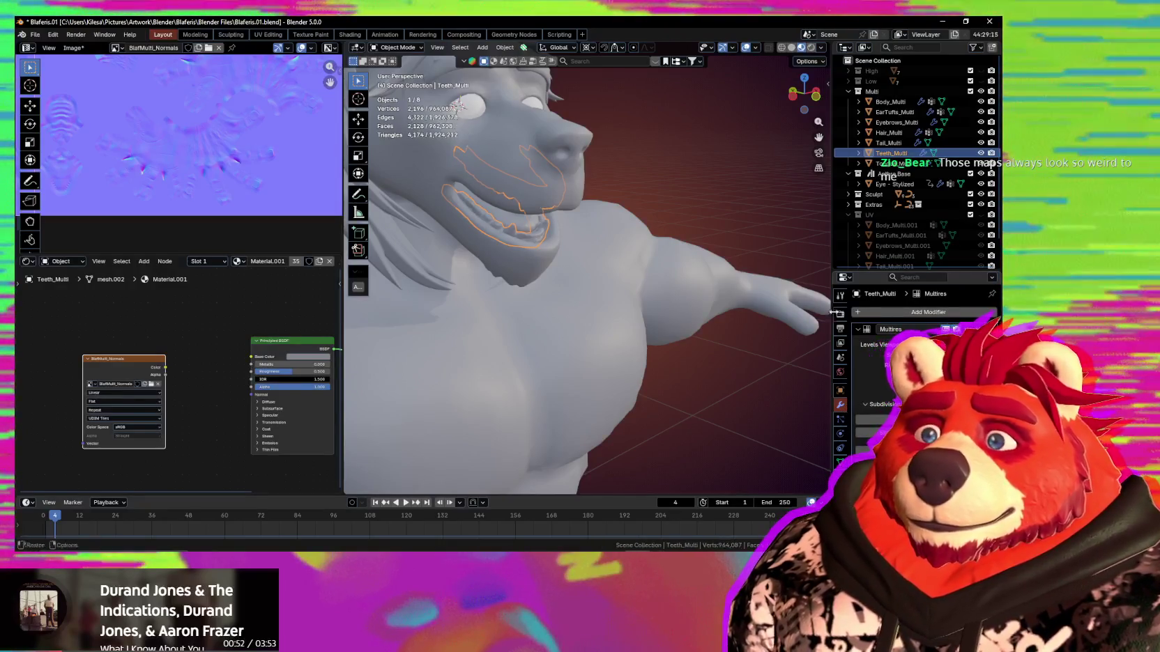
click(527, 228)
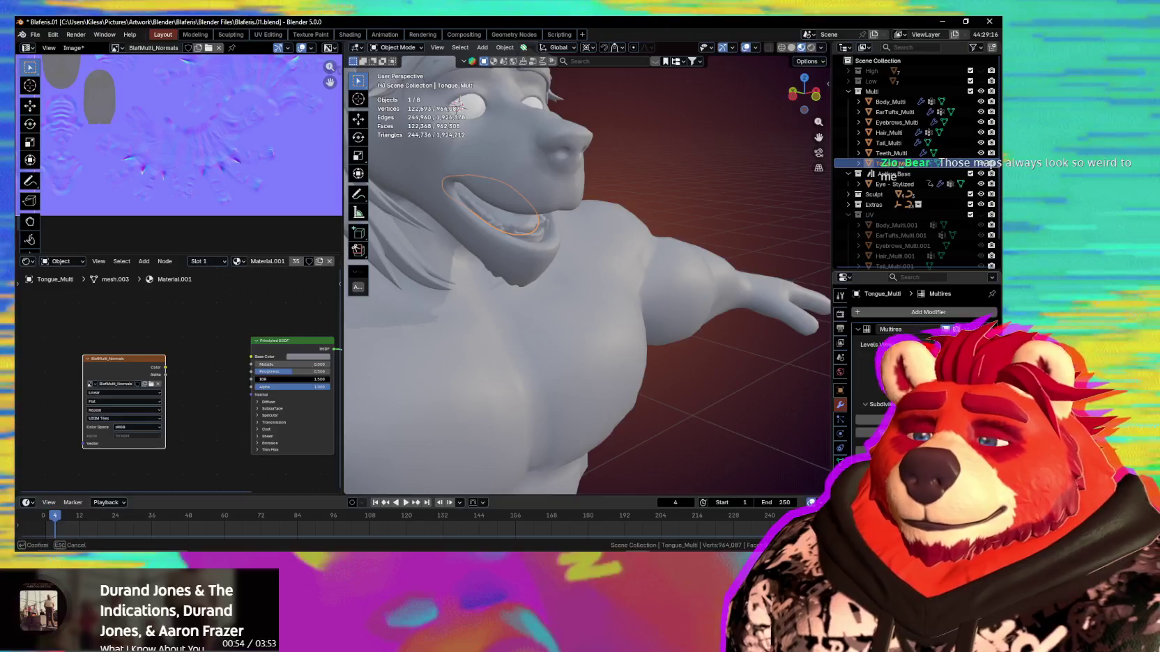
drag(915, 344, 899, 344)
scroll(540, 262, up, 2)
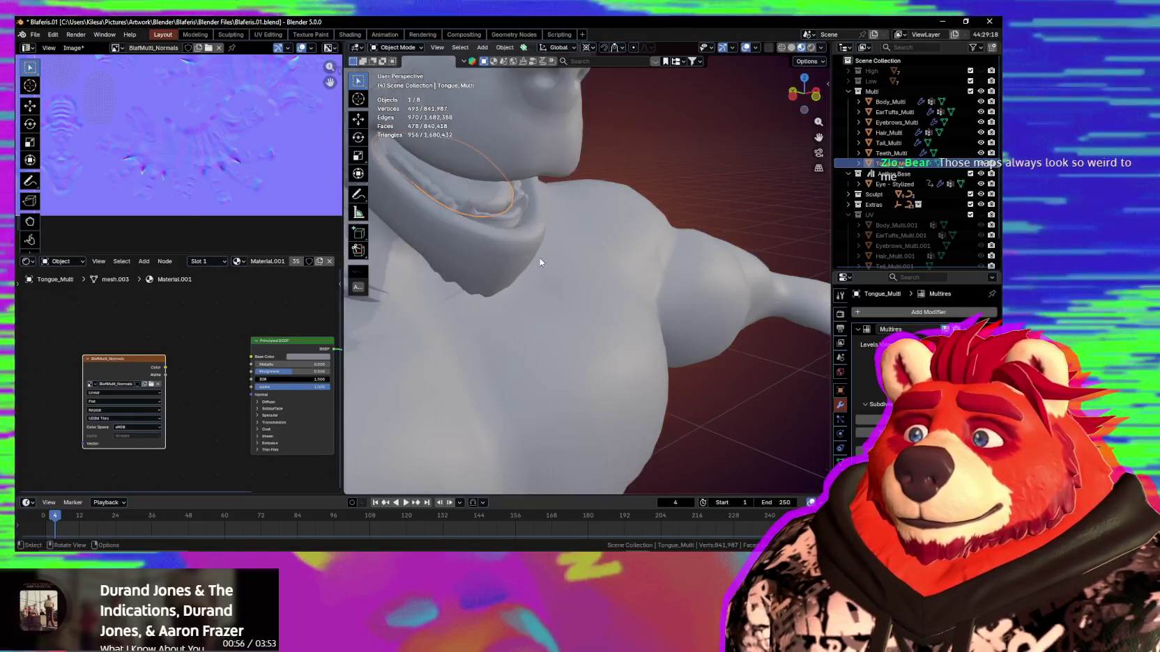
scroll(501, 223, up, 2)
mouse_move(449, 200)
middle_down()
mouse_move(728, 271)
mouse_move(656, 260)
middle_up()
scroll(566, 275, down, 3)
scroll(576, 290, up, 2)
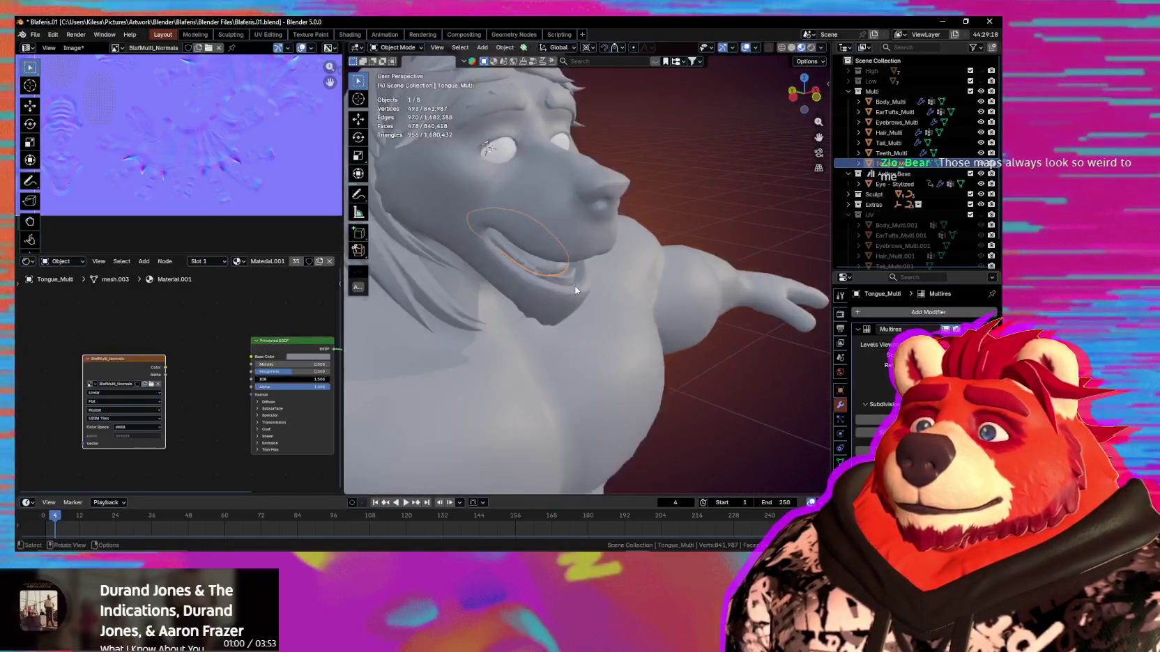
scroll(575, 290, up, 3)
mouse_move(564, 283)
middle_down()
mouse_move(504, 294)
mouse_move(554, 265)
mouse_move(563, 201)
mouse_move(551, 259)
middle_up()
scroll(503, 294, down, 2)
scroll(530, 291, down, 1)
scroll(537, 292, up, 2)
Reselect Teeth_Multi and bake its multires detail into the normal map.
click(554, 265)
scroll(554, 265, down, 3)
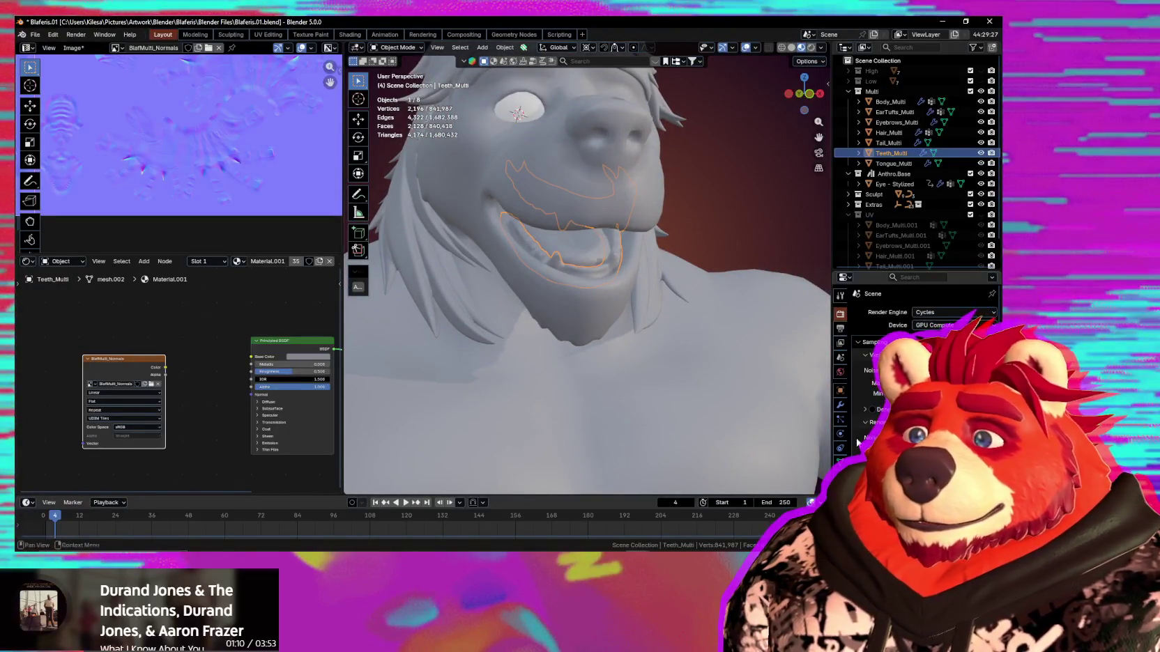
scroll(906, 362, down, 4)
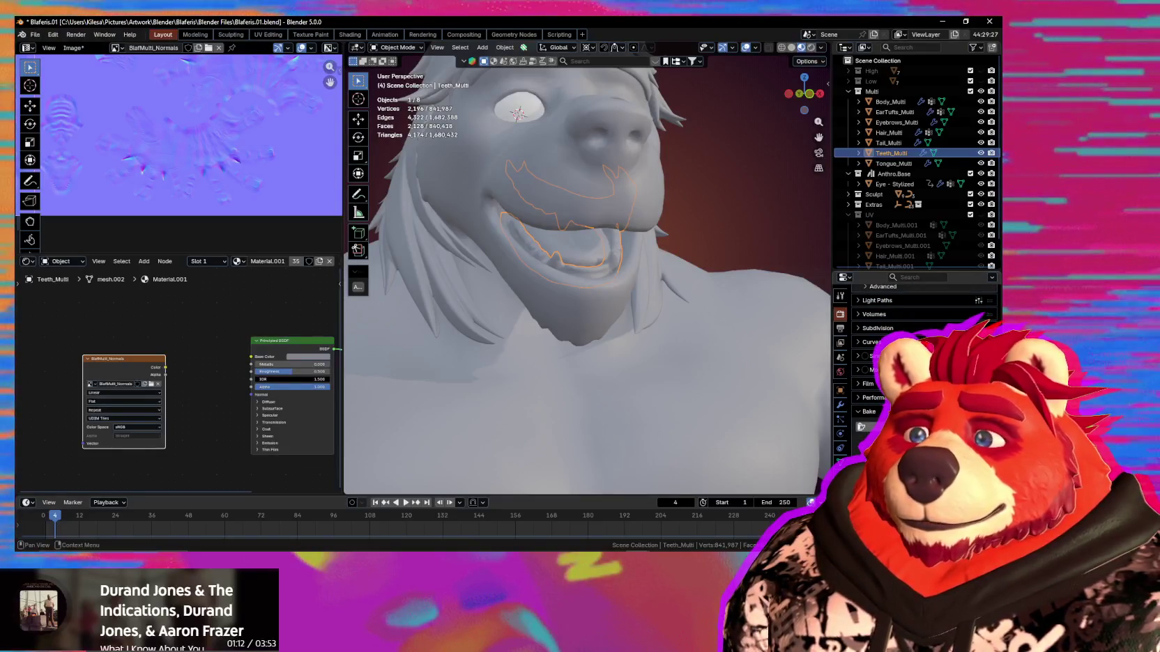
click(862, 426)
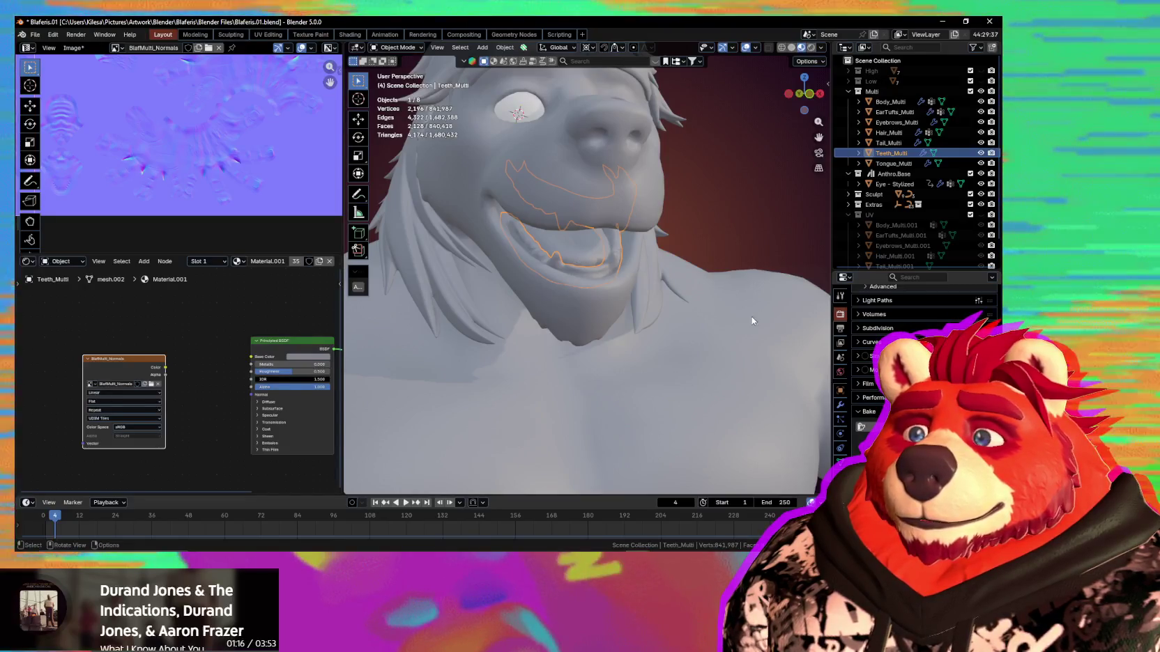
Select the tongue, then orbit higher and select the eyebrows.
click(582, 249)
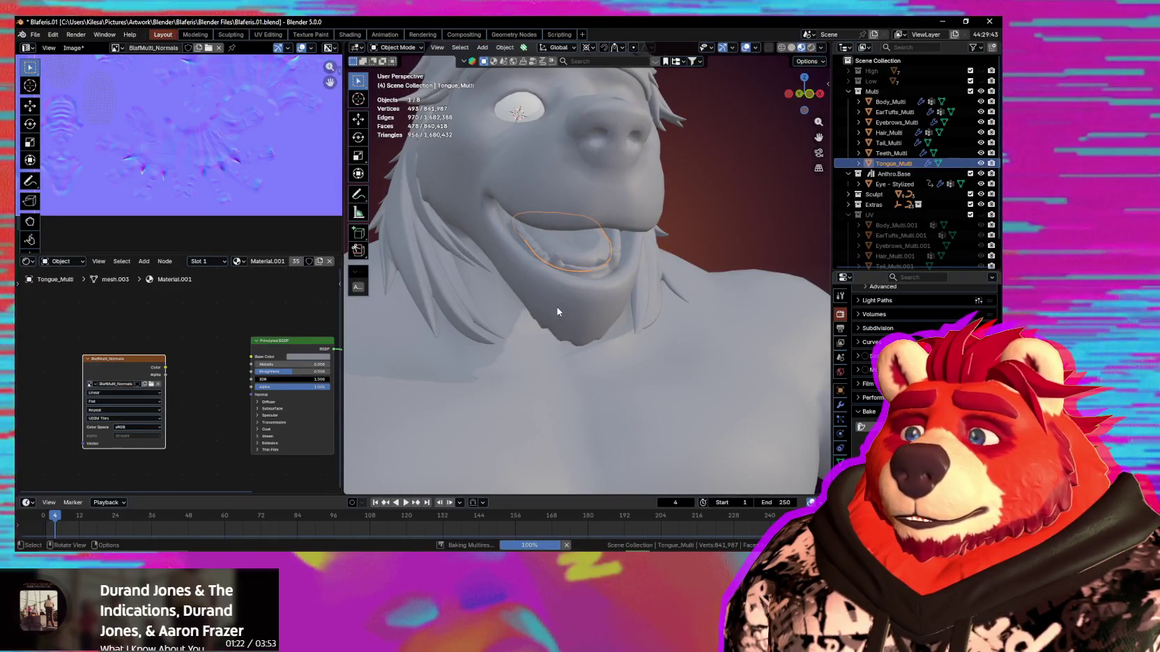
mouse_move(548, 298)
middle_down()
mouse_move(529, 263)
mouse_move(584, 212)
middle_up()
click(585, 214)
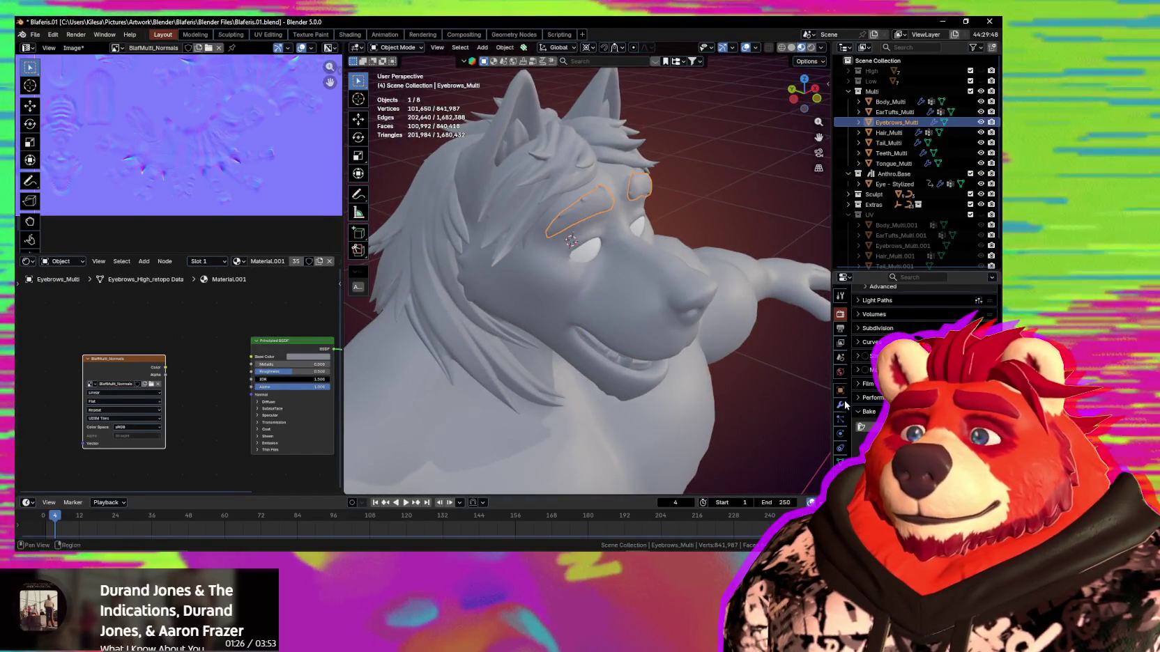
Lower Hair_Multi's Multires viewport level and view the back of the hair.
click(841, 405)
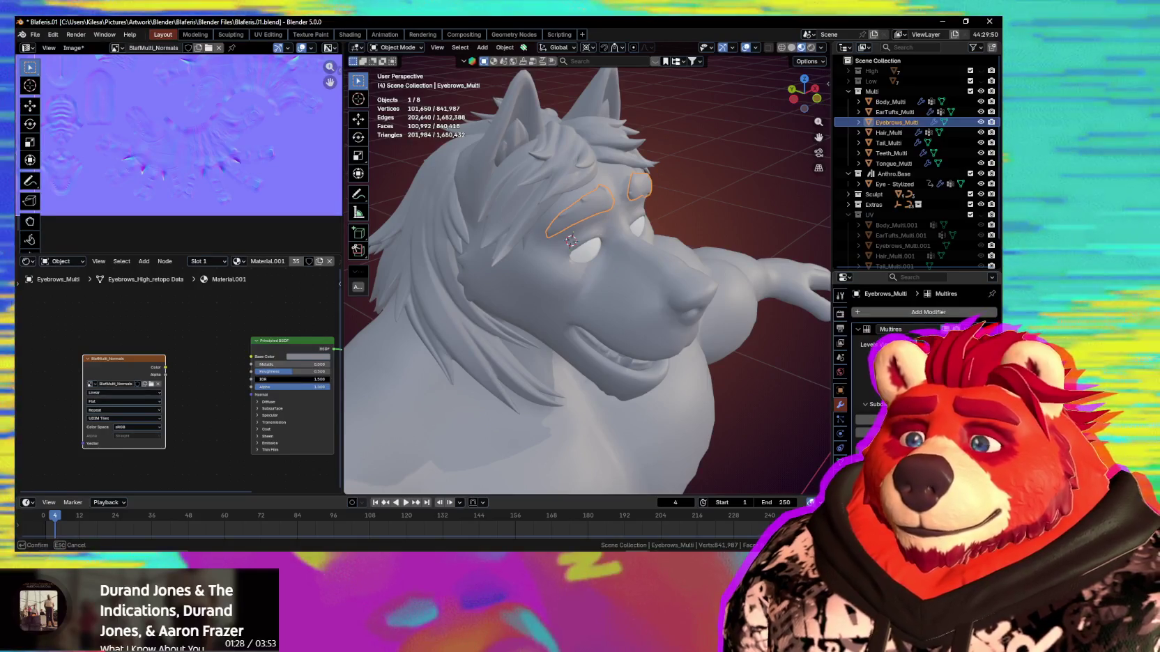
click(529, 200)
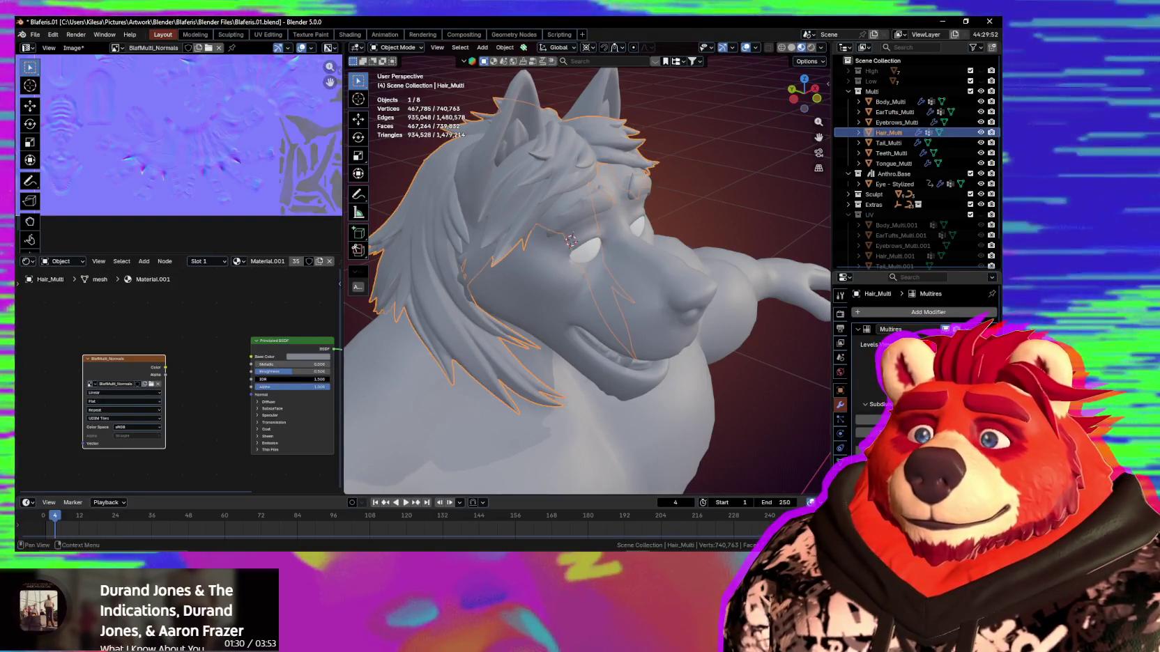
drag(899, 345, 871, 344)
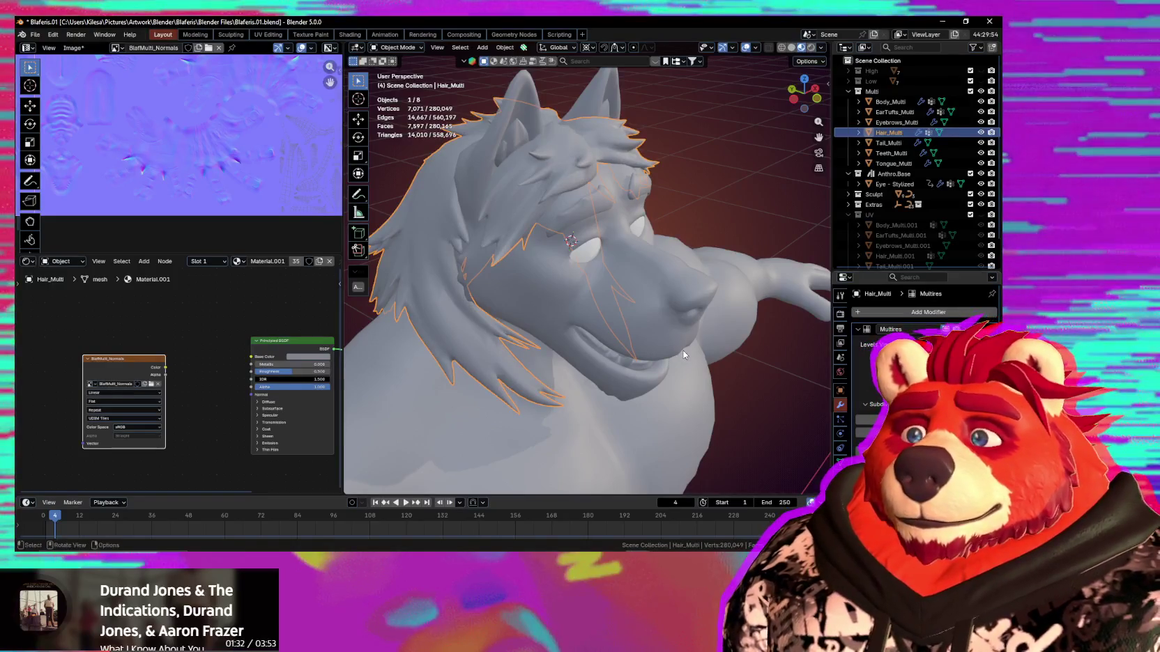
mouse_move(683, 355)
middle_down()
mouse_move(686, 370)
mouse_move(504, 357)
mouse_move(685, 393)
middle_up()
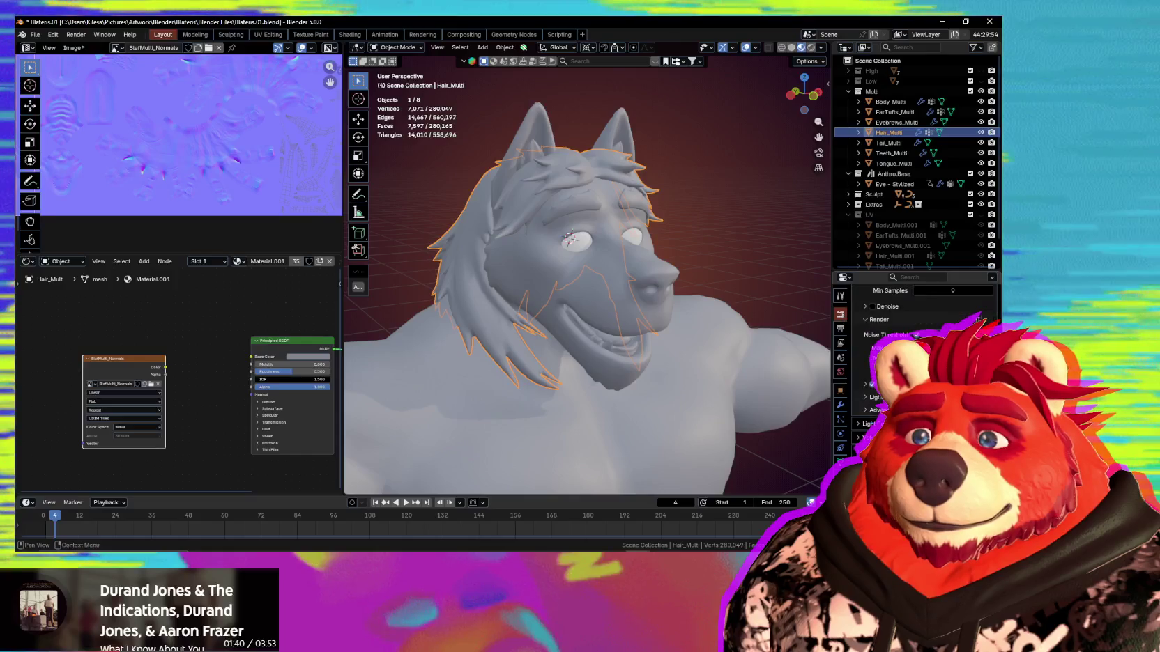
scroll(906, 334, down, 10)
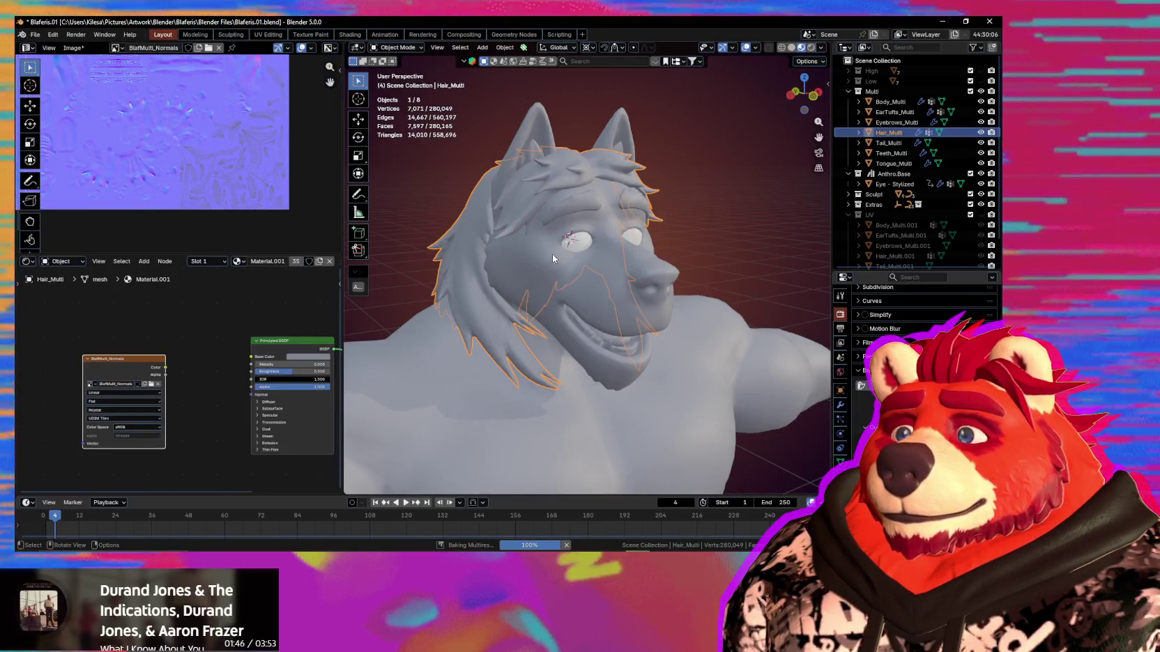
scroll(197, 173, up, 3)
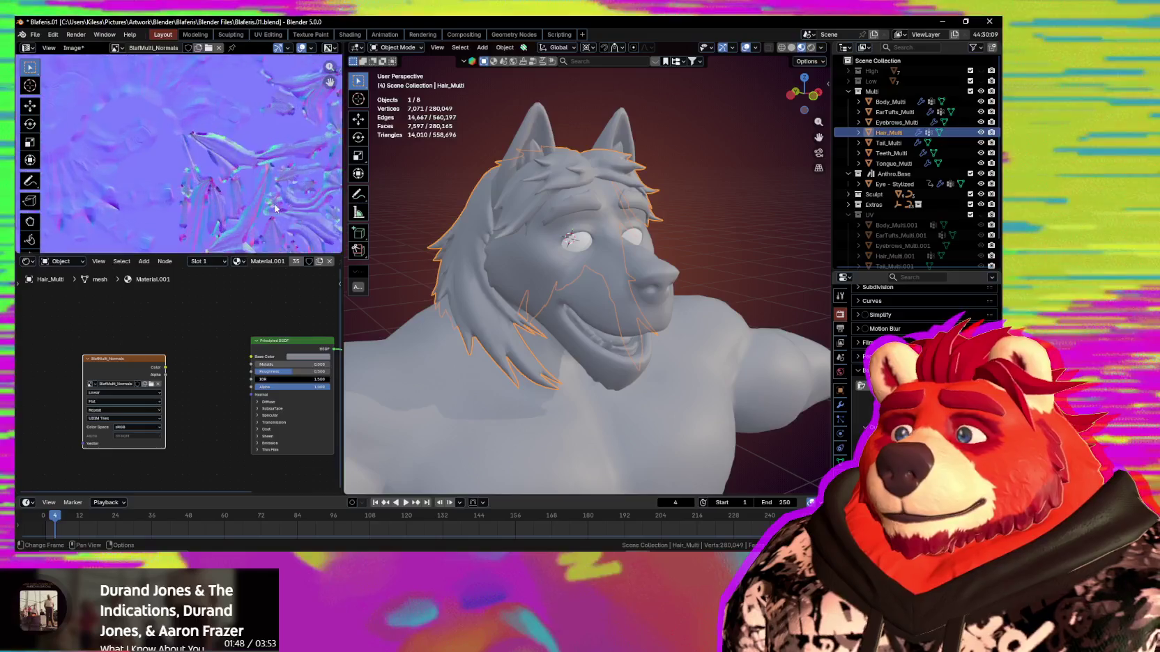
scroll(198, 173, up, 2)
scroll(202, 175, up, 1)
scroll(223, 199, down, 1)
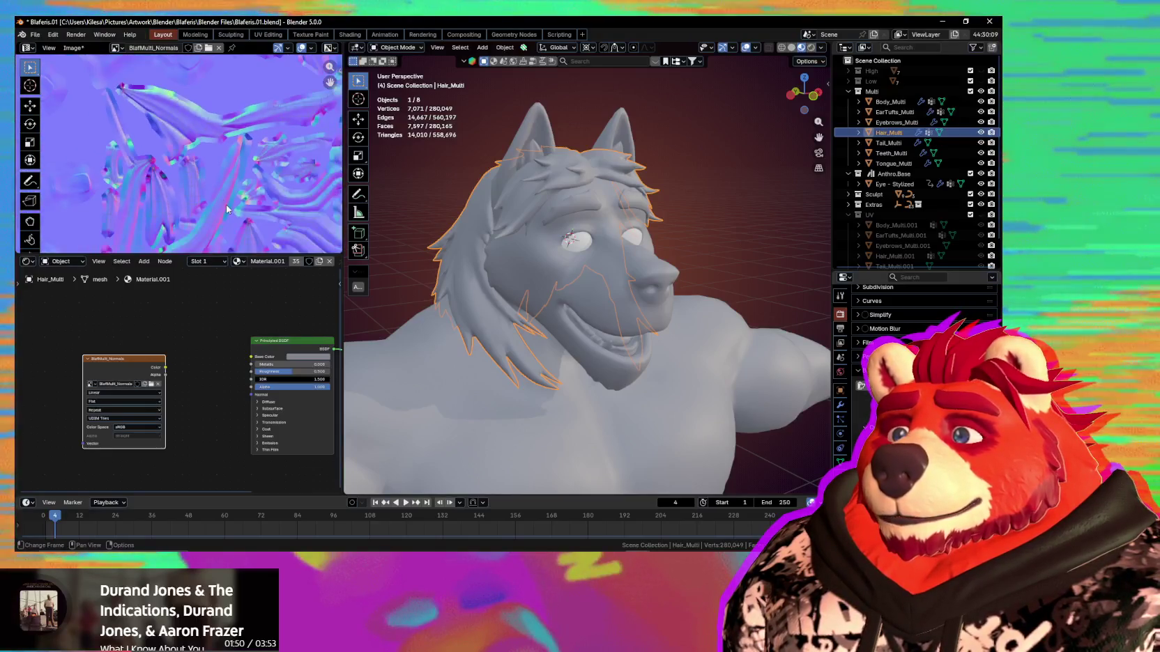
scroll(258, 219, up, 1)
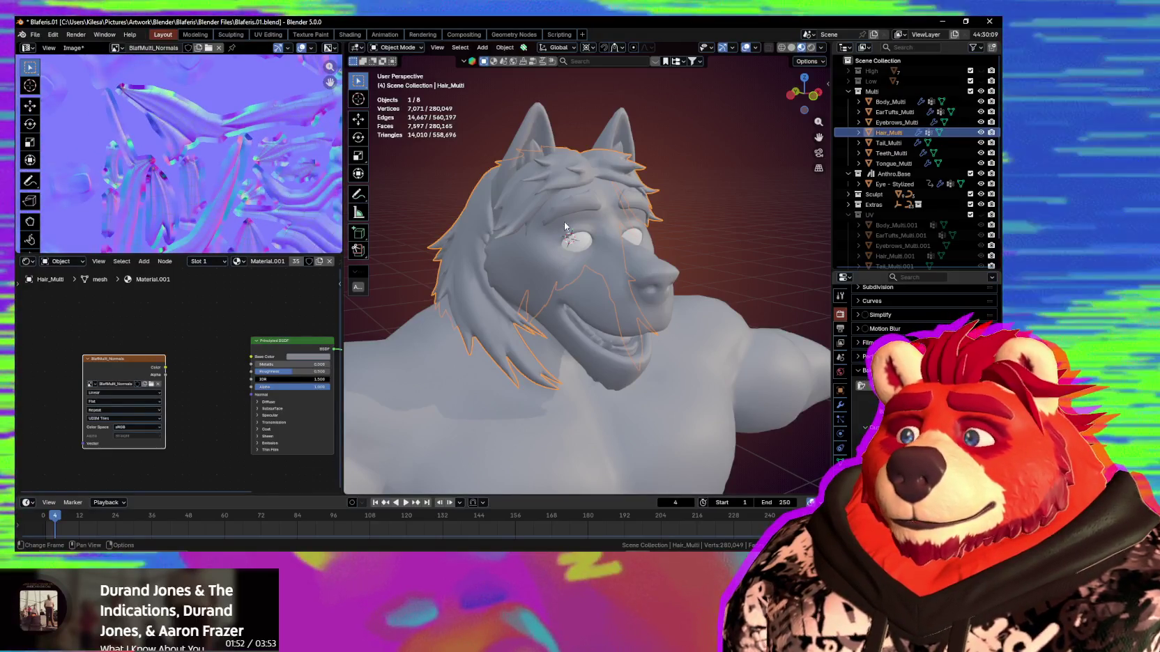
Select Eyebrows_Multi and inspect the baked facial detail across the normal map.
click(559, 209)
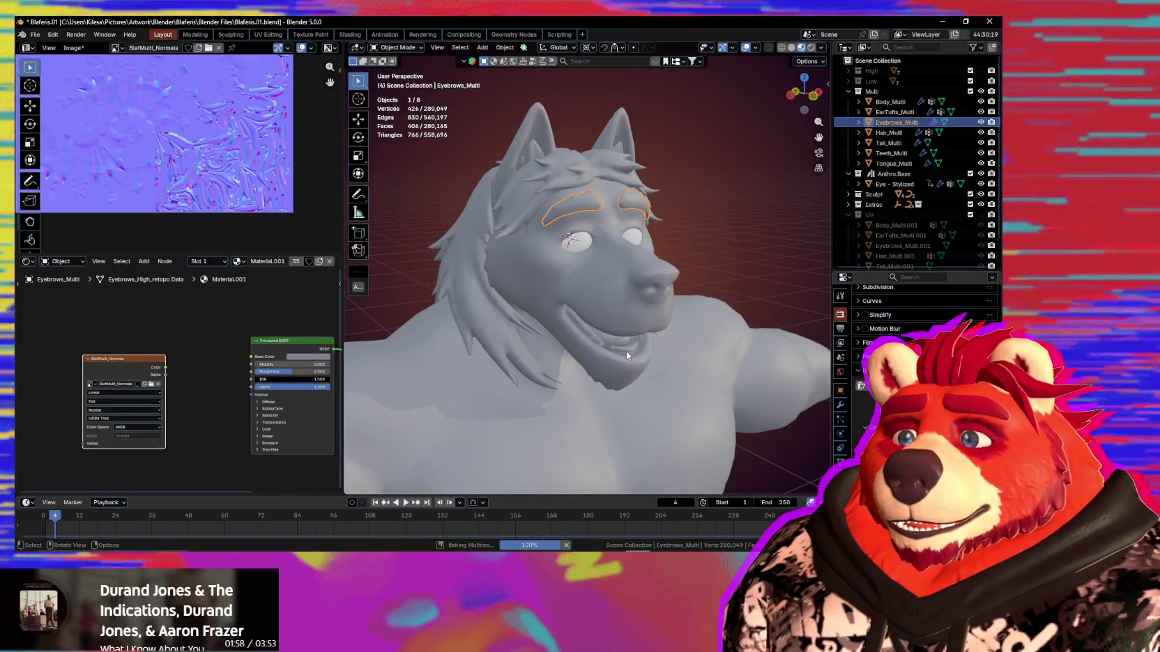
scroll(228, 233, down, 2)
middle_drag(228, 233, 324, 217)
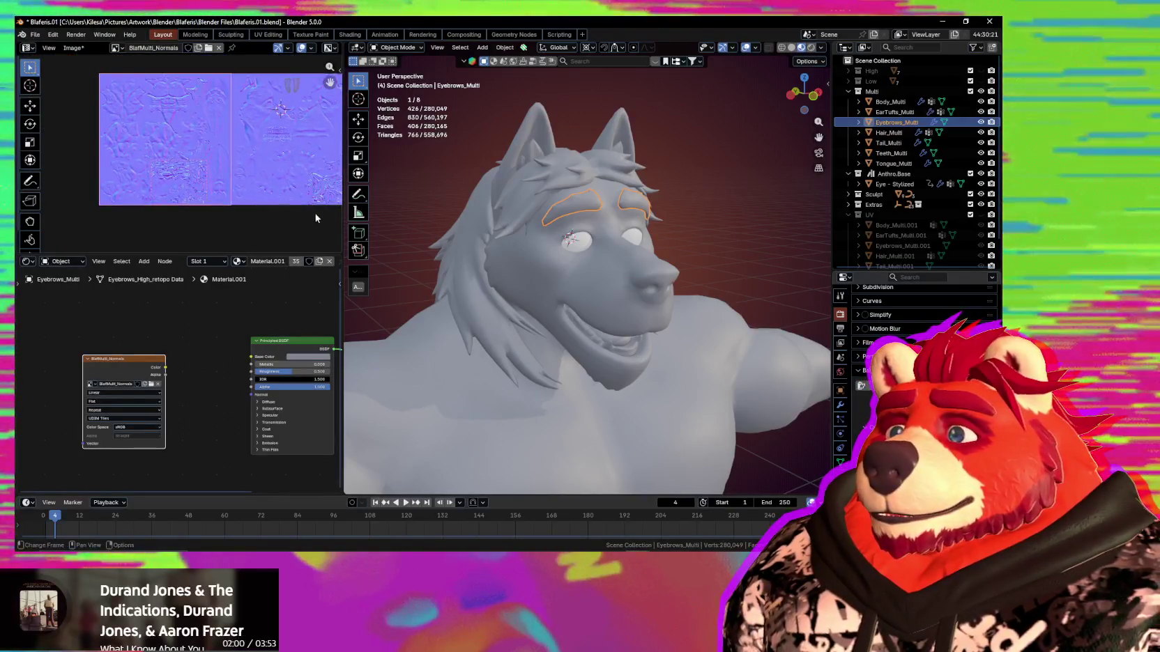
scroll(315, 218, up, 2)
middle_drag(240, 220, 238, 168)
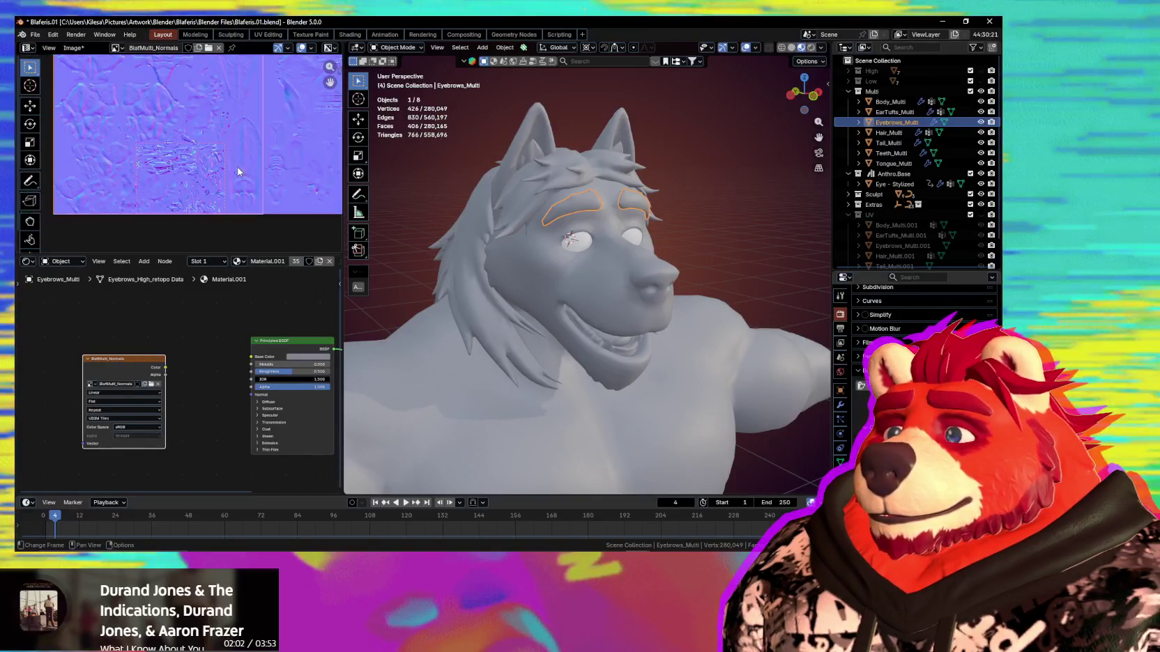
scroll(218, 204, up, 4)
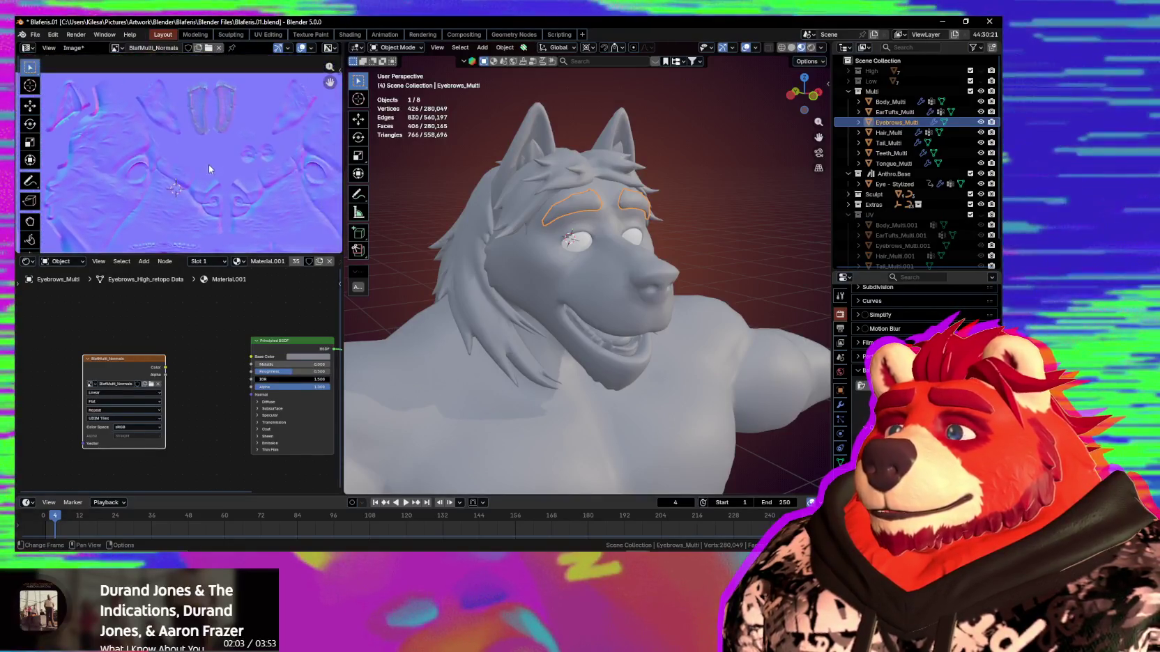
middle_drag(208, 165, 207, 236)
scroll(206, 236, down, 4)
scroll(249, 106, up, 2)
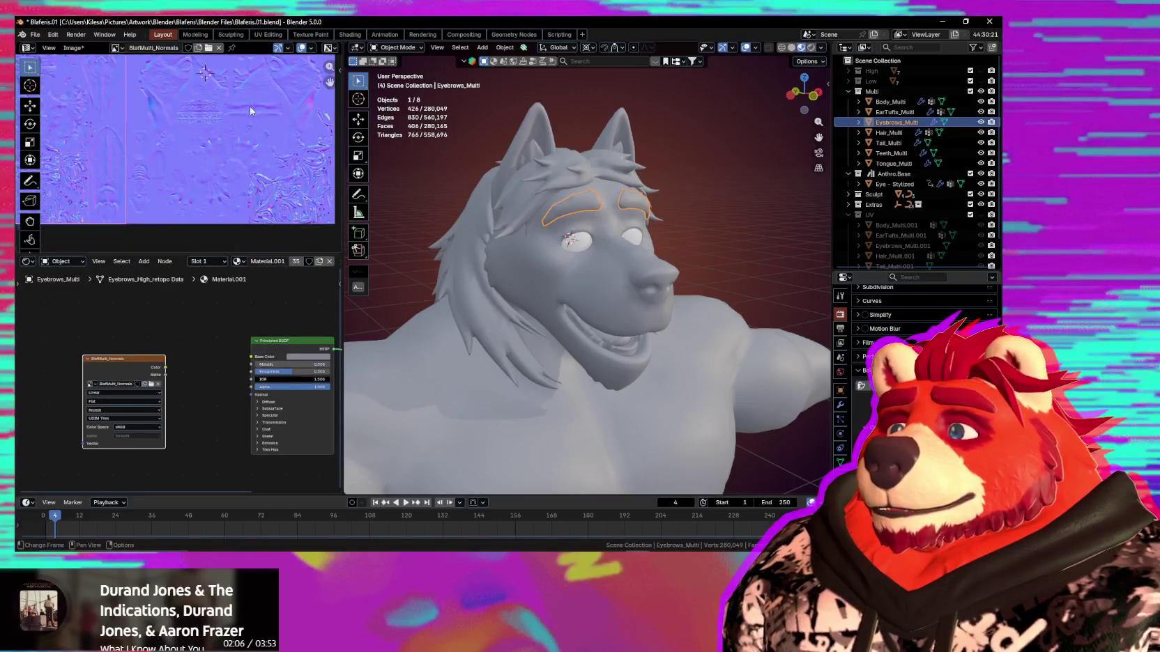
scroll(250, 106, down, 1)
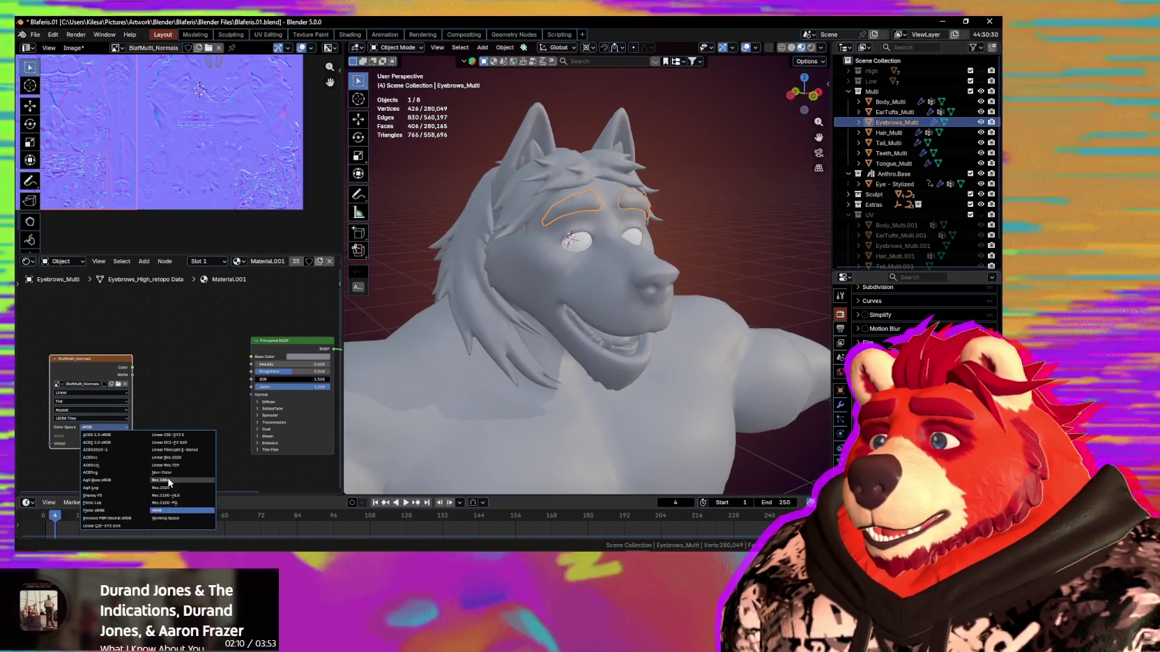
click(163, 472)
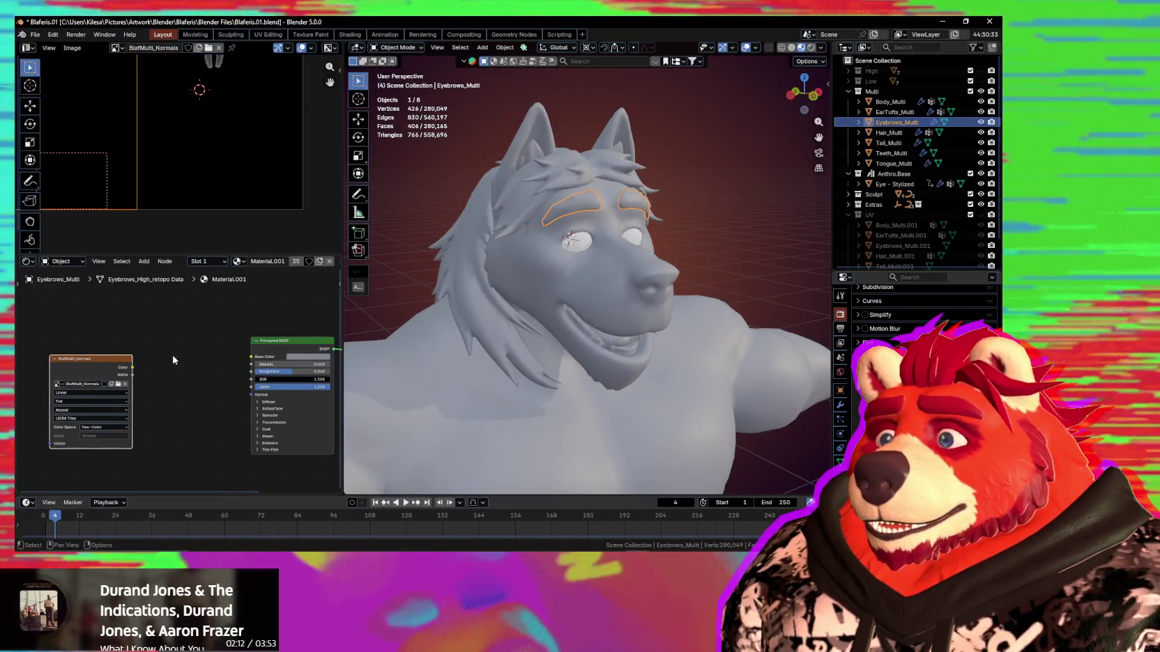
scroll(181, 216, down, 2)
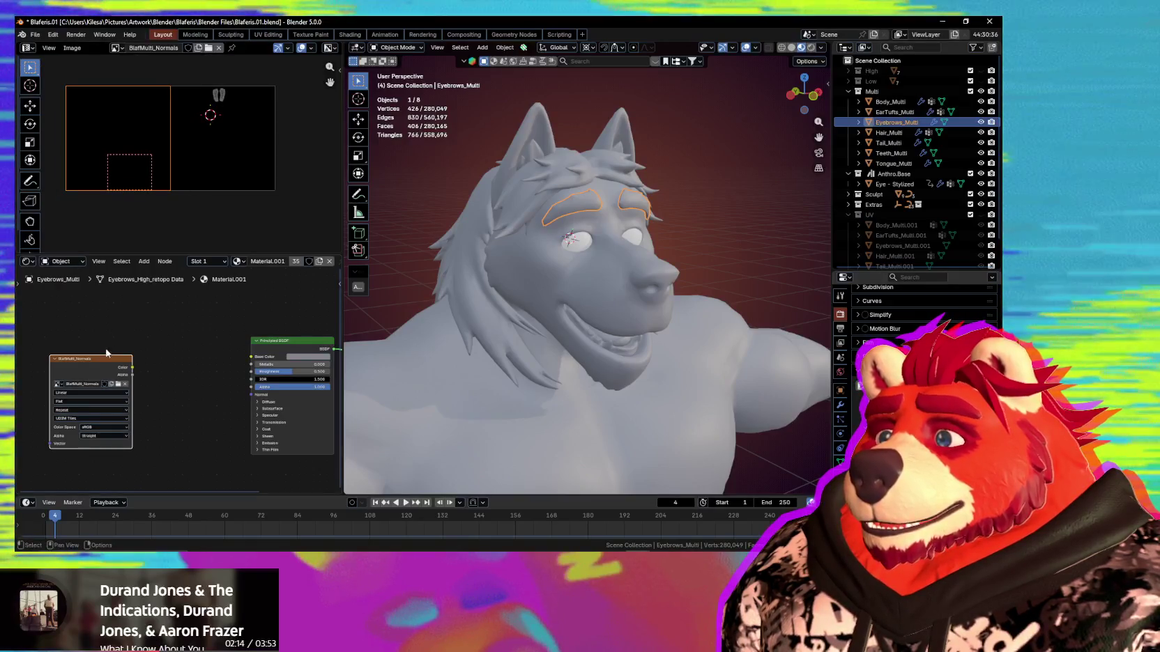
mouse_move(207, 150)
middle_down()
mouse_move(194, 176)
mouse_move(201, 147)
middle_up()
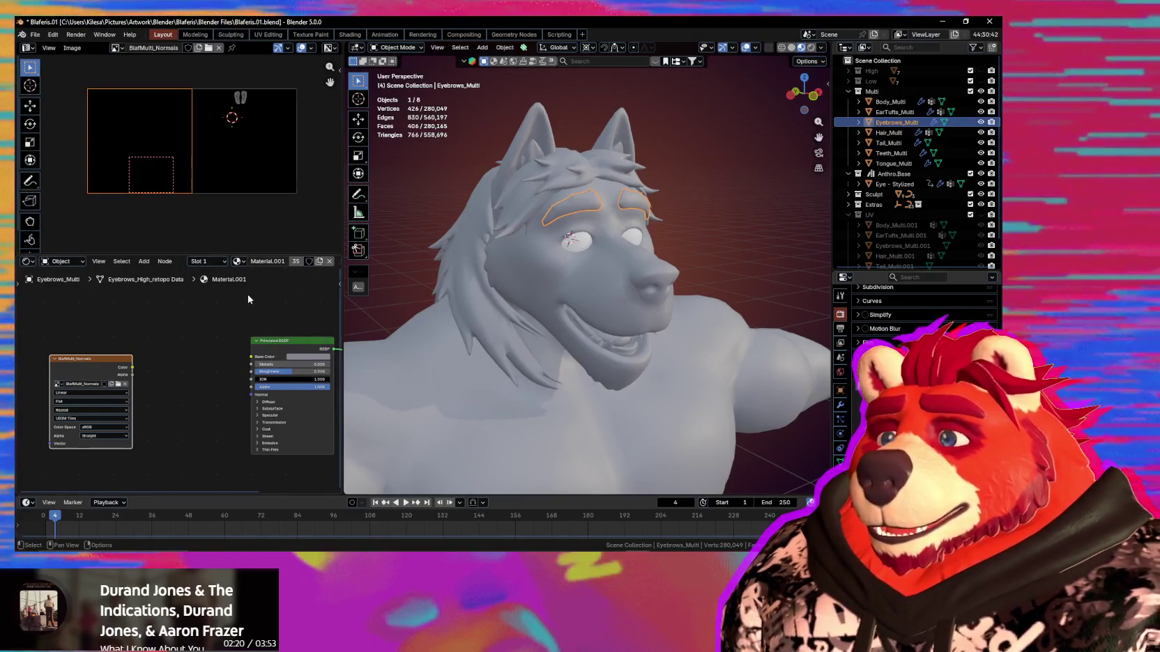
middle_drag(507, 330, 497, 317)
scroll(201, 179, down, 2)
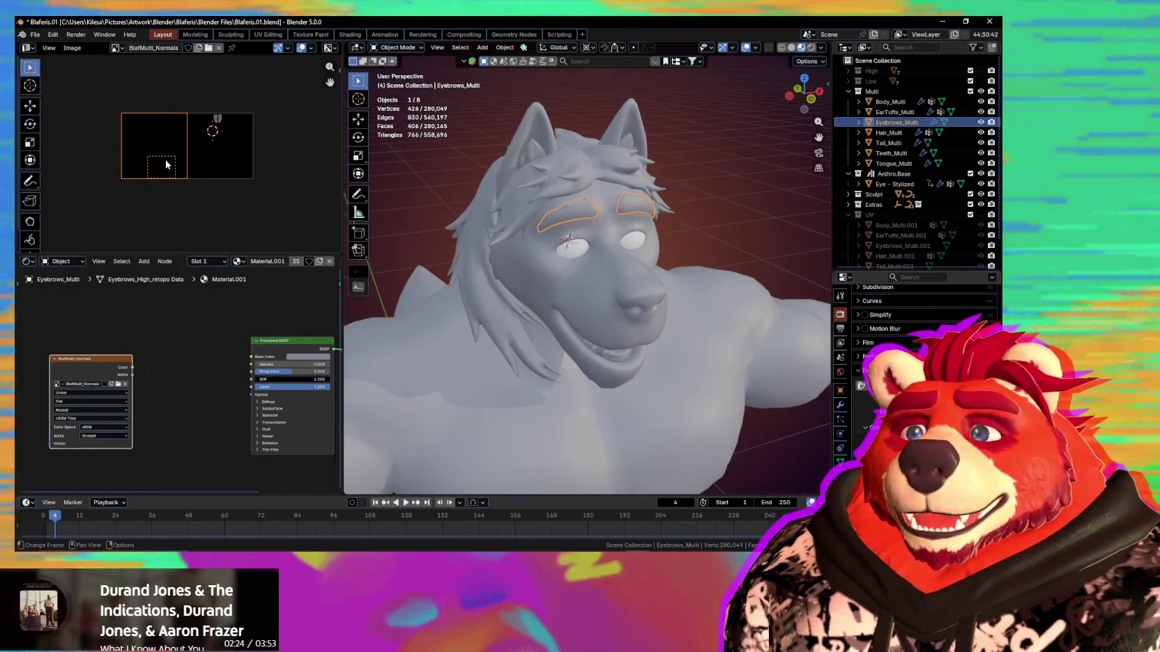
scroll(405, 261, down, 3)
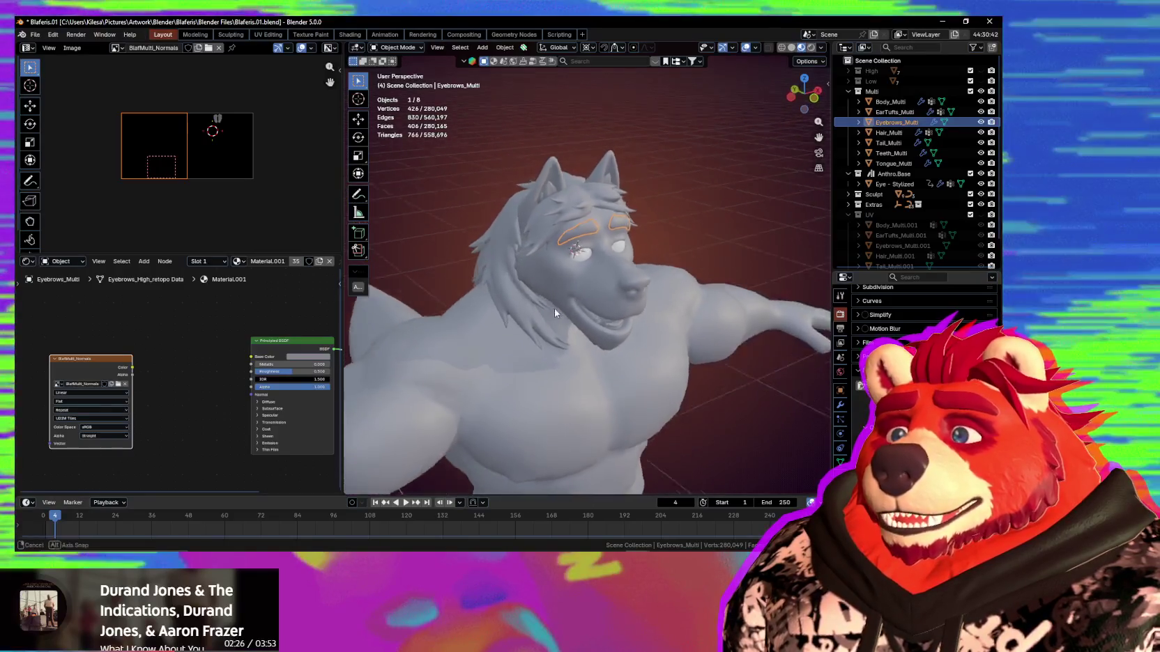
Add Hair_Multi to the selection and orbit the view to face the character.
mouse_move(554, 308)
middle_down()
mouse_move(546, 282)
mouse_move(548, 337)
mouse_move(501, 364)
mouse_move(526, 339)
middle_up()
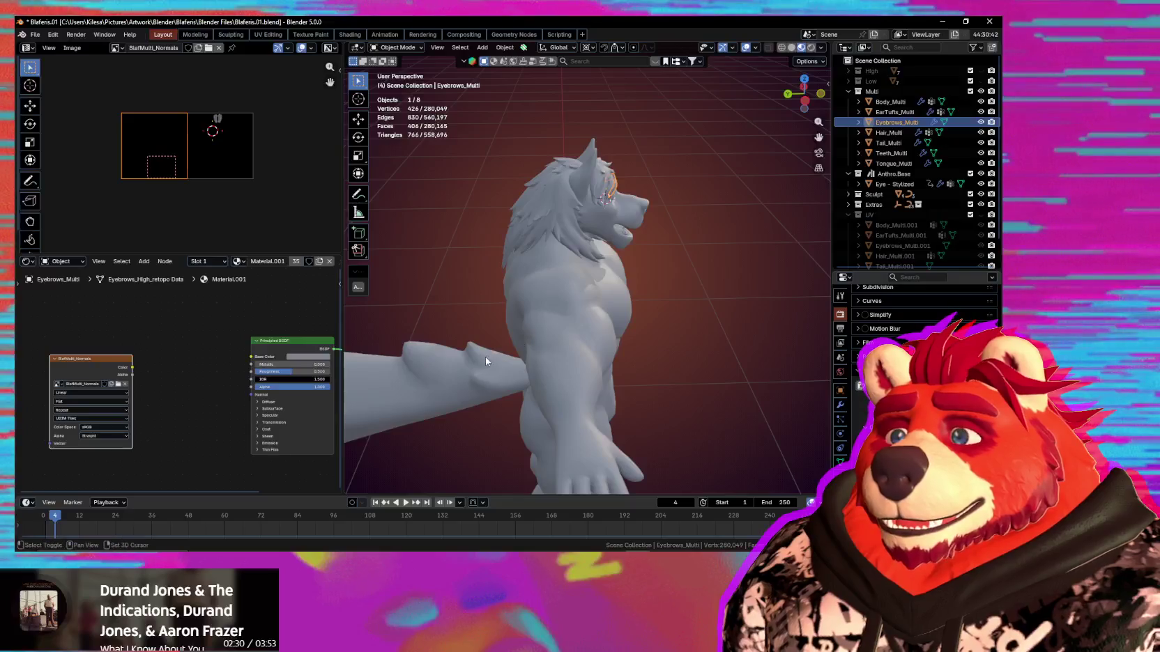
shift+click(554, 224)
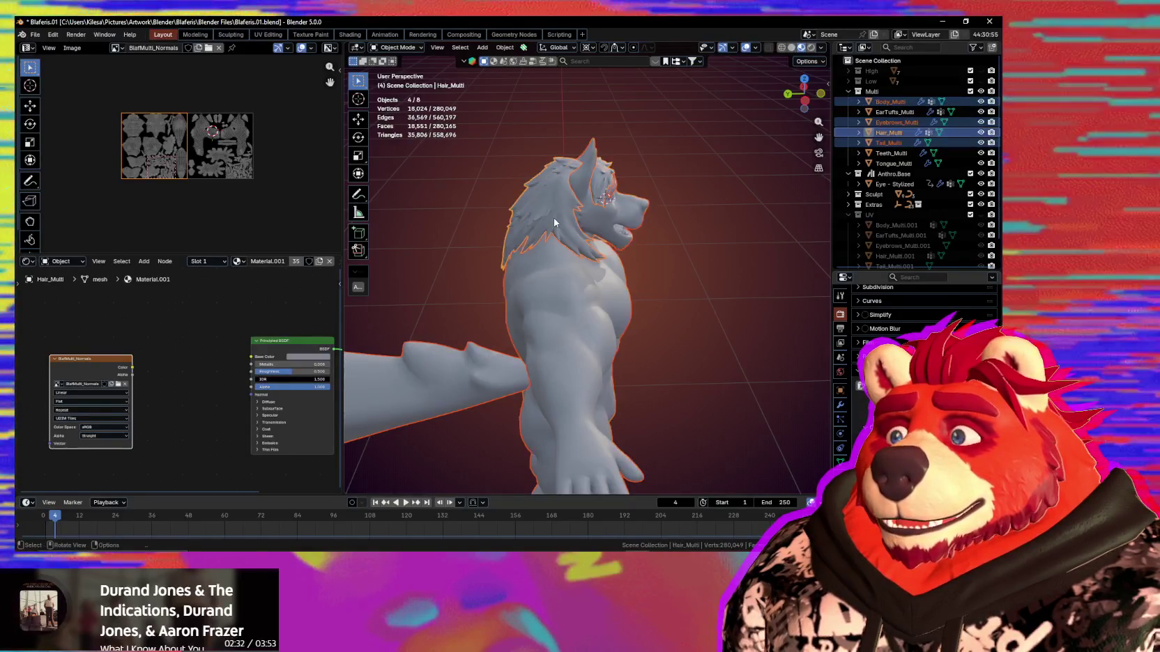
mouse_move(554, 224)
middle_down()
mouse_move(479, 234)
mouse_move(548, 228)
mouse_move(602, 285)
mouse_move(546, 302)
middle_up()
scroll(546, 302, up, 2)
scroll(552, 290, up, 2)
scroll(553, 289, up, 2)
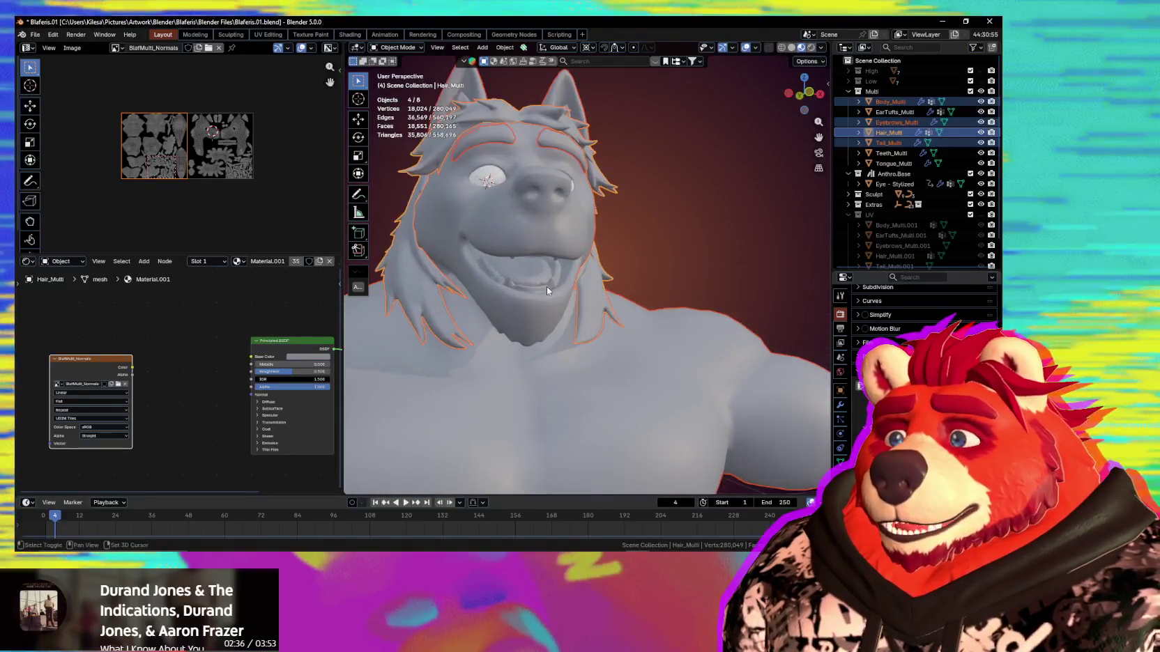
Add Teeth_Multi and Tongue_Multi to the selection, leaving Tongue_Multi active.
shift+click(543, 277)
shift+click(537, 268)
scroll(537, 268, up, 2)
scroll(543, 287, down, 2)
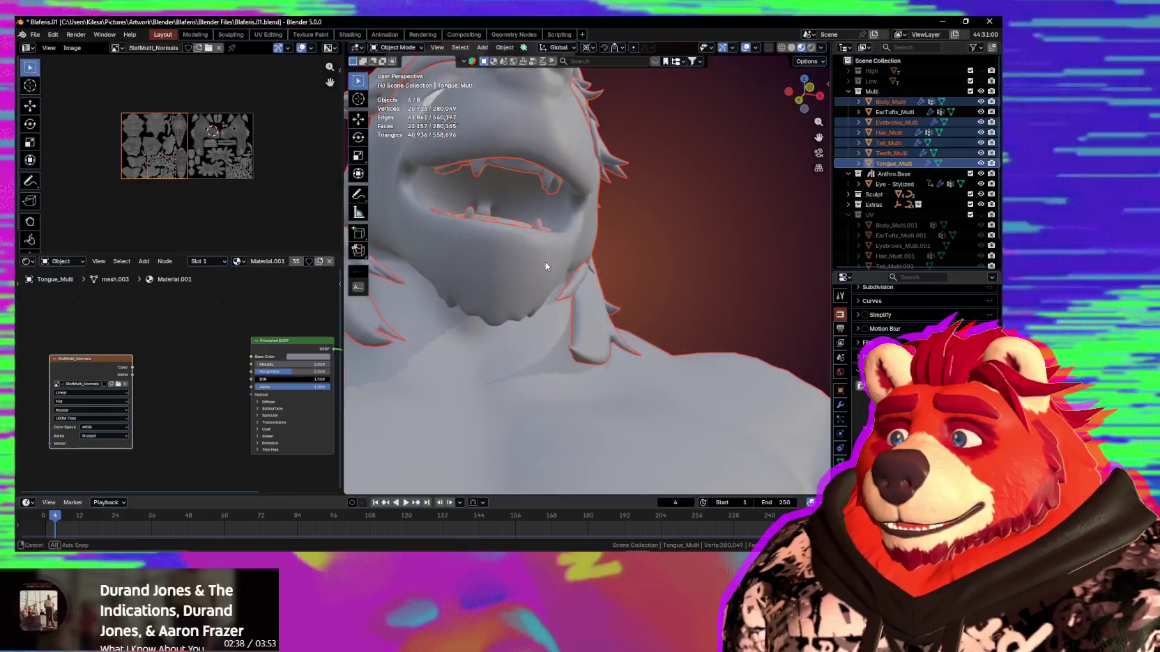
scroll(546, 260, down, 3)
mouse_move(550, 288)
middle_down()
mouse_move(587, 368)
mouse_move(617, 303)
mouse_move(601, 339)
mouse_move(724, 400)
middle_up()
scroll(600, 342, down, 2)
scroll(724, 399, up, 2)
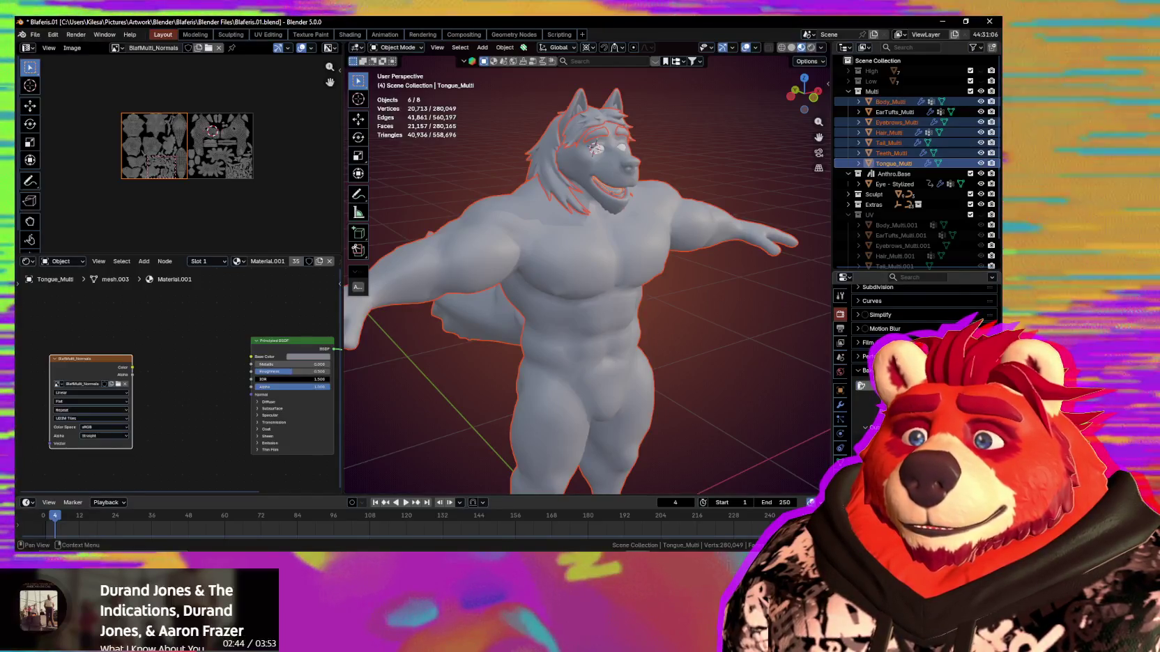
Bake Multires normals for the six selected meshes into the BlafMulti_Normals UDIM image, then inspect it.
click(865, 386)
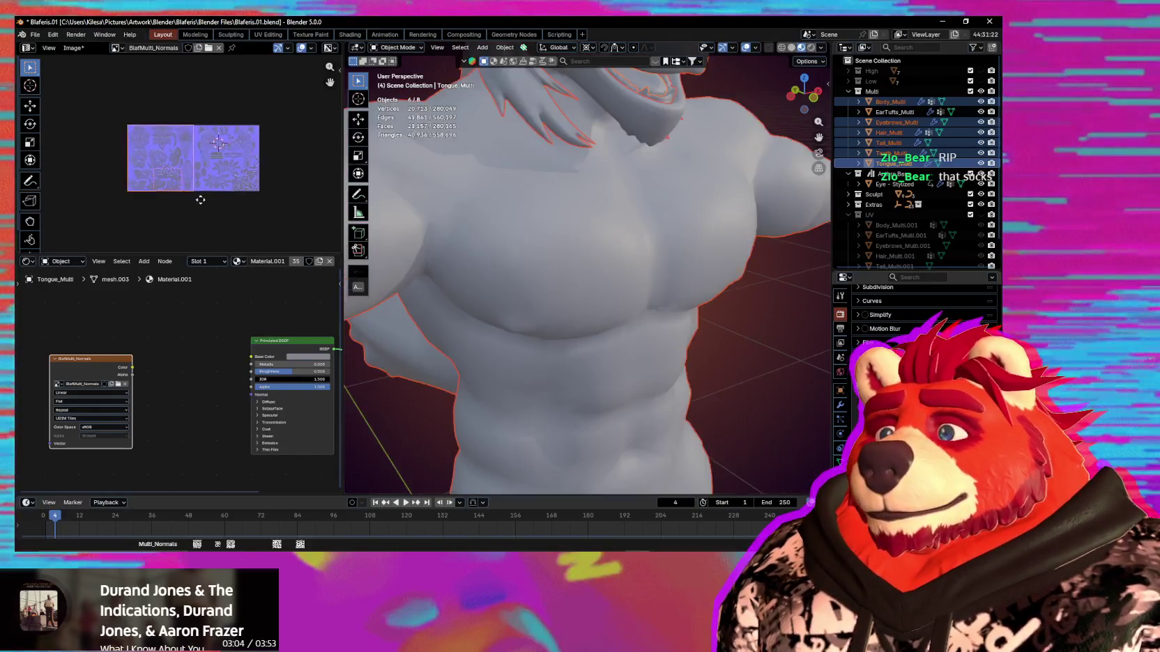
scroll(193, 177, up, 3)
scroll(278, 233, up, 3)
scroll(102, 154, down, 2)
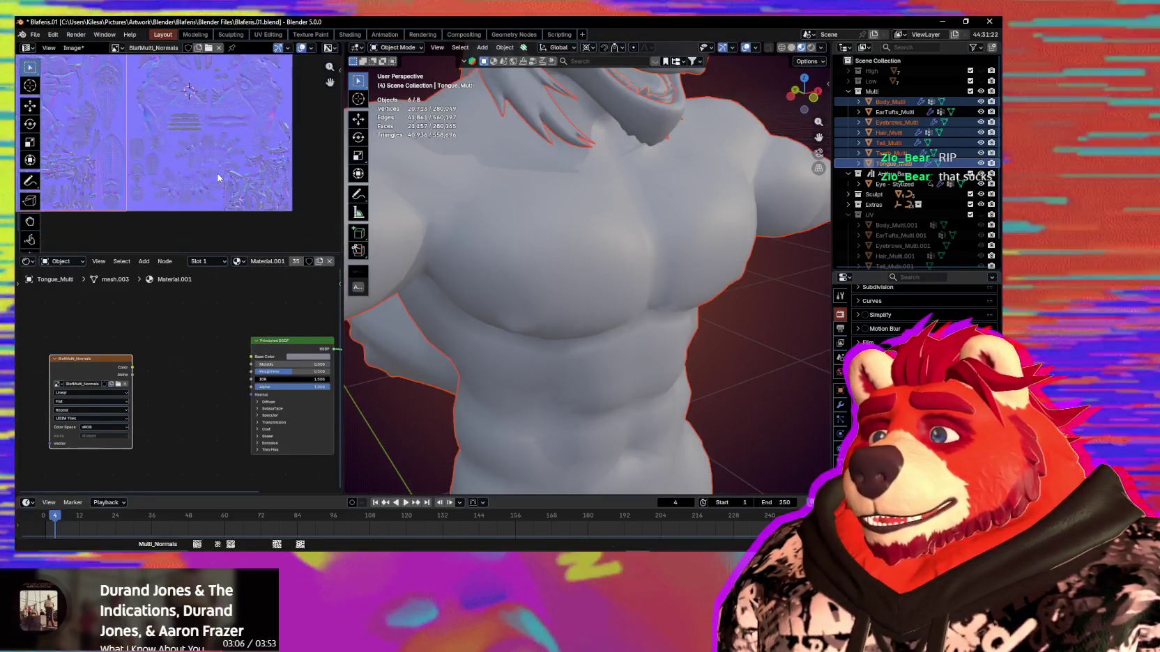
scroll(233, 200, down, 3)
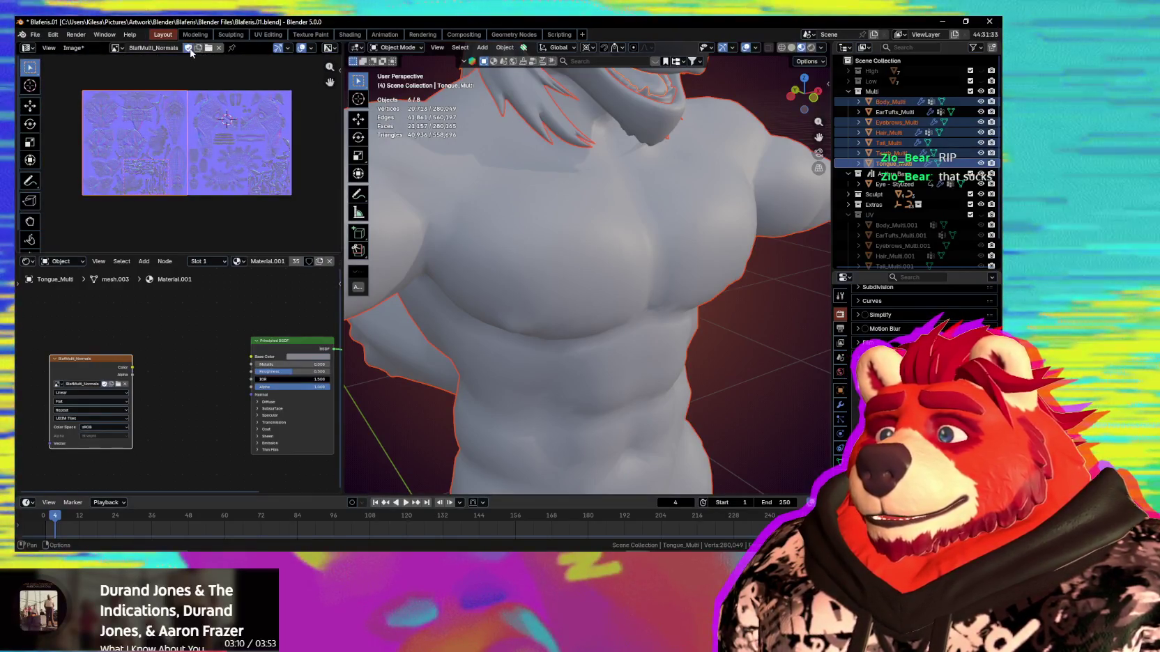
Pack the baked image into the .blend with Automatically Pack Resources.
key(n)
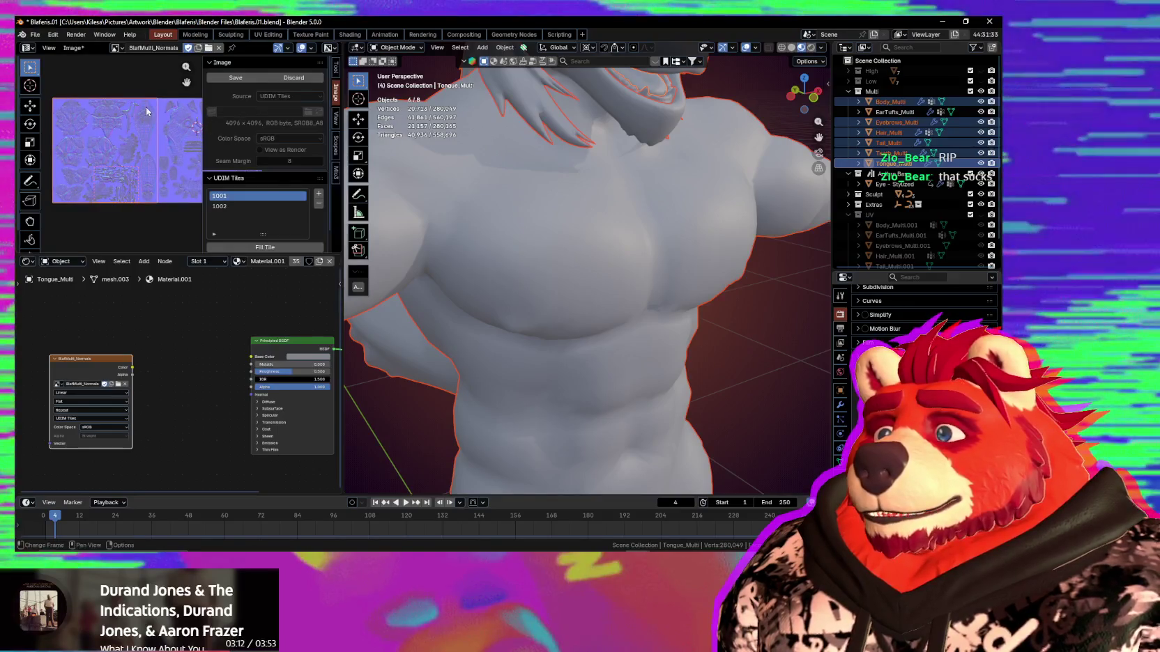
key(n)
click(34, 34)
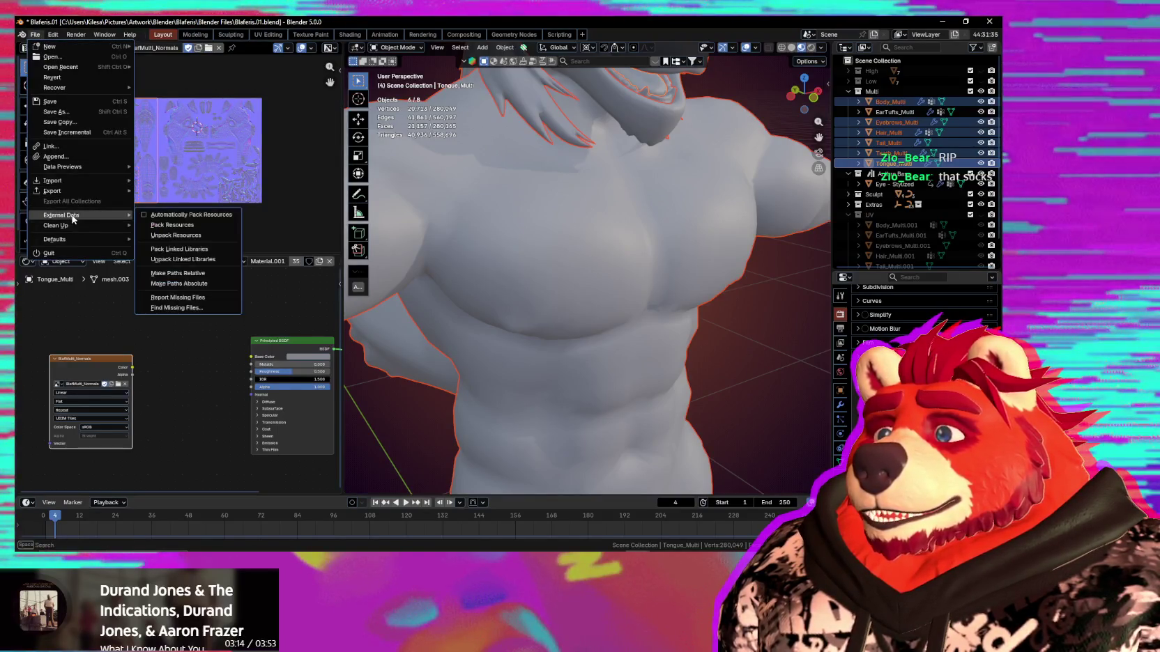
click(191, 217)
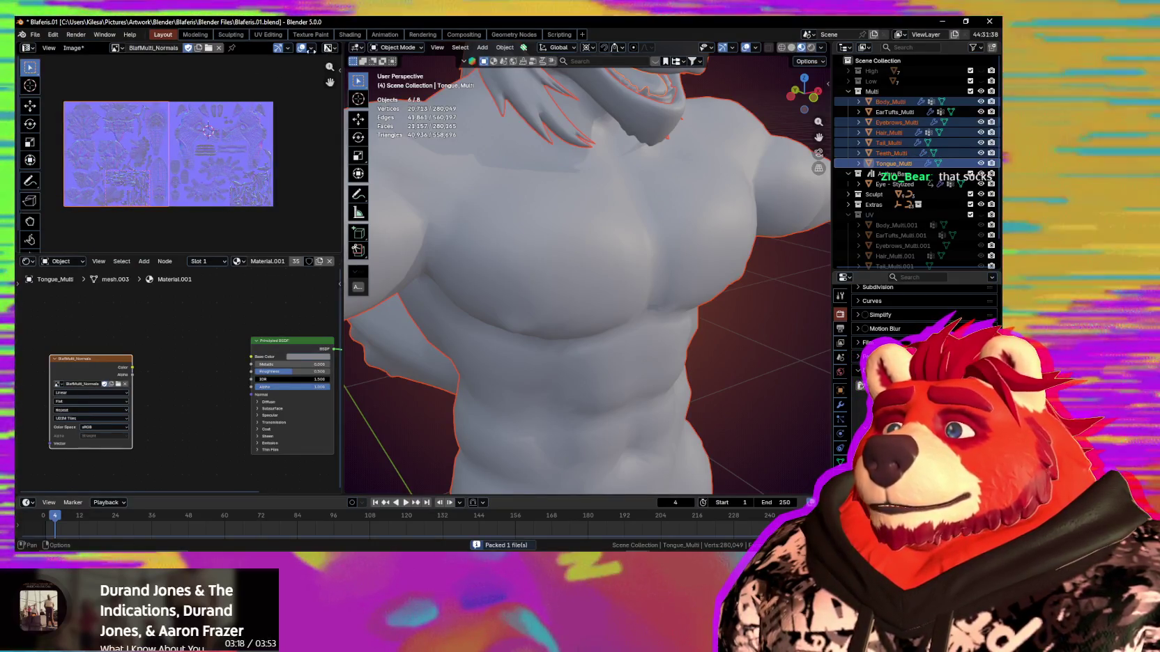
Review the image's sidebar settings, cancel the Save As, and move the Image Texture node left.
key(n)
click(235, 77)
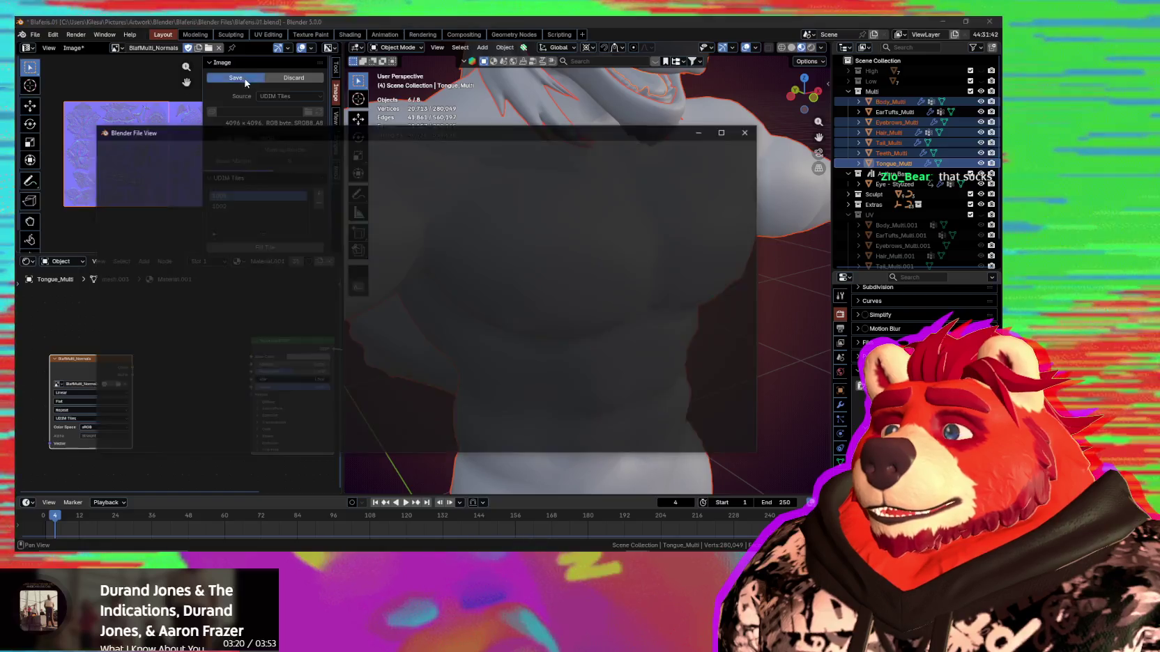
click(690, 442)
scroll(279, 209, down, 1)
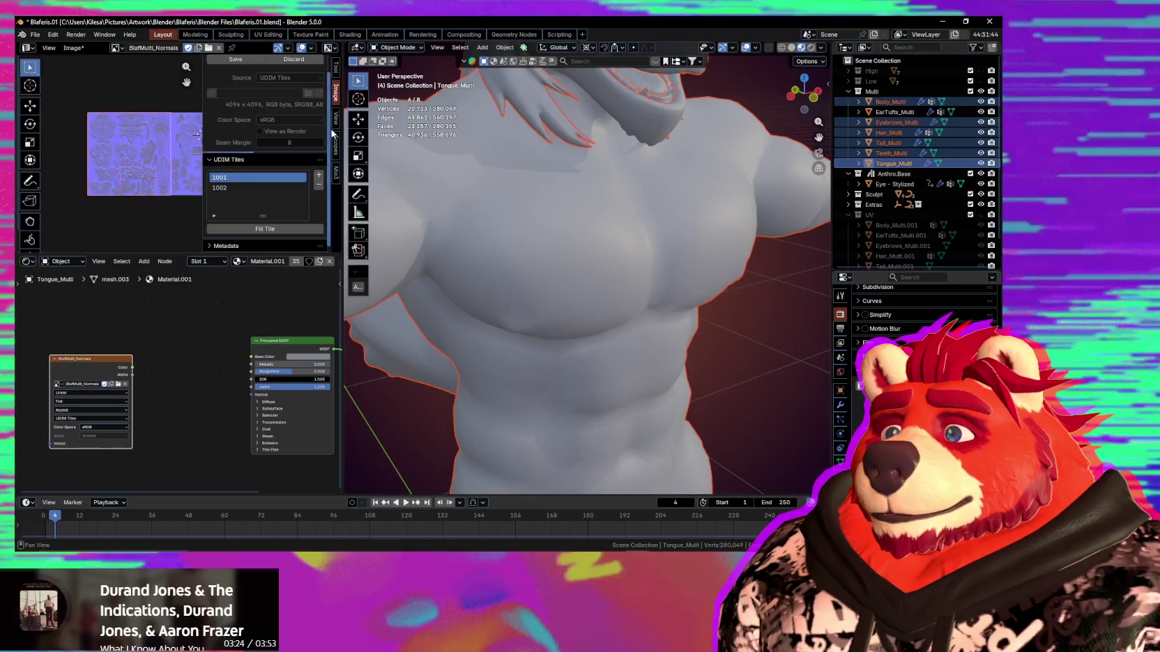
click(337, 122)
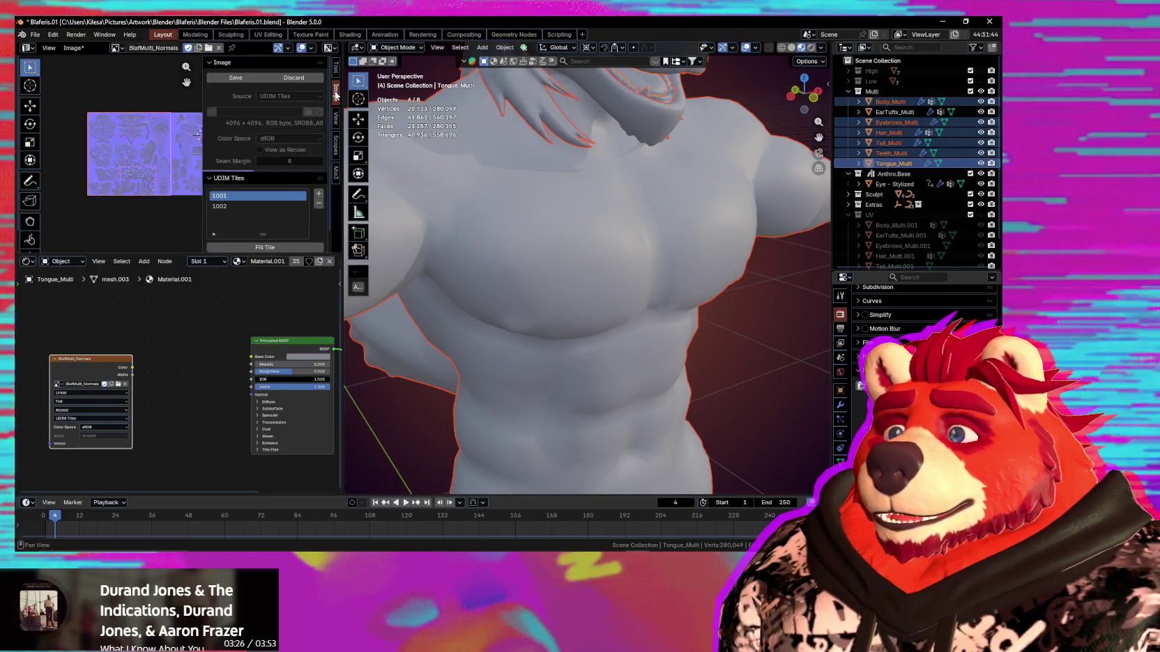
scroll(280, 223, down, 1)
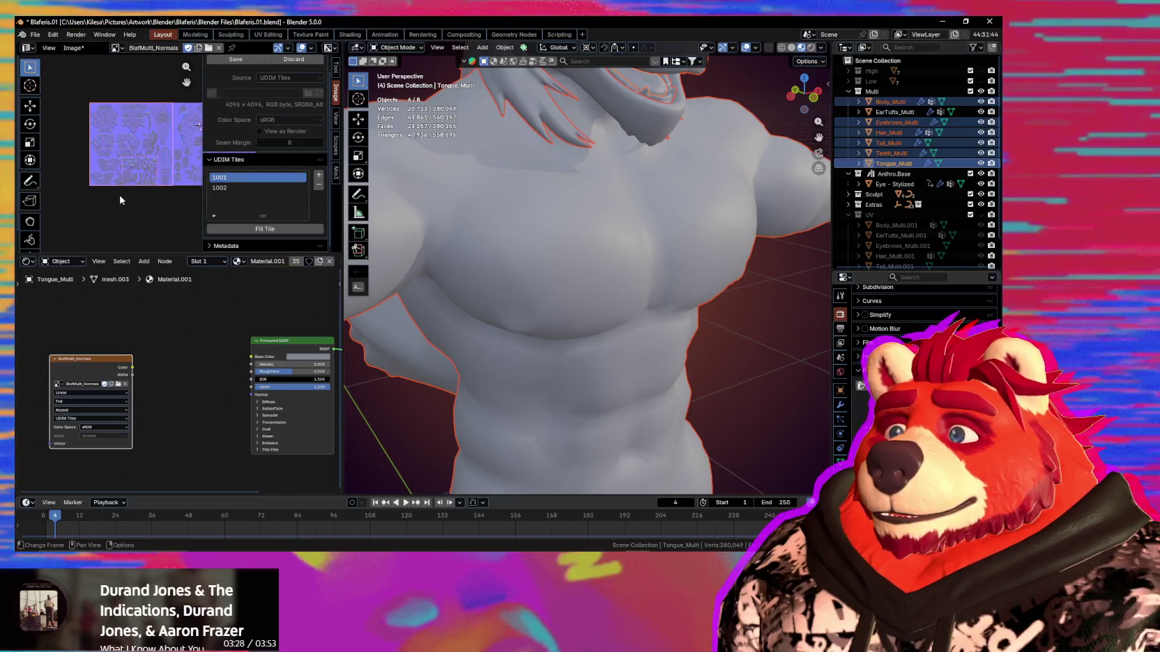
key(n)
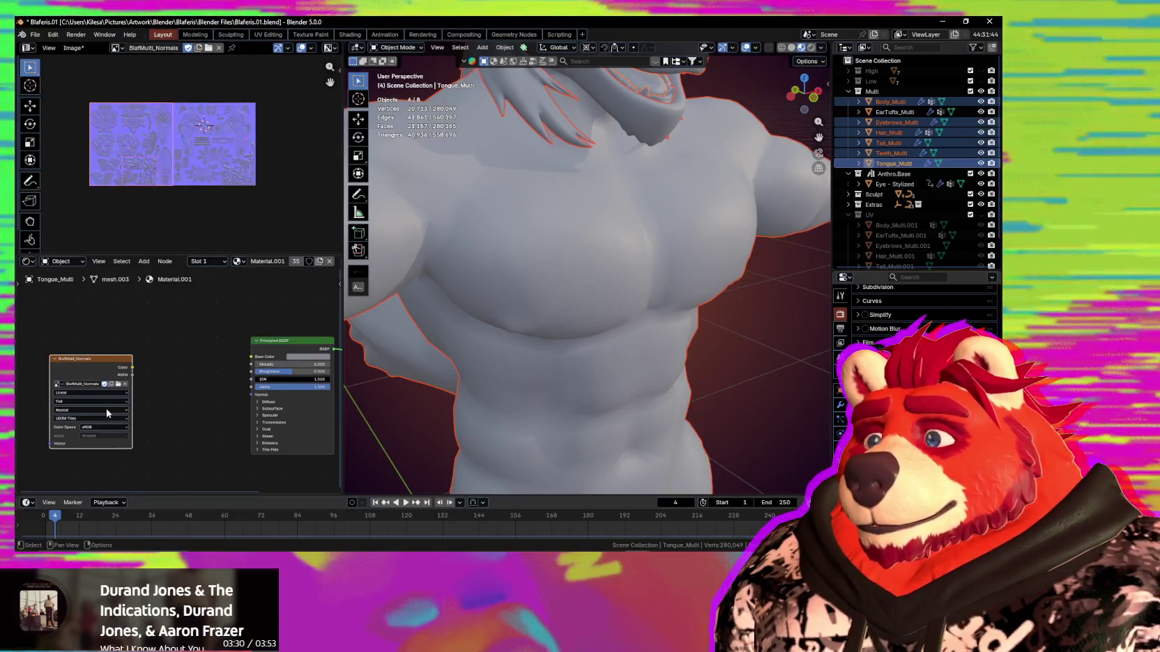
drag(78, 366, 68, 370)
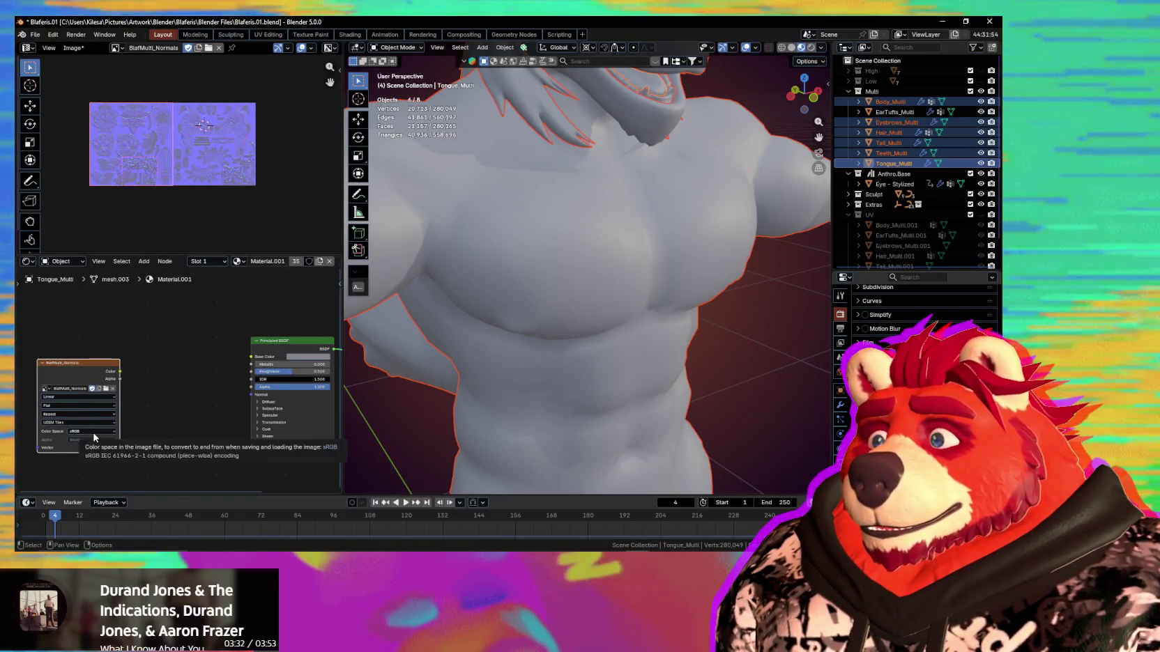
Save all images and set the BlafMulti_Normals texture colour space to Non-Color.
click(74, 48)
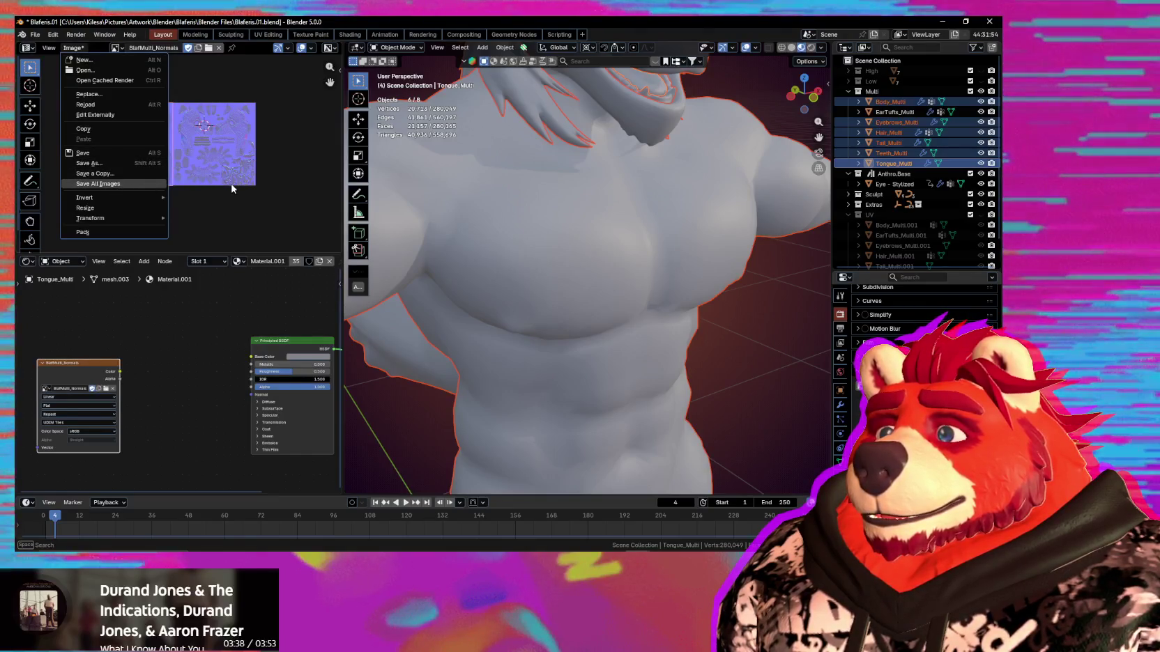
key(Return)
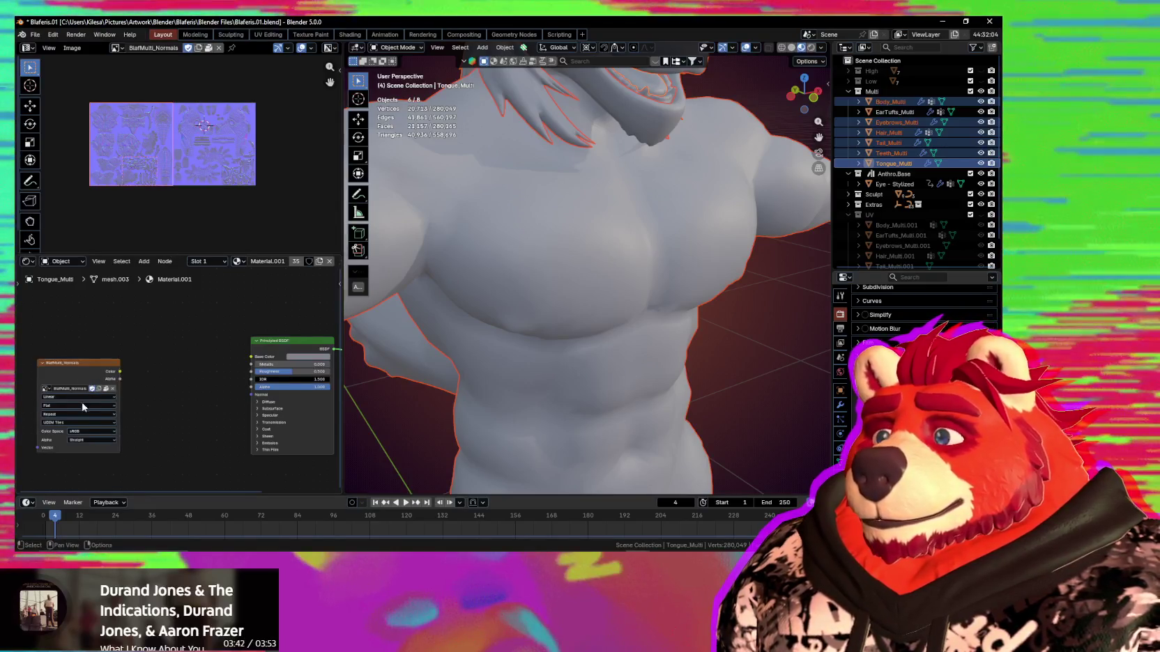
click(84, 432)
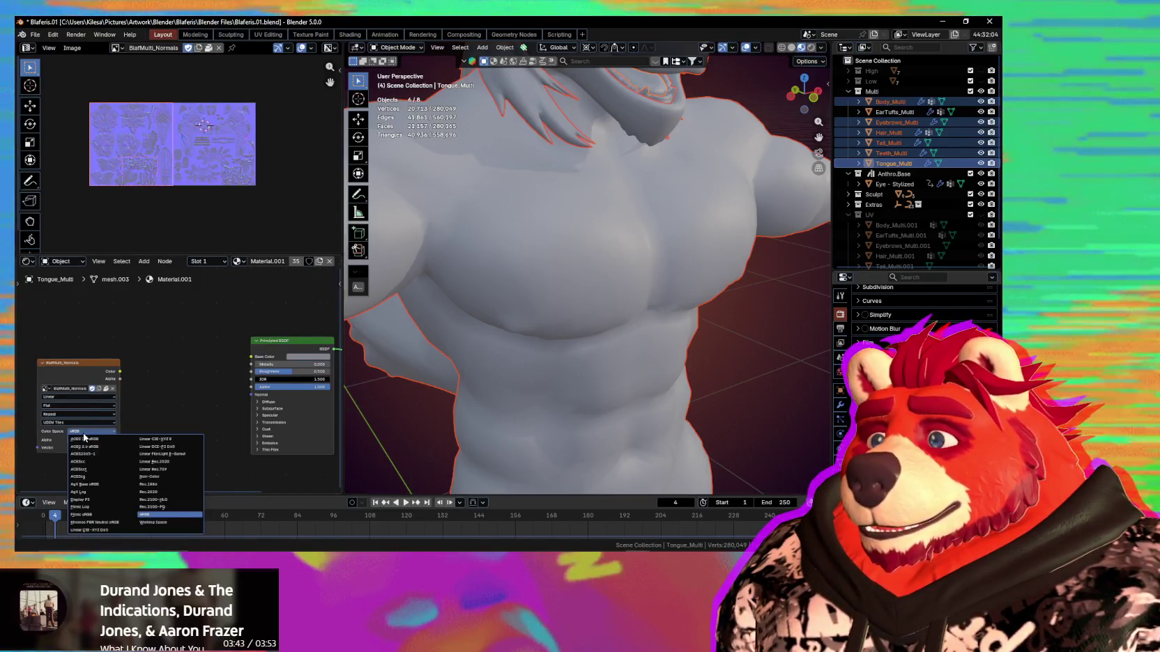
click(173, 478)
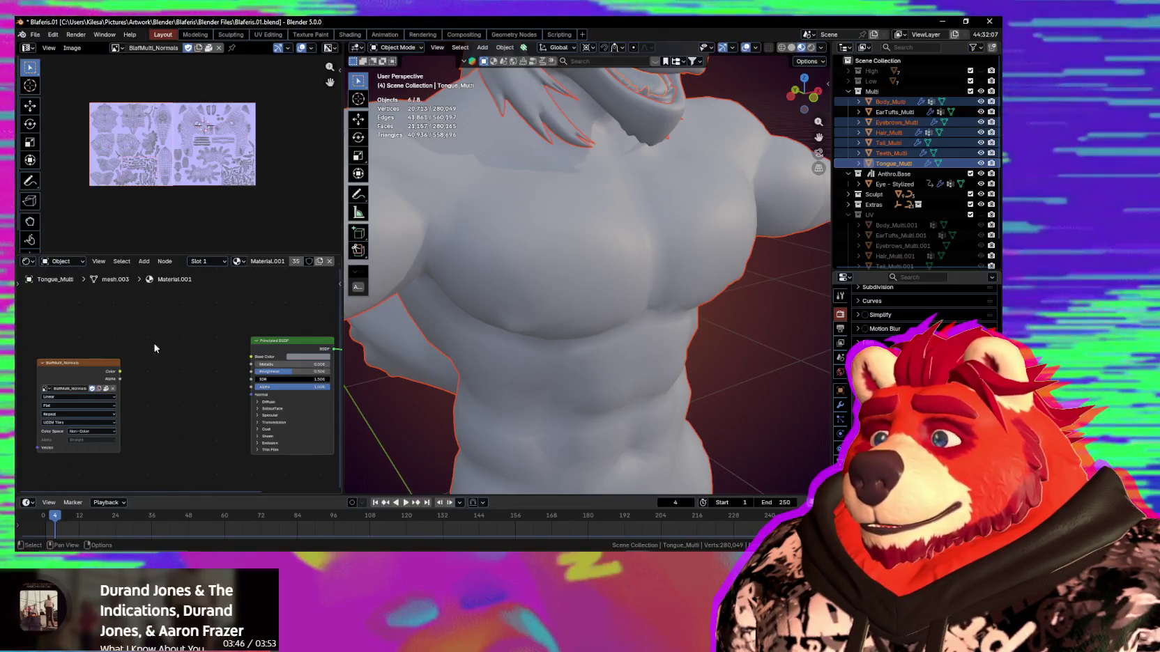
scroll(214, 174, up, 3)
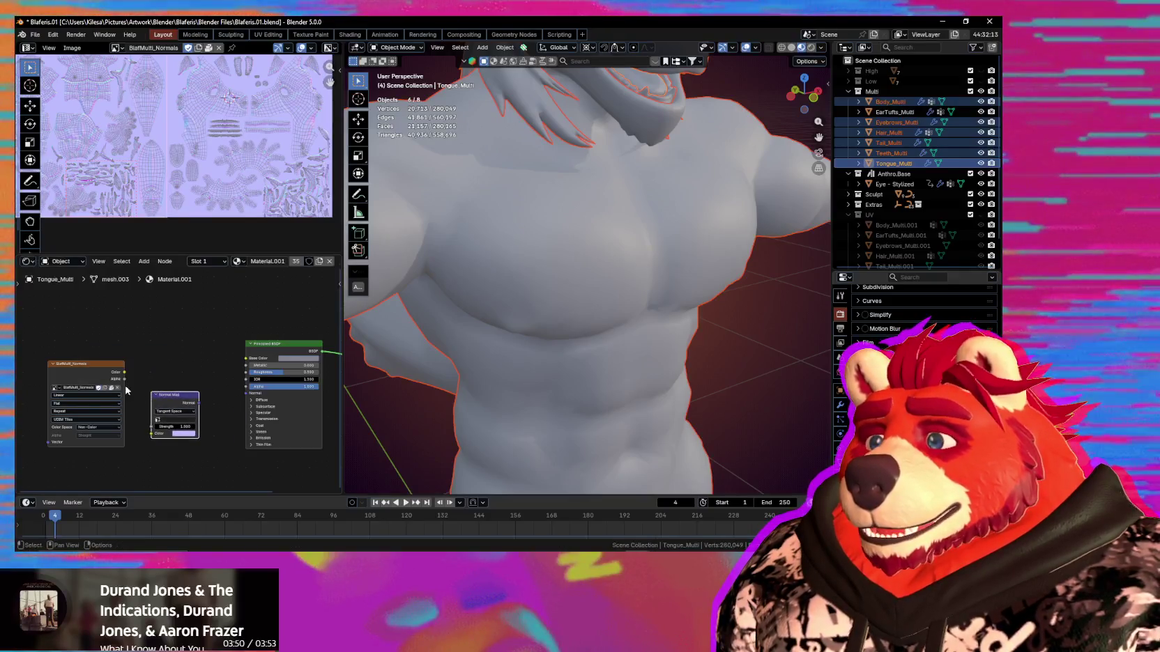
Link the texture through a Normal Map node into the Principled BSDF Normal and view without overlays.
drag(146, 437, 152, 434)
drag(199, 402, 245, 395)
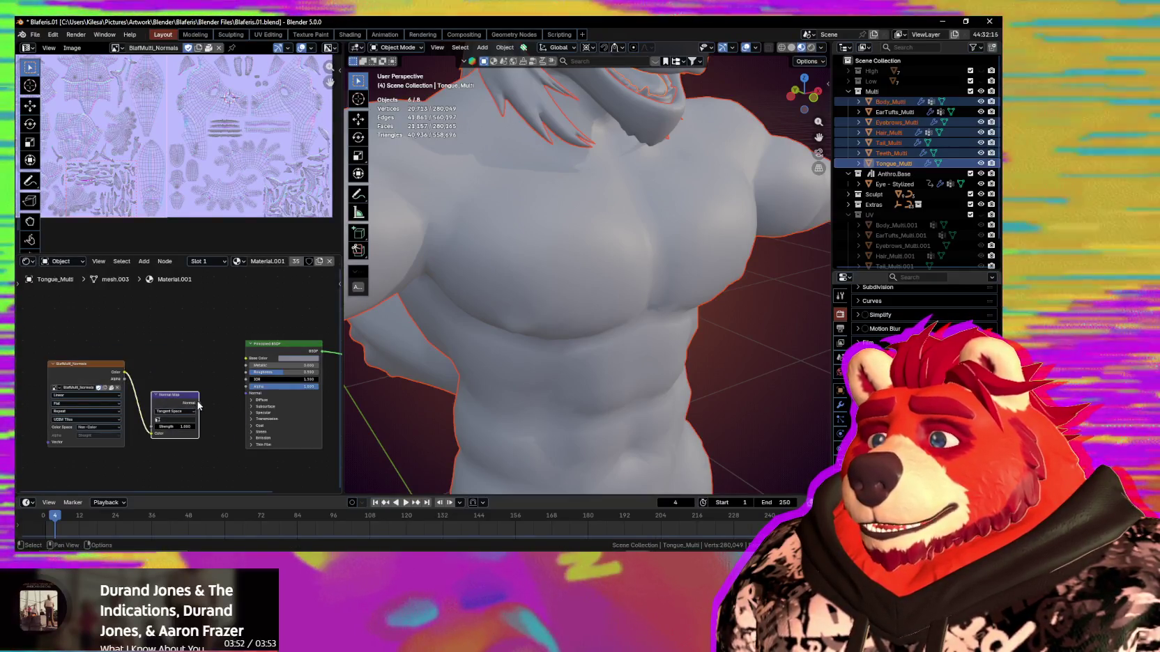
scroll(489, 352, down, 2)
middle_drag(489, 351, 689, 344)
scroll(520, 352, down, 3)
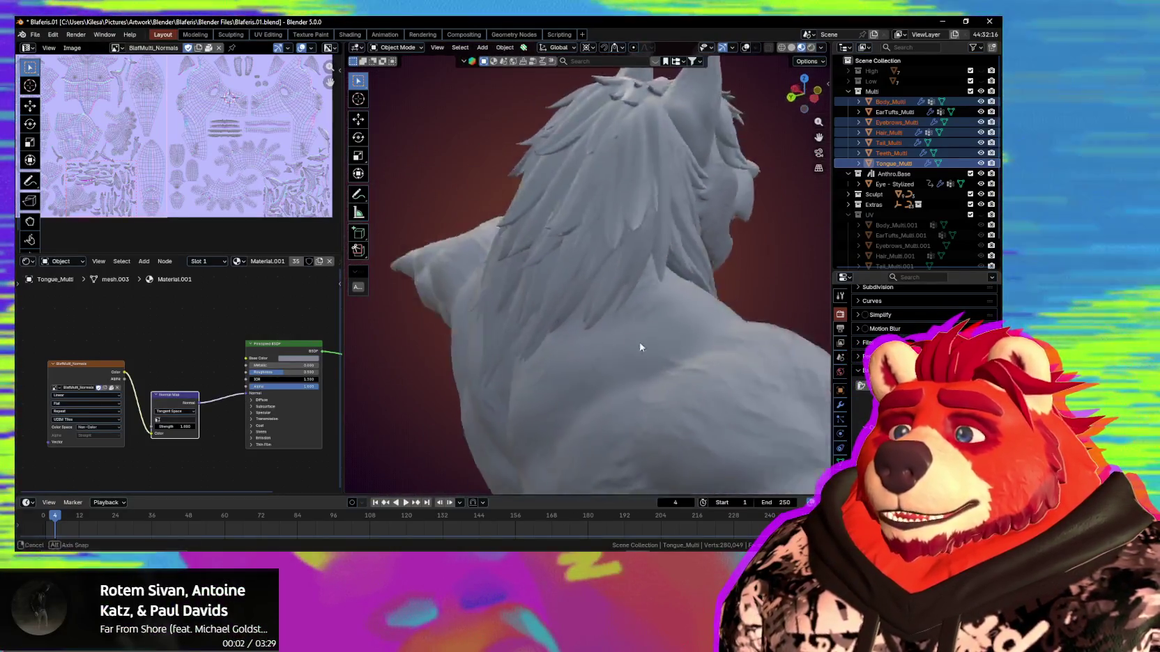
scroll(687, 261, up, 2)
key(shift+alt+z)
scroll(650, 271, up, 2)
scroll(621, 285, up, 3)
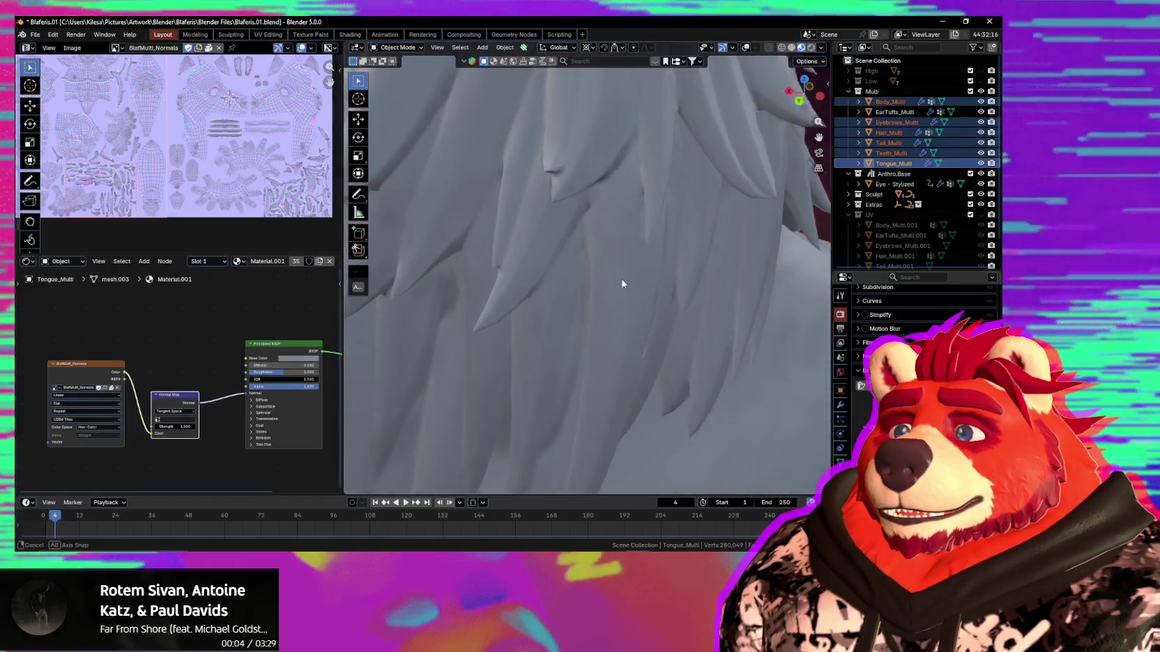
mouse_move(621, 285)
middle_down()
mouse_move(600, 231)
mouse_move(643, 348)
mouse_move(623, 380)
mouse_move(670, 330)
mouse_move(612, 326)
middle_up()
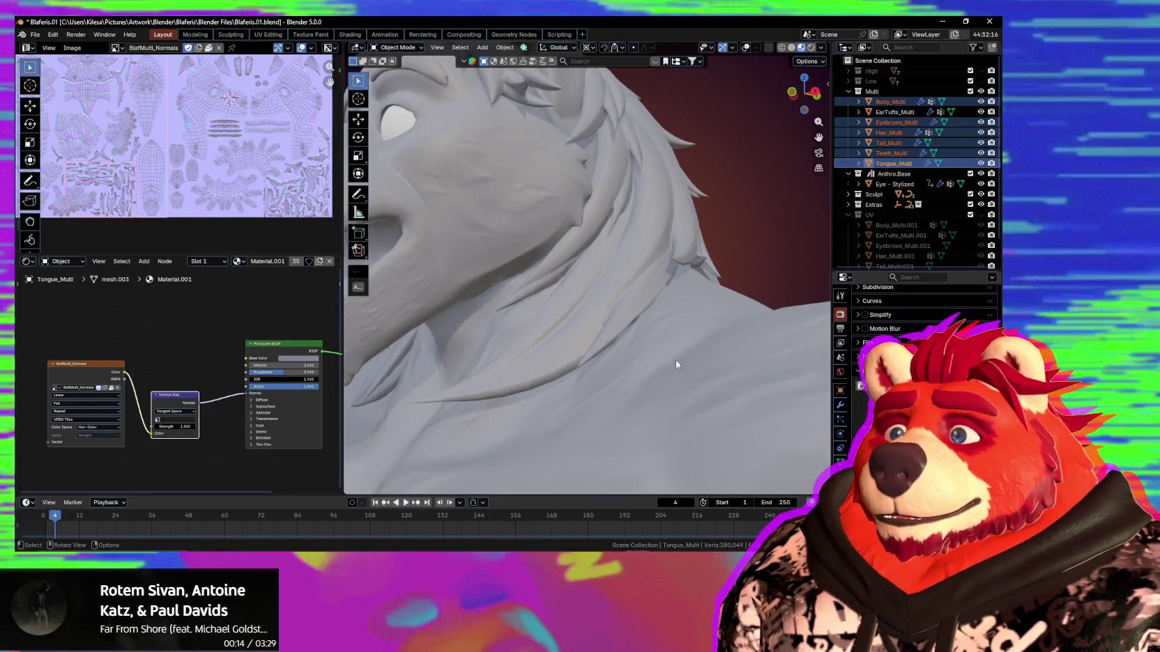
mouse_move(674, 360)
middle_down()
mouse_move(555, 348)
mouse_move(730, 351)
mouse_move(638, 327)
mouse_move(600, 296)
mouse_move(589, 328)
mouse_move(666, 379)
mouse_move(625, 339)
mouse_move(543, 351)
middle_up()
scroll(589, 334, up, 3)
scroll(601, 342, down, 3)
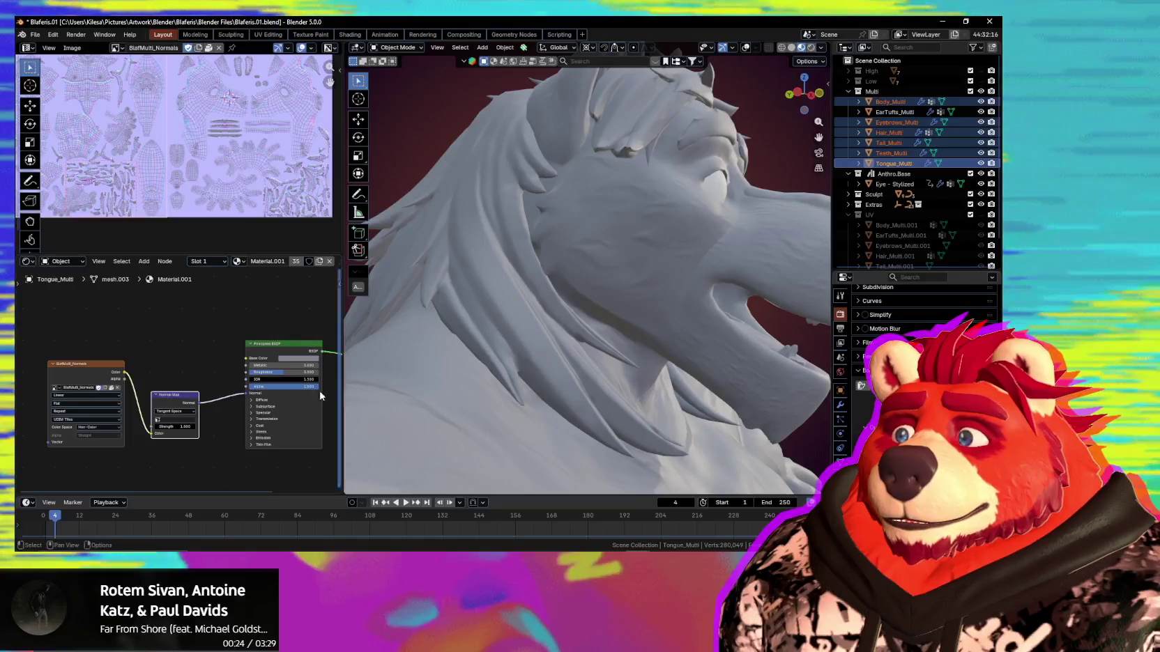
mouse_move(433, 371)
middle_down()
mouse_move(527, 378)
mouse_move(609, 419)
mouse_move(760, 389)
mouse_move(352, 388)
mouse_move(362, 395)
middle_up()
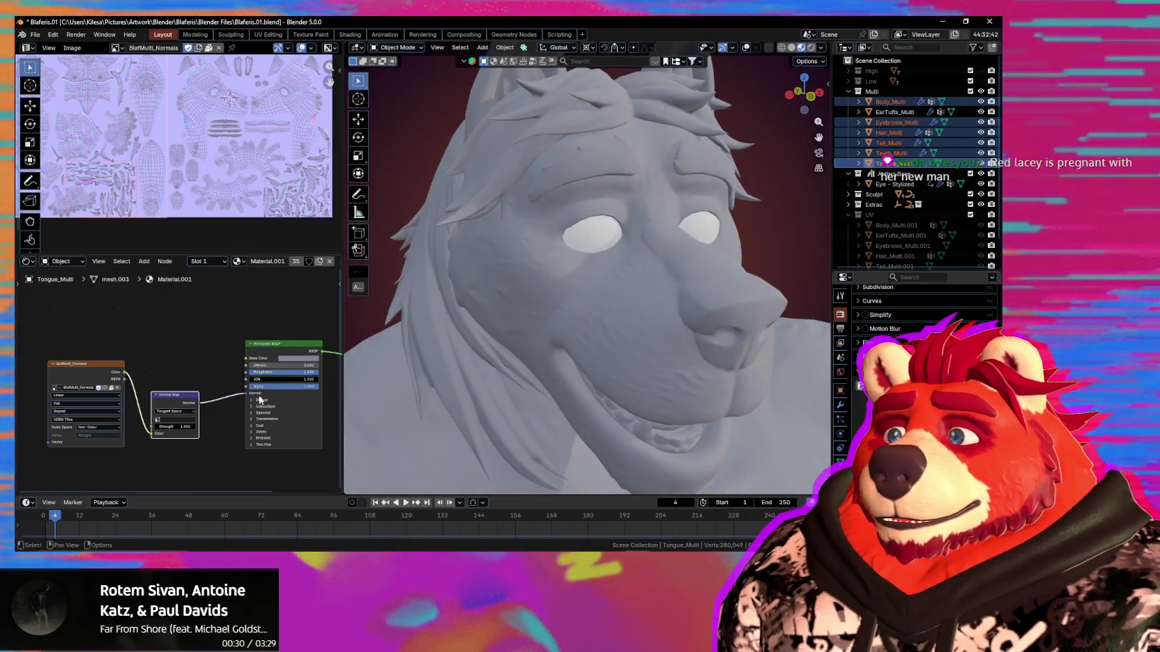
mouse_move(433, 390)
middle_down()
mouse_move(576, 406)
mouse_move(579, 384)
mouse_move(612, 382)
mouse_move(642, 413)
mouse_move(598, 400)
mouse_move(616, 406)
mouse_move(541, 423)
mouse_move(354, 414)
mouse_move(469, 406)
mouse_move(469, 417)
middle_up()
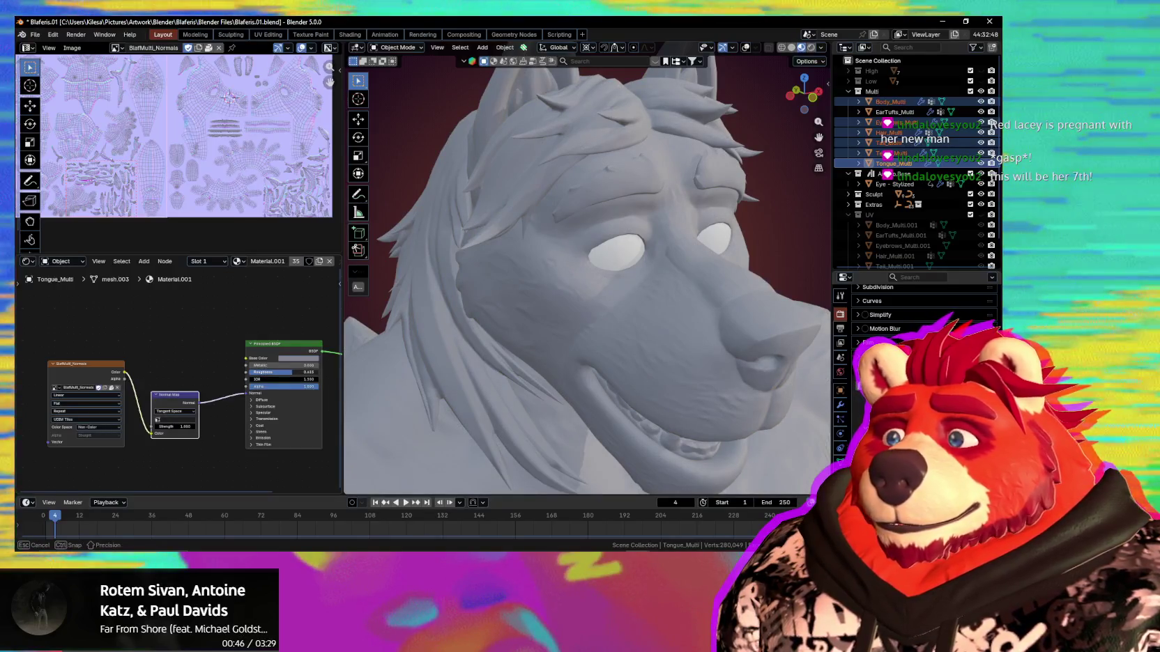
drag(284, 380, 284, 379)
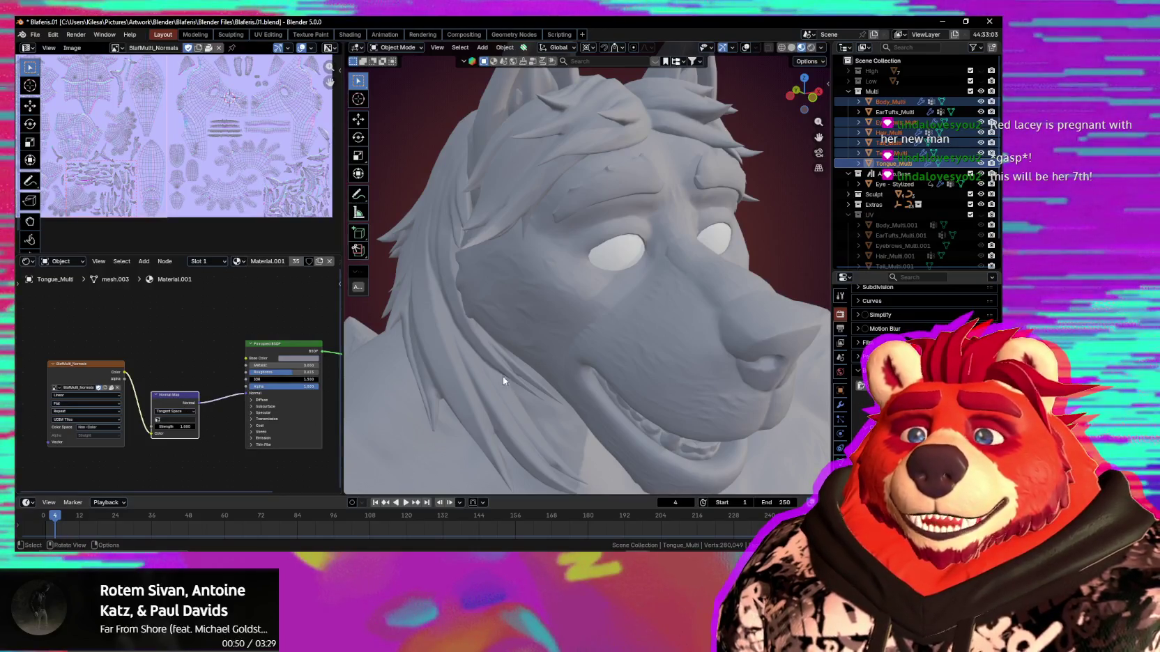
scroll(503, 377, down, 5)
mouse_move(526, 369)
middle_down()
mouse_move(587, 399)
mouse_move(540, 354)
mouse_move(591, 414)
mouse_move(542, 304)
mouse_move(503, 286)
mouse_move(538, 342)
mouse_move(643, 250)
mouse_move(640, 312)
mouse_move(658, 333)
mouse_move(619, 325)
mouse_move(632, 265)
mouse_move(627, 279)
middle_up()
scroll(504, 286, down, 3)
scroll(644, 251, up, 3)
scroll(627, 278, up, 3)
mouse_move(634, 345)
middle_down()
mouse_move(598, 443)
mouse_move(607, 20)
middle_up()
scroll(598, 448, down, 2)
scroll(598, 447, up, 3)
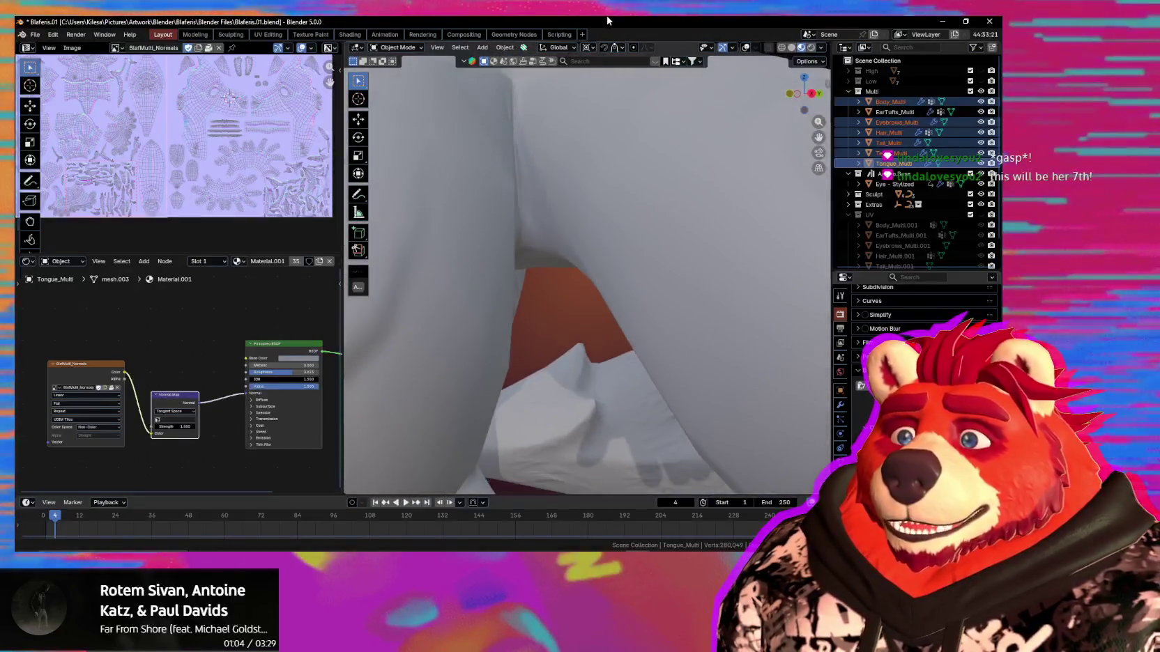
scroll(530, 119, down, 3)
right_click(530, 115)
mouse_move(529, 115)
middle_down()
mouse_move(673, 170)
mouse_move(611, 201)
mouse_move(678, 311)
mouse_move(528, 313)
mouse_move(762, 247)
mouse_move(724, 300)
mouse_move(565, 310)
middle_up()
scroll(673, 170, down, 2)
scroll(762, 246, up, 4)
mouse_move(426, 309)
middle_down()
mouse_move(444, 287)
mouse_move(761, 276)
mouse_move(758, 289)
mouse_move(664, 302)
mouse_move(766, 241)
mouse_move(689, 265)
mouse_move(671, 241)
mouse_move(637, 241)
middle_up()
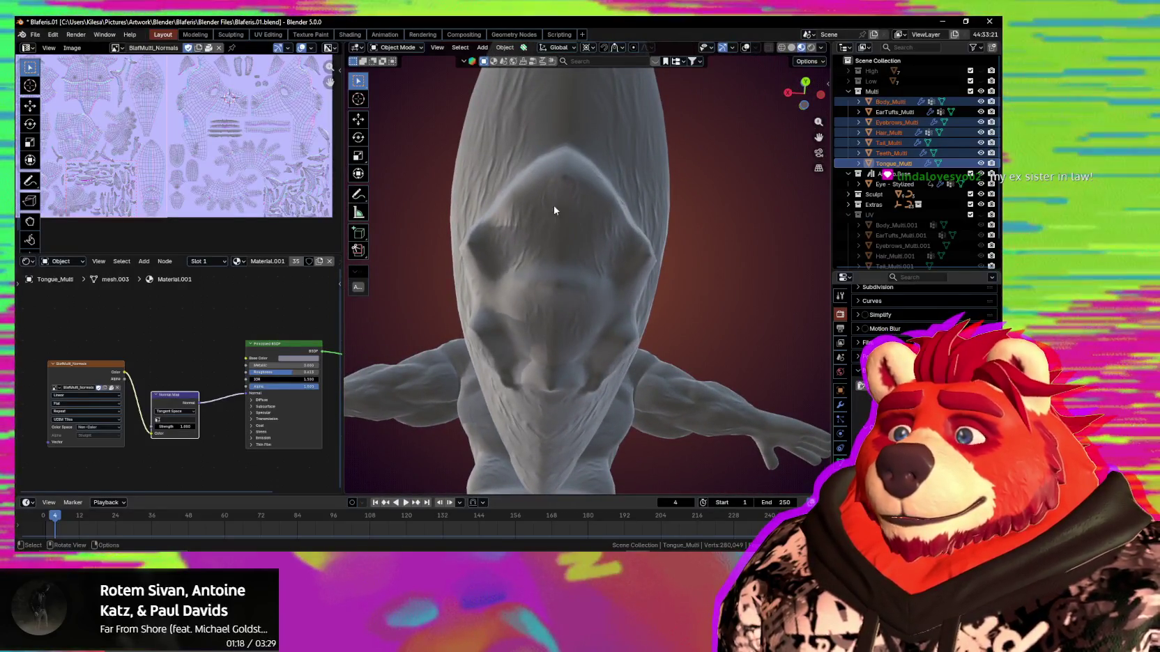
middle_drag(554, 210, 566, 241)
mouse_move(631, 296)
middle_down()
mouse_move(688, 321)
mouse_move(613, 280)
mouse_move(699, 313)
mouse_move(569, 307)
mouse_move(514, 329)
mouse_move(585, 287)
mouse_move(611, 306)
mouse_move(676, 251)
mouse_move(655, 308)
mouse_move(667, 228)
mouse_move(569, 199)
mouse_move(582, 363)
mouse_move(611, 322)
mouse_move(614, 267)
mouse_move(643, 331)
middle_up()
scroll(569, 241, up, 4)
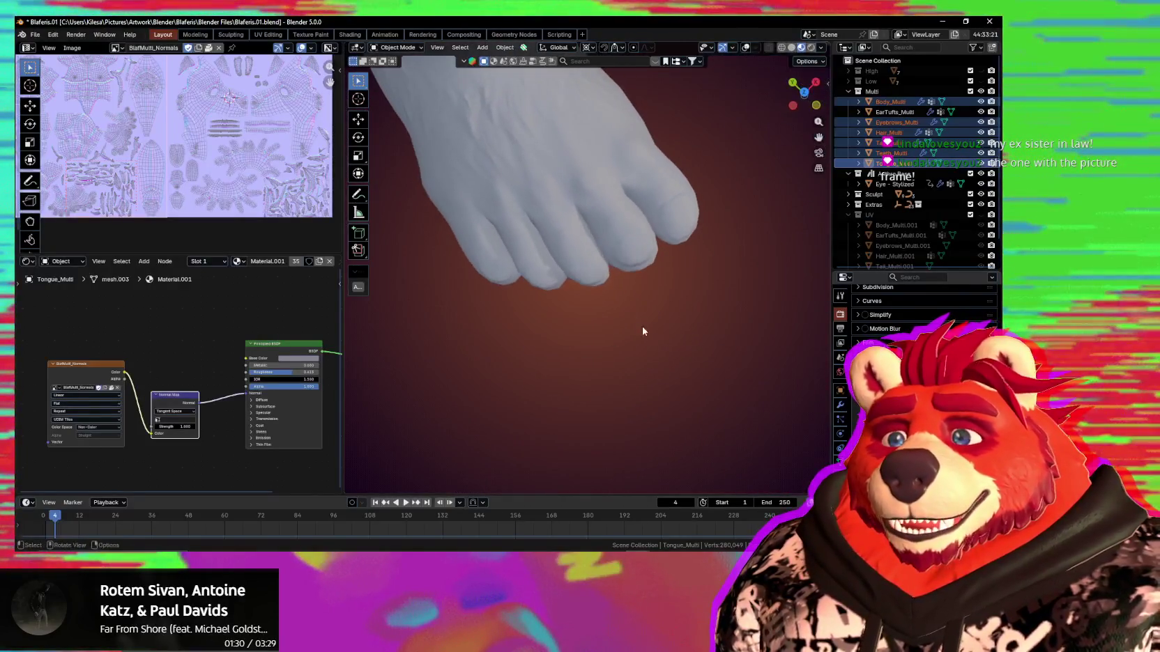
mouse_move(598, 276)
middle_down()
mouse_move(666, 292)
mouse_move(671, 236)
mouse_move(654, 208)
mouse_move(690, 304)
middle_up()
Orbit and zoom to inspect the wolf's feet and teeth.
mouse_move(780, 333)
middle_down()
mouse_move(616, 301)
mouse_move(637, 308)
mouse_move(601, 313)
mouse_move(612, 311)
mouse_move(565, 280)
mouse_move(552, 243)
mouse_move(549, 257)
mouse_move(658, 292)
mouse_move(552, 340)
mouse_move(626, 322)
mouse_move(667, 329)
mouse_move(647, 313)
mouse_move(660, 291)
mouse_move(543, 308)
mouse_move(619, 262)
middle_up()
scroll(552, 340, down, 2)
scroll(513, 347, down, 2)
scroll(601, 309, up, 3)
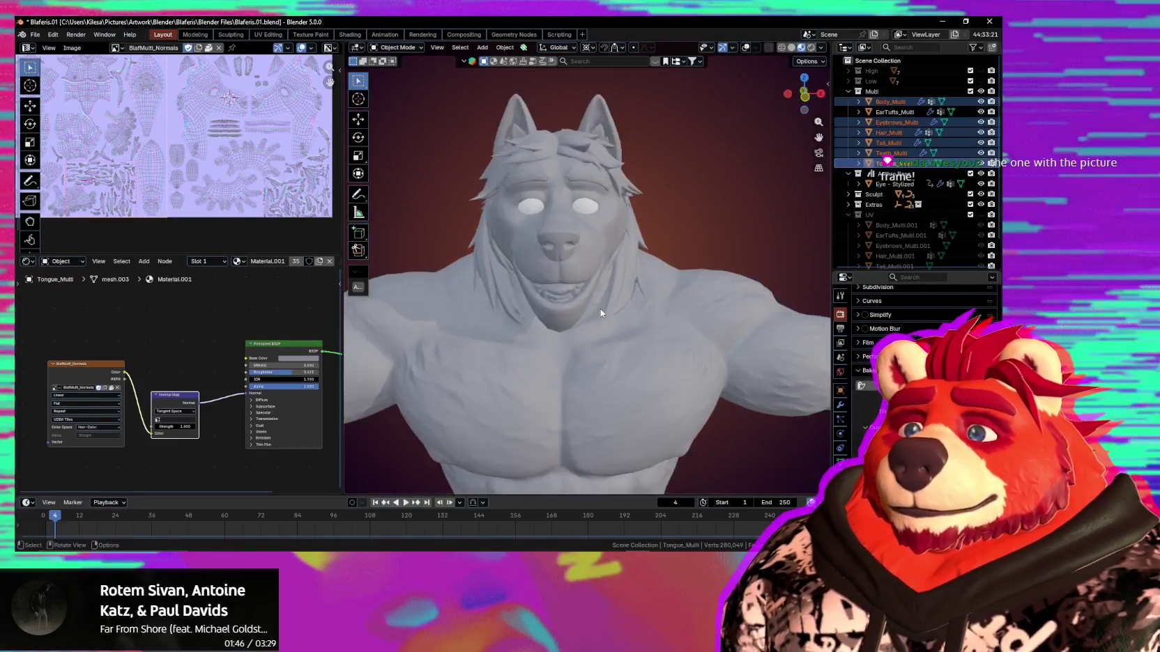
scroll(574, 303, up, 3)
scroll(561, 300, up, 2)
scroll(535, 264, up, 2)
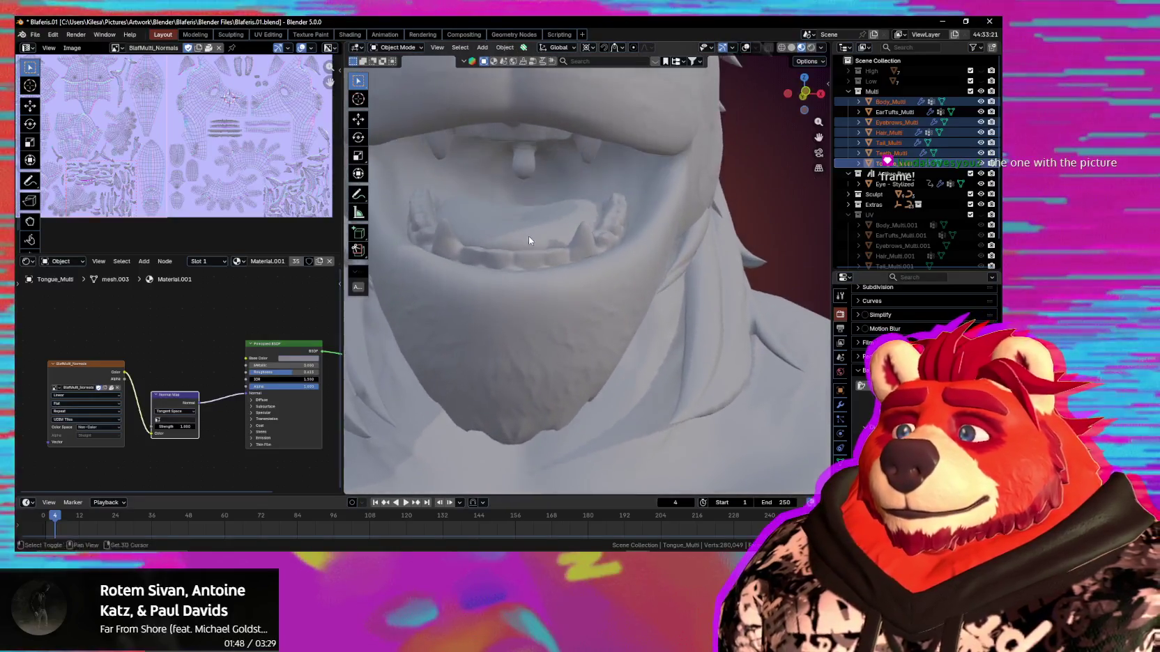
scroll(528, 235, up, 2)
mouse_move(606, 269)
middle_down()
mouse_move(603, 233)
mouse_move(555, 265)
mouse_move(576, 249)
mouse_move(566, 286)
mouse_move(529, 318)
mouse_move(507, 310)
mouse_move(607, 328)
mouse_move(622, 346)
mouse_move(537, 348)
mouse_move(601, 354)
mouse_move(541, 379)
mouse_move(593, 378)
mouse_move(636, 355)
mouse_move(616, 344)
mouse_move(566, 369)
mouse_move(553, 361)
mouse_move(595, 362)
mouse_move(558, 354)
mouse_move(664, 342)
mouse_move(643, 314)
mouse_move(635, 337)
mouse_move(568, 379)
mouse_move(610, 301)
mouse_move(691, 294)
mouse_move(614, 288)
mouse_move(556, 330)
mouse_move(632, 321)
middle_up()
scroll(607, 355, down, 3)
scroll(606, 355, down, 2)
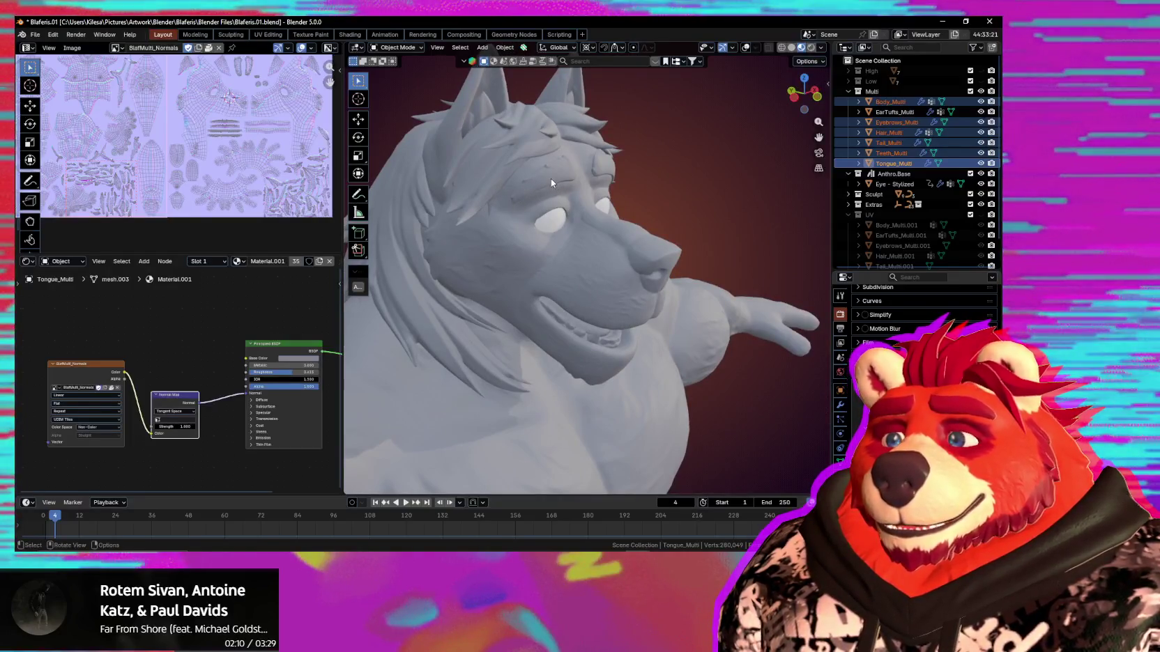
Inspect the brow, head, legs and tail, then deselect all objects.
mouse_move(551, 178)
middle_down()
mouse_move(595, 235)
mouse_move(595, 268)
mouse_move(574, 211)
mouse_move(414, 319)
mouse_move(596, 311)
mouse_move(636, 235)
mouse_move(704, 301)
mouse_move(670, 259)
mouse_move(591, 277)
mouse_move(487, 277)
mouse_move(605, 278)
middle_up()
scroll(594, 235, up, 3)
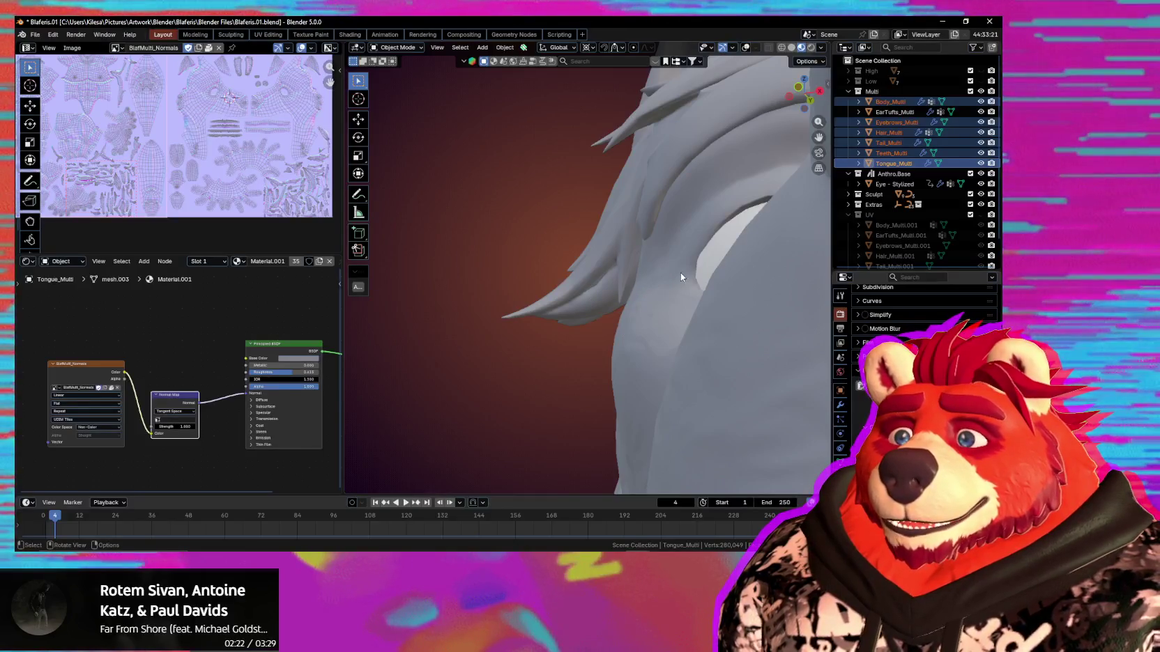
mouse_move(620, 262)
middle_down()
mouse_move(634, 252)
mouse_move(627, 265)
mouse_move(660, 270)
mouse_move(567, 317)
mouse_move(638, 328)
mouse_move(618, 319)
mouse_move(627, 330)
mouse_move(614, 323)
mouse_move(586, 340)
mouse_move(678, 336)
mouse_move(711, 360)
mouse_move(679, 189)
mouse_move(721, 271)
mouse_move(612, 287)
mouse_move(631, 319)
mouse_move(578, 326)
mouse_move(683, 331)
mouse_move(651, 294)
mouse_move(682, 281)
mouse_move(605, 371)
mouse_move(607, 358)
mouse_move(630, 364)
mouse_move(650, 293)
mouse_move(608, 338)
mouse_move(613, 364)
middle_up()
scroll(616, 329, up, 5)
scroll(616, 329, down, 3)
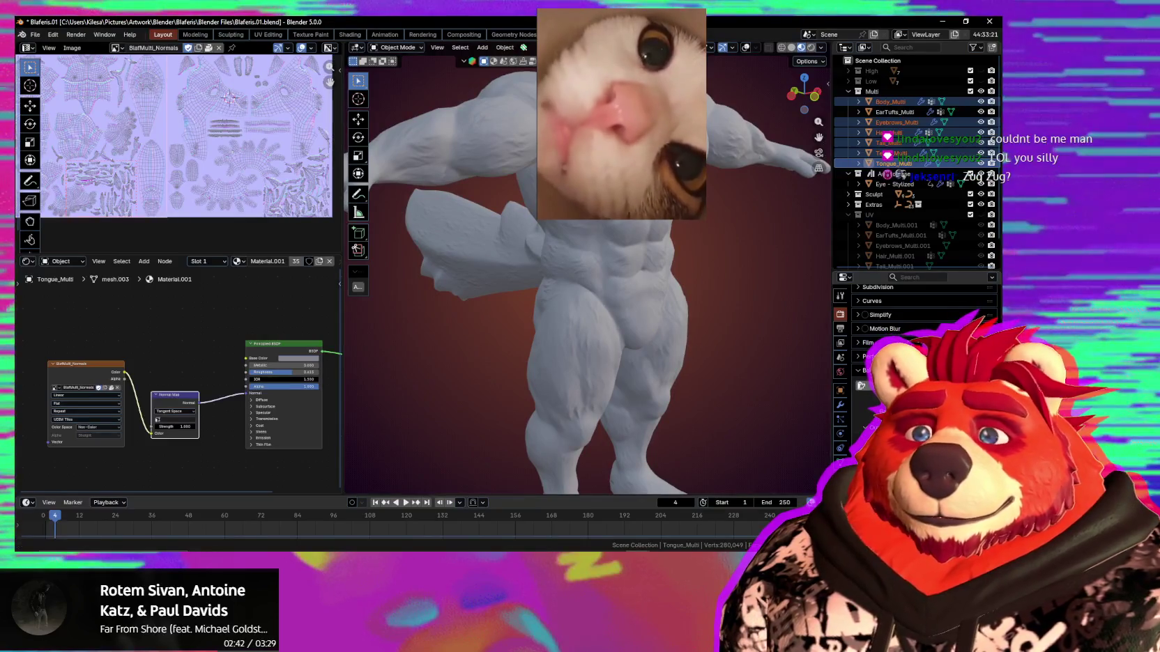
mouse_move(784, 396)
middle_down()
mouse_move(601, 351)
mouse_move(668, 286)
mouse_move(598, 299)
mouse_move(576, 270)
mouse_move(566, 377)
mouse_move(574, 312)
middle_up()
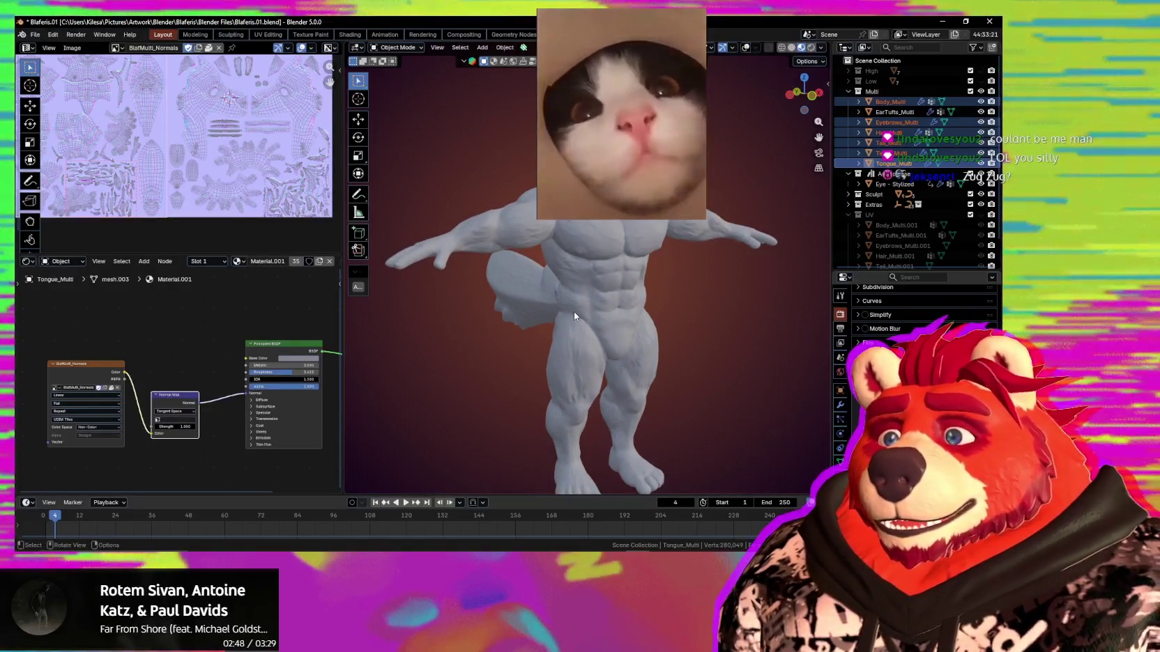
middle_drag(764, 345, 625, 366)
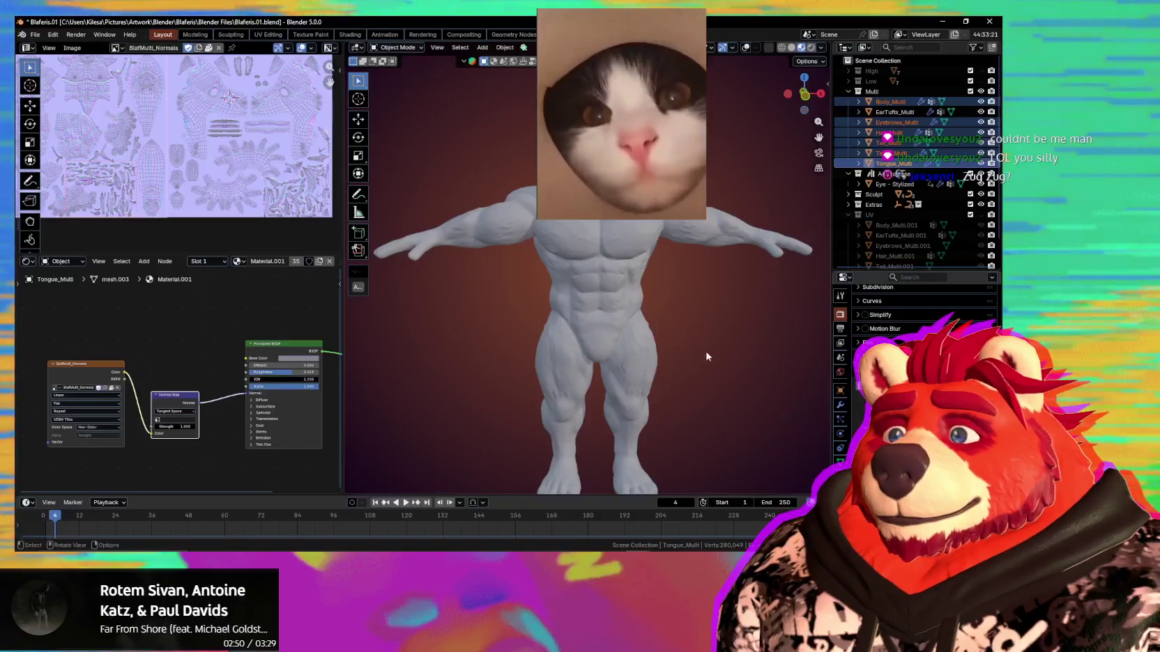
mouse_move(706, 356)
middle_down()
mouse_move(702, 323)
mouse_move(683, 313)
middle_up()
key(alt+a)
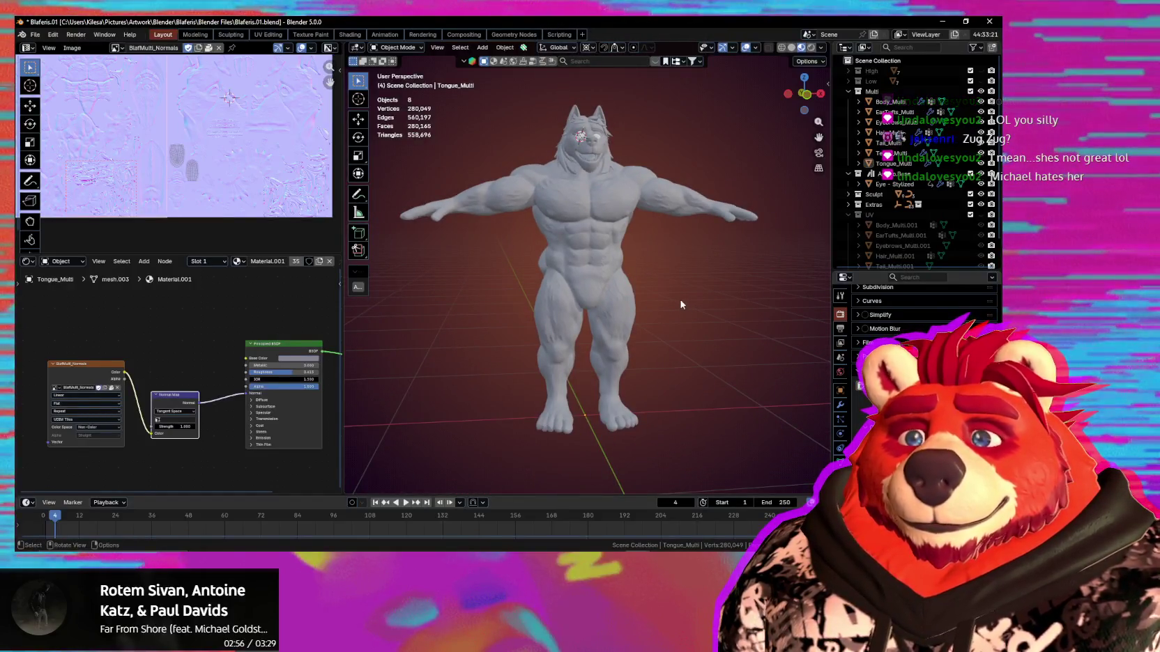
Orbit and zoom around the feet and view the figure from above.
mouse_move(666, 373)
middle_down()
mouse_move(612, 406)
mouse_move(603, 355)
middle_up()
scroll(605, 403, up, 2)
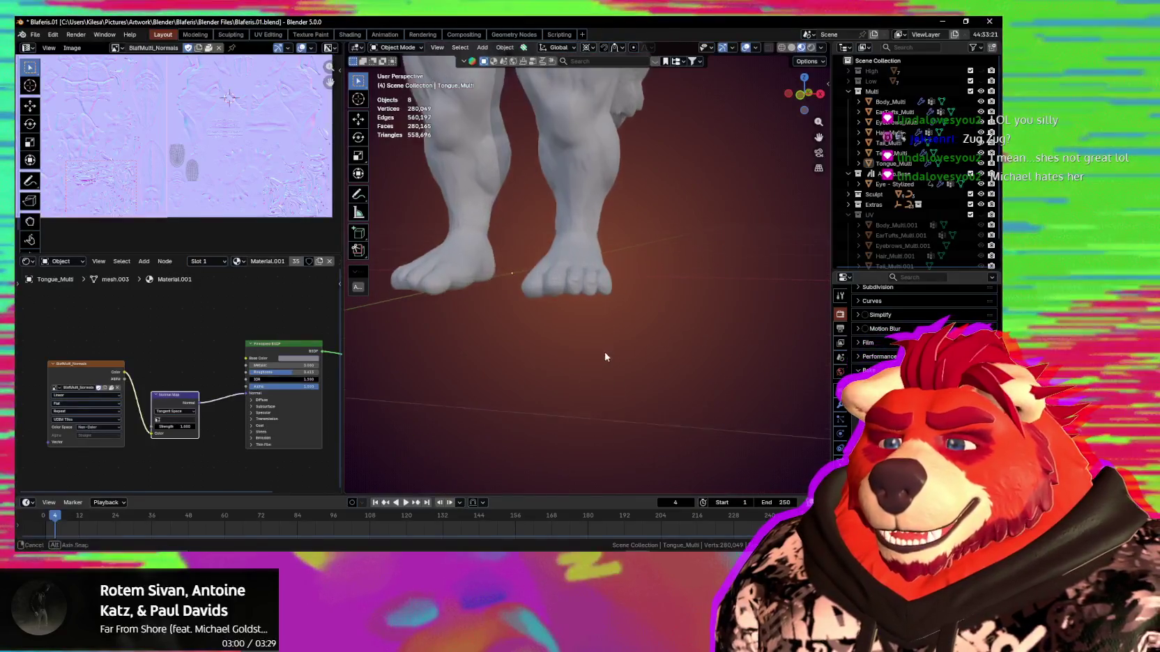
scroll(603, 355, up, 2)
mouse_move(613, 401)
middle_down()
mouse_move(615, 333)
mouse_move(598, 354)
middle_up()
scroll(697, 369, up, 2)
middle_drag(732, 378, 647, 361)
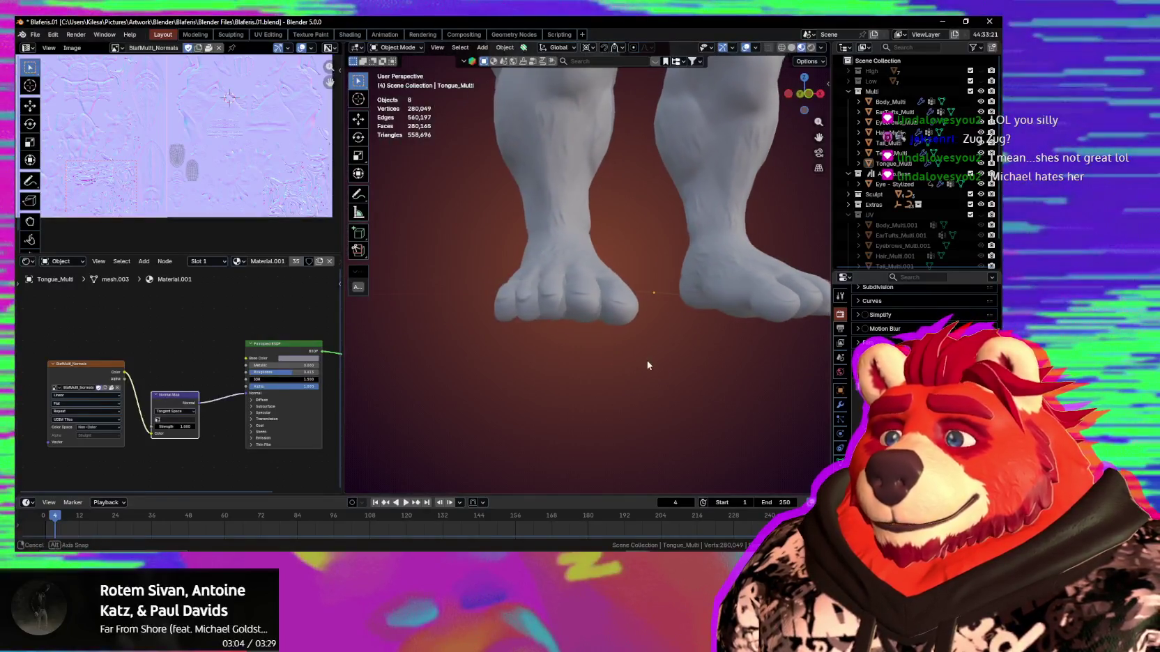
scroll(647, 361, down, 2)
scroll(606, 363, down, 2)
scroll(569, 366, down, 2)
scroll(569, 369, down, 1)
Return to a front view and add a VRM Humanoid armature.
mouse_move(569, 369)
middle_down()
mouse_move(565, 356)
mouse_move(660, 313)
mouse_move(638, 338)
mouse_move(546, 328)
middle_up()
middle_drag(645, 327, 629, 325)
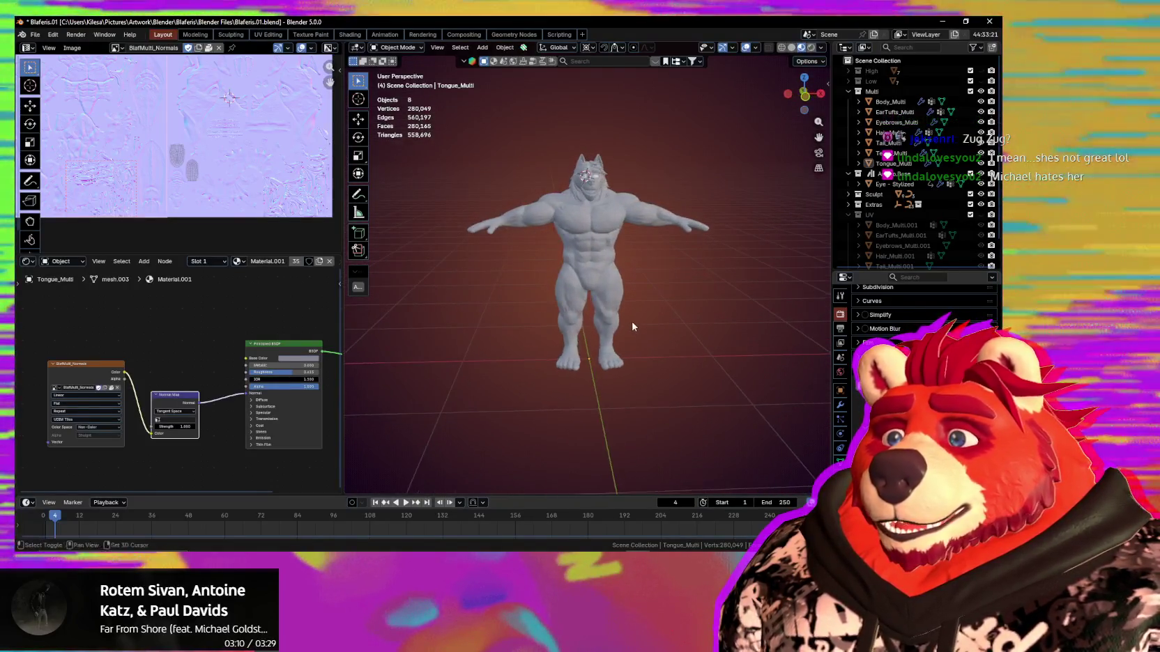
key(shift+a)
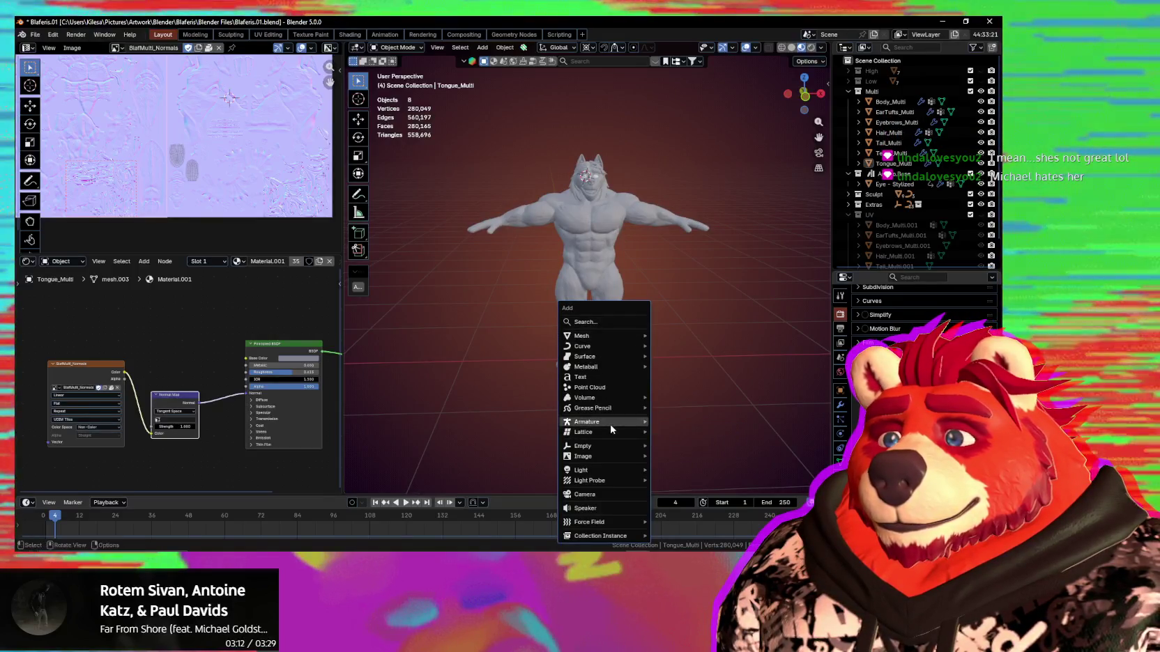
mouse_move(589, 421)
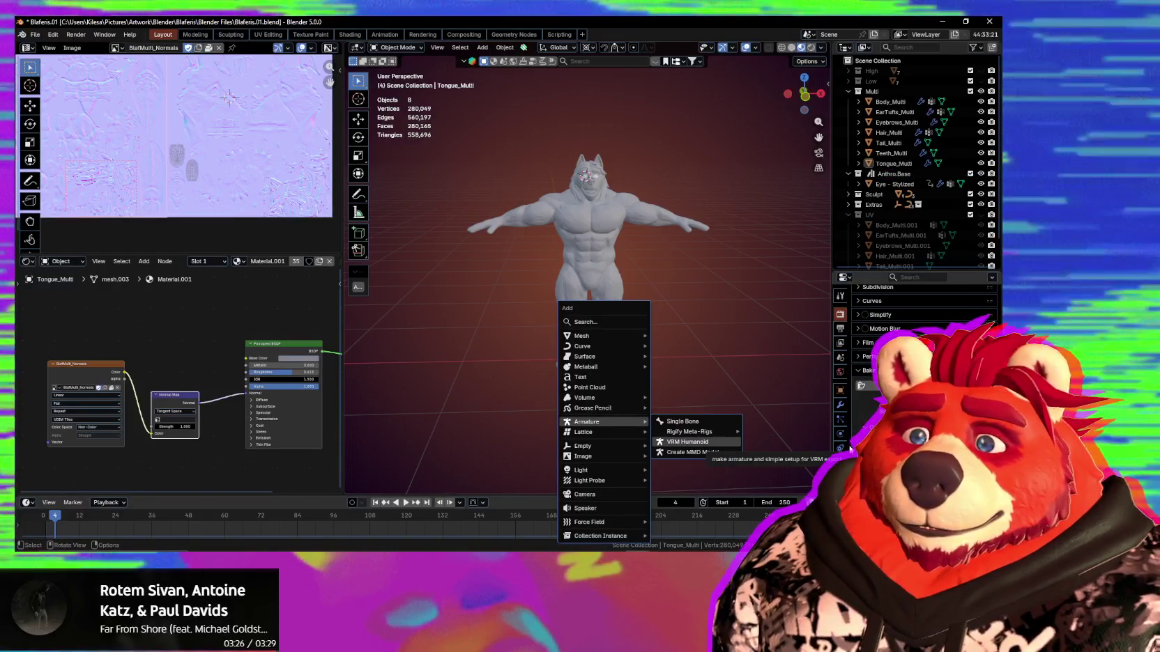
key(Return)
Orbit around the new armature and check its dimensions in the Item sidebar.
scroll(613, 333, up, 3)
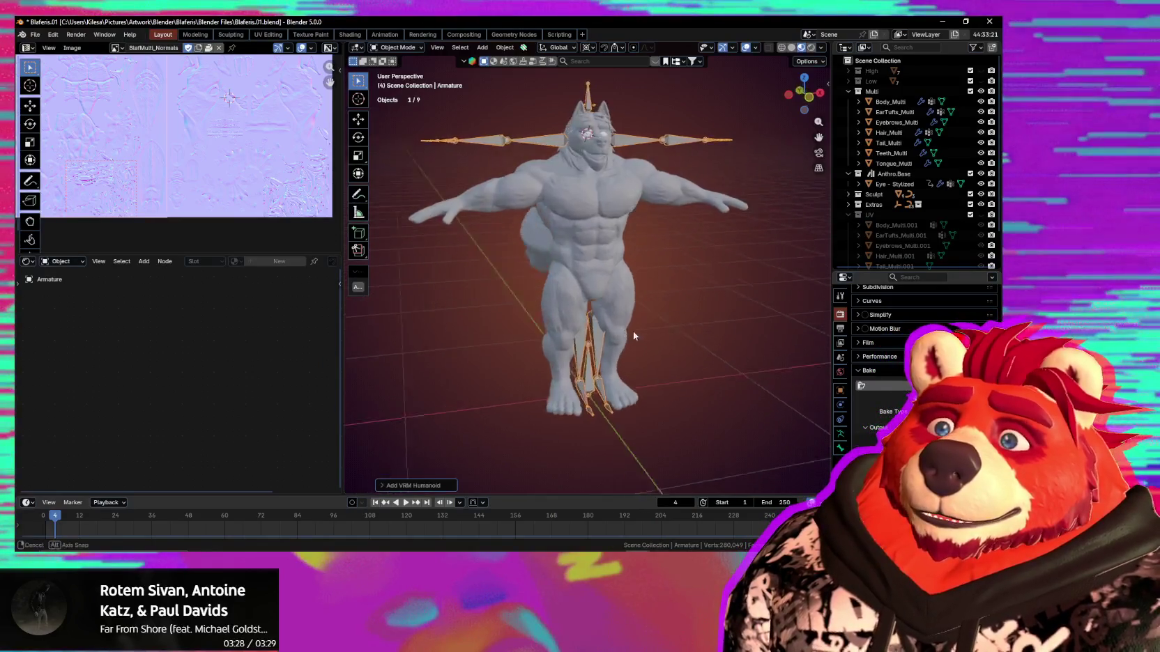
middle_drag(632, 331, 615, 338)
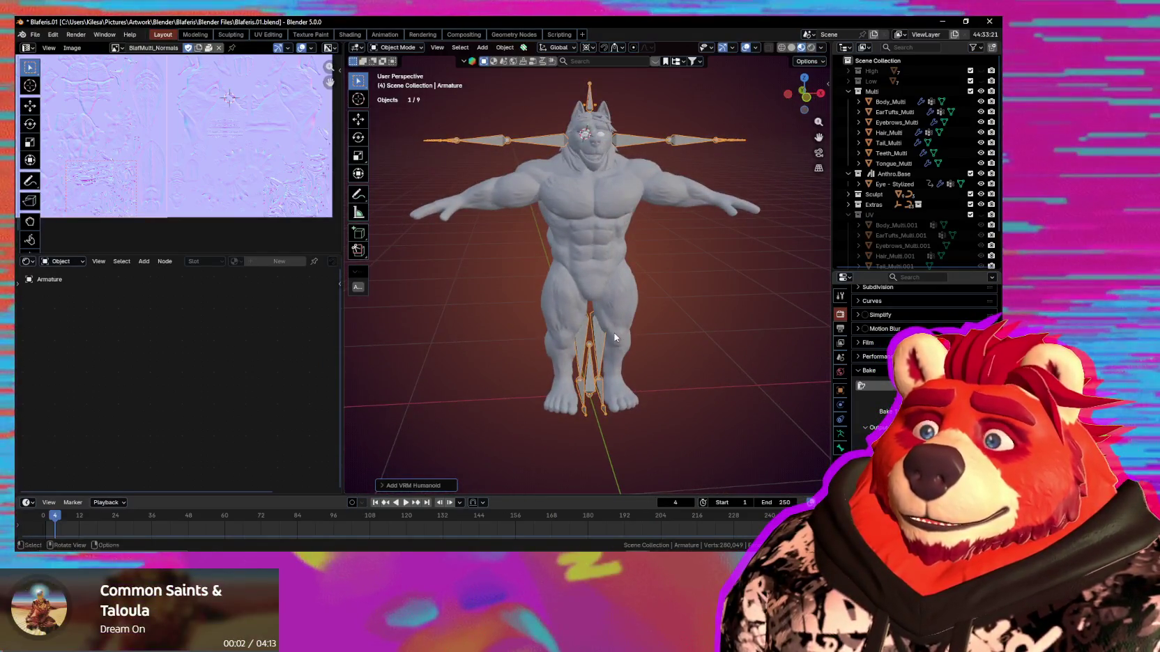
scroll(614, 337, down, 1)
mouse_move(614, 338)
middle_down()
mouse_move(713, 335)
mouse_move(710, 344)
mouse_move(709, 301)
mouse_move(773, 247)
middle_up()
click(823, 87)
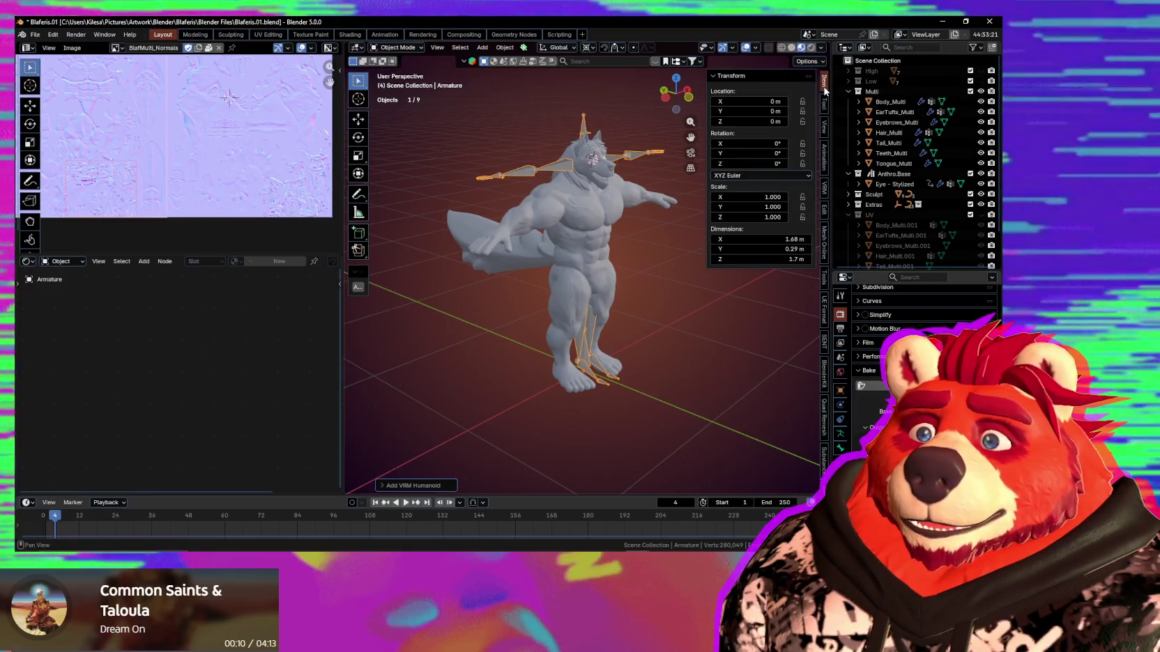
key(n)
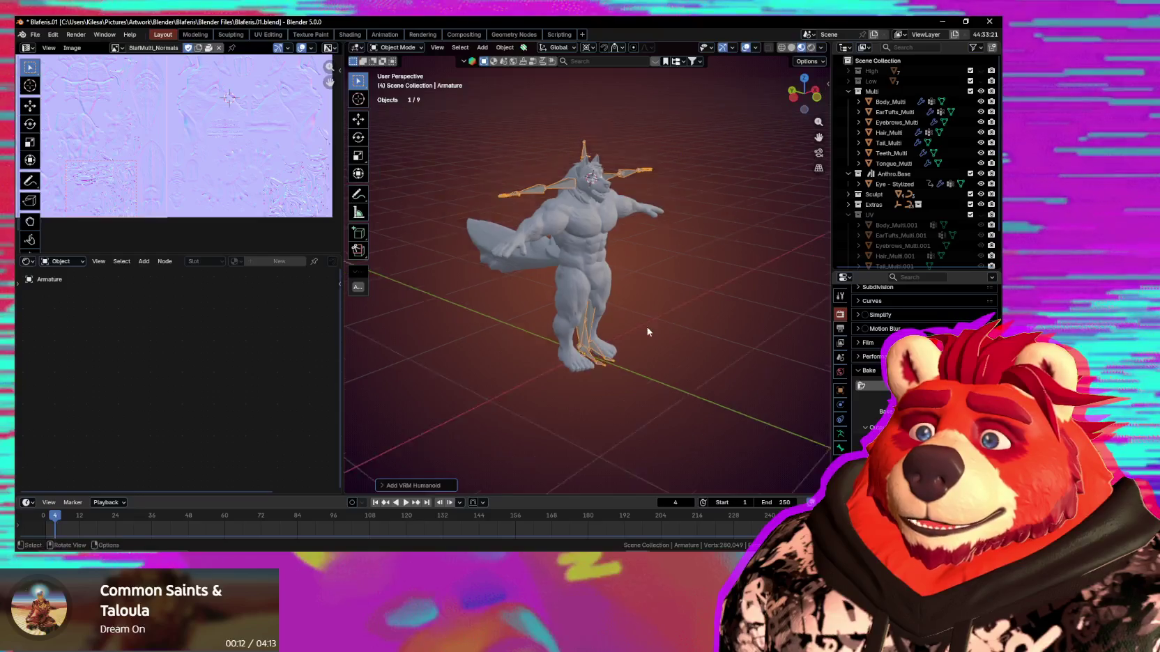
Frame the character from the front and bring up the Snap and Add menus.
mouse_move(647, 327)
middle_down()
mouse_move(539, 312)
mouse_move(590, 320)
middle_up()
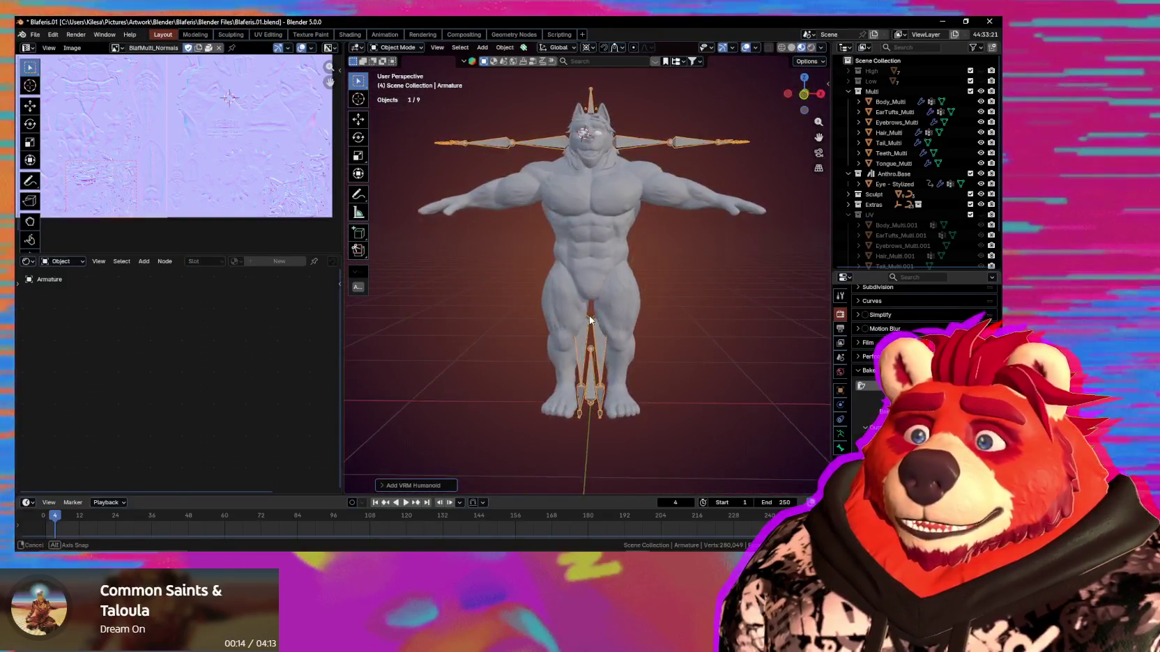
scroll(586, 323, down, 2)
scroll(586, 324, down, 1)
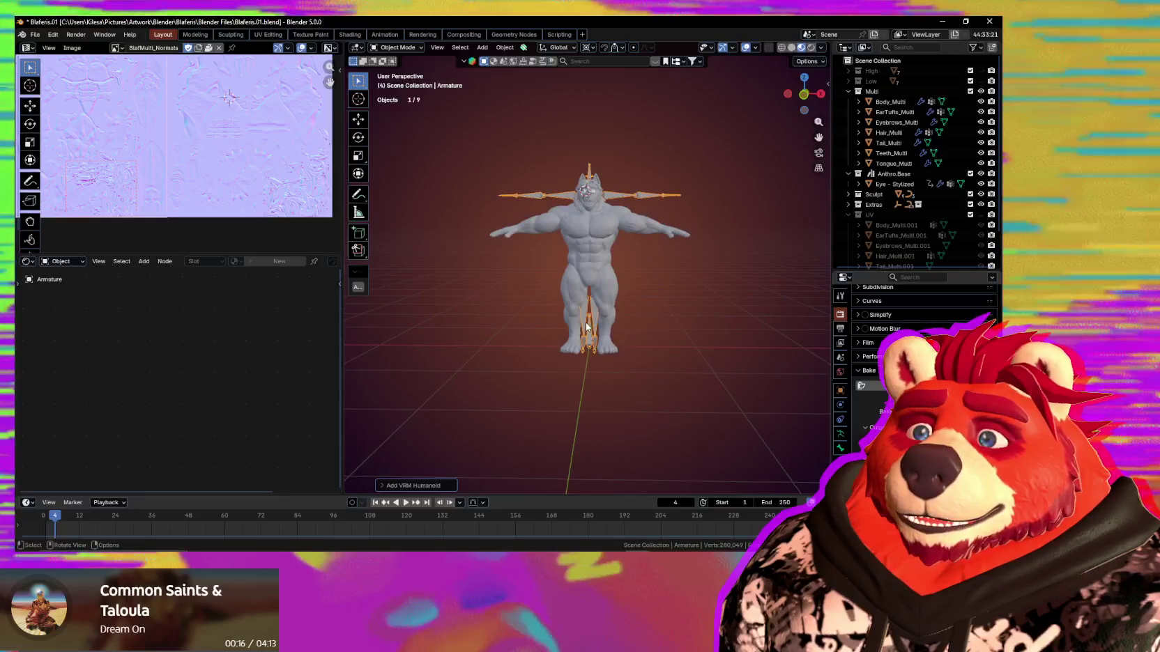
scroll(586, 326, up, 1)
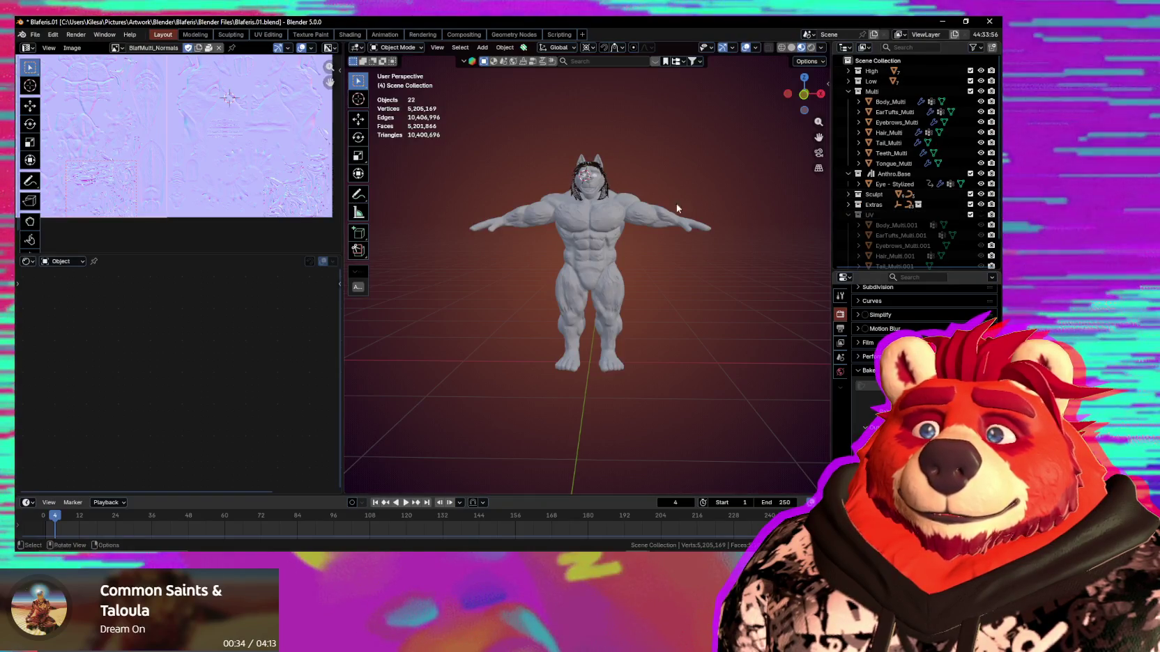
ctrl+middle_drag(667, 223, 857, 245)
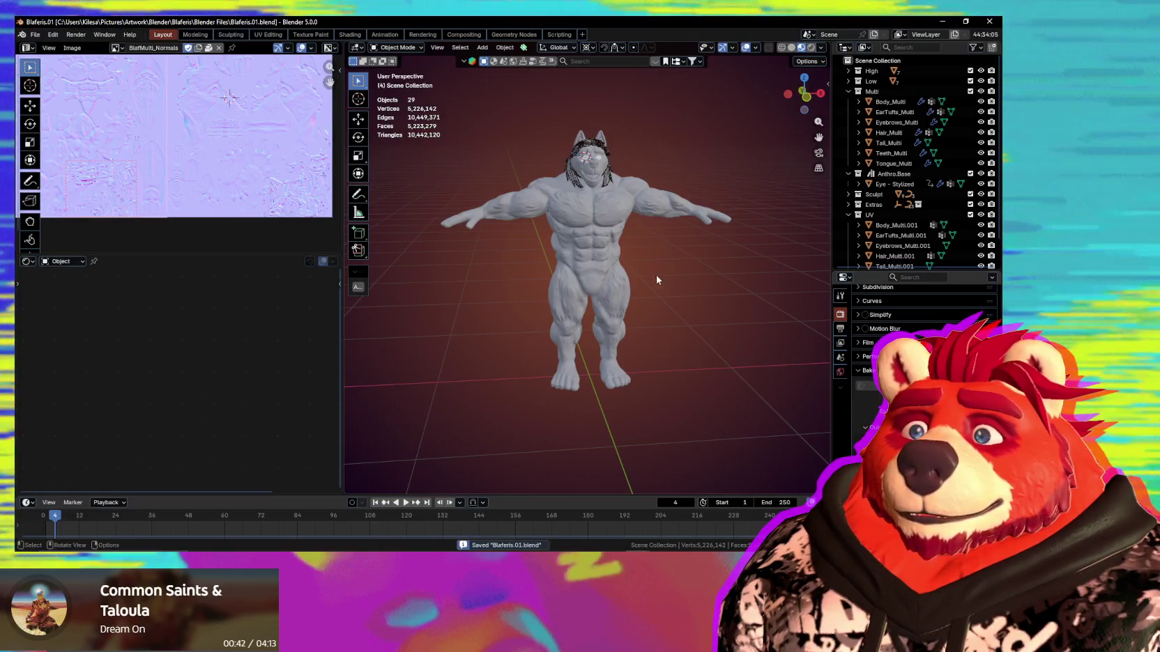
middle_drag(660, 354, 592, 370)
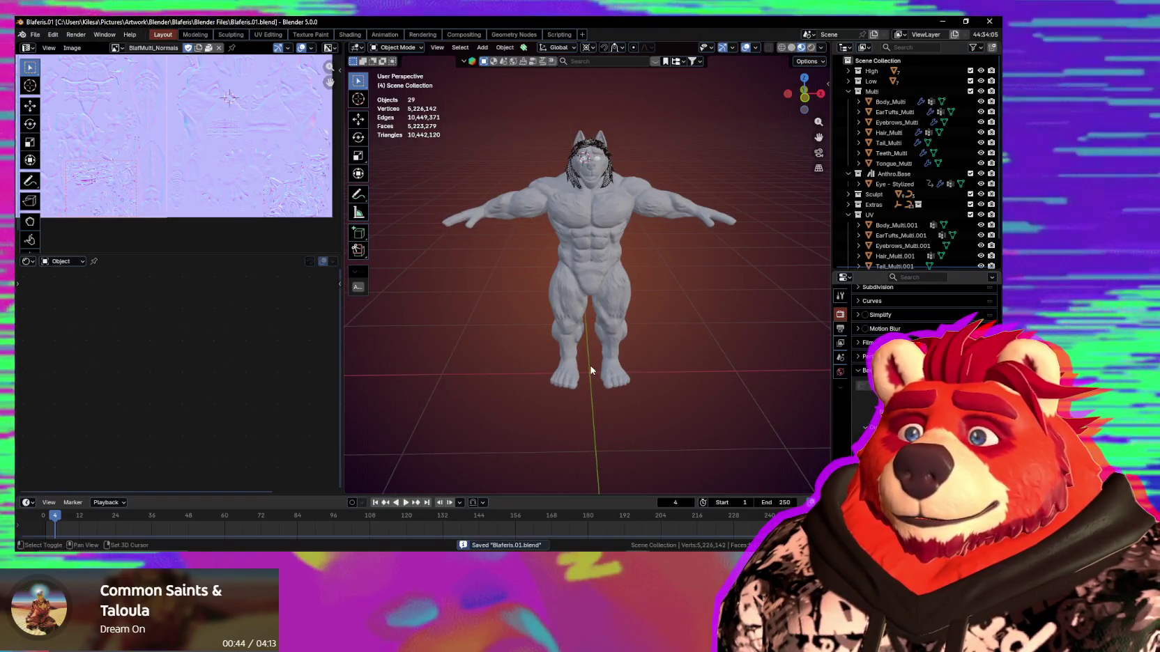
key(shift+s)
key(shift+a)
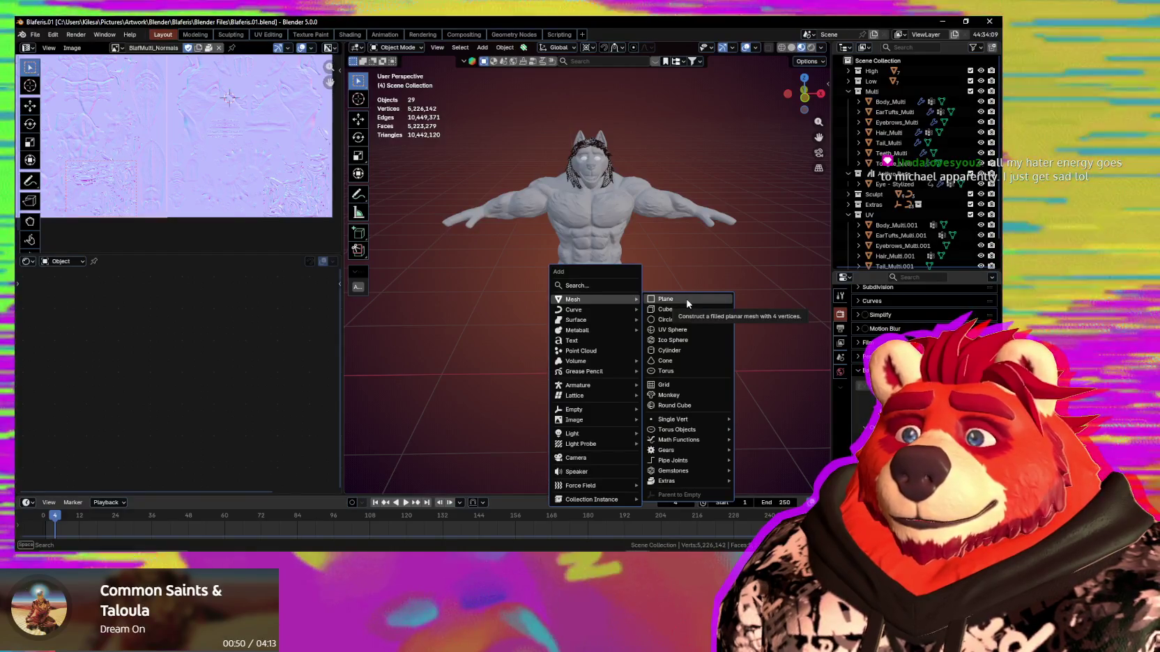
Add a plane and, in Edit Mode, rotate it upright around the X axis.
click(687, 304)
middle_drag(687, 303, 788, 291)
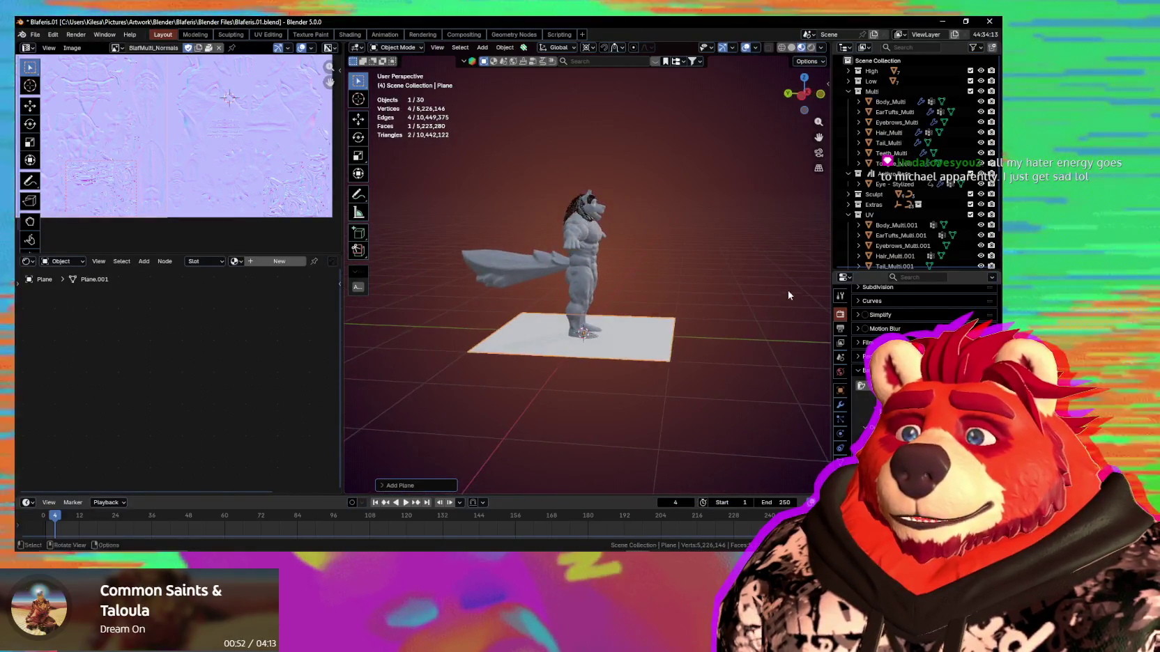
key(Tab)
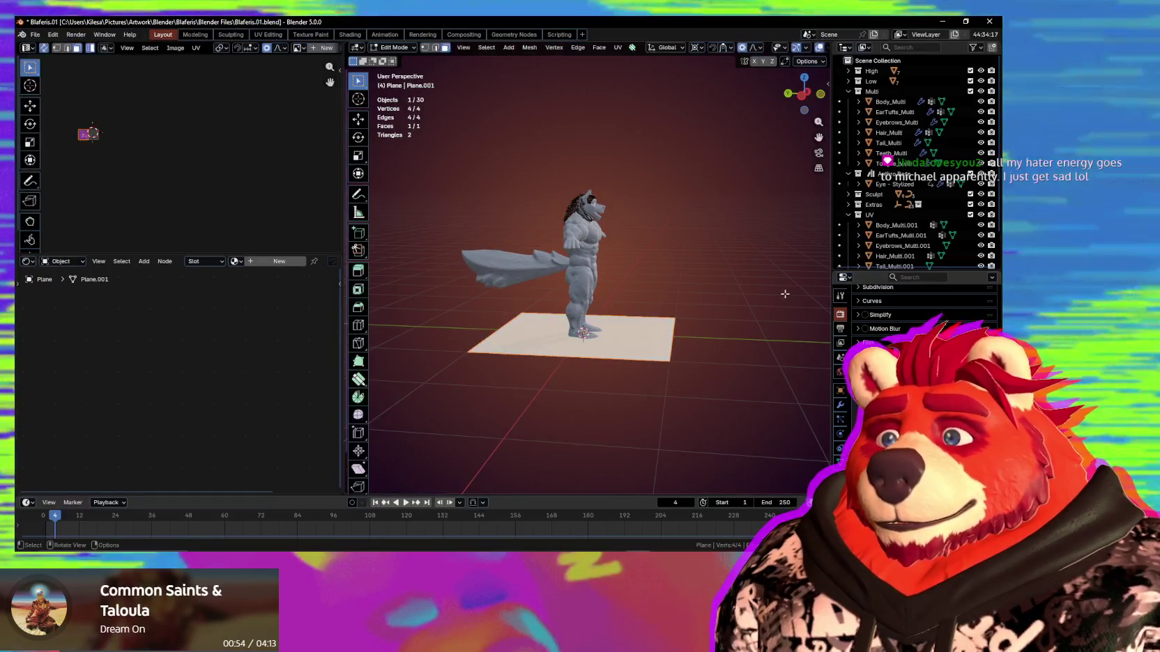
key(r)
key(x)
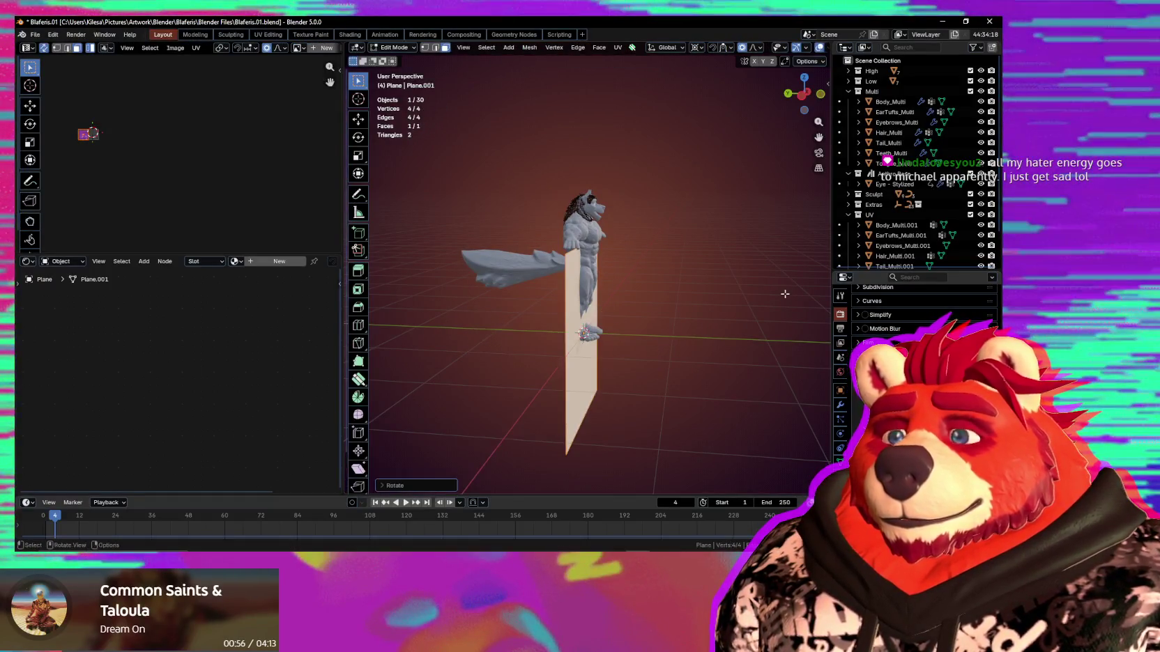
middle_drag(767, 300, 605, 335)
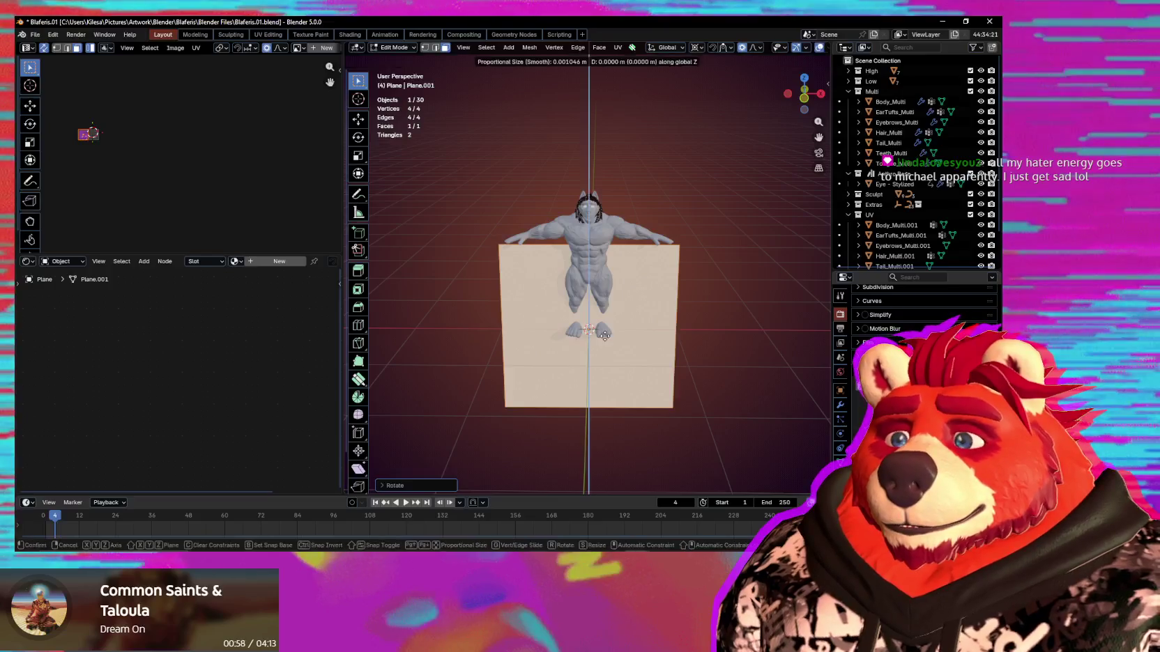
text(1)
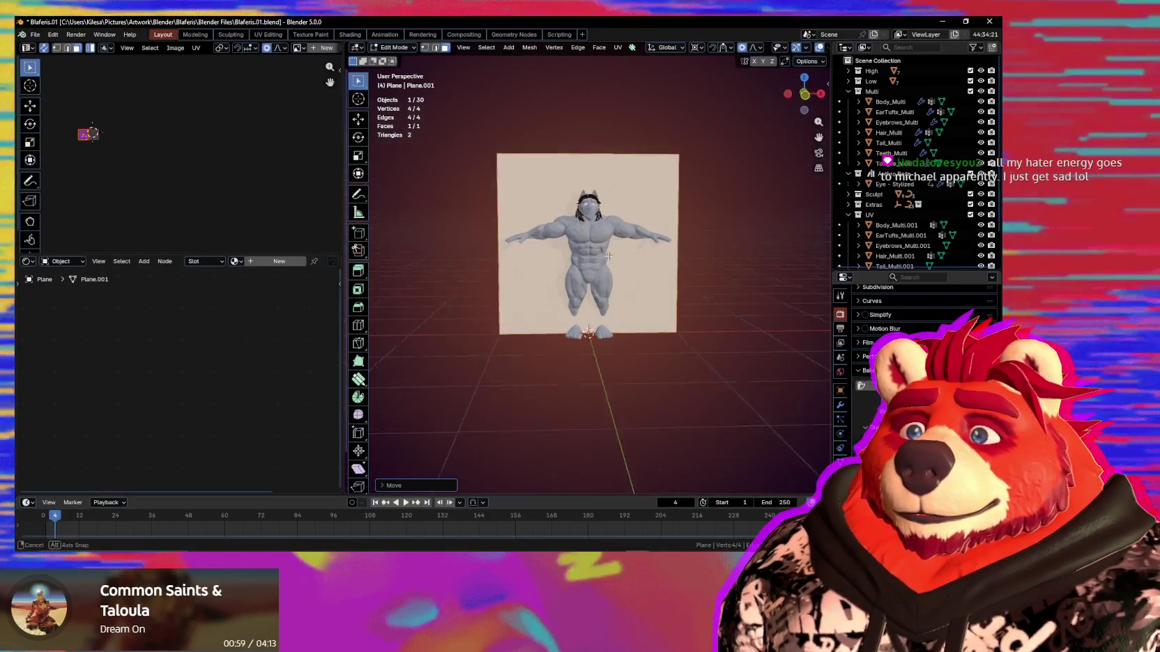
key(Return)
In Object Mode, scale the plane to about 1.82 m (scale 0.908).
click(617, 291)
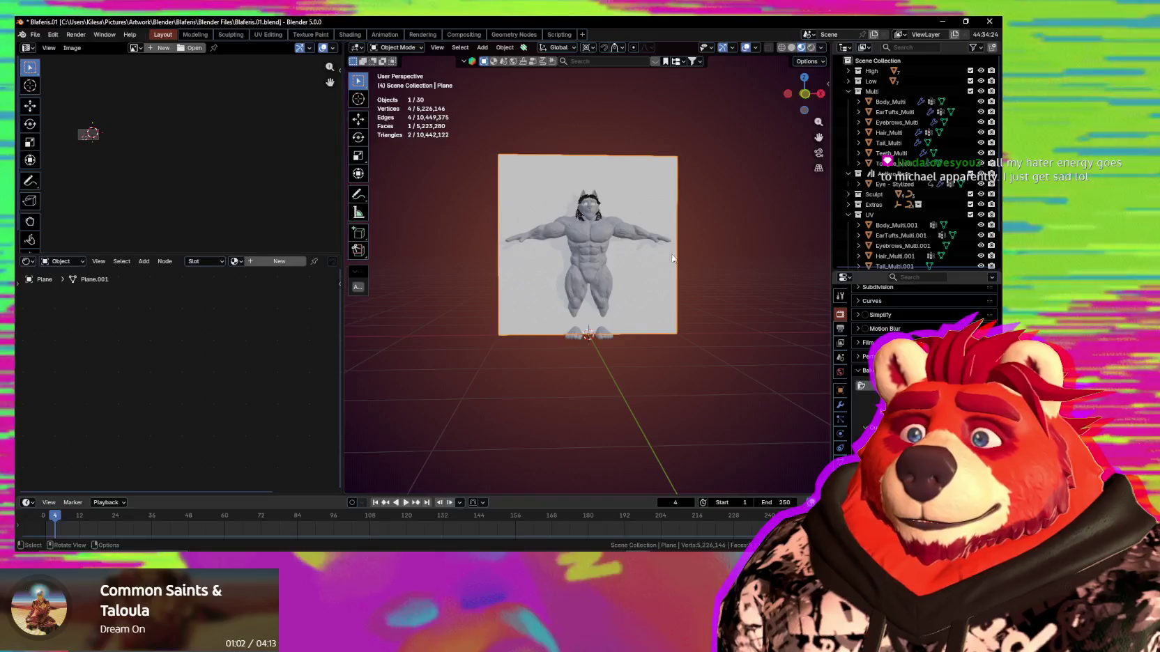
key(n)
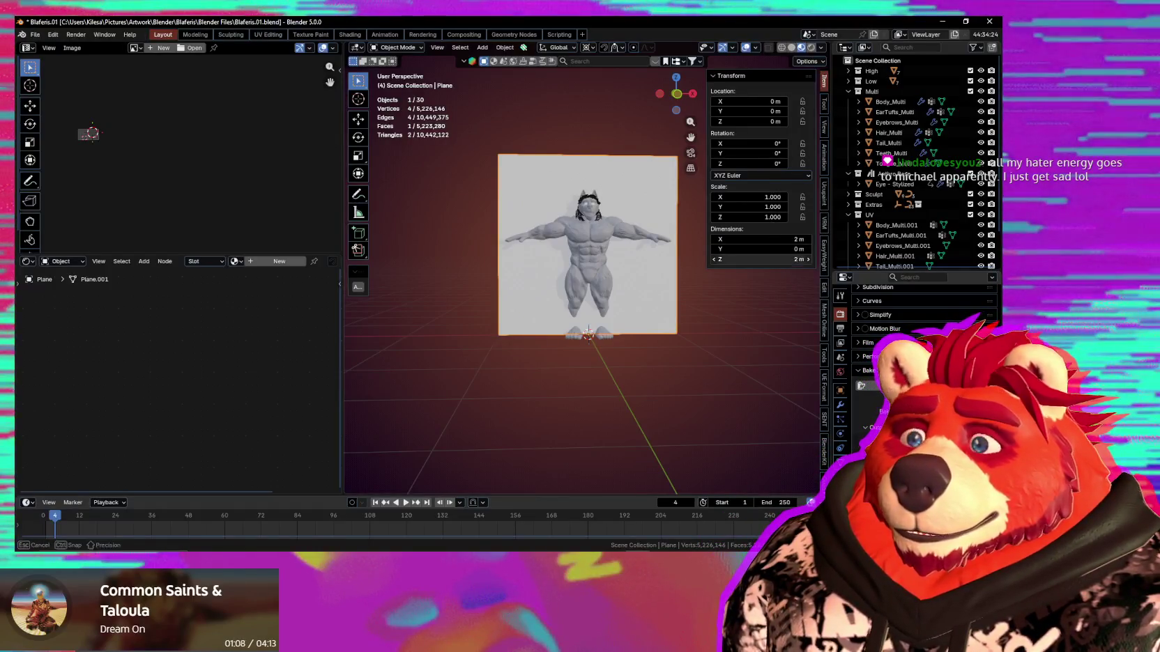
click(797, 260)
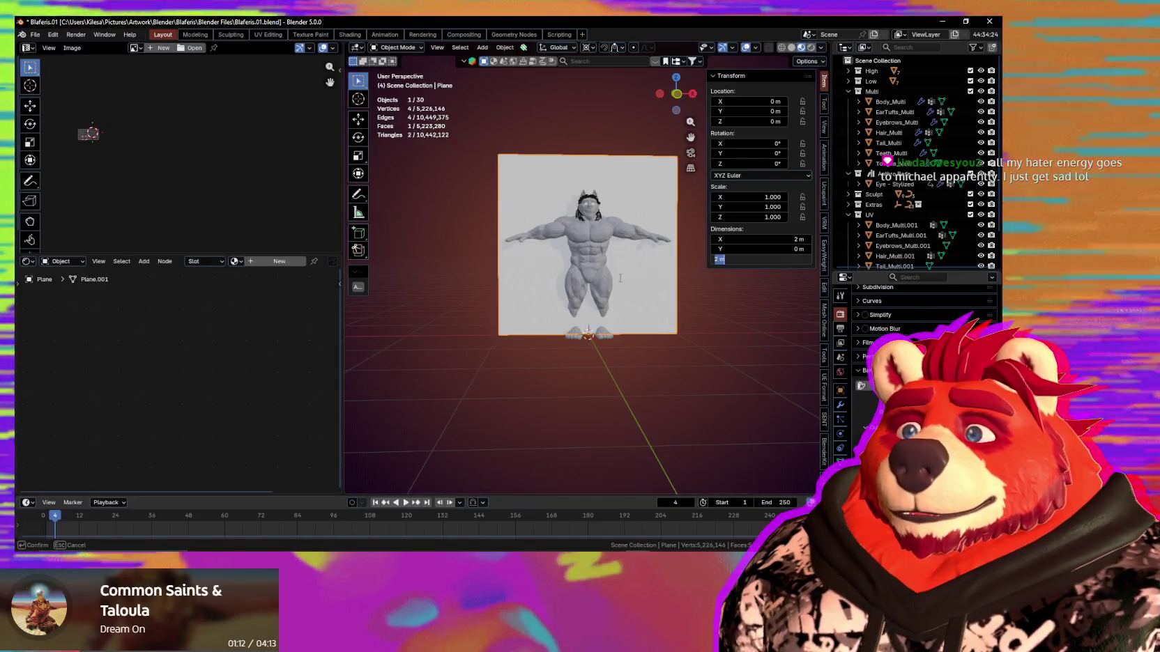
key(Escape)
key(s)
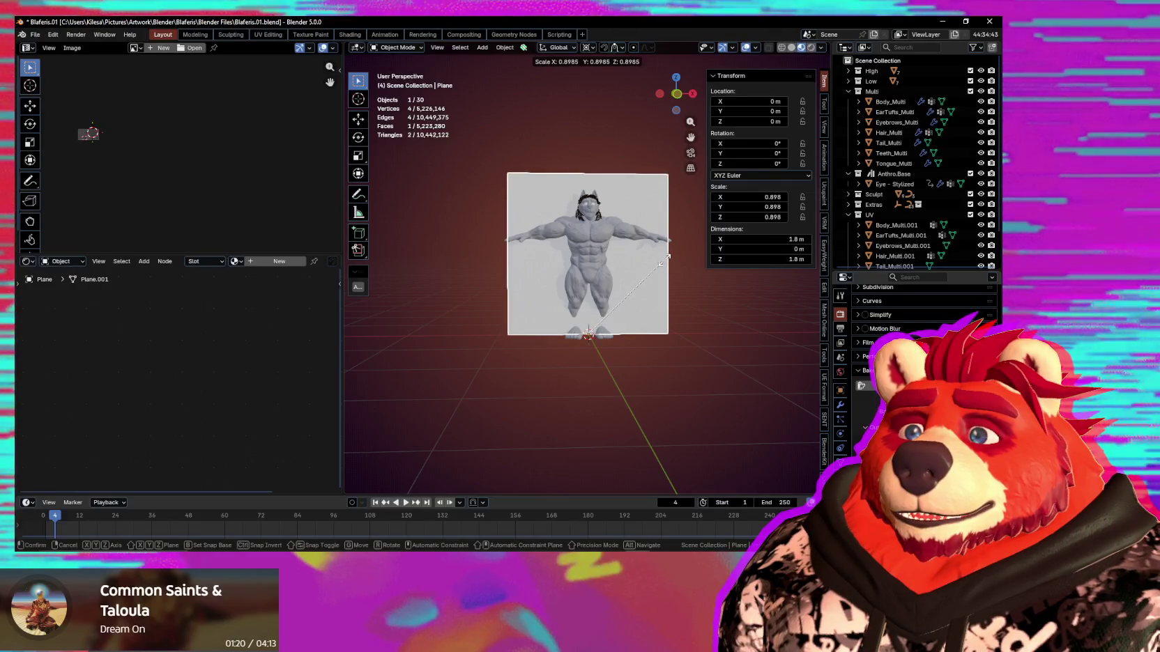
click(664, 258)
middle_drag(638, 278, 565, 321)
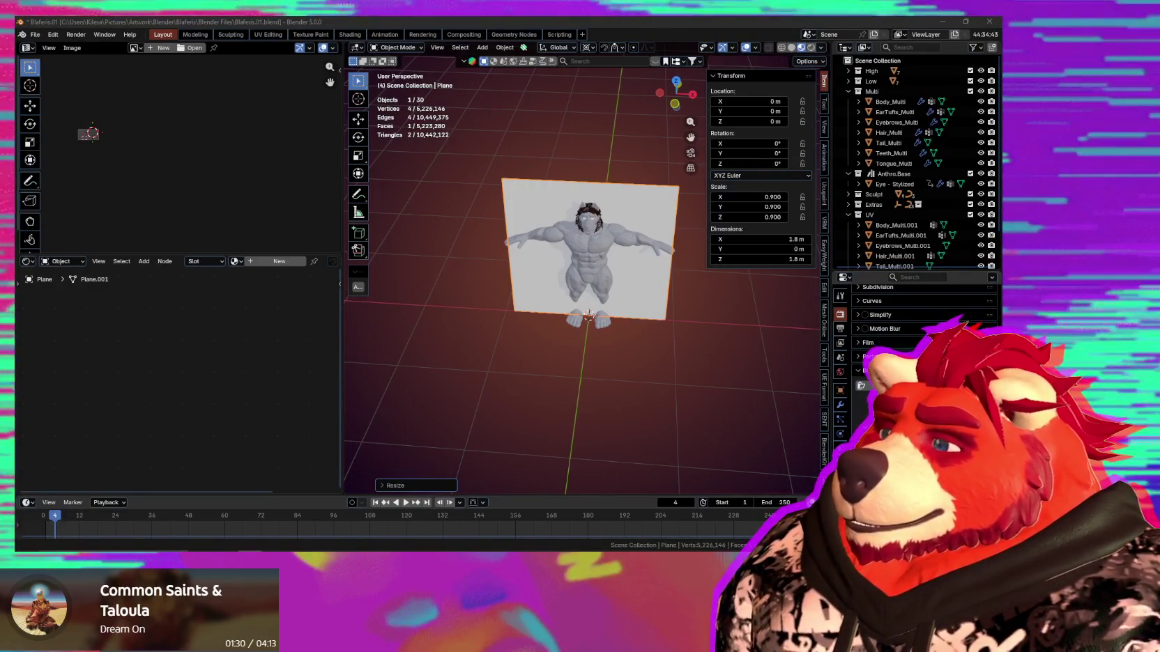
mouse_move(696, 376)
middle_down()
mouse_move(704, 360)
mouse_move(667, 267)
mouse_move(634, 230)
middle_up()
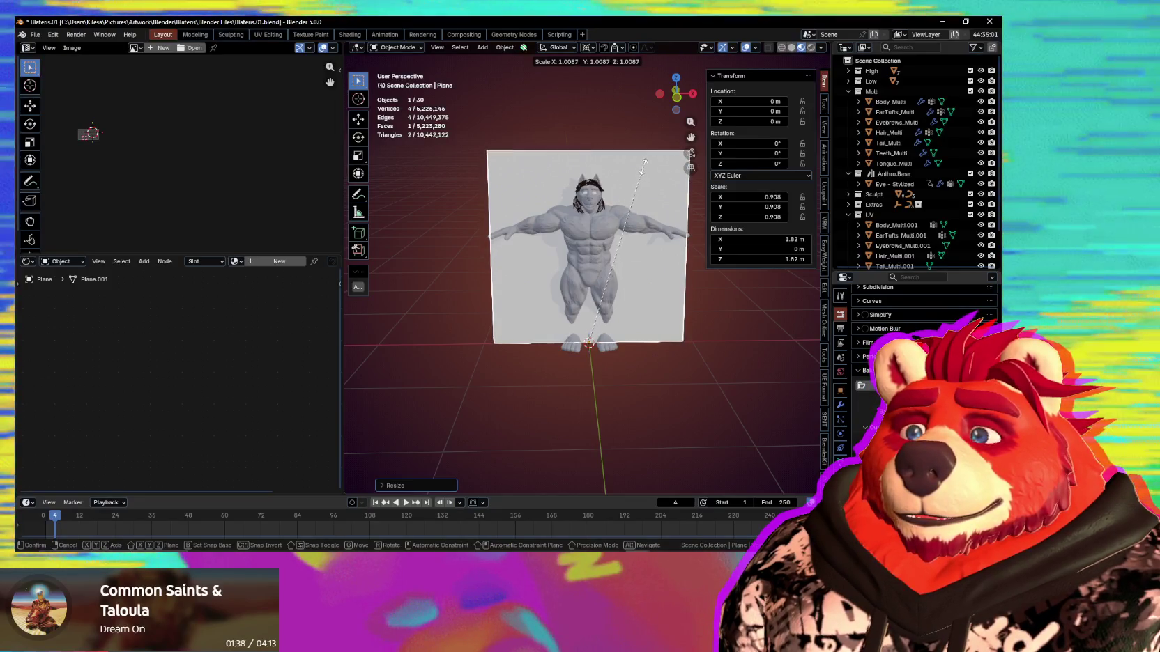
click(644, 162)
Push the plane back about 0.35 m along Y, then select everything except the plane.
mouse_move(644, 162)
middle_down()
mouse_move(674, 342)
mouse_move(627, 335)
middle_up()
key(g)
key(y)
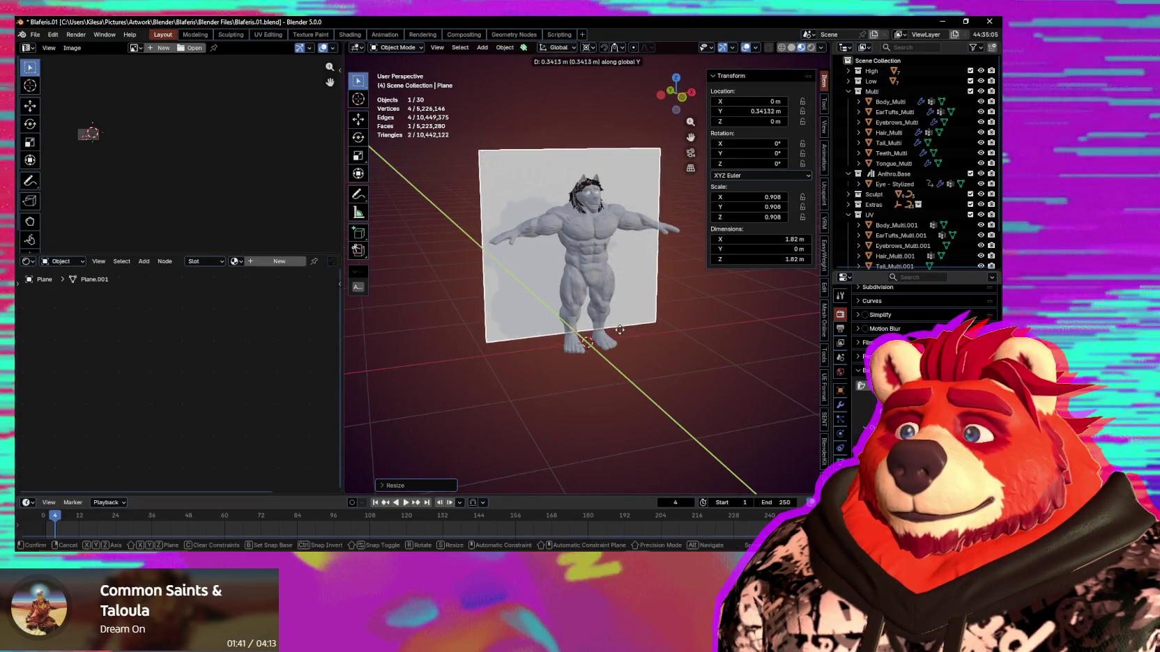
click(666, 348)
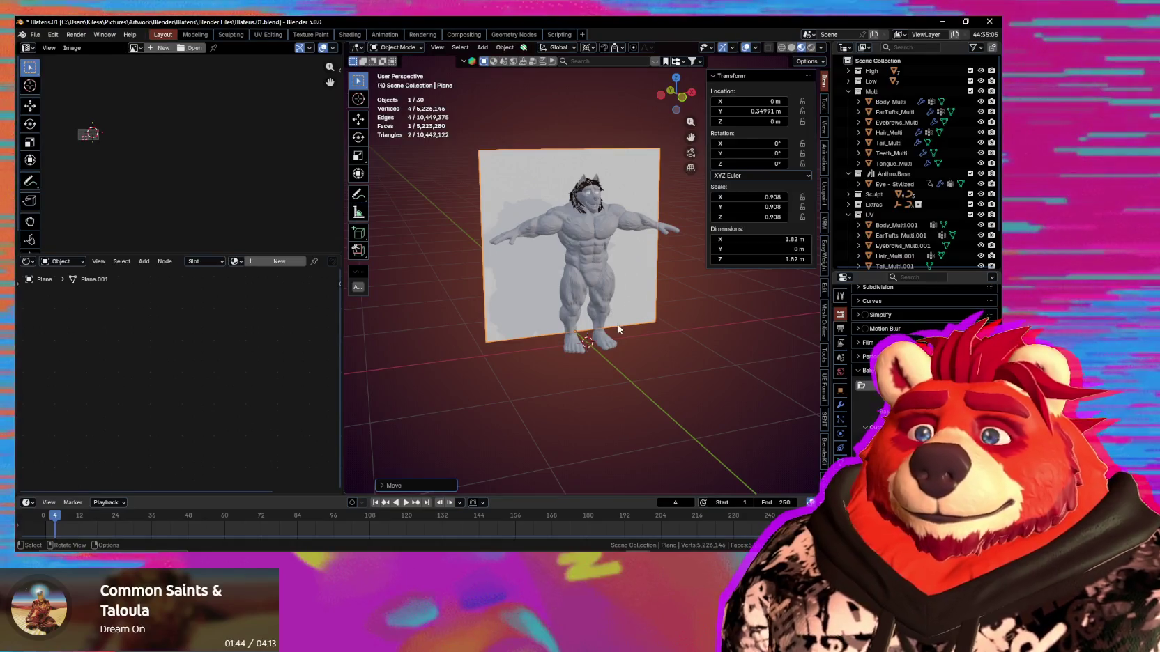
mouse_move(585, 352)
middle_down()
mouse_move(560, 363)
mouse_move(699, 357)
middle_up()
key(n)
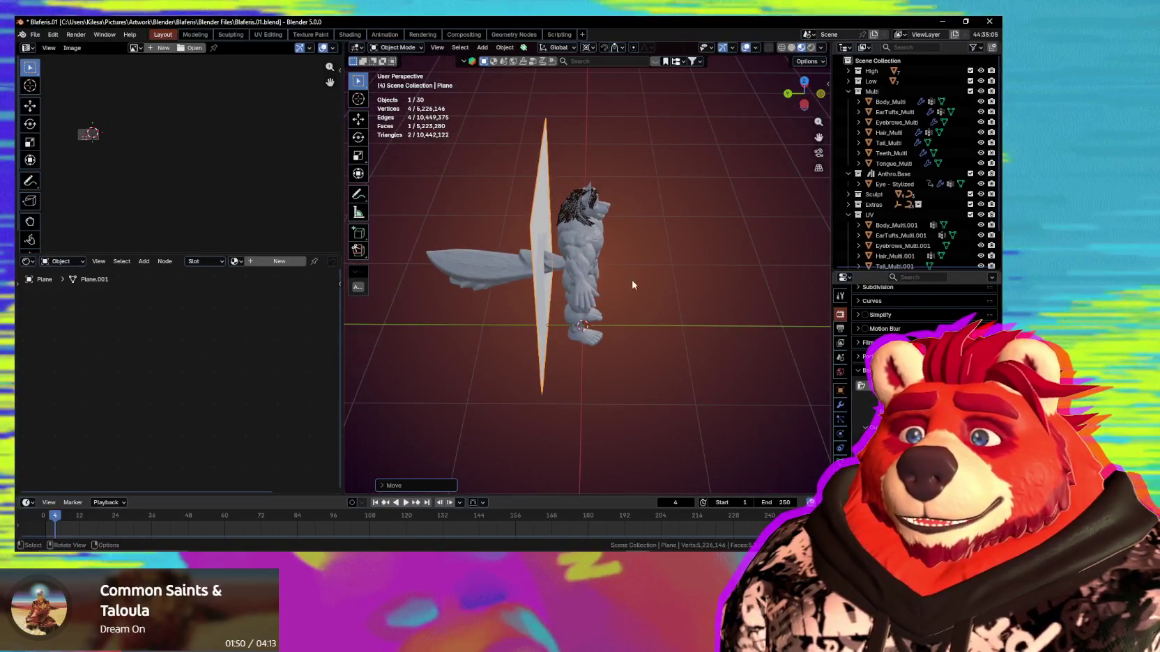
key(a)
shift+click(541, 175)
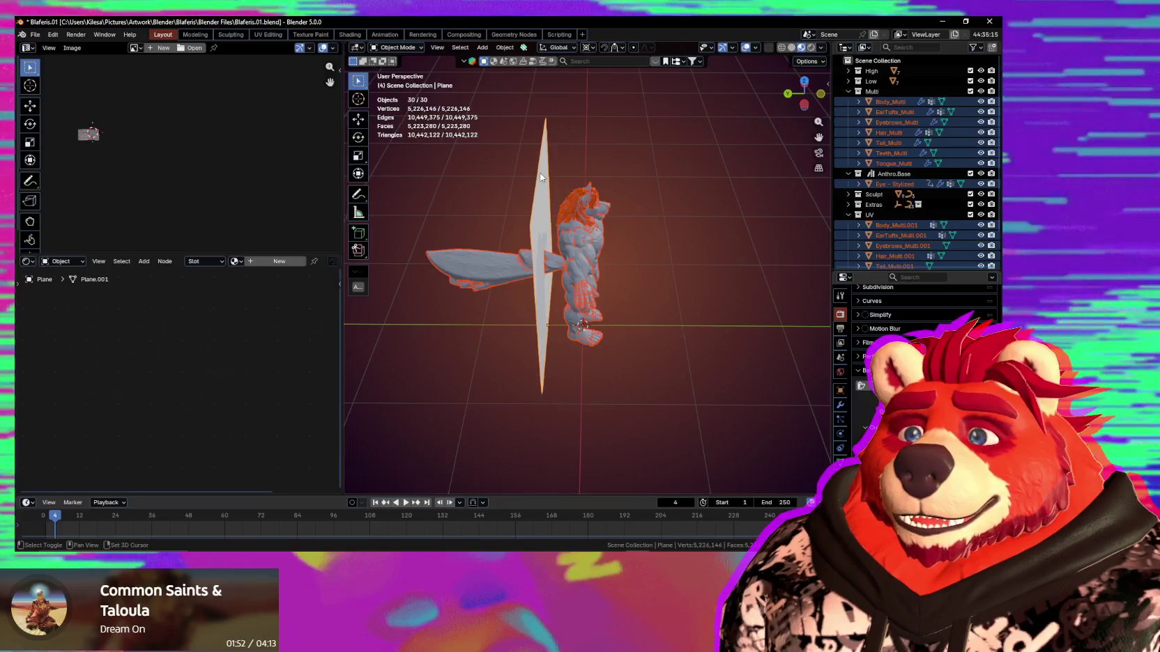
Deselect the reference plane and make Body_High the active object.
shift+click(550, 181)
middle_drag(600, 217, 553, 236)
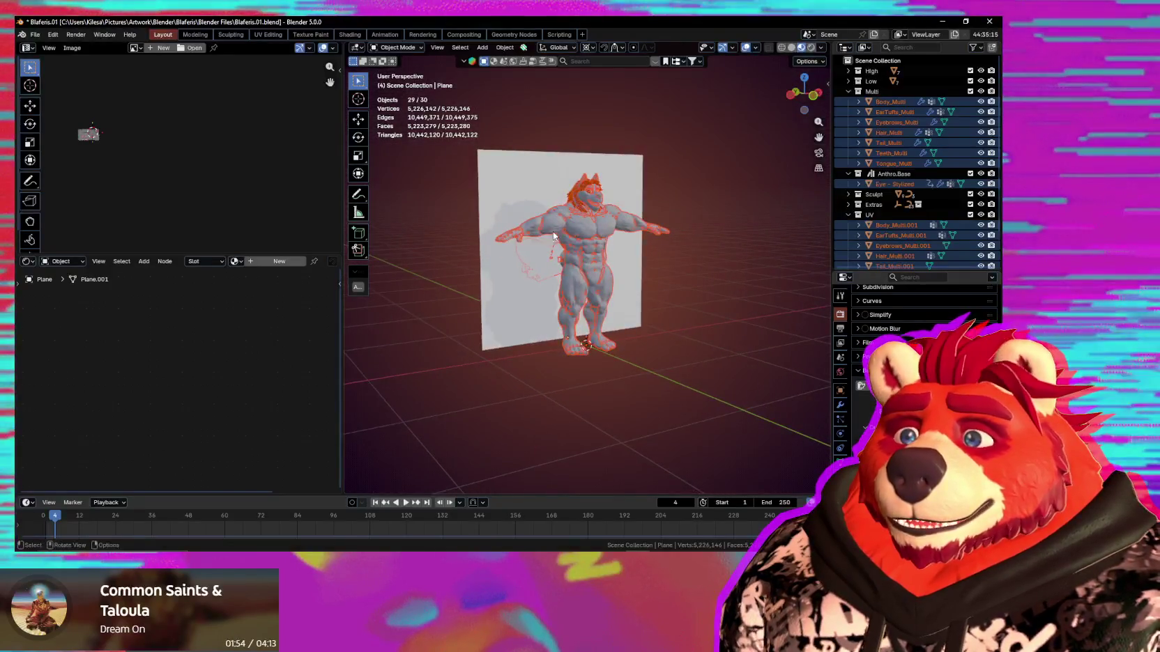
shift+click(577, 236)
middle_drag(681, 304, 656, 303)
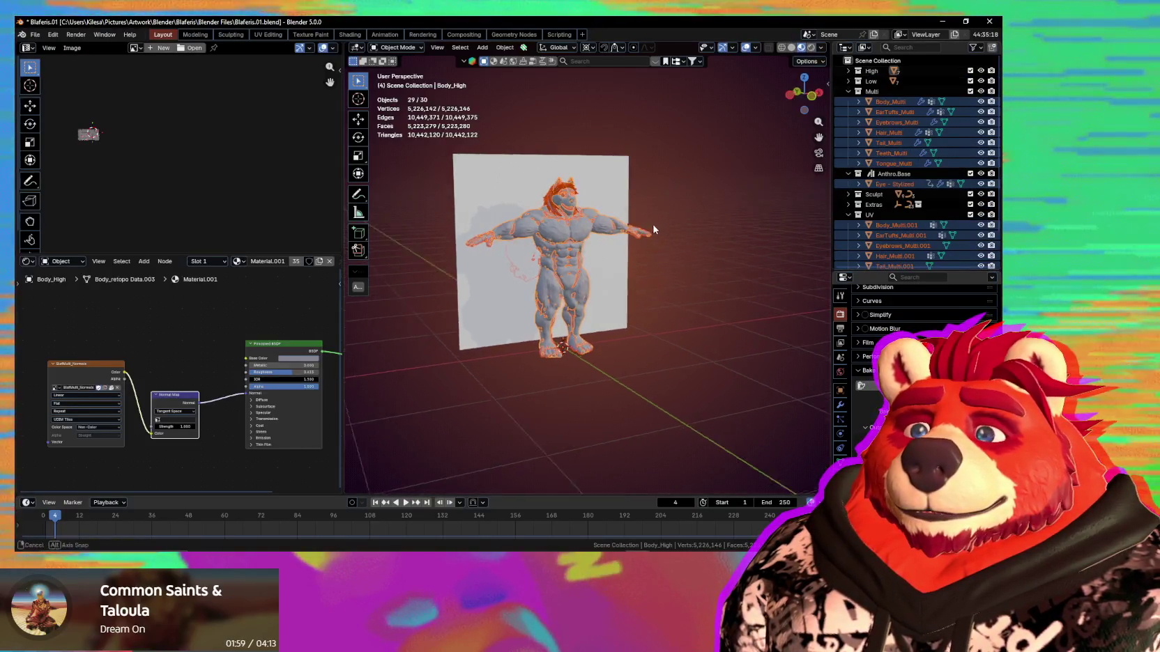
mouse_move(666, 230)
middle_down()
mouse_move(639, 227)
mouse_move(613, 256)
middle_up()
scroll(614, 256, up, 2)
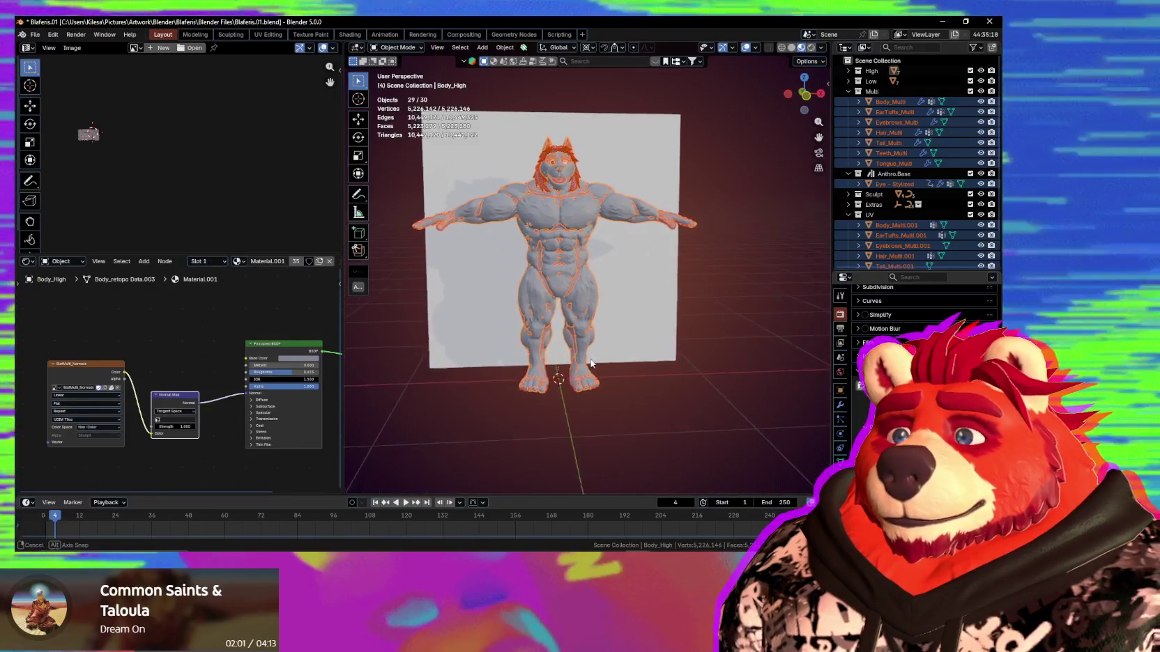
Scale the wolf objects up in front orthographic view to fill the reference image.
key(s)
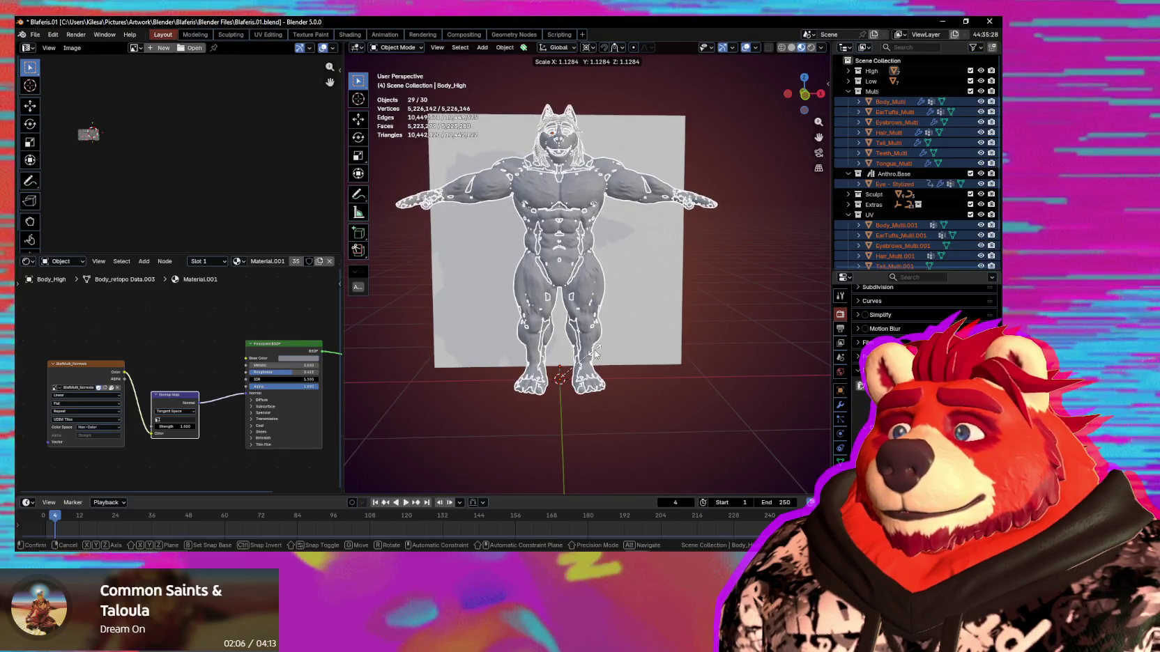
key(Escape)
key(KP_3)
key(KP_1)
key(s)
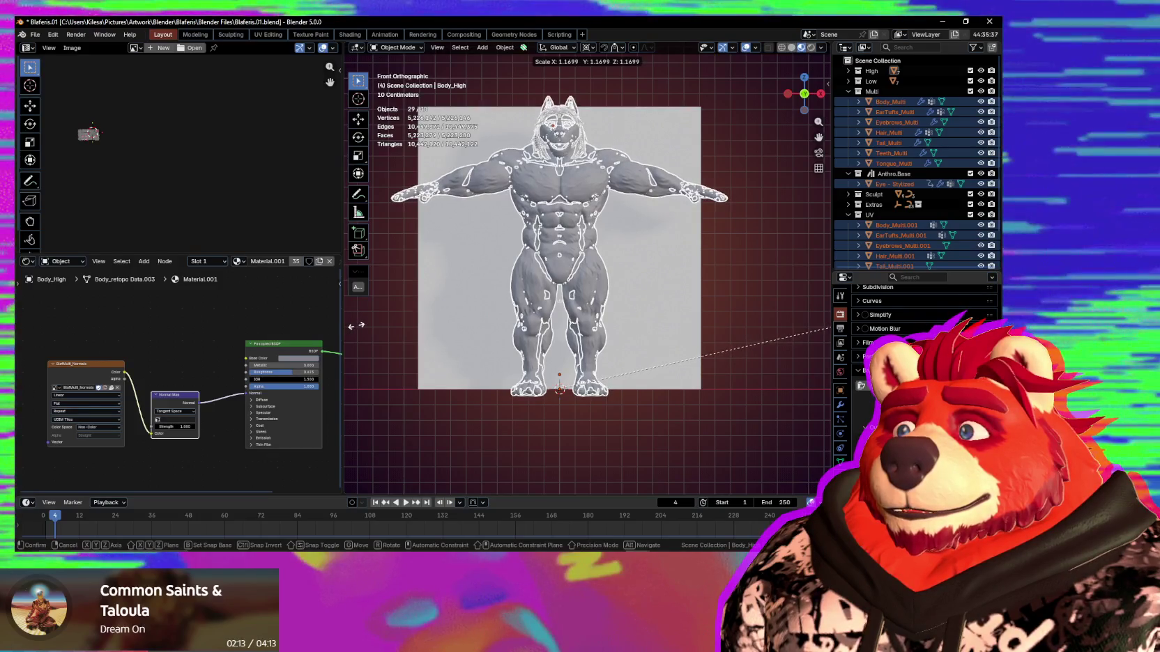
click(356, 326)
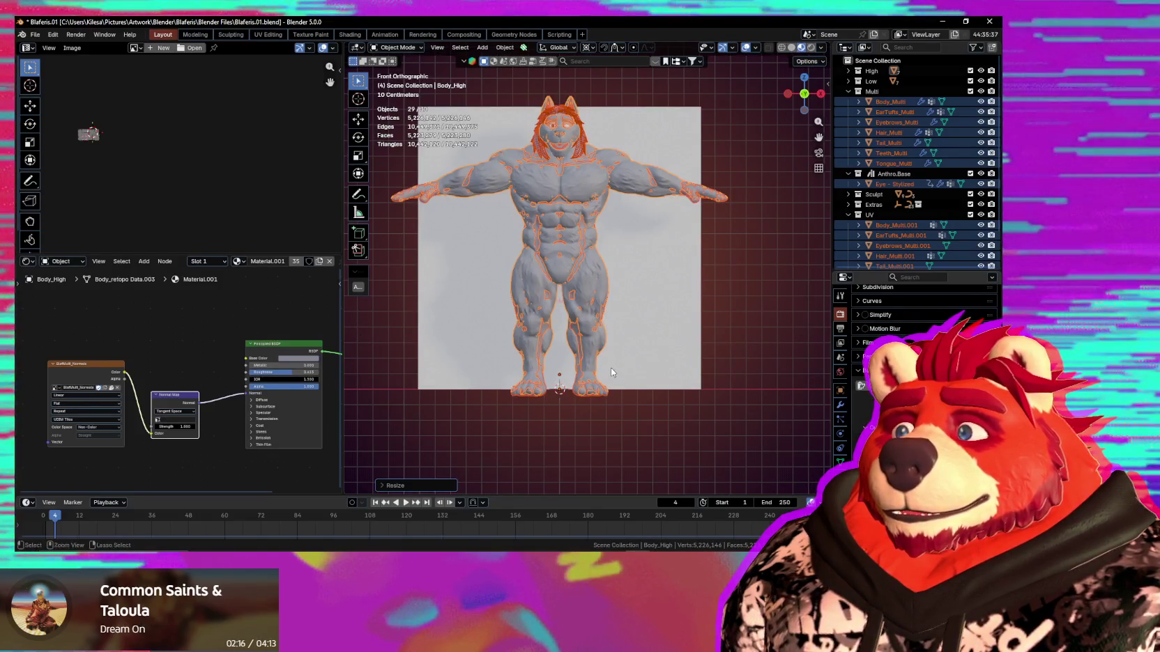
Apply scale to the 29 selected wolf objects.
key(ctrl+a)
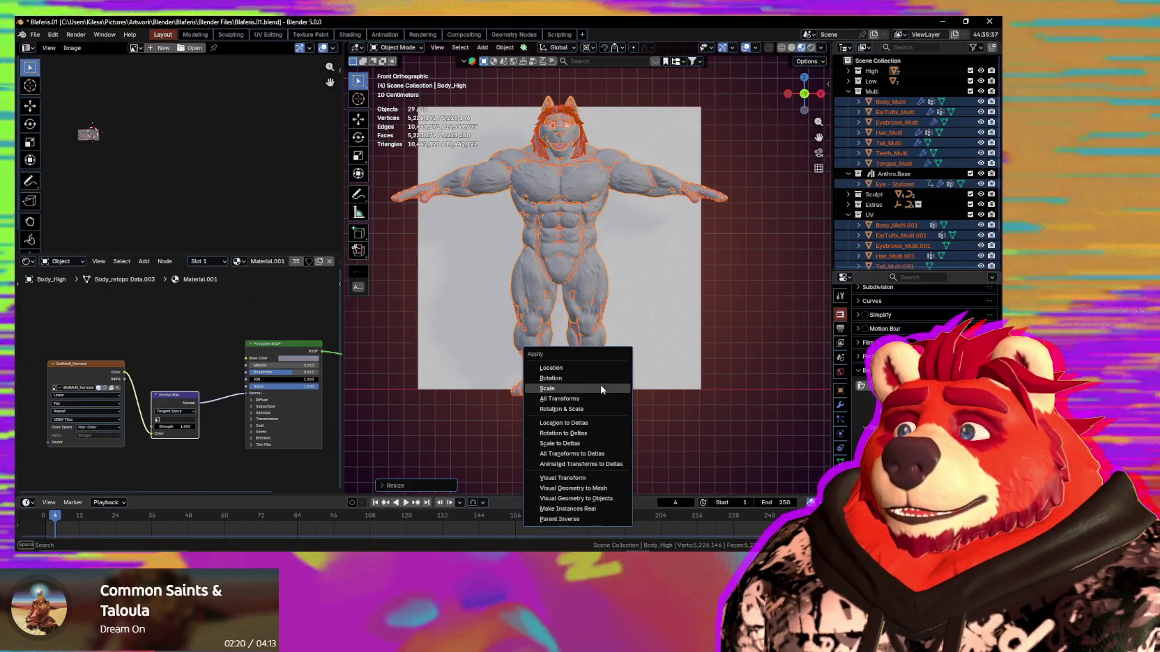
click(579, 392)
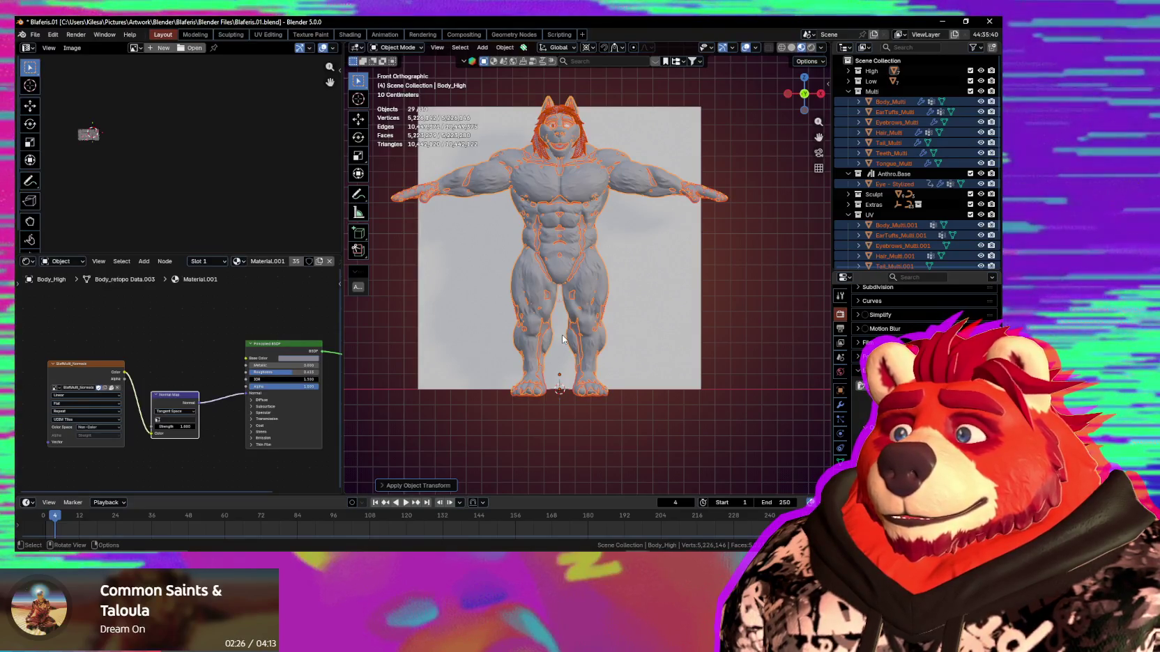
mouse_move(584, 374)
middle_down()
mouse_move(643, 386)
mouse_move(621, 391)
mouse_move(682, 369)
middle_up()
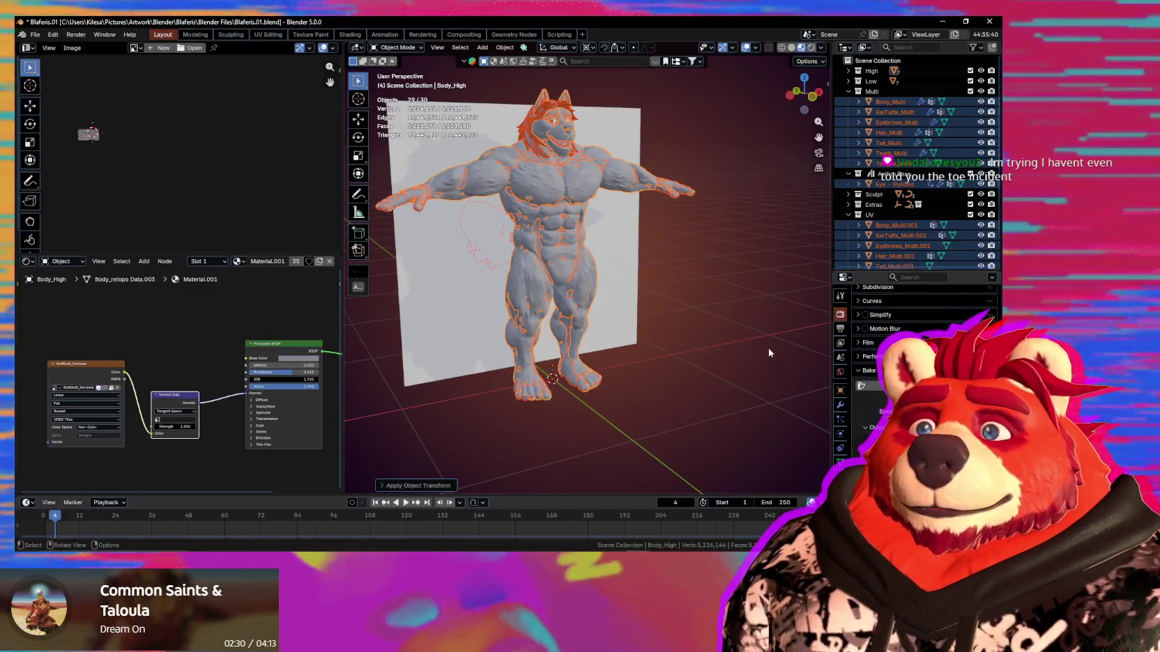
Hide the Low, High and UV collections in the outliner.
click(980, 81)
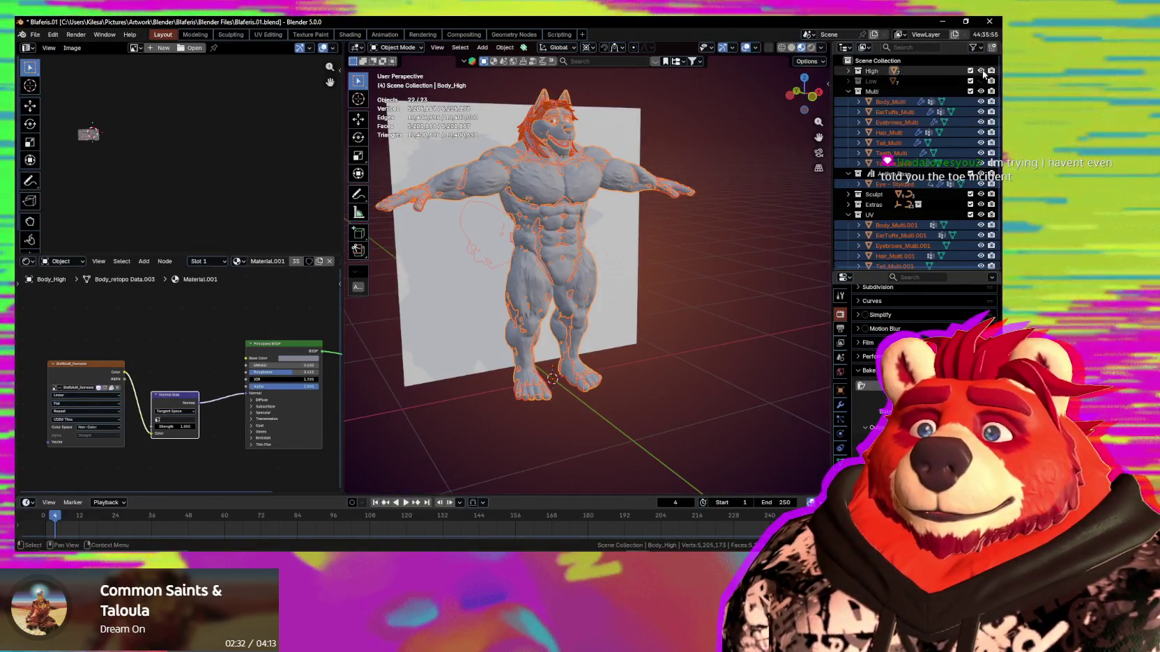
click(981, 70)
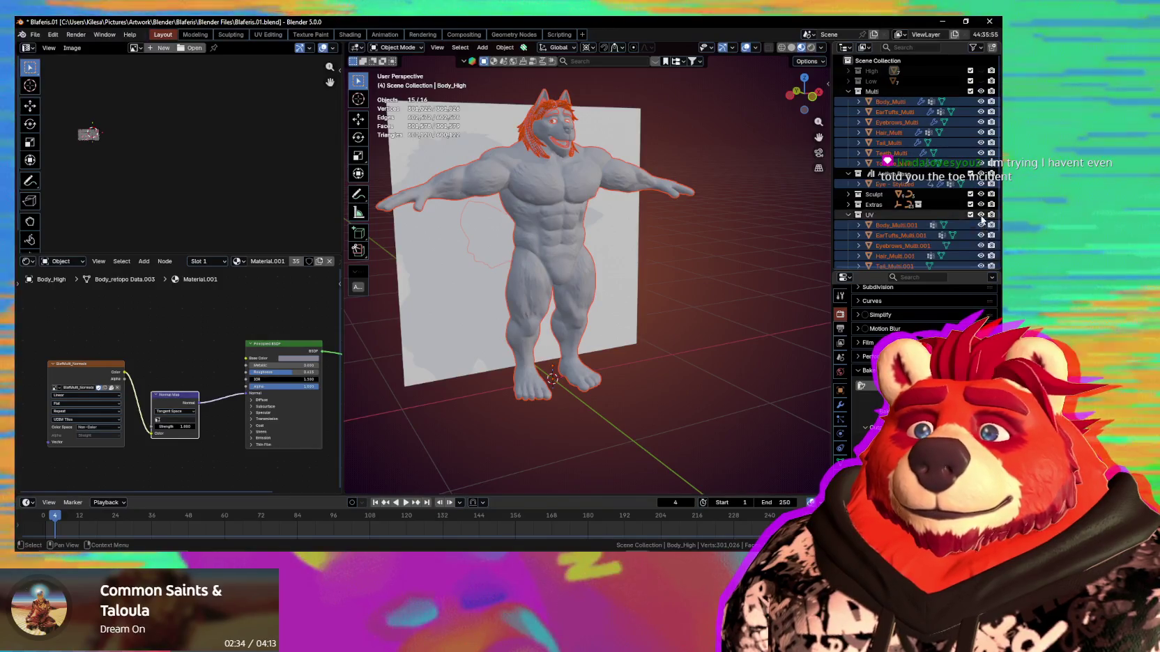
click(981, 214)
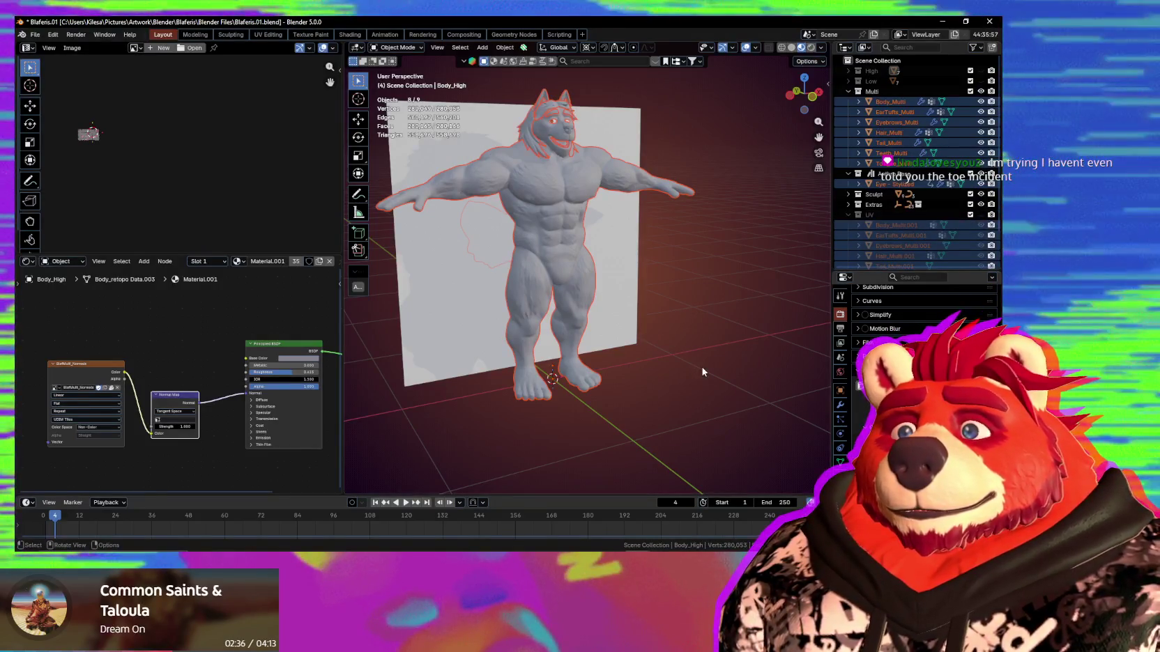
Delete the reference plane so only the wolf body remains.
click(703, 371)
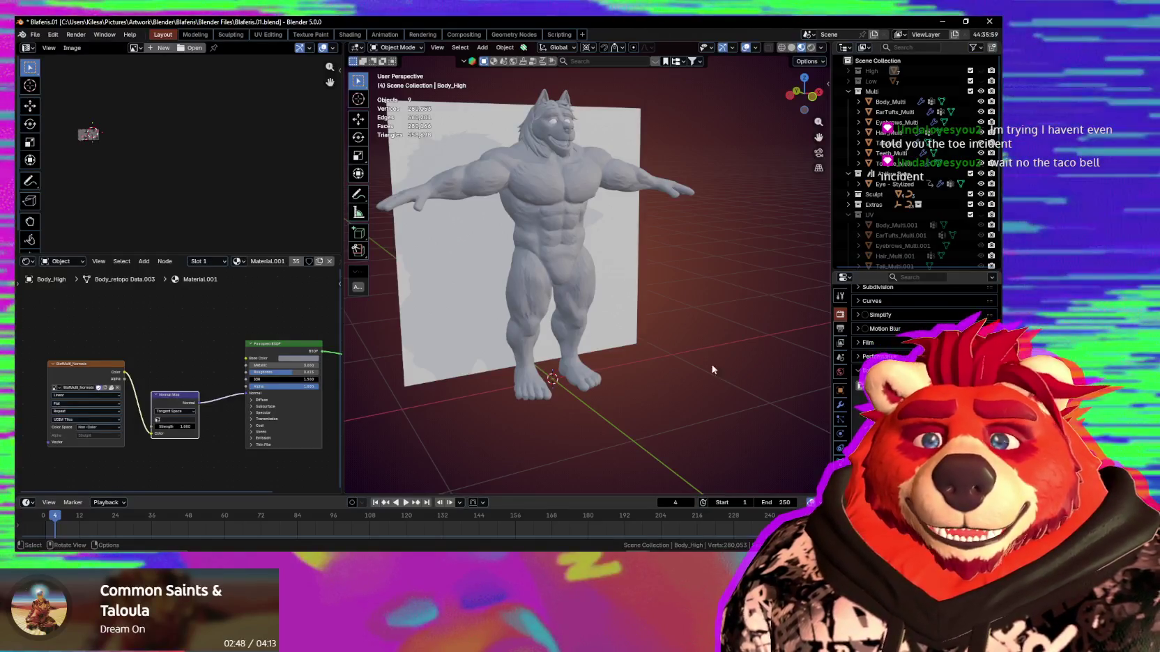
middle_drag(712, 370, 615, 293)
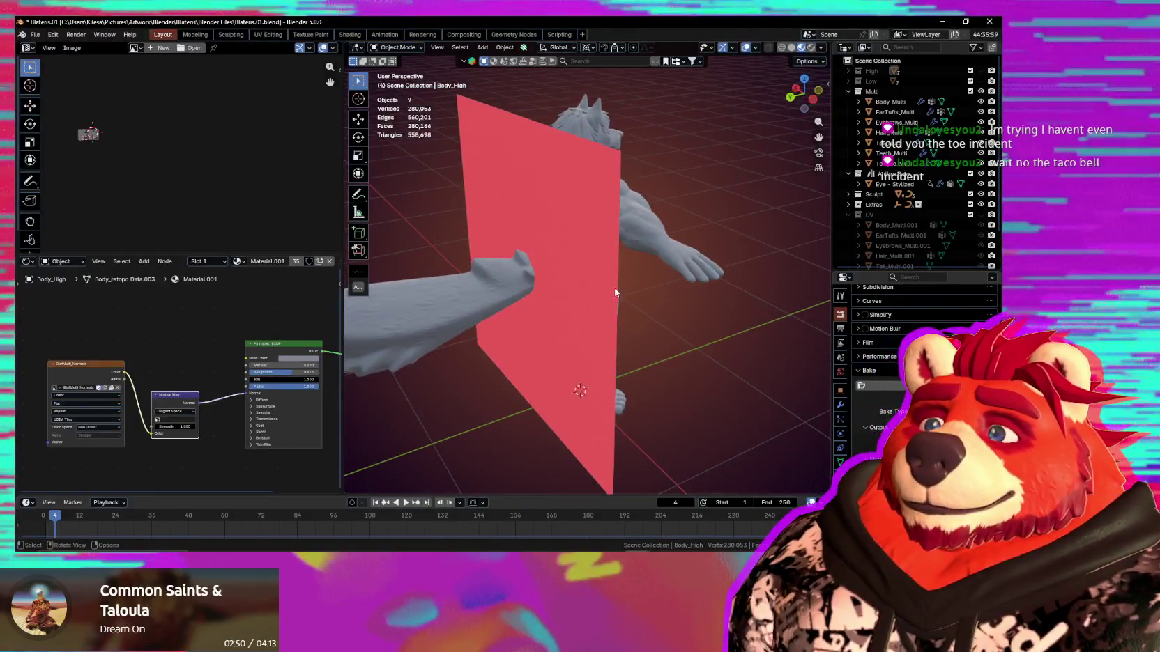
click(519, 138)
key(x)
click(500, 156)
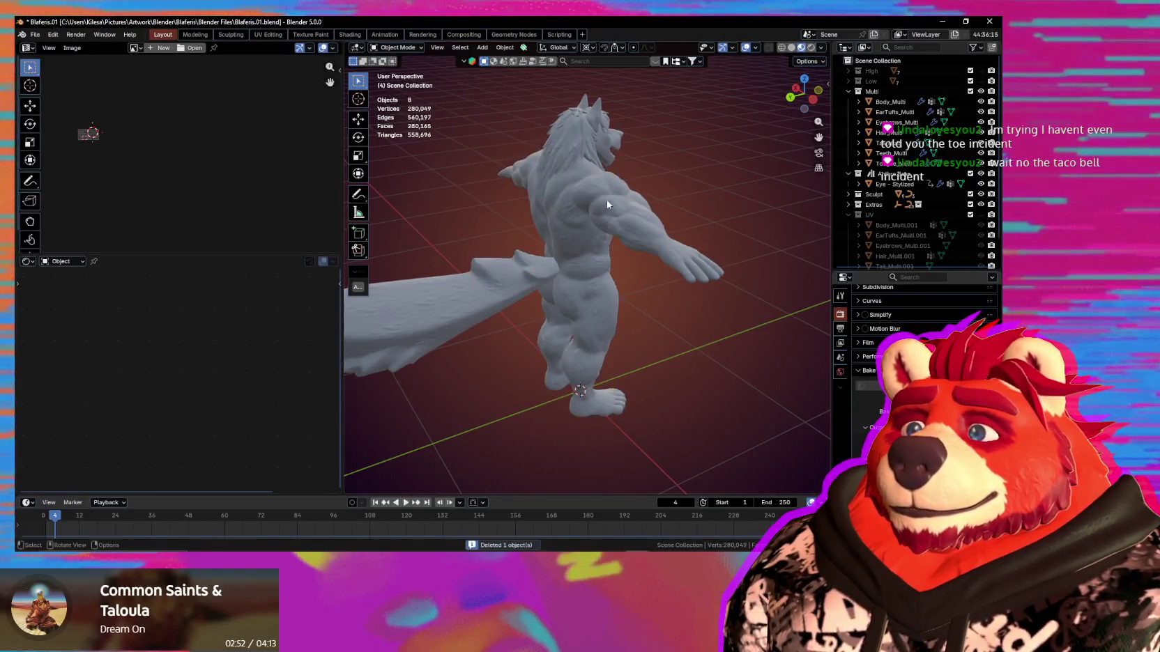
Add a VRM Humanoid armature over the wolf.
middle_drag(607, 204, 546, 222)
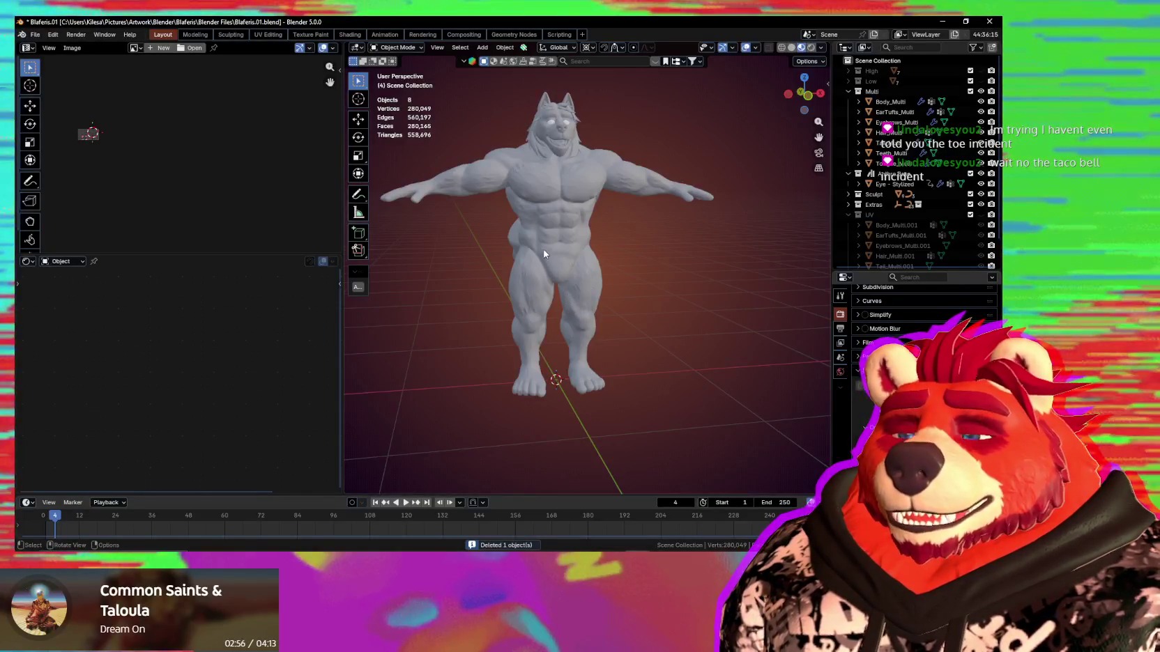
middle_drag(532, 197, 559, 298)
key(shift+a)
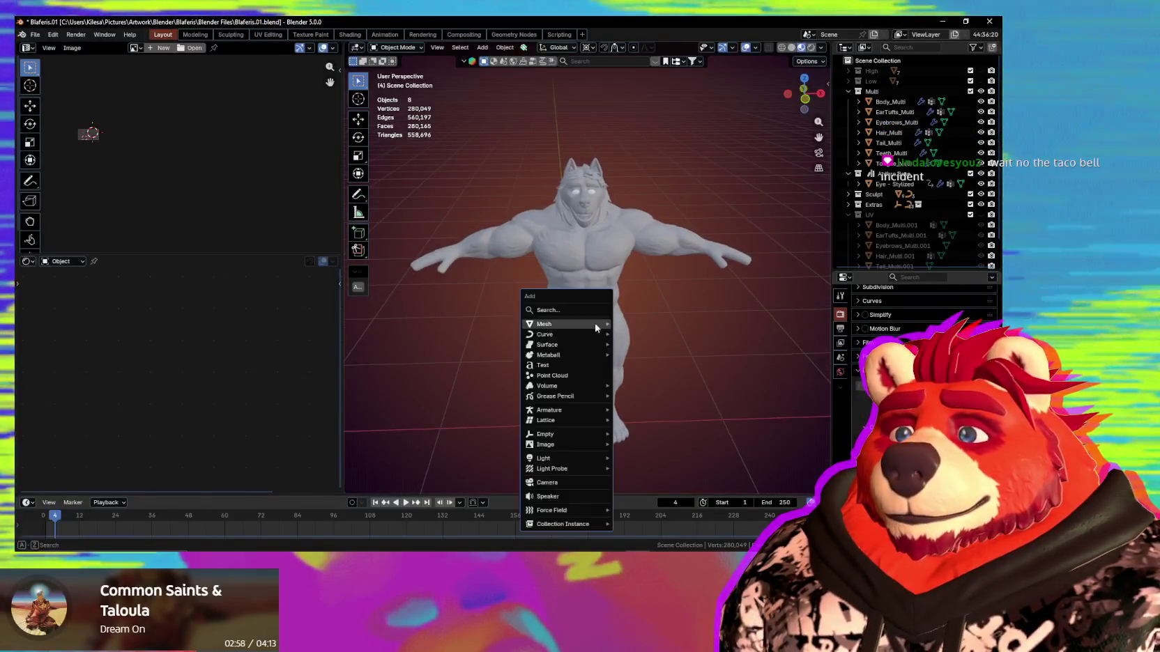
mouse_move(550, 410)
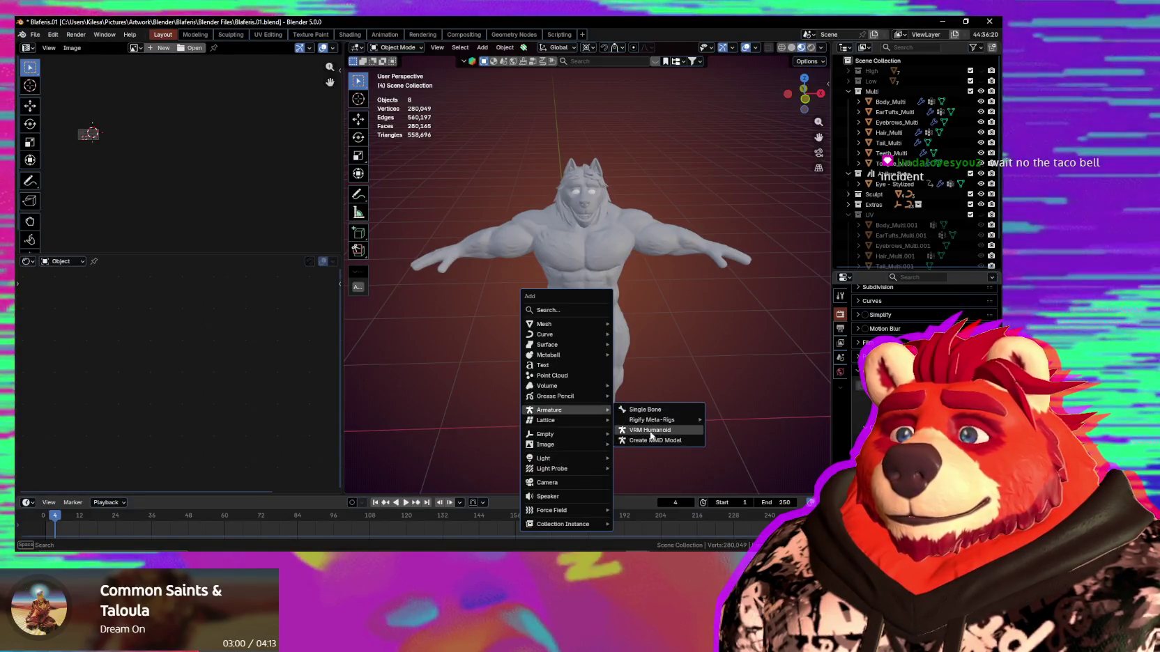
click(650, 431)
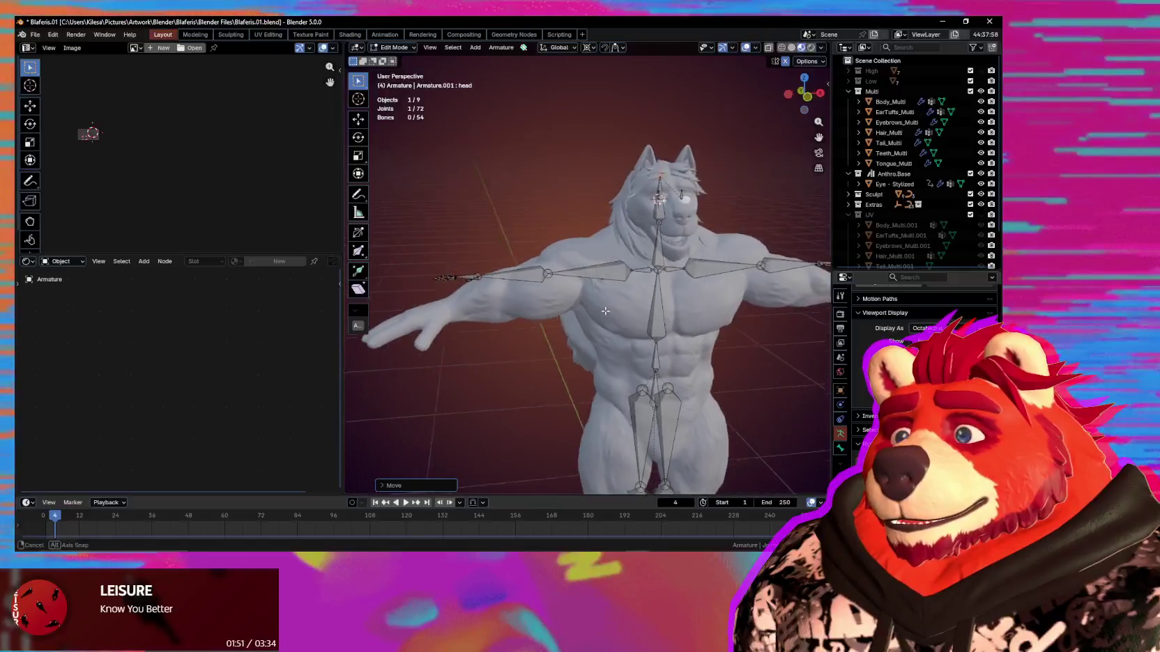
Move the left upper arm bone, then shift the forearm and hand bones outward along X.
middle_drag(589, 298, 613, 279)
click(568, 264)
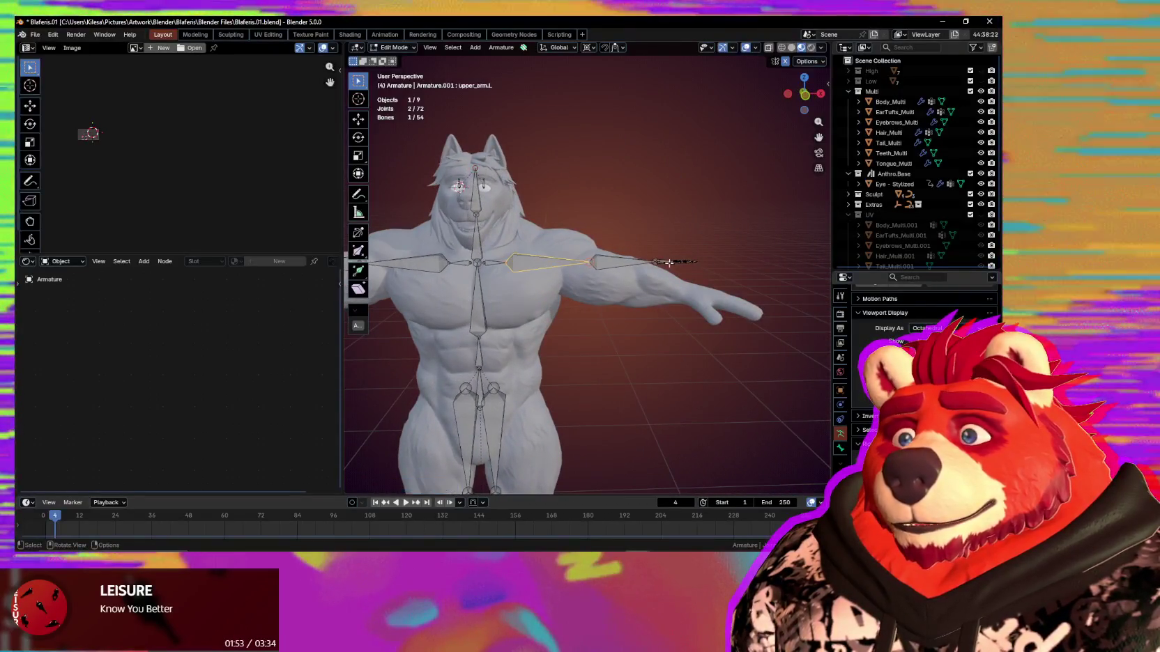
key(g)
click(631, 276)
drag(730, 217, 540, 335)
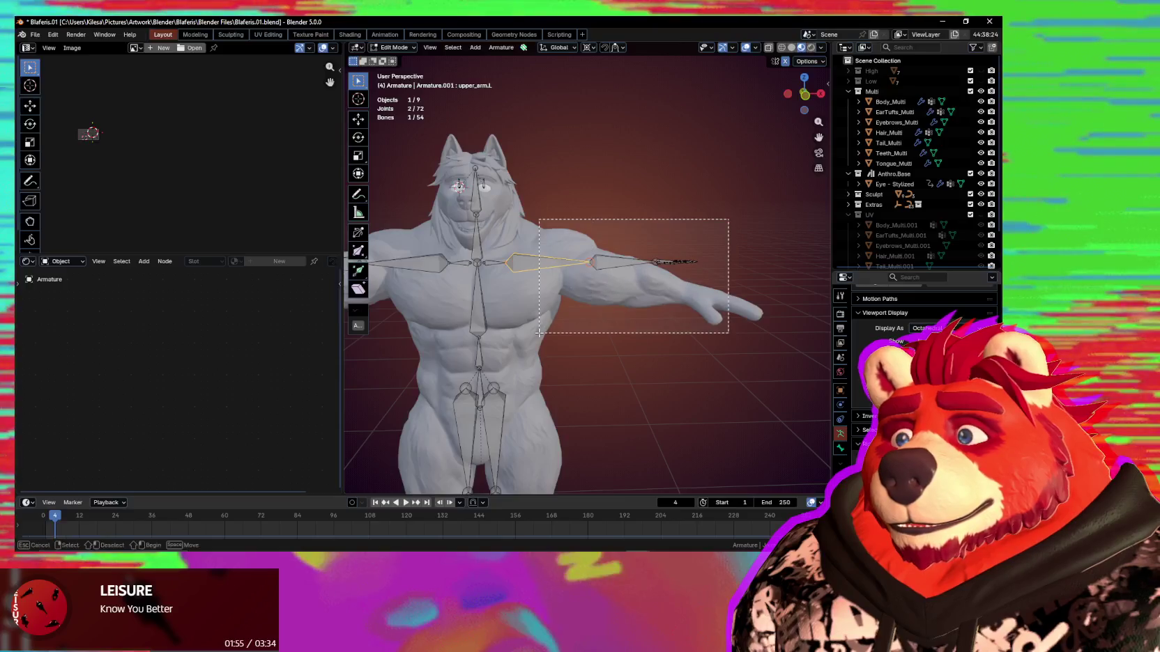
key(g)
key(x)
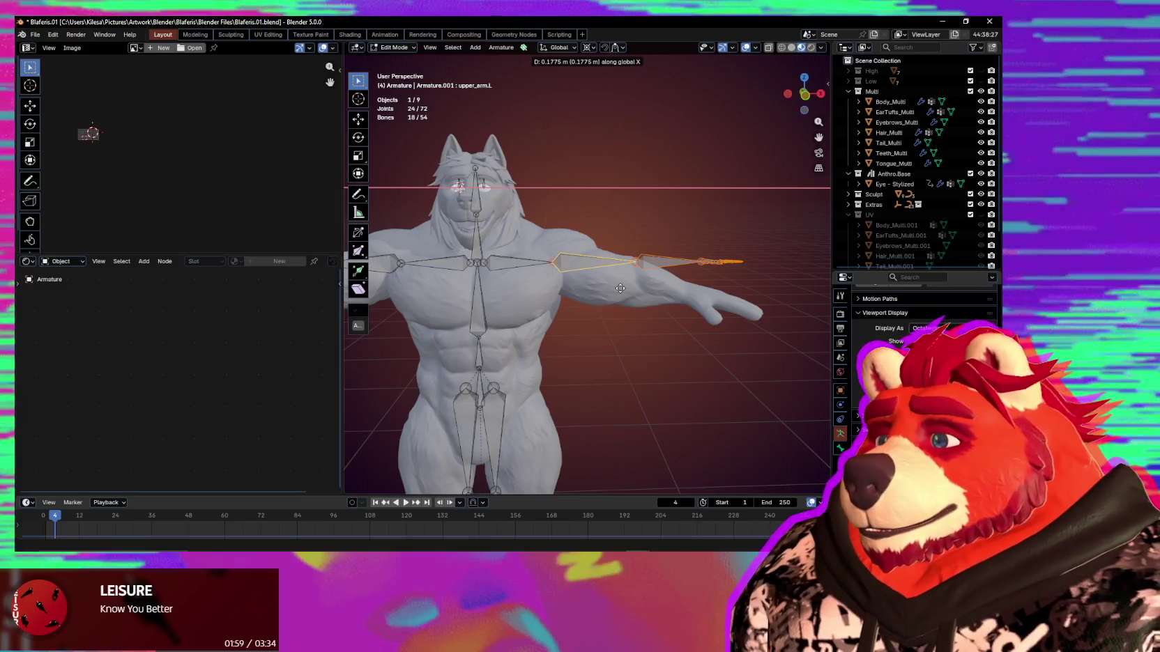
click(620, 288)
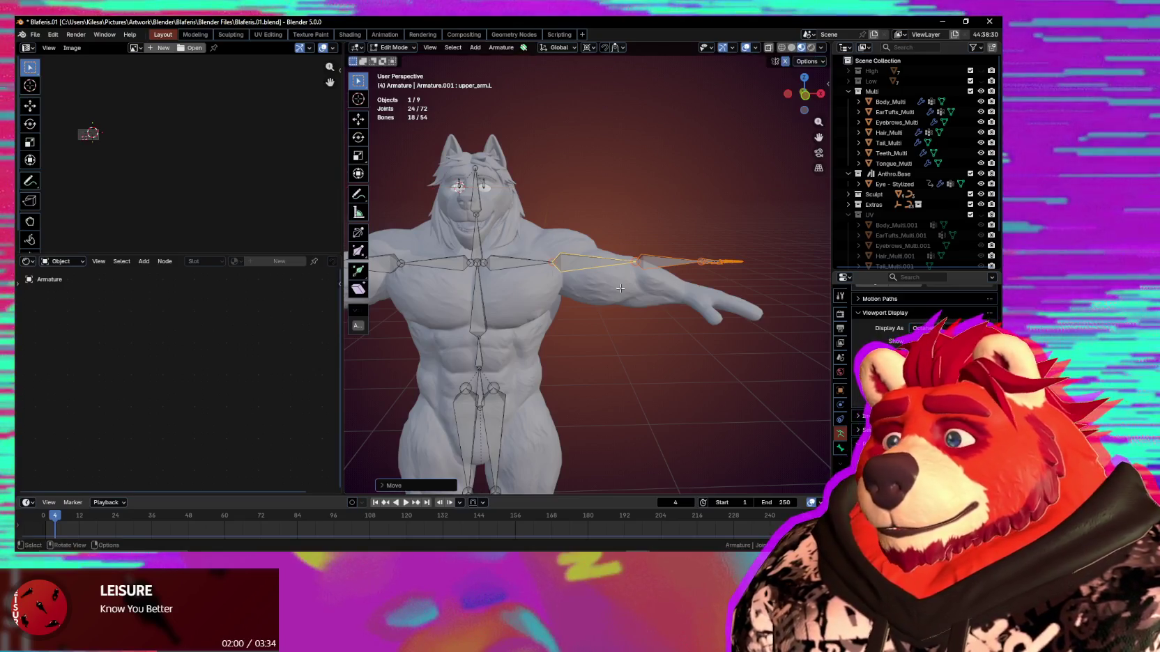
Reposition the left shoulder bone's end joint to meet the arm.
click(513, 265)
key(g)
key(x)
key(Escape)
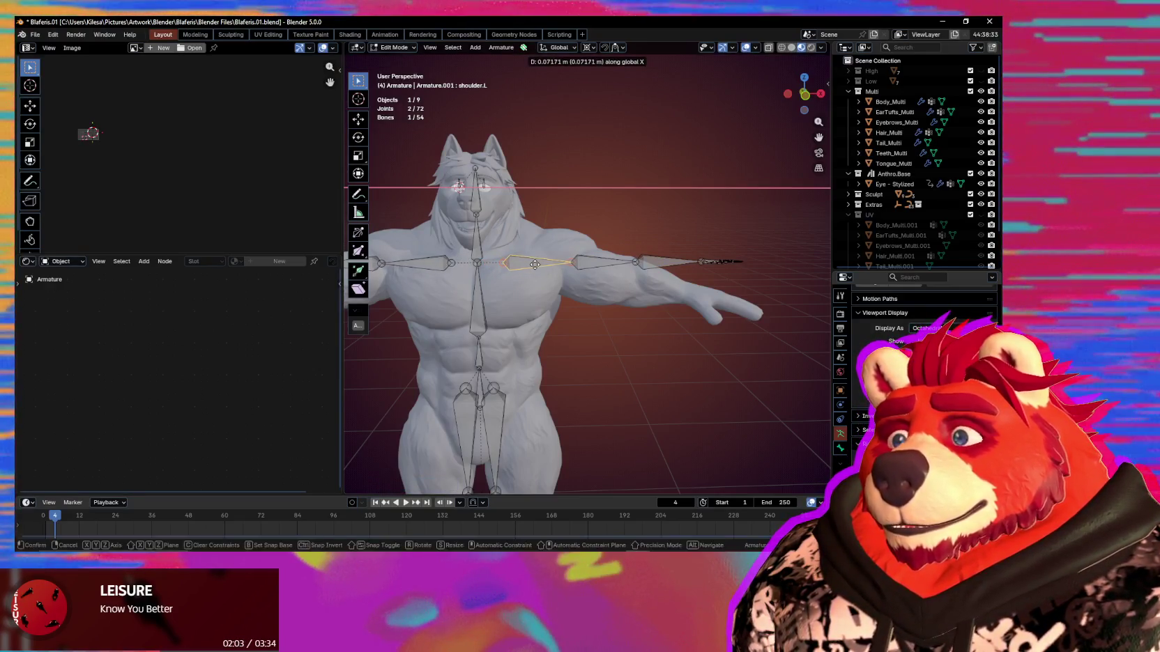
click(572, 263)
key(g)
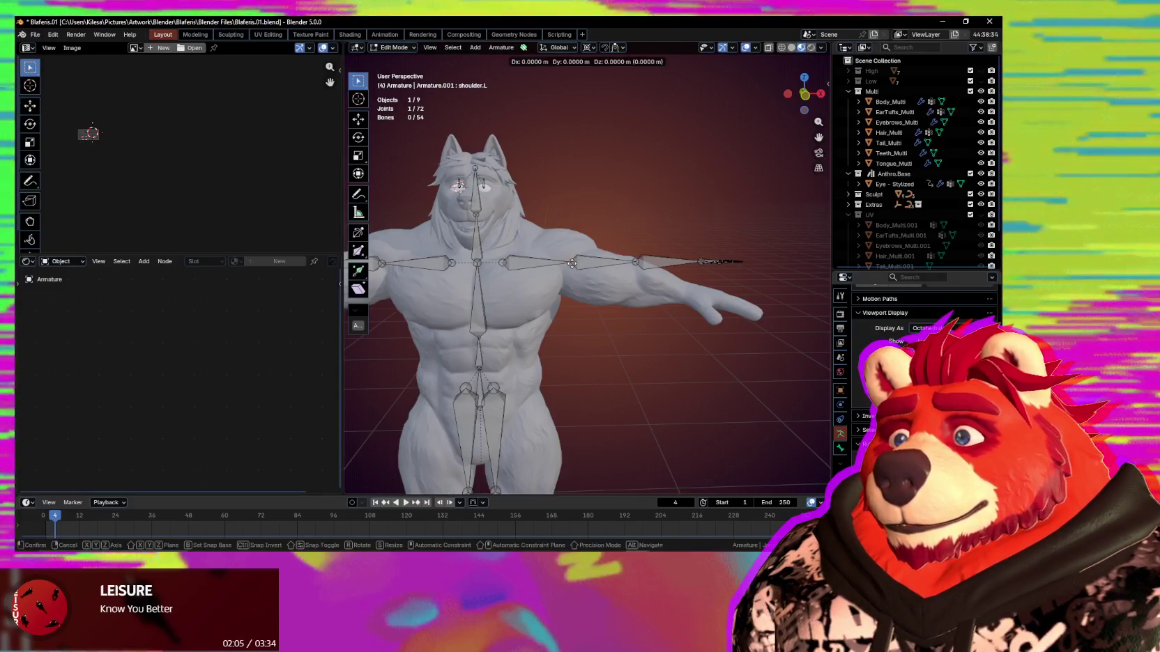
click(564, 263)
Select the left arm bones including upper_arm.L, set the pivot point, and rotate them around Y.
mouse_move(761, 232)
mouse_down()
mouse_move(612, 313)
mouse_move(481, 322)
mouse_up()
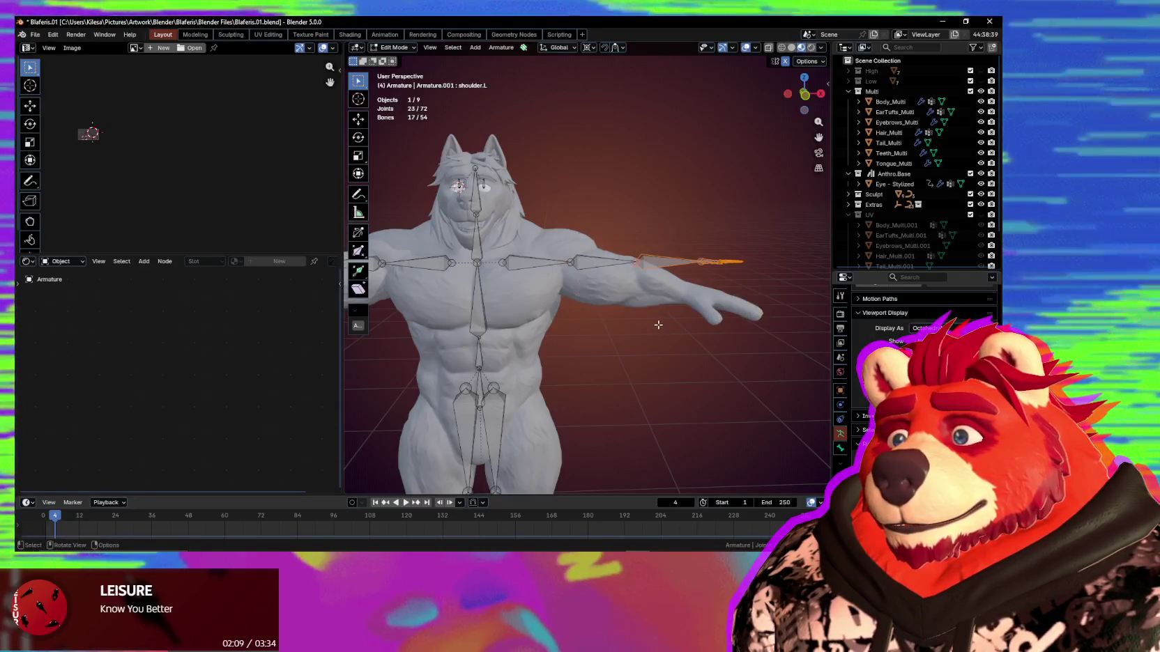
middle_drag(488, 317, 630, 288)
shift+click(600, 261)
key(y)
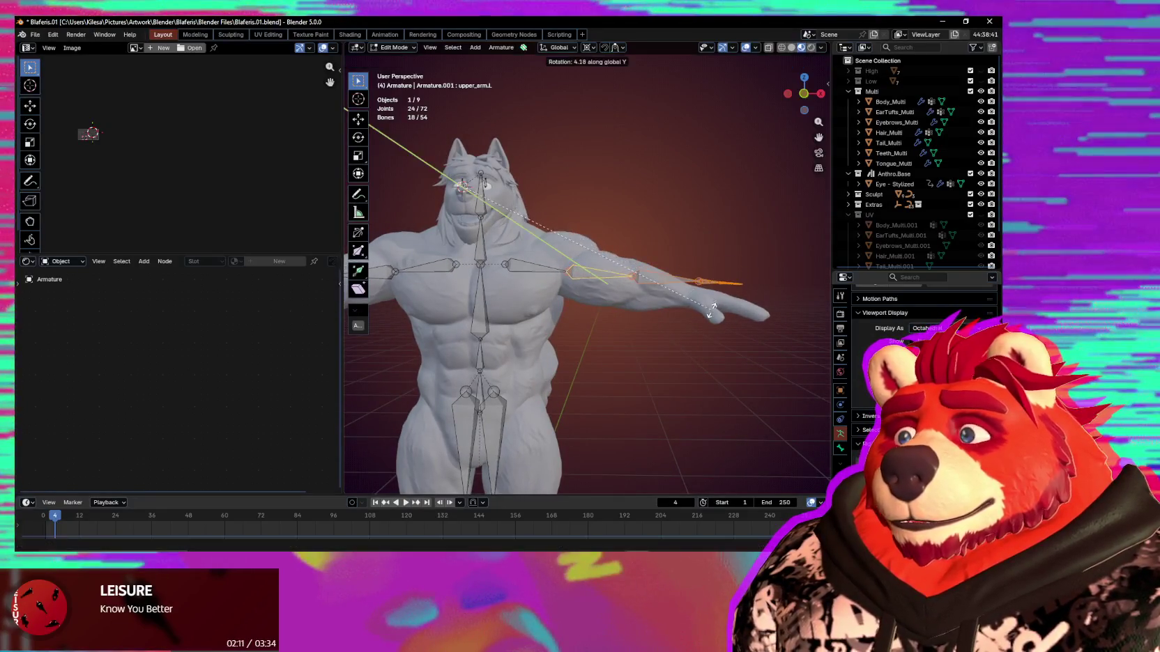
key(Escape)
key(period)
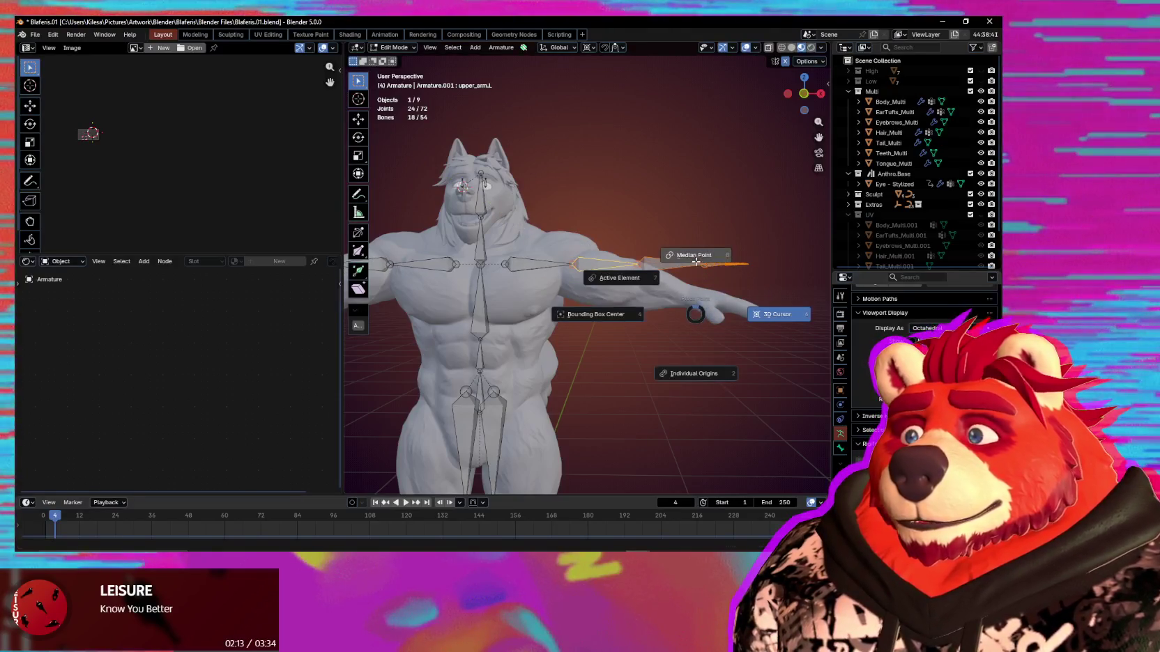
click(697, 265)
key(r)
key(y)
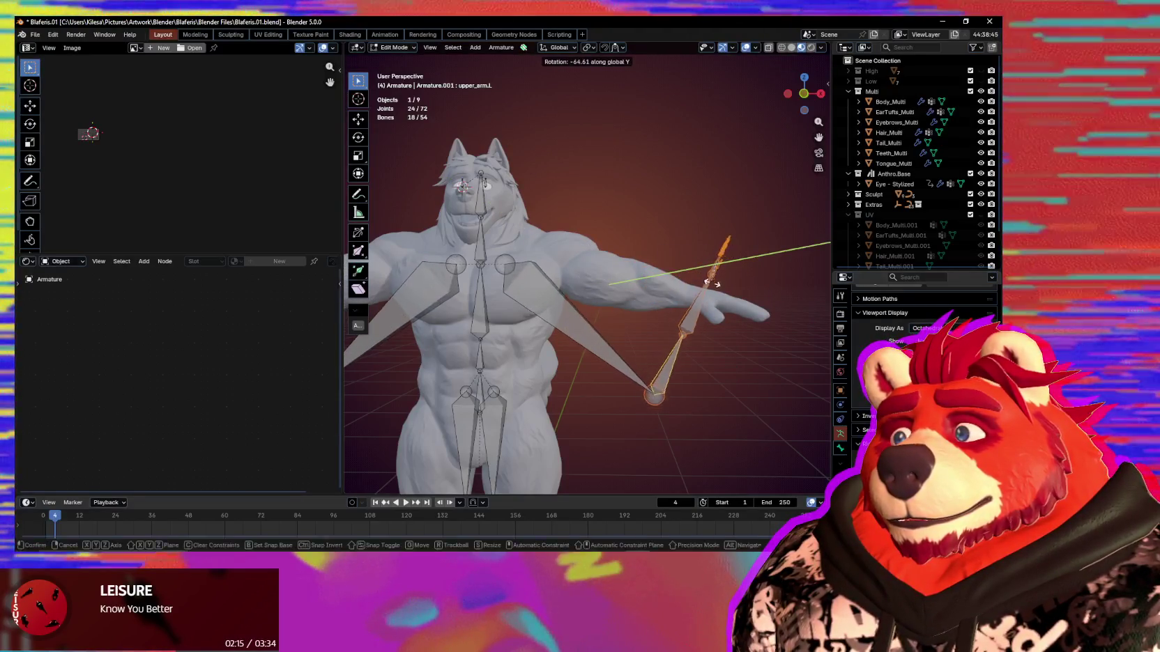
click(665, 257)
Lower the left arm bones along the Z axis.
key(h)
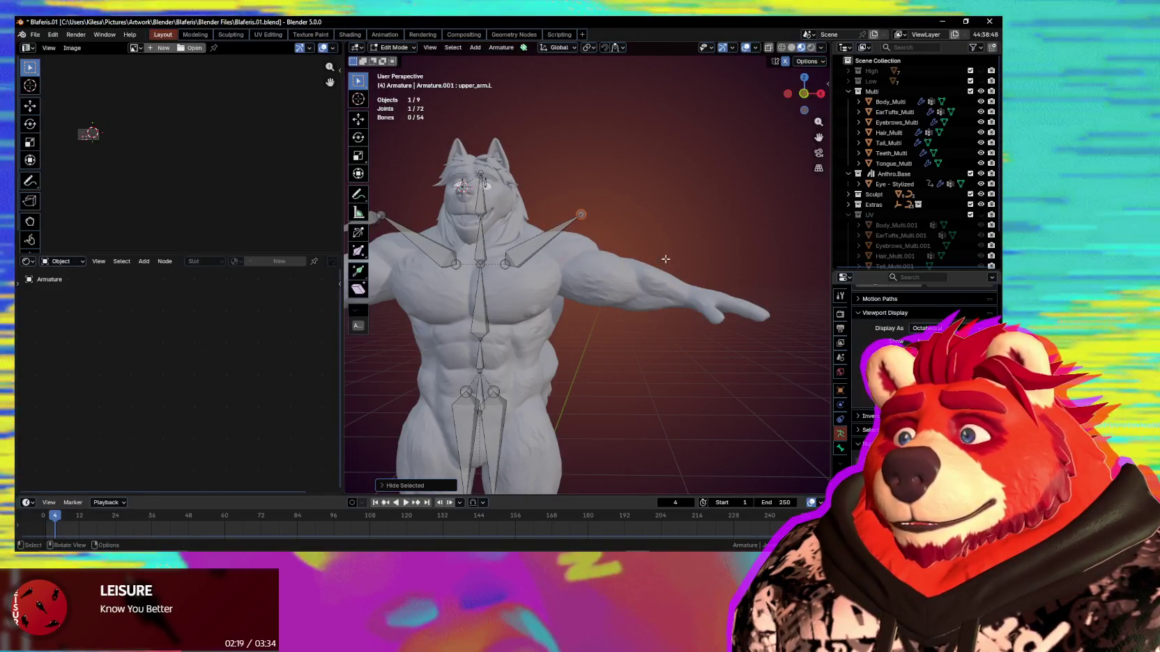
key(alt+h)
key(g)
key(z)
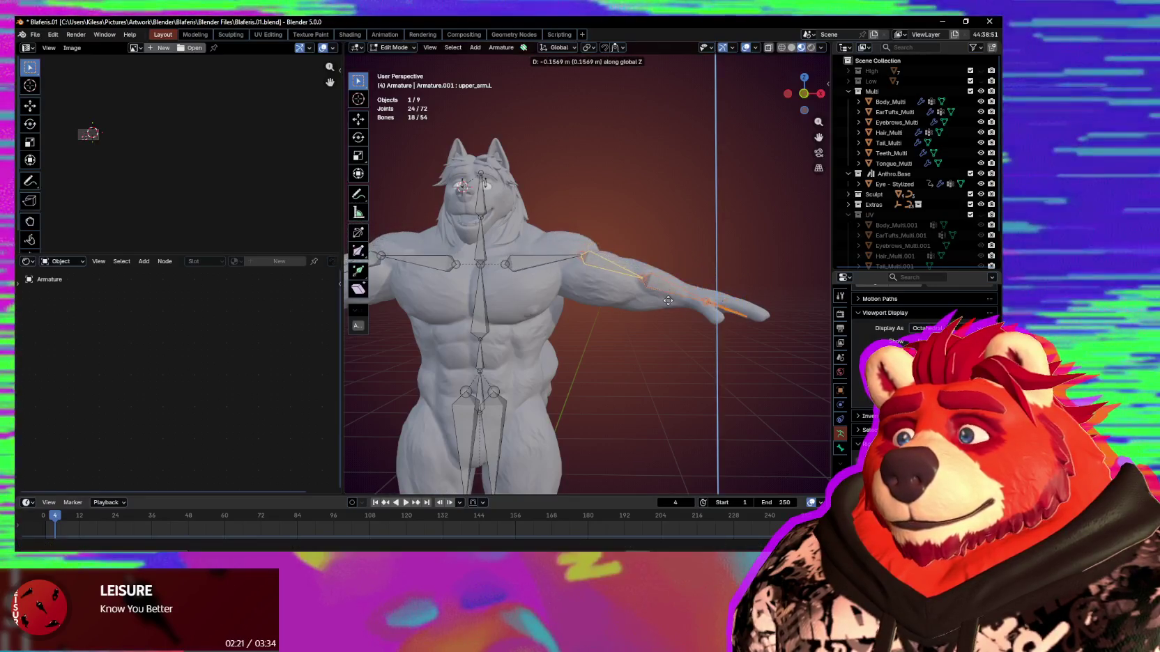
click(732, 317)
Tilt the arm bones around Y and adjust their height along Z to follow the arm.
key(r)
key(x)
key(y)
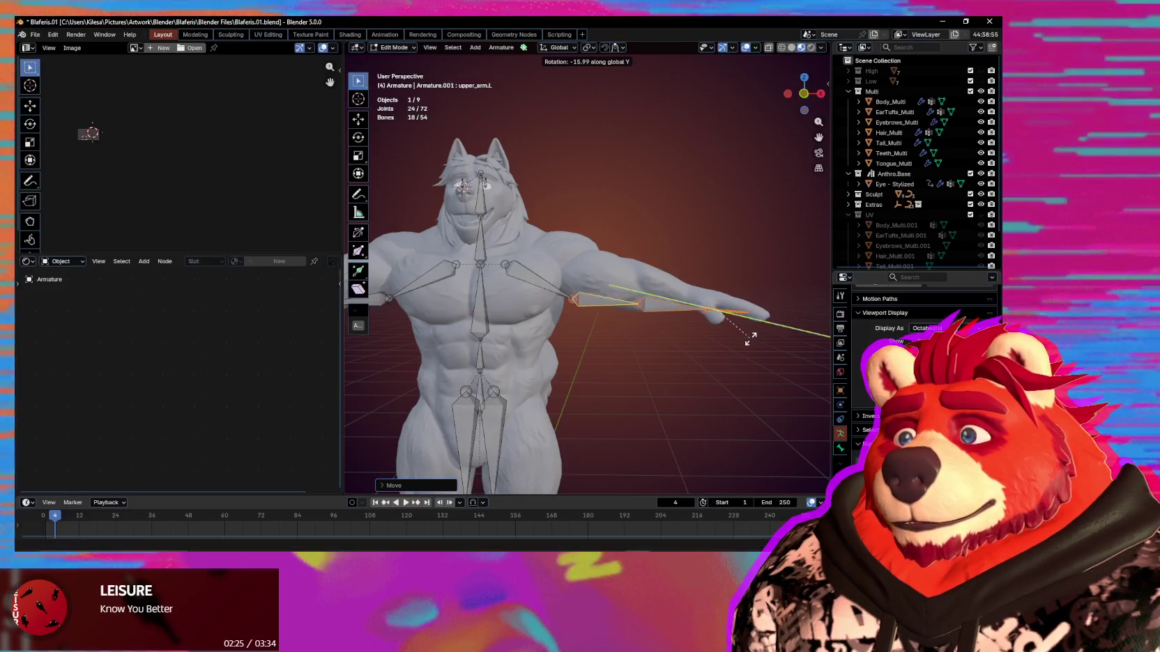
click(749, 343)
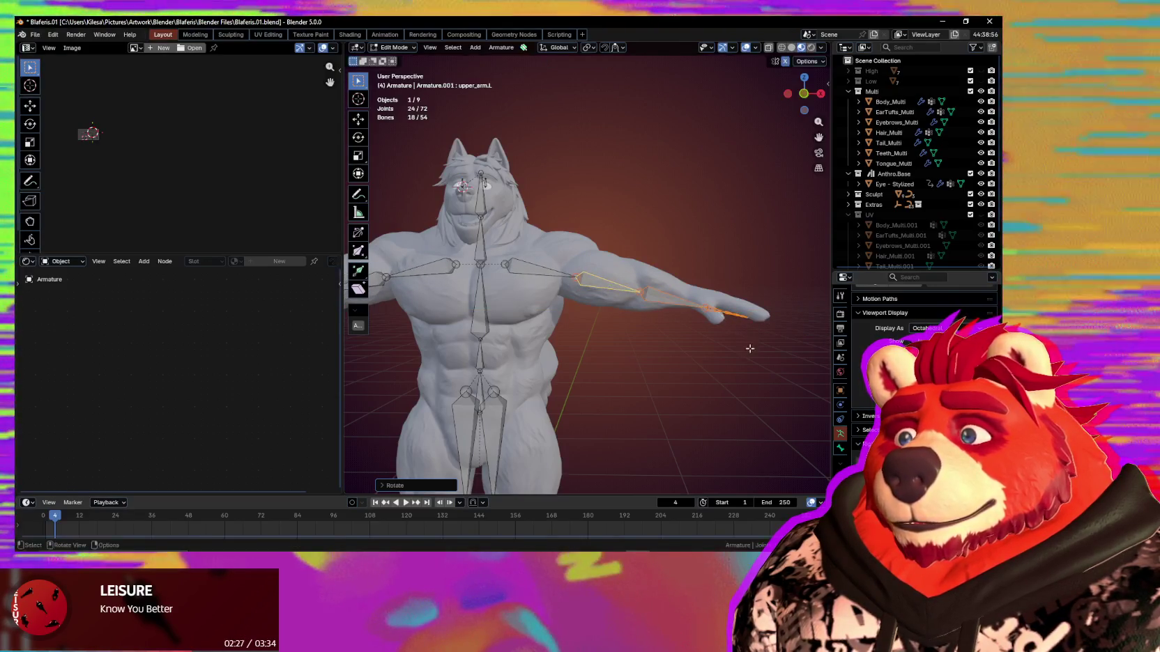
key(g)
key(z)
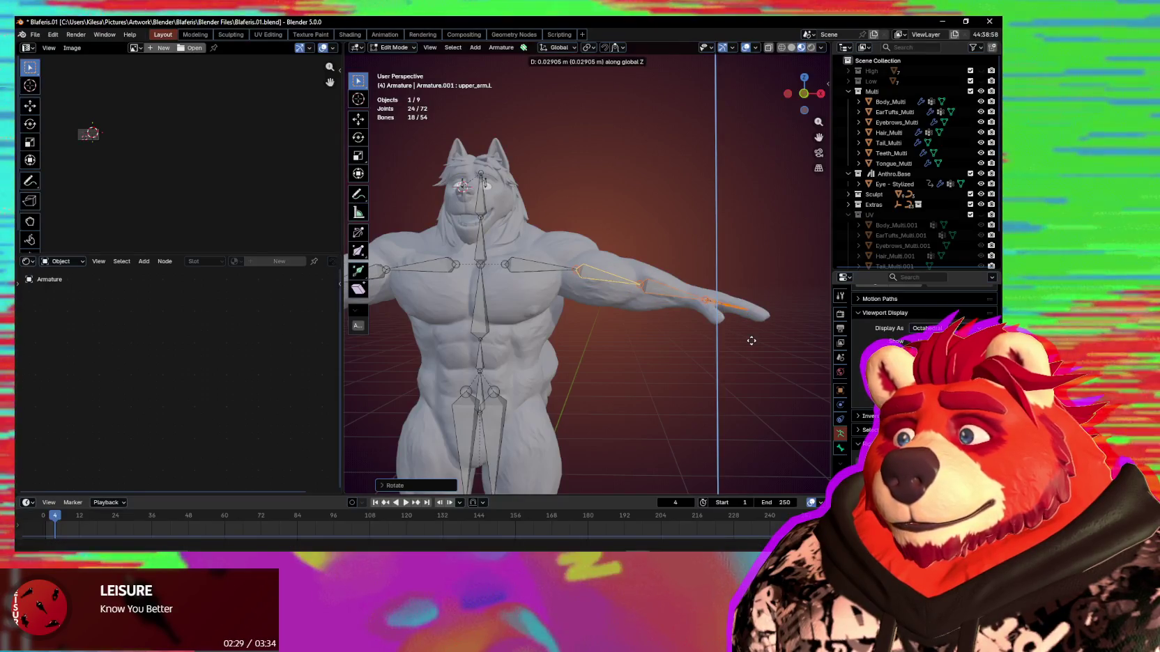
click(751, 341)
middle_drag(752, 341, 612, 274)
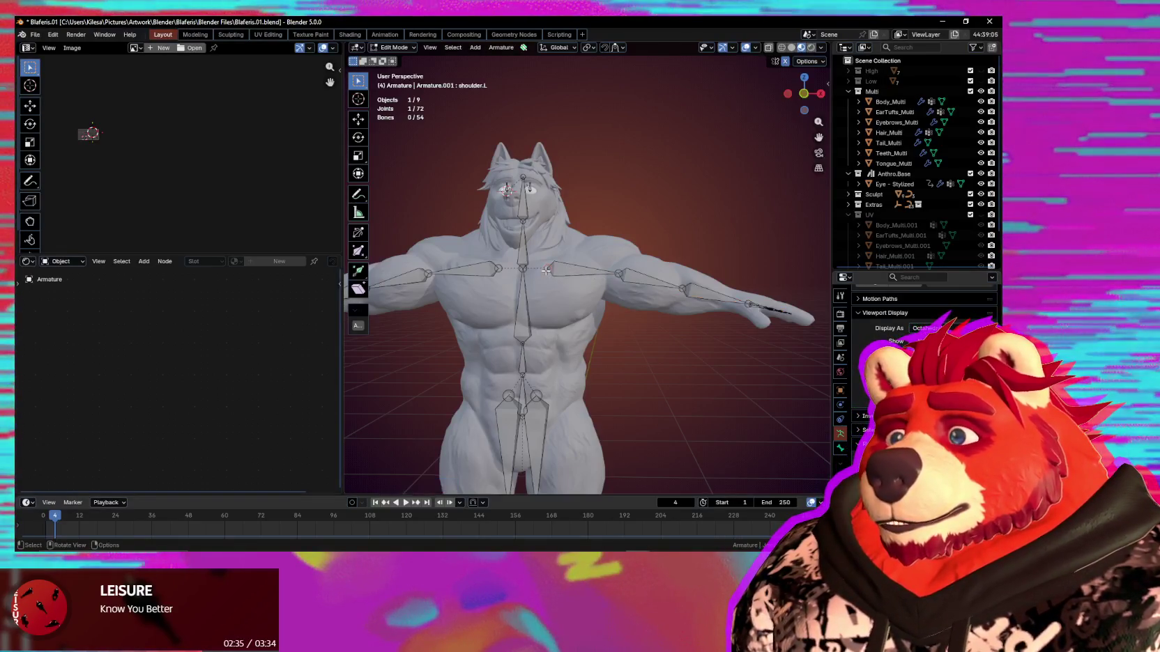
Scale the left shoulder bone along the Z axis to fit the wolf's shoulder.
key(s)
key(z)
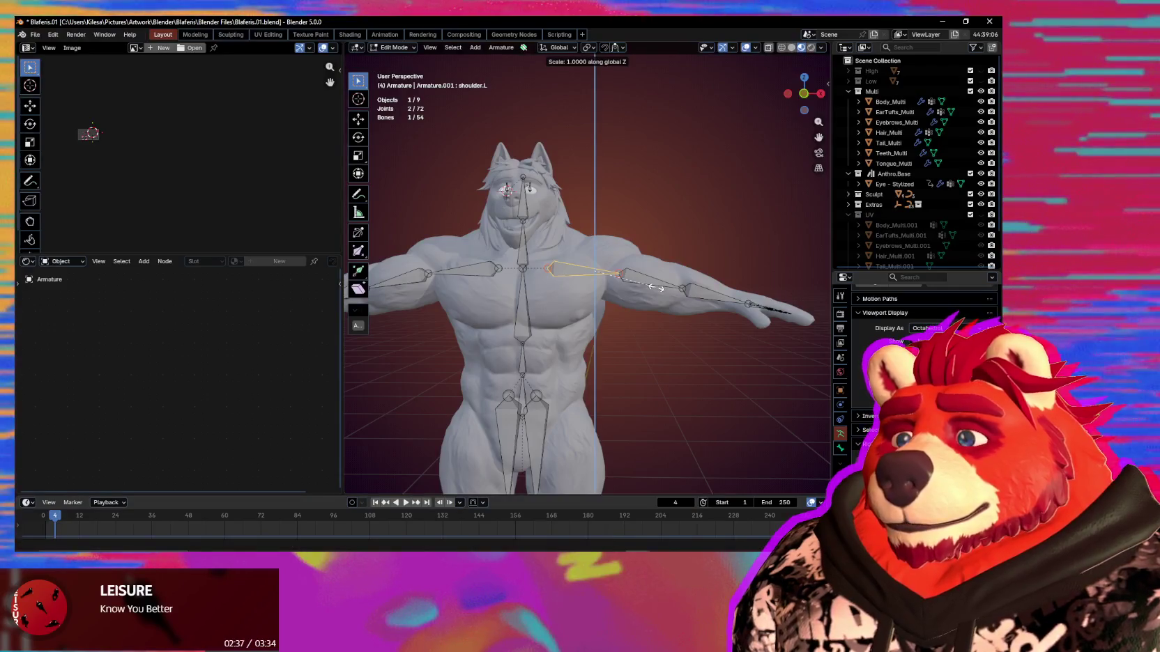
key(Return)
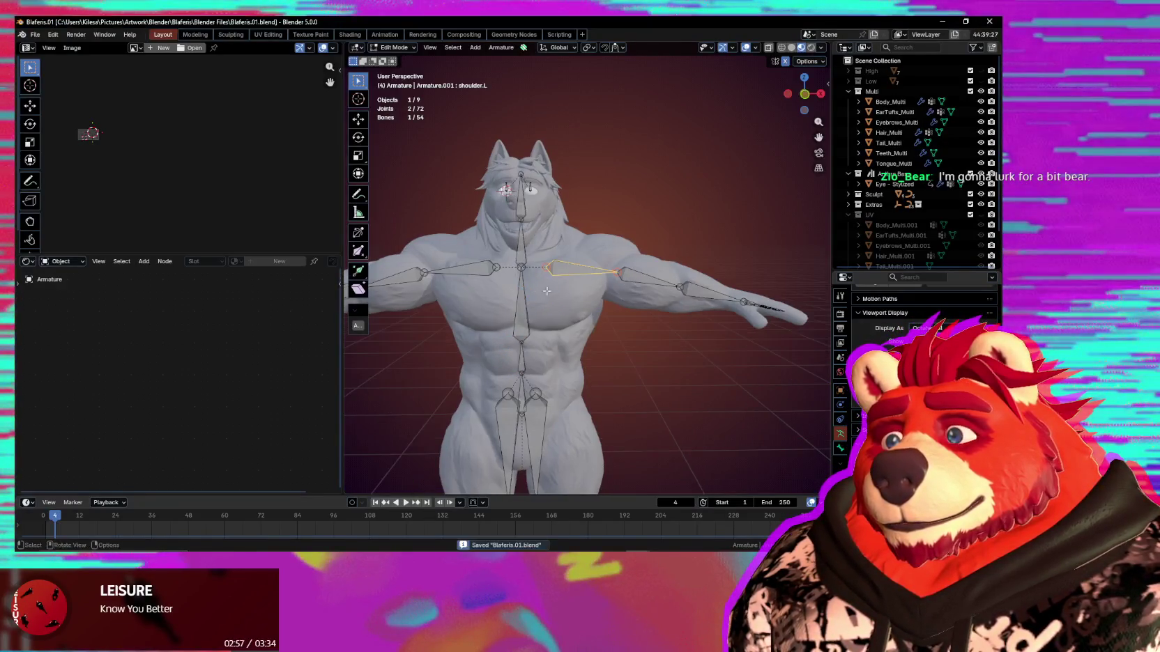
mouse_move(558, 293)
middle_down()
mouse_move(632, 278)
mouse_move(602, 394)
mouse_move(707, 330)
middle_up()
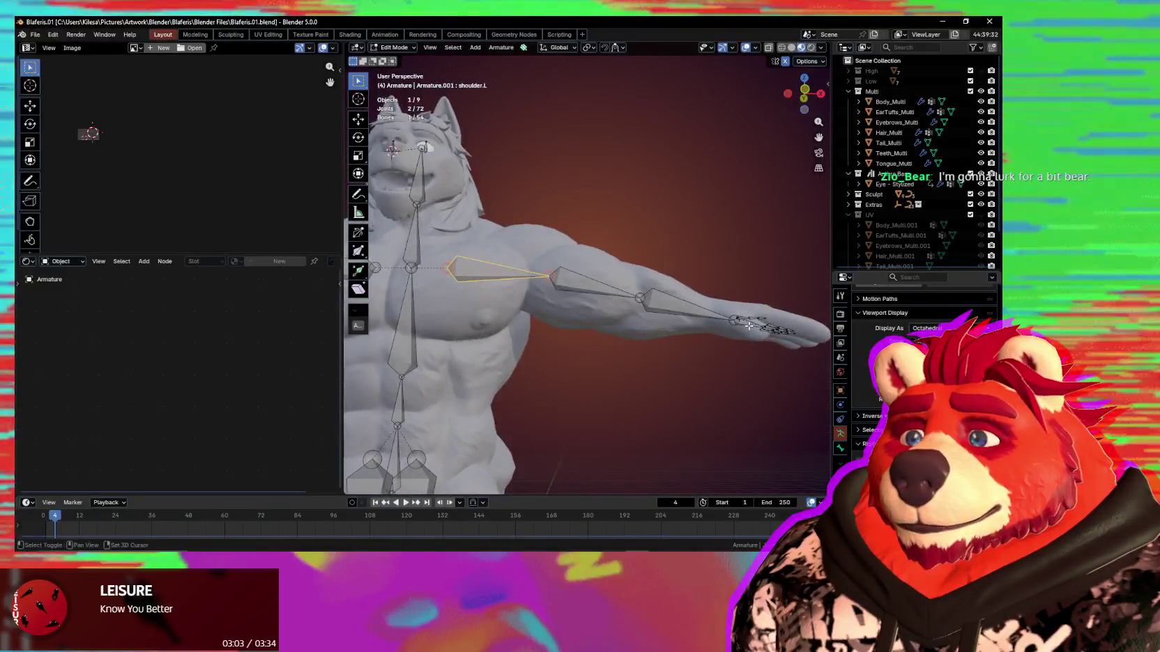
Move and resize the left forearm and hand bones, then nudge them with a move excluding Y.
click(516, 277)
mouse_move(516, 276)
middle_down()
mouse_move(531, 329)
mouse_move(636, 344)
middle_up()
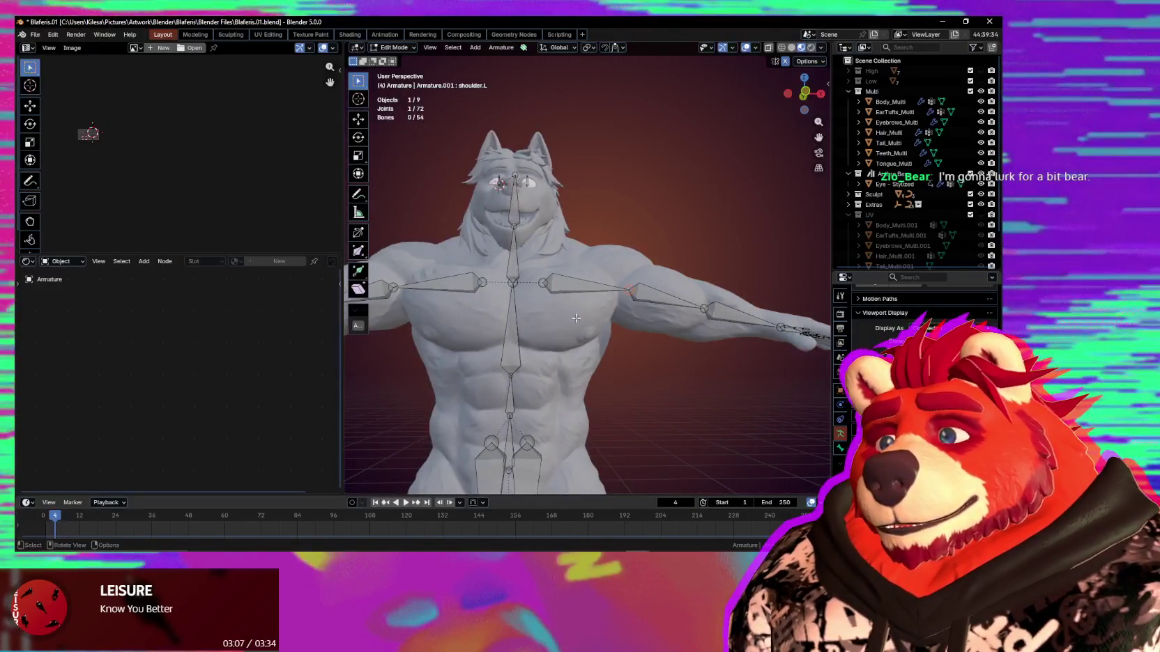
middle_drag(731, 346, 725, 263)
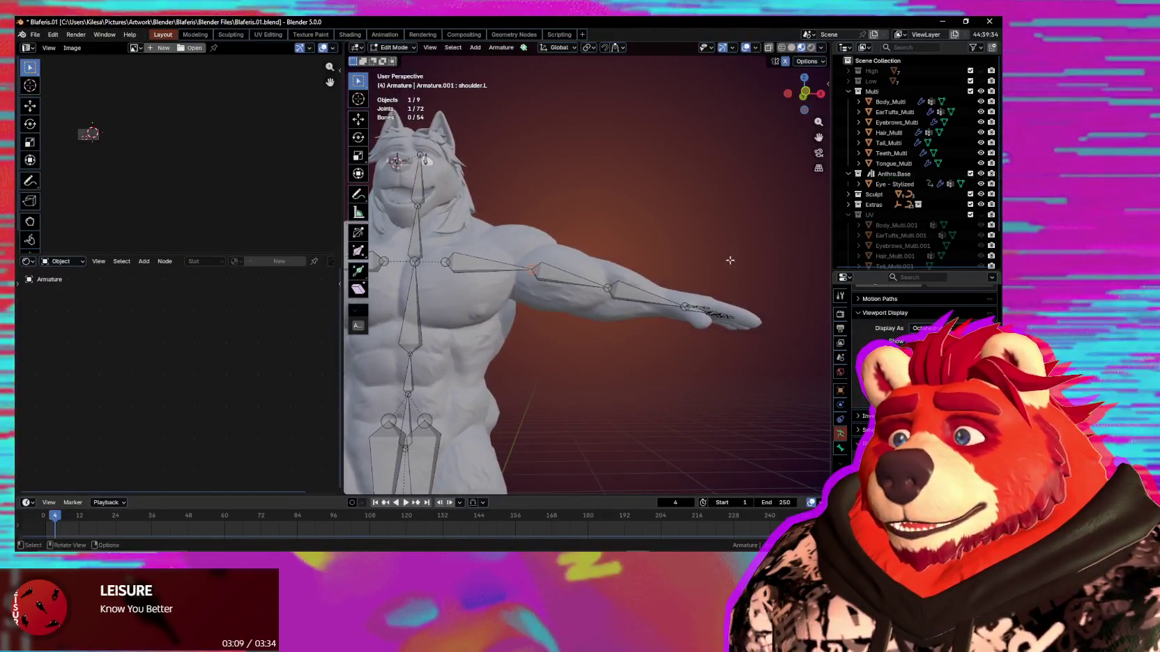
drag(756, 241, 553, 356)
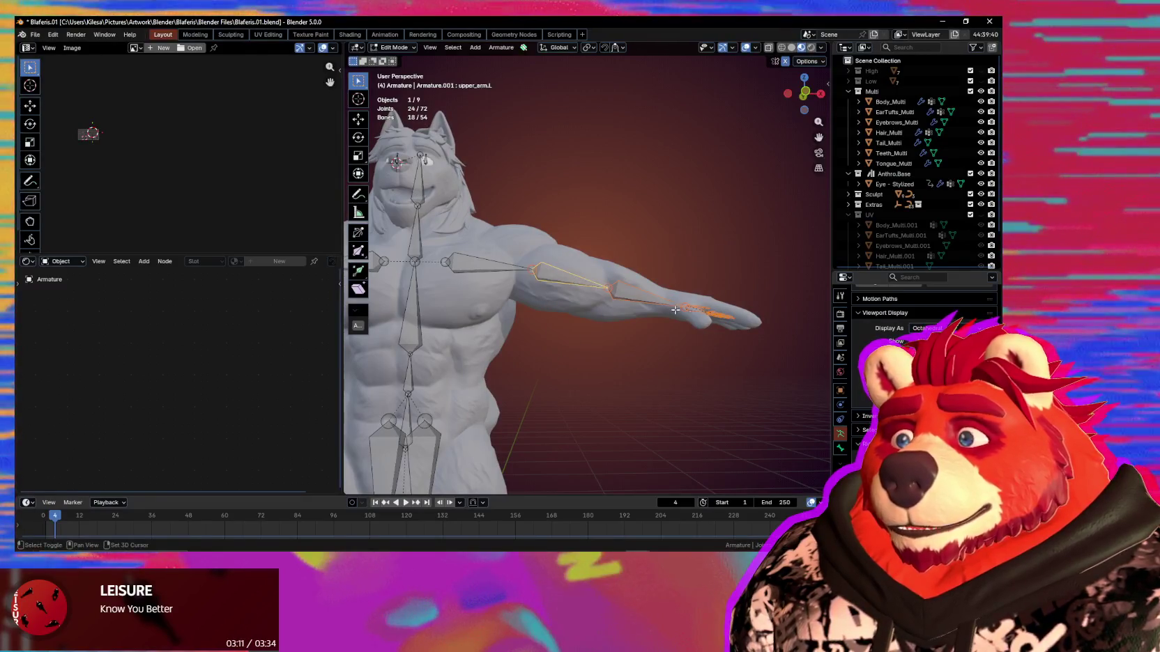
key(g)
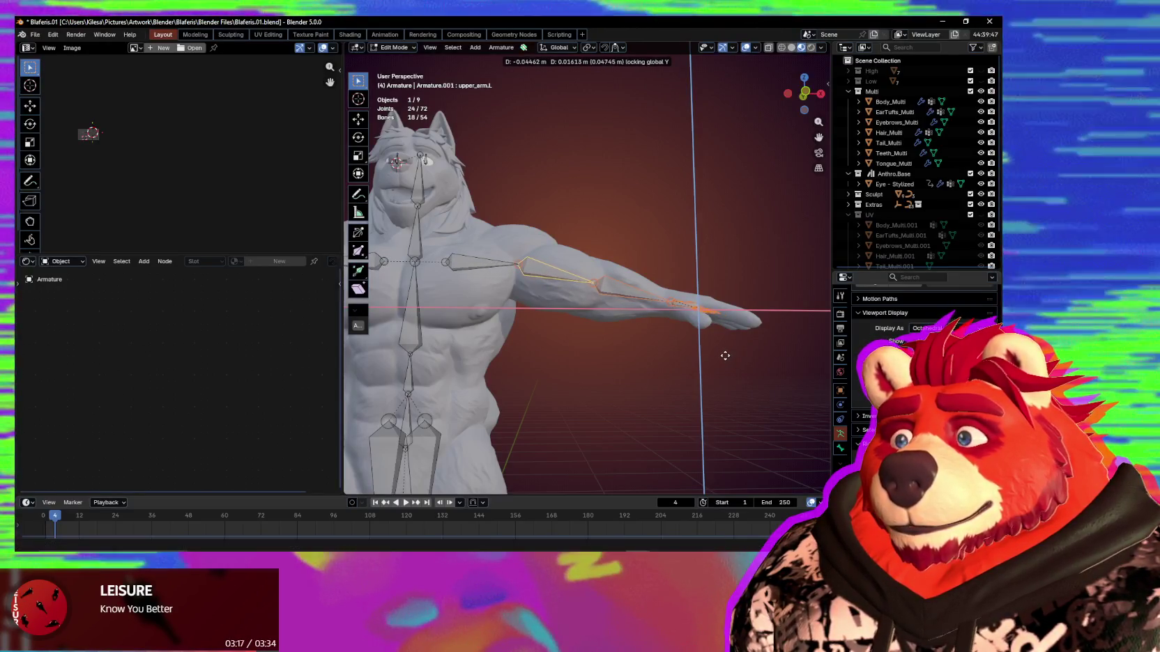
click(723, 356)
middle_drag(722, 356, 660, 391)
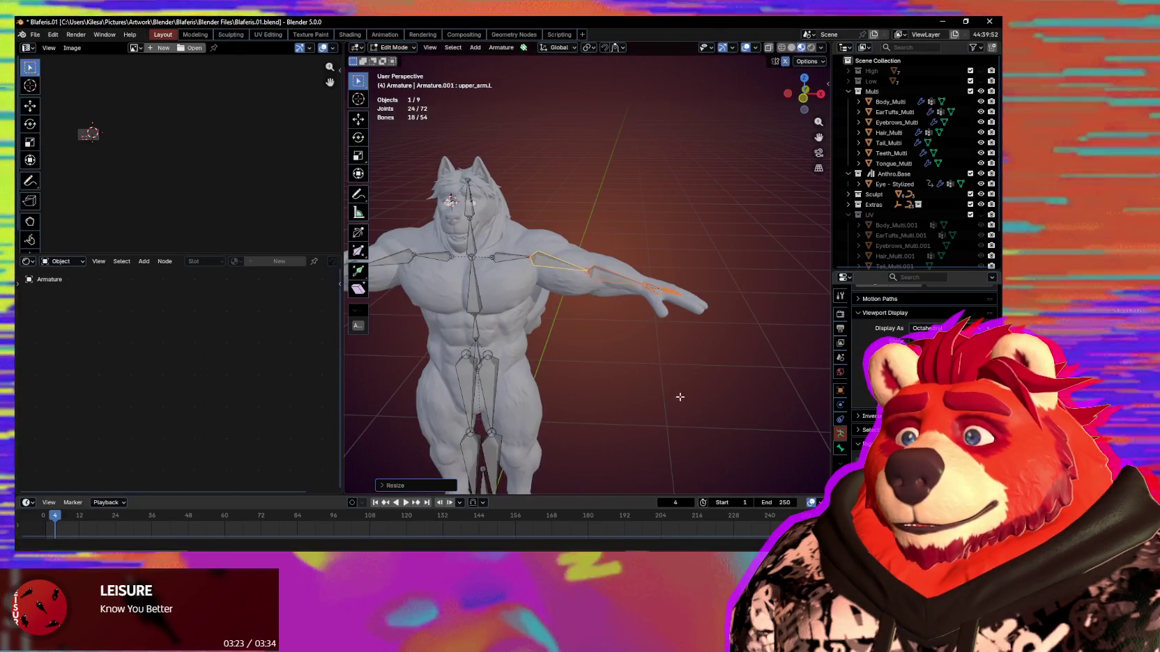
click(678, 394)
key(g)
key(shift+y)
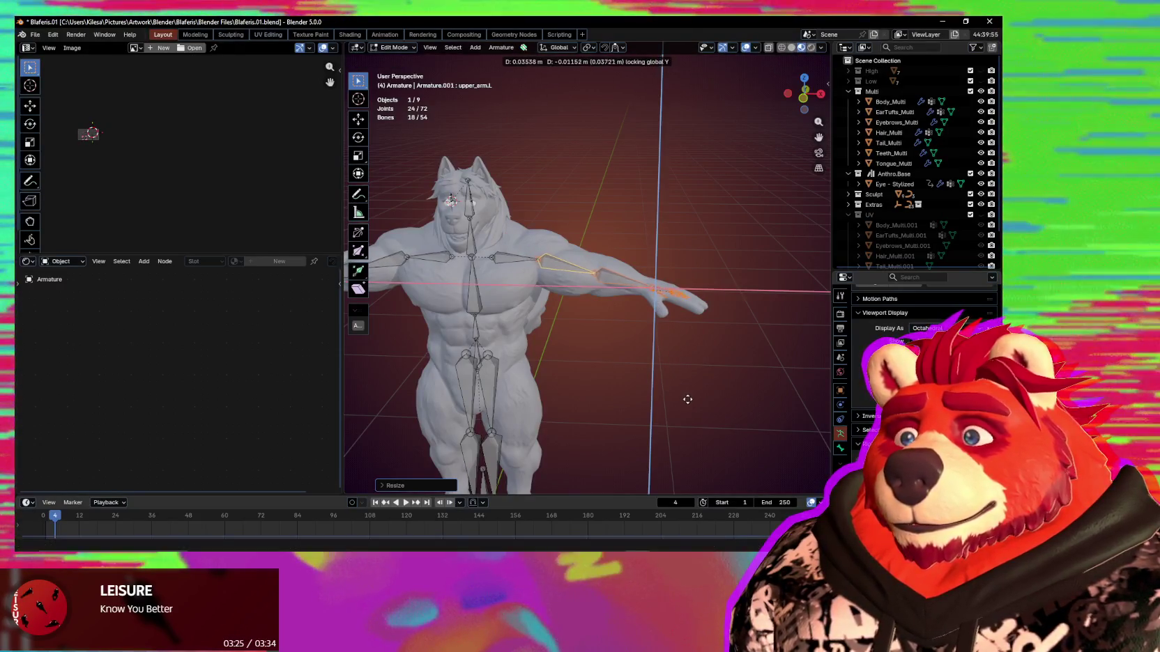
mouse_move(689, 398)
middle_down()
mouse_move(551, 435)
mouse_move(593, 443)
mouse_move(642, 394)
mouse_move(751, 331)
mouse_move(675, 344)
mouse_move(724, 356)
middle_up()
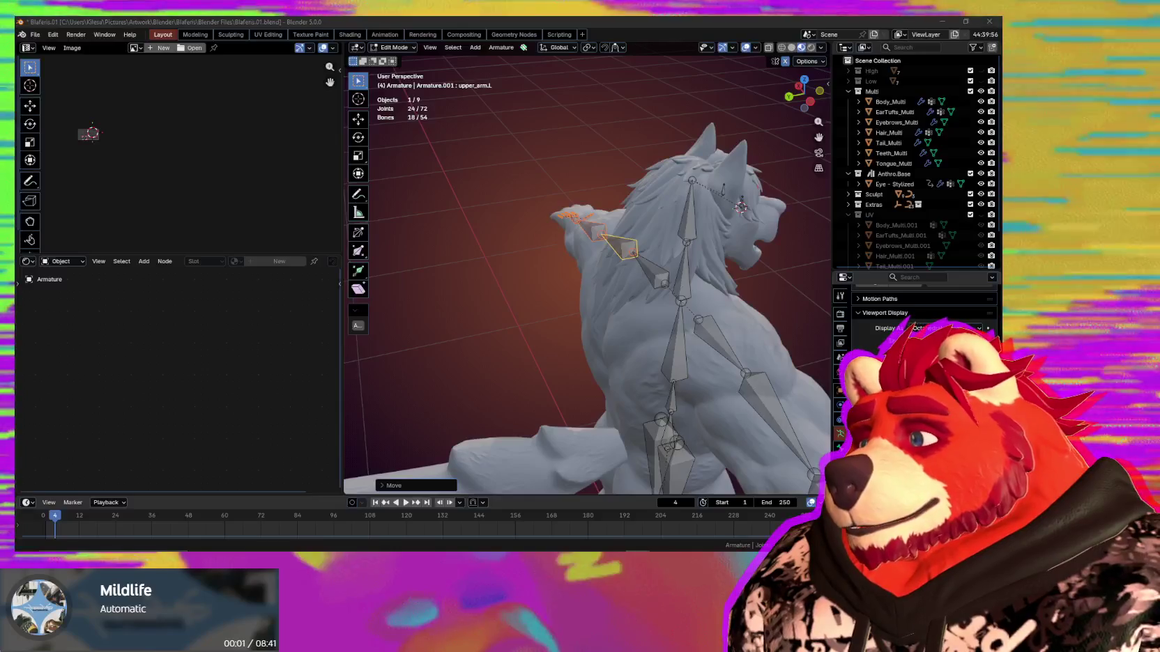
Enlarge the left hand bones to match the wolf's hand.
mouse_move(530, 362)
middle_down()
mouse_move(586, 372)
mouse_move(554, 296)
mouse_move(593, 286)
mouse_move(537, 292)
mouse_move(579, 327)
mouse_move(576, 317)
mouse_move(596, 354)
mouse_move(672, 275)
middle_up()
click(584, 272)
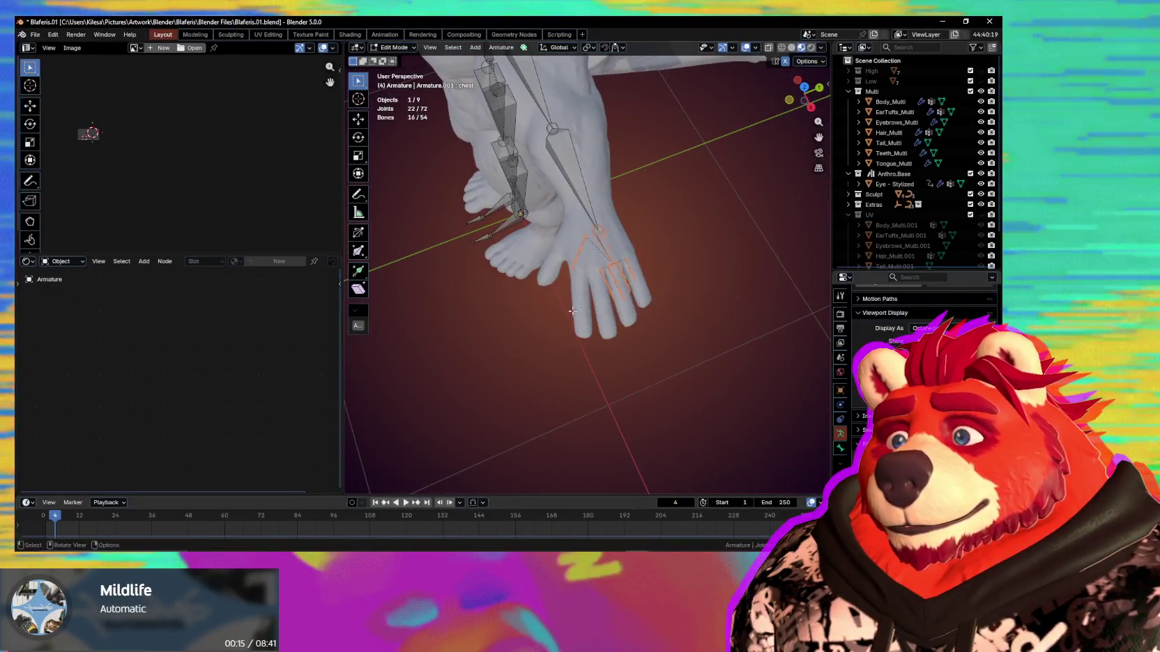
middle_drag(669, 322, 662, 329)
key(s)
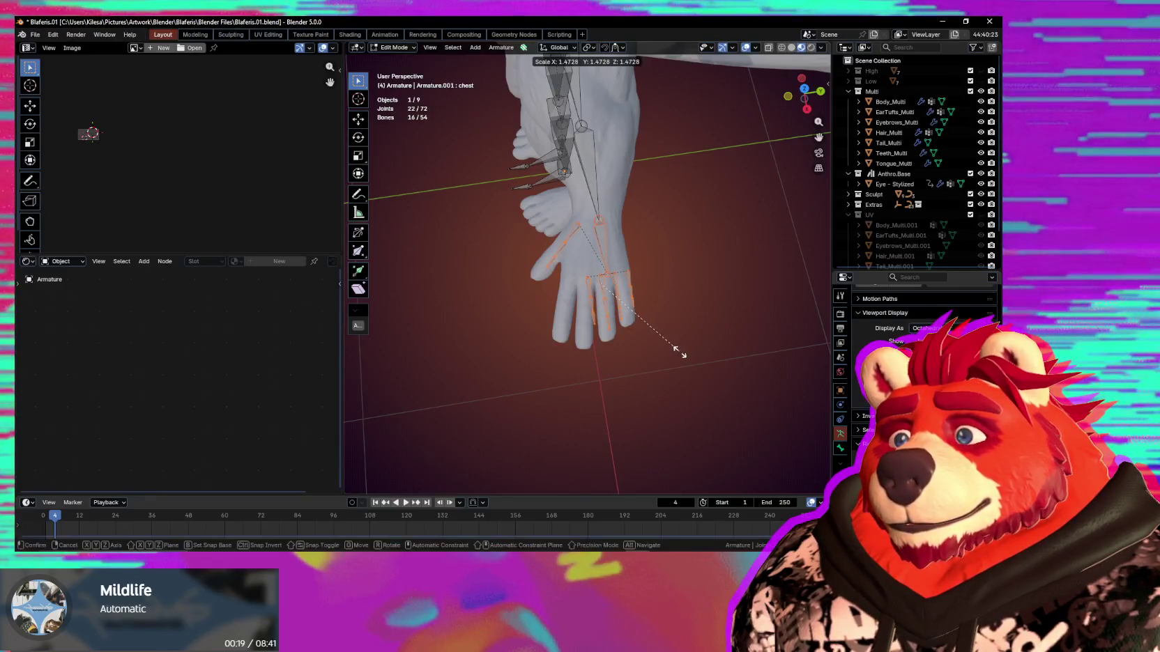
click(676, 350)
Rotate the hand bones around Z and shift them into the palm and fingers.
middle_drag(679, 349, 658, 366)
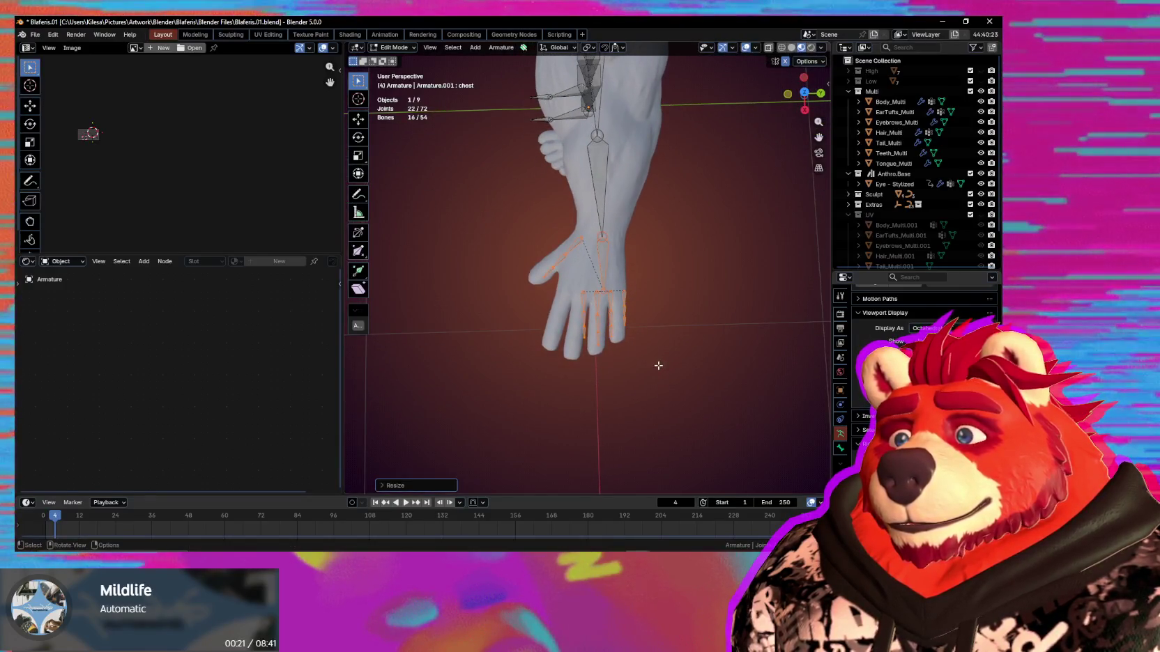
key(r)
key(z)
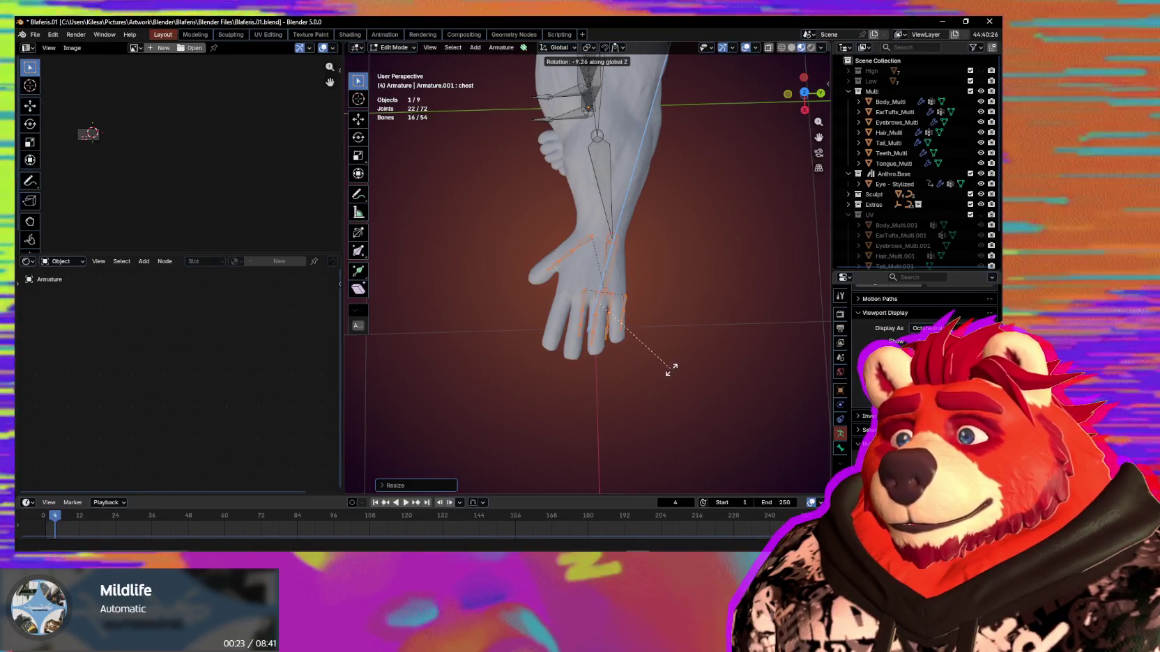
click(673, 368)
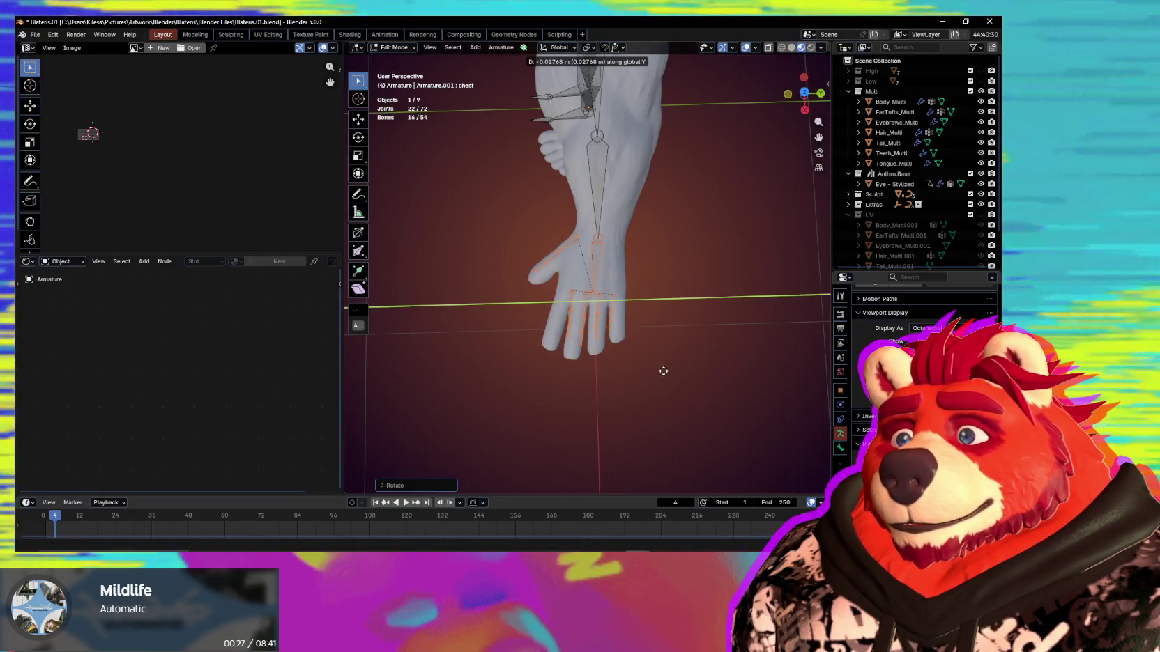
click(659, 370)
scroll(645, 355, up, 2)
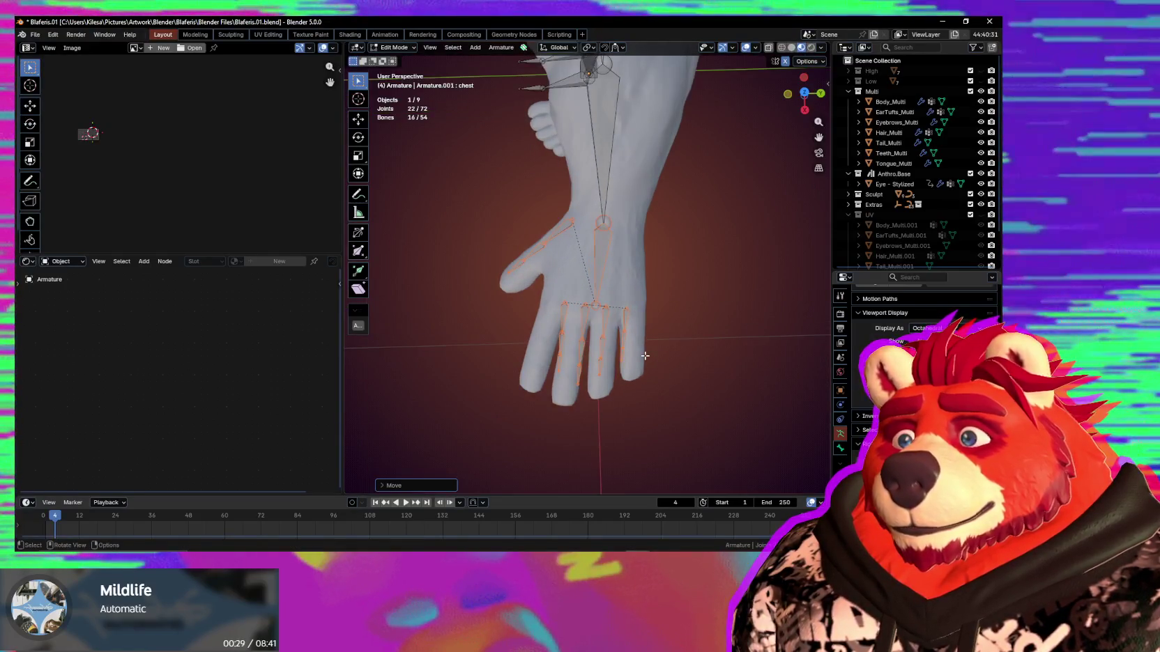
mouse_move(640, 350)
middle_down()
mouse_move(689, 333)
mouse_move(756, 275)
mouse_move(694, 340)
mouse_move(760, 309)
mouse_move(784, 279)
mouse_move(780, 267)
mouse_move(761, 249)
mouse_move(724, 248)
mouse_move(608, 345)
mouse_move(549, 331)
mouse_move(557, 307)
mouse_move(648, 304)
mouse_move(551, 314)
middle_up()
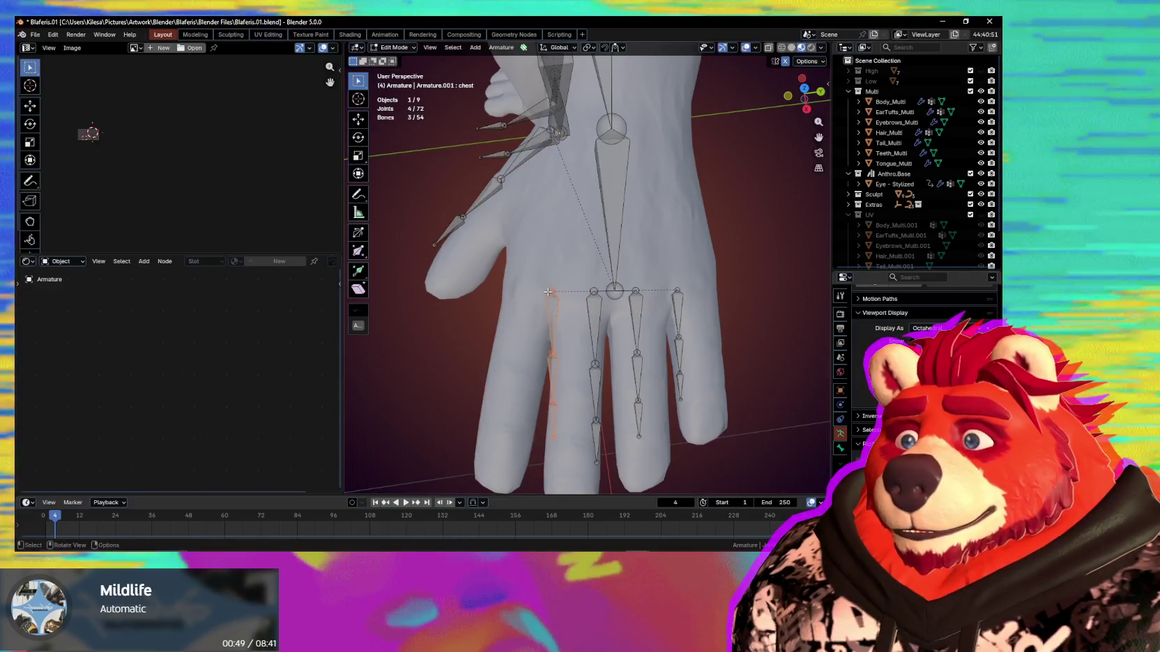
Select the left thumb bones, making thumb_proximal.L the active bone.
middle_drag(549, 292, 530, 296)
drag(551, 178, 404, 338)
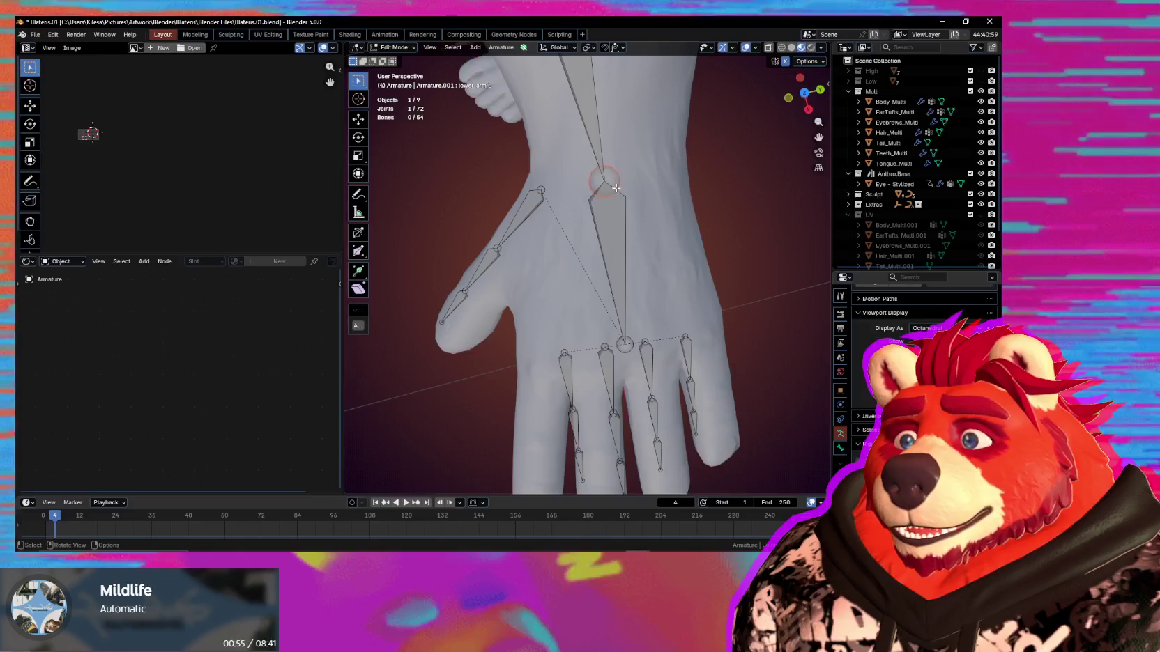
click(540, 197)
mouse_move(540, 197)
middle_down()
mouse_move(662, 139)
mouse_move(599, 159)
mouse_move(655, 209)
middle_up()
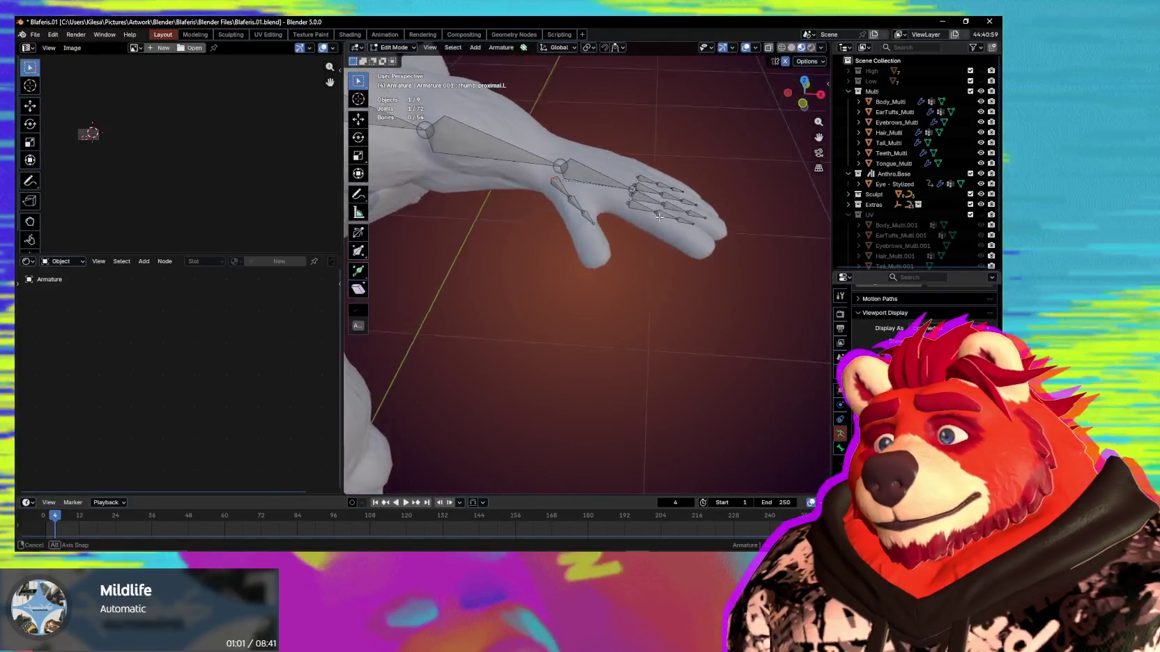
middle_drag(656, 209, 548, 255)
shift+click(549, 229)
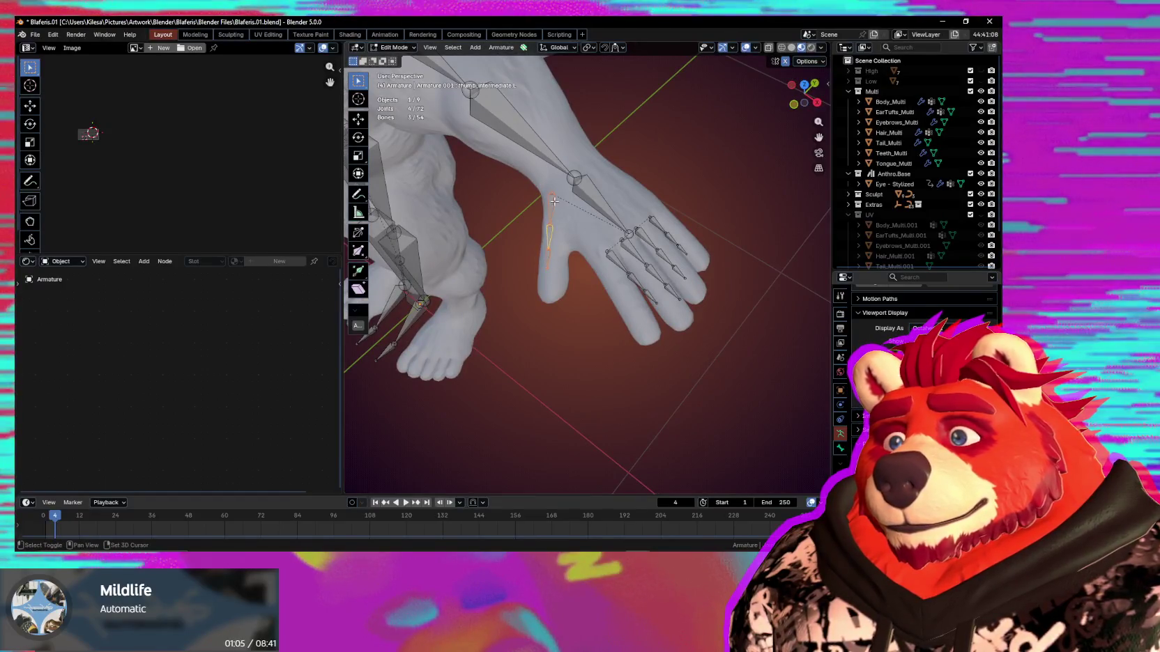
middle_drag(632, 294, 586, 308)
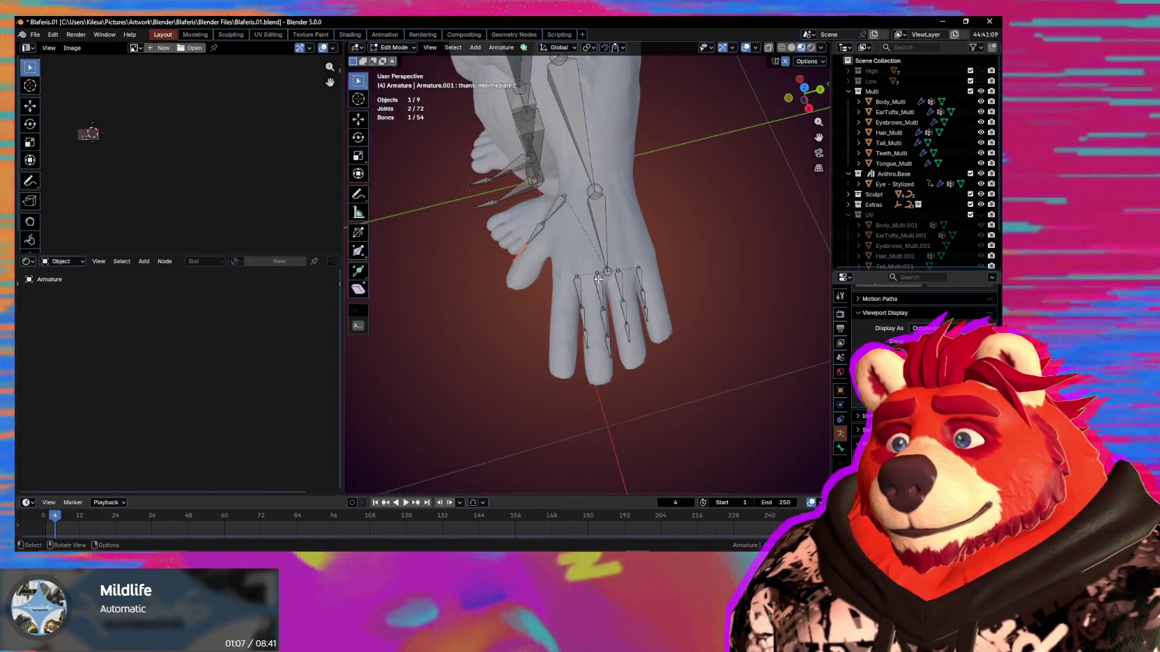
shift+click(554, 210)
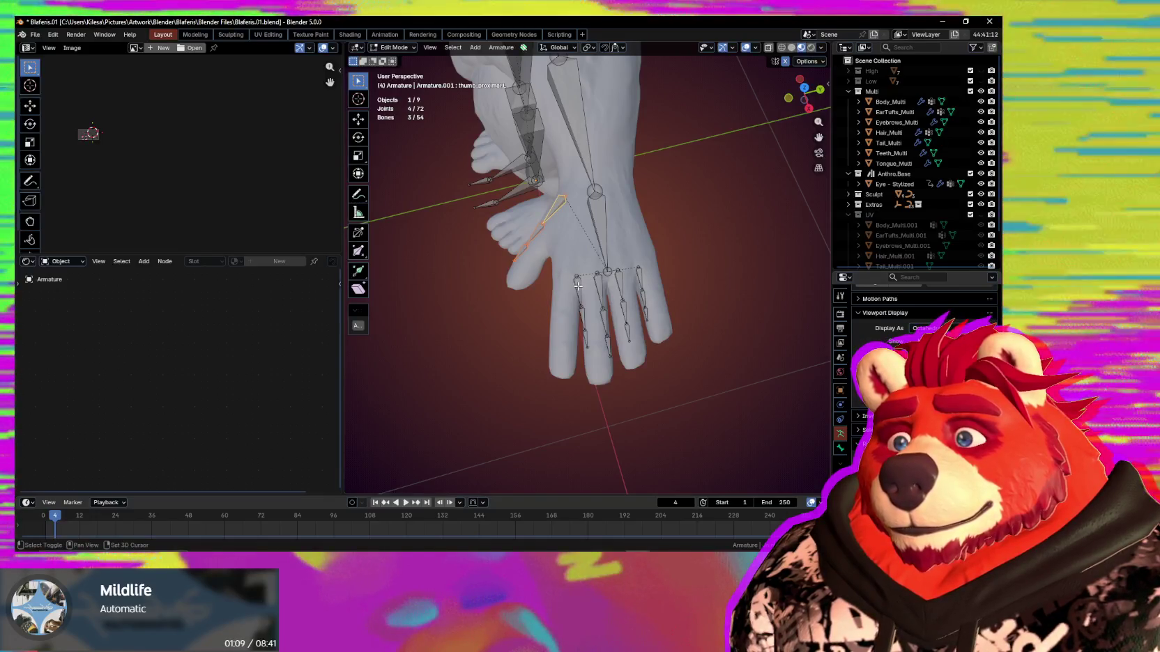
Select the index finger chain and rotate it around Z into the wolf's index finger.
shift+click(583, 317)
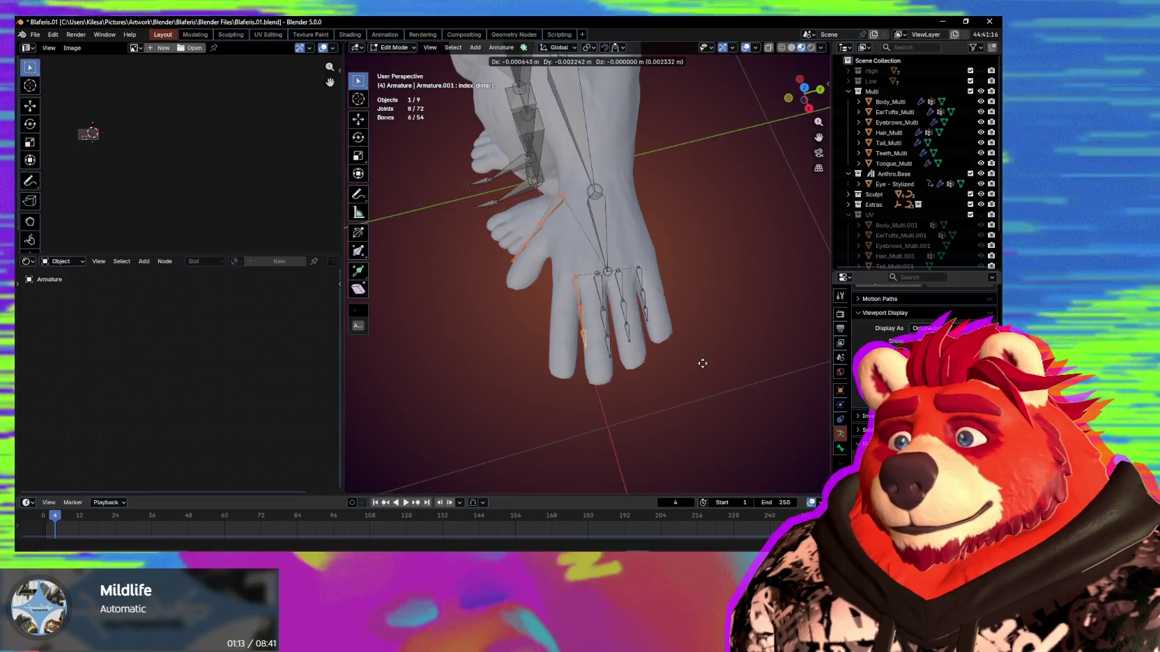
middle_drag(702, 363, 703, 355)
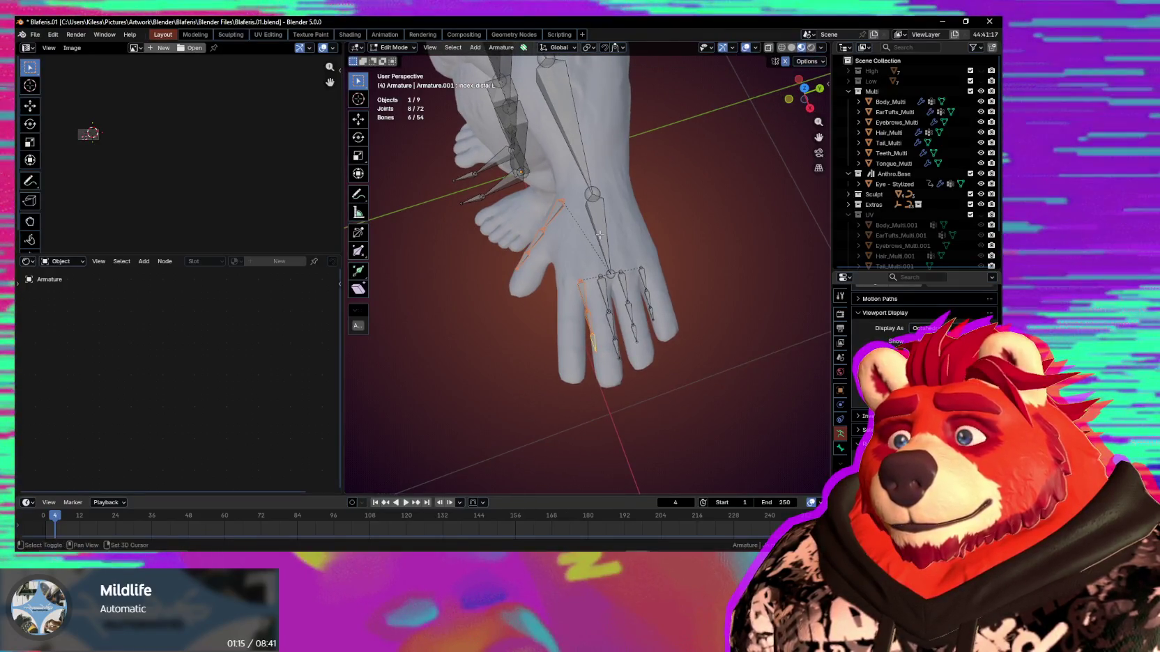
middle_drag(648, 298, 669, 310)
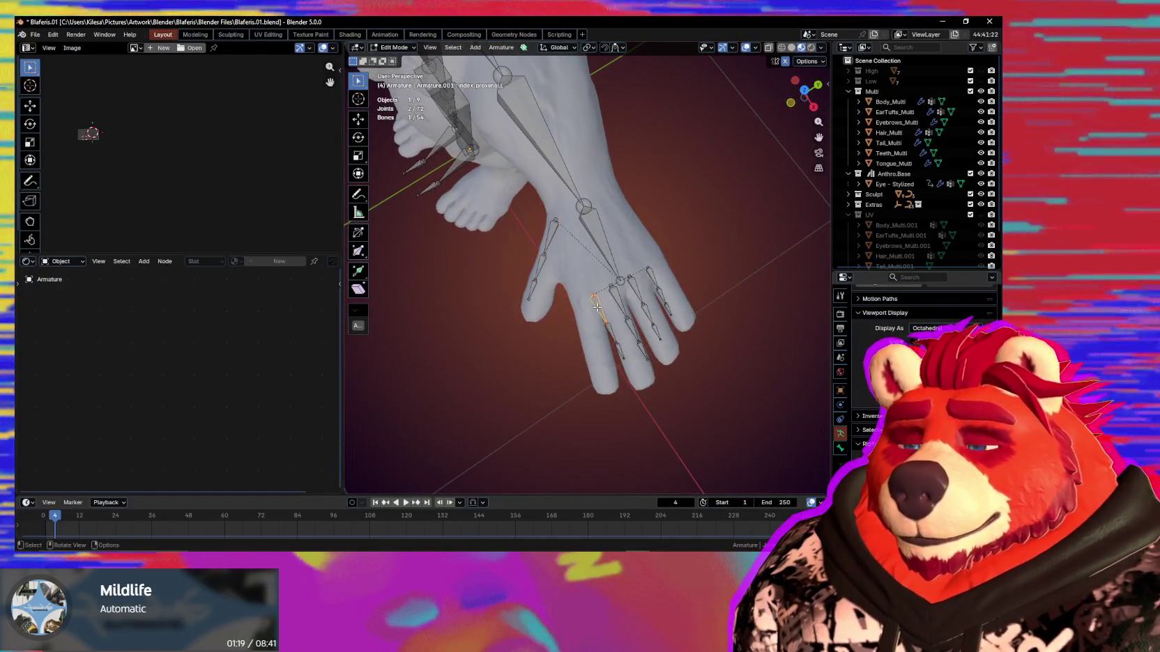
middle_drag(680, 344, 659, 337)
key(ctrl+KP_Add)
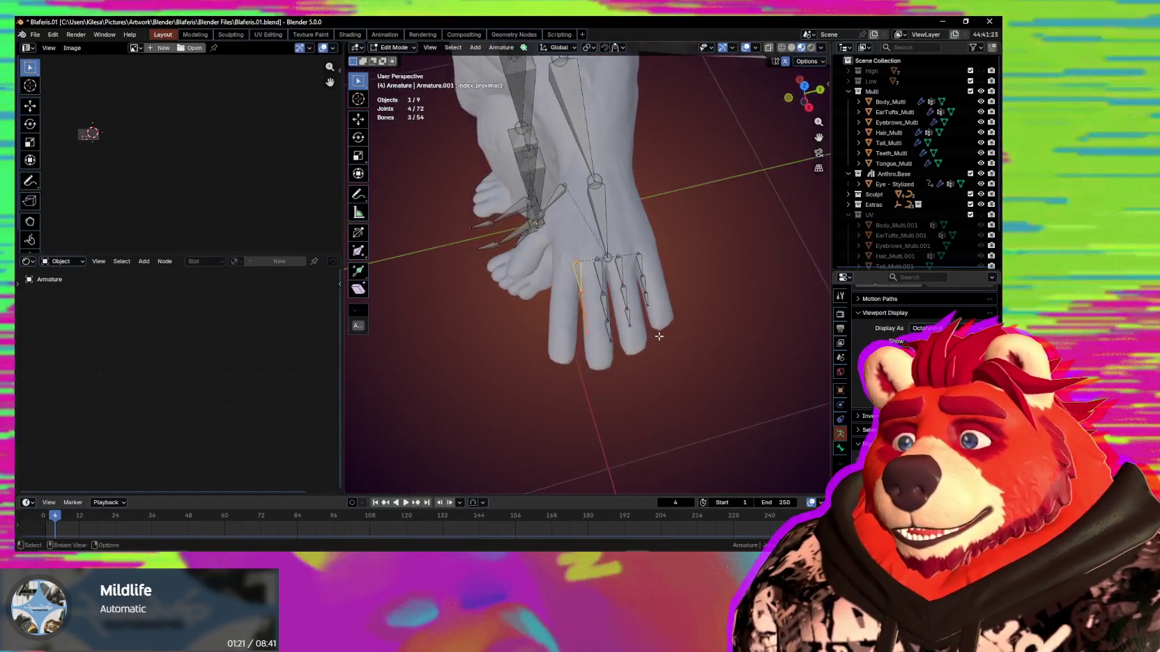
key(r)
key(z)
scroll(653, 364, up, 1)
scroll(627, 334, up, 2)
click(570, 256)
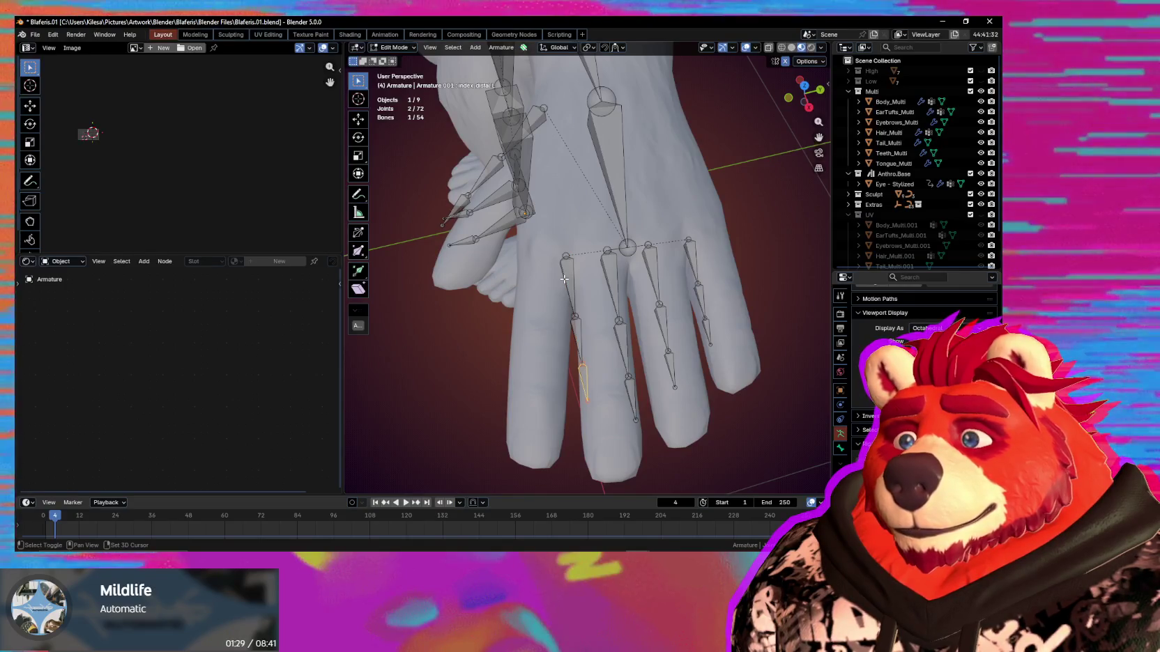
Confirm the pending bone rotation and set the transform orientation to Normal.
click(587, 48)
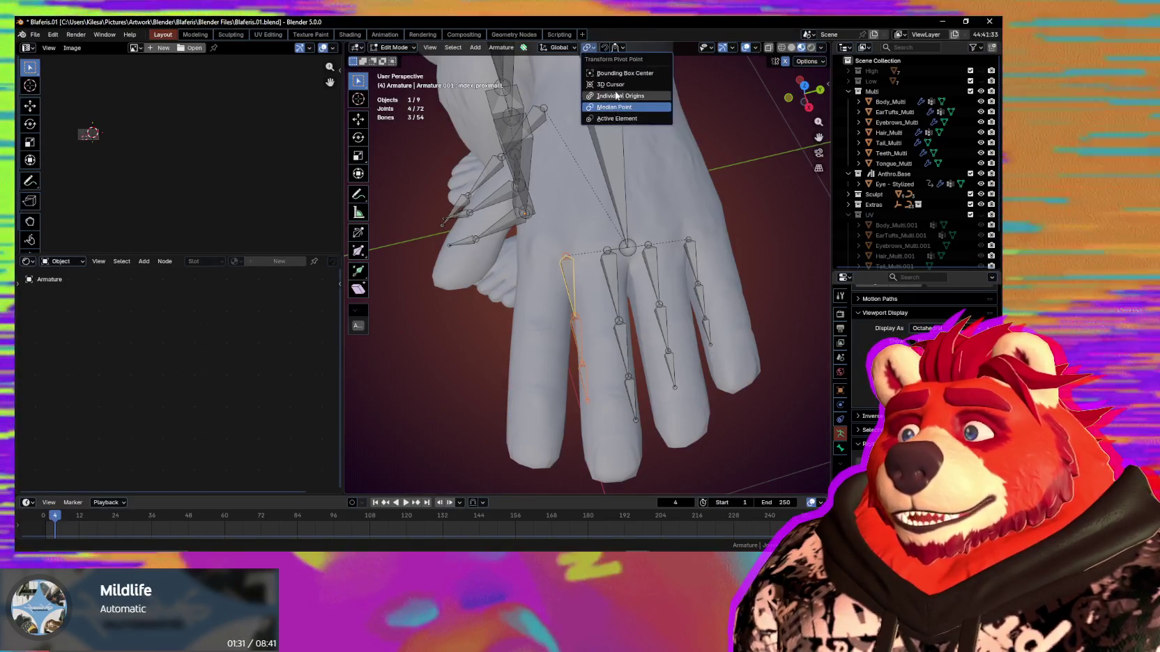
right_click(586, 164)
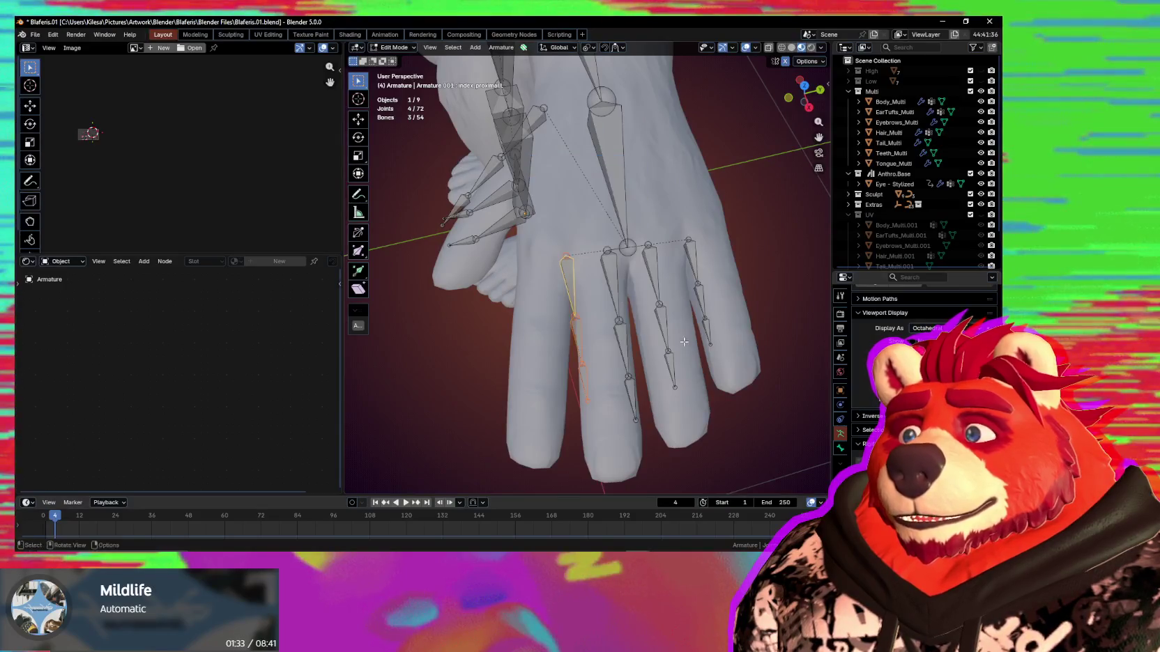
click(701, 360)
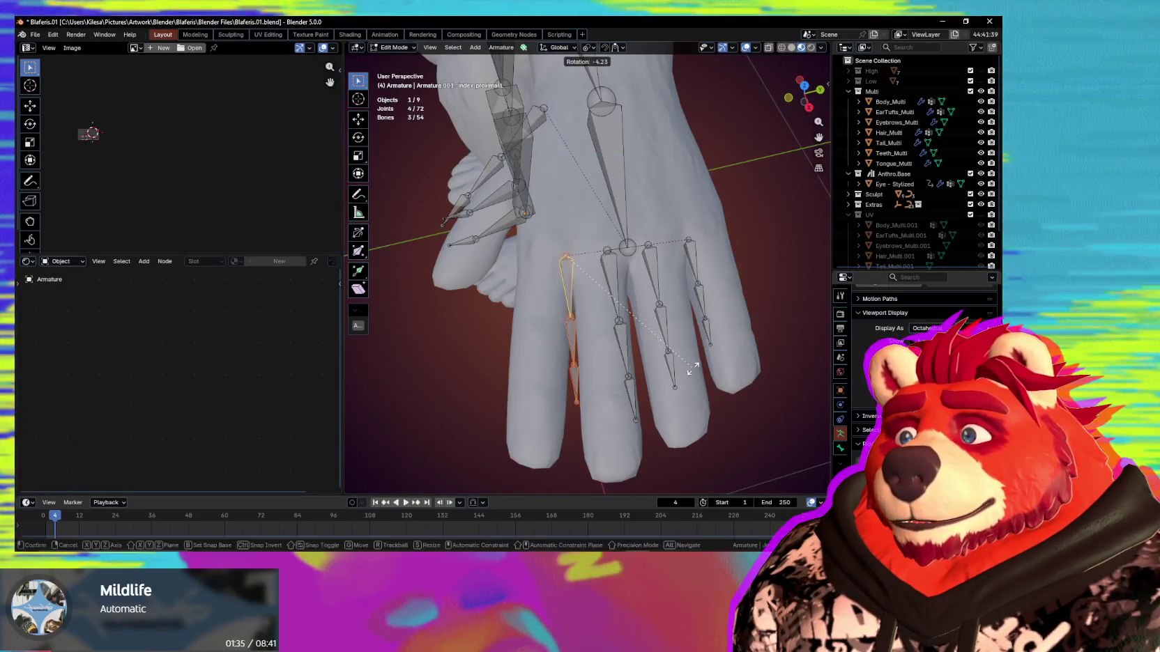
click(560, 47)
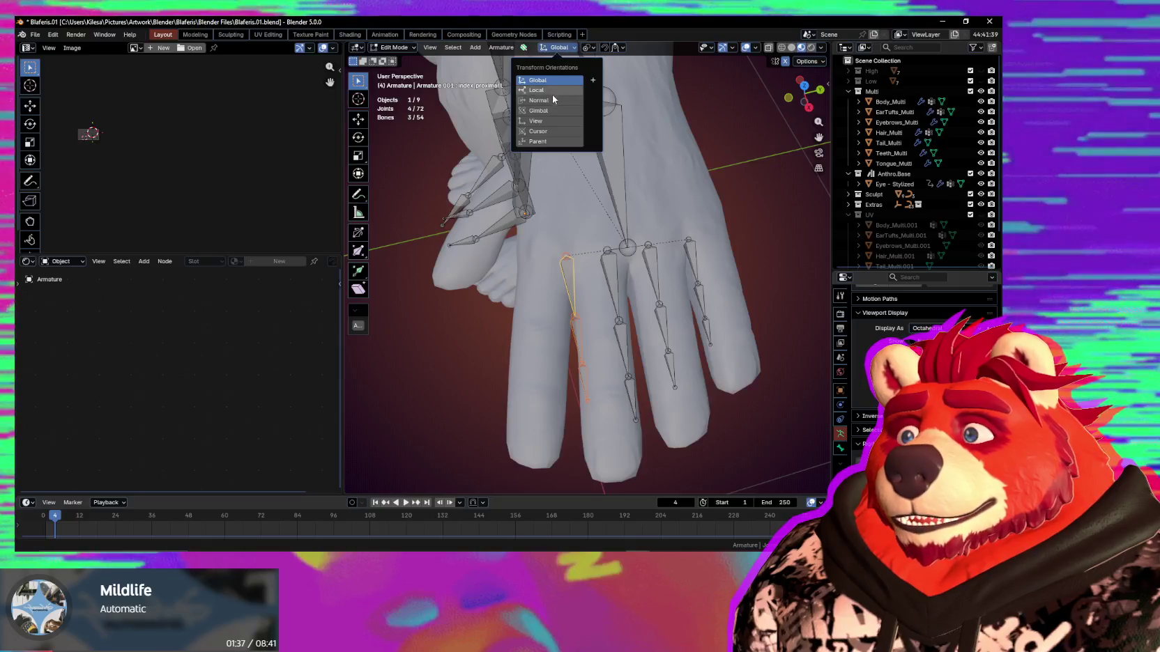
click(547, 102)
Fit the index finger bone: rotate on its Z axis, move along X, then scale.
key(r)
key(z)
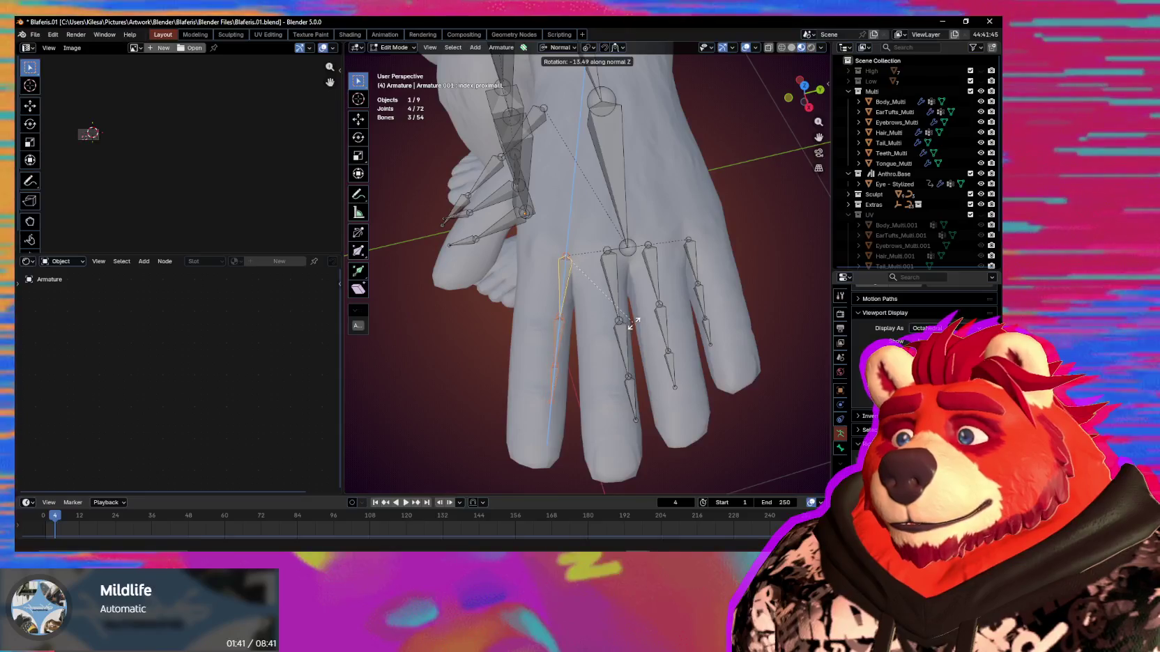
click(634, 319)
mouse_move(634, 320)
middle_down()
mouse_move(642, 361)
mouse_move(673, 326)
middle_up()
key(g)
key(x)
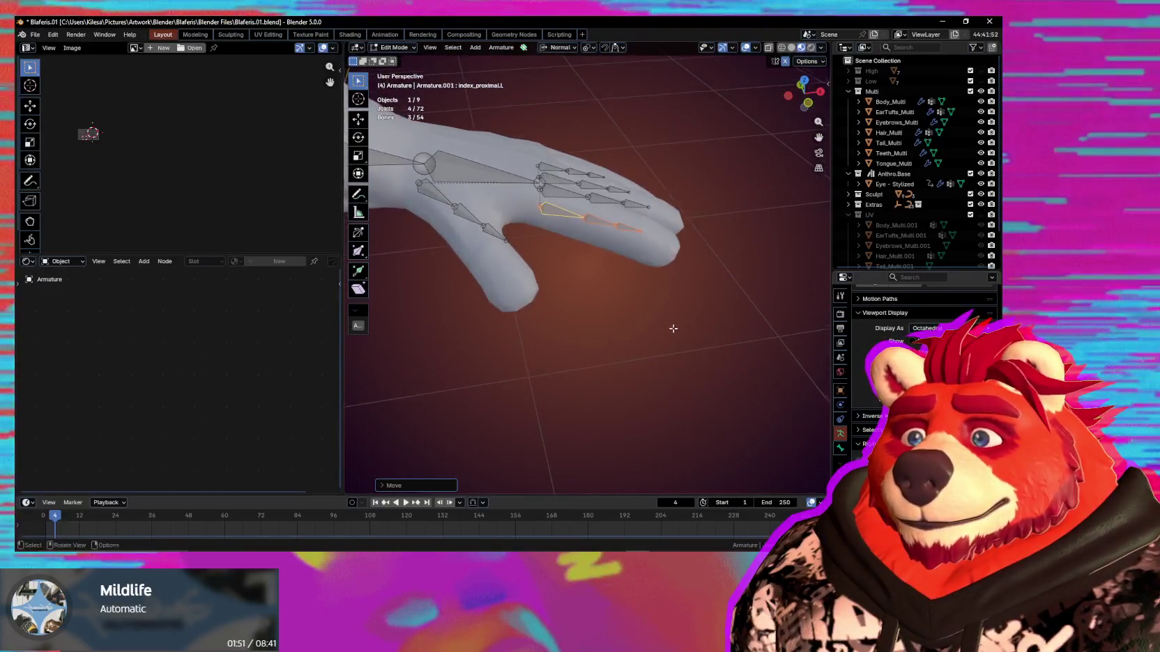
key(s)
middle_drag(718, 384, 736, 306)
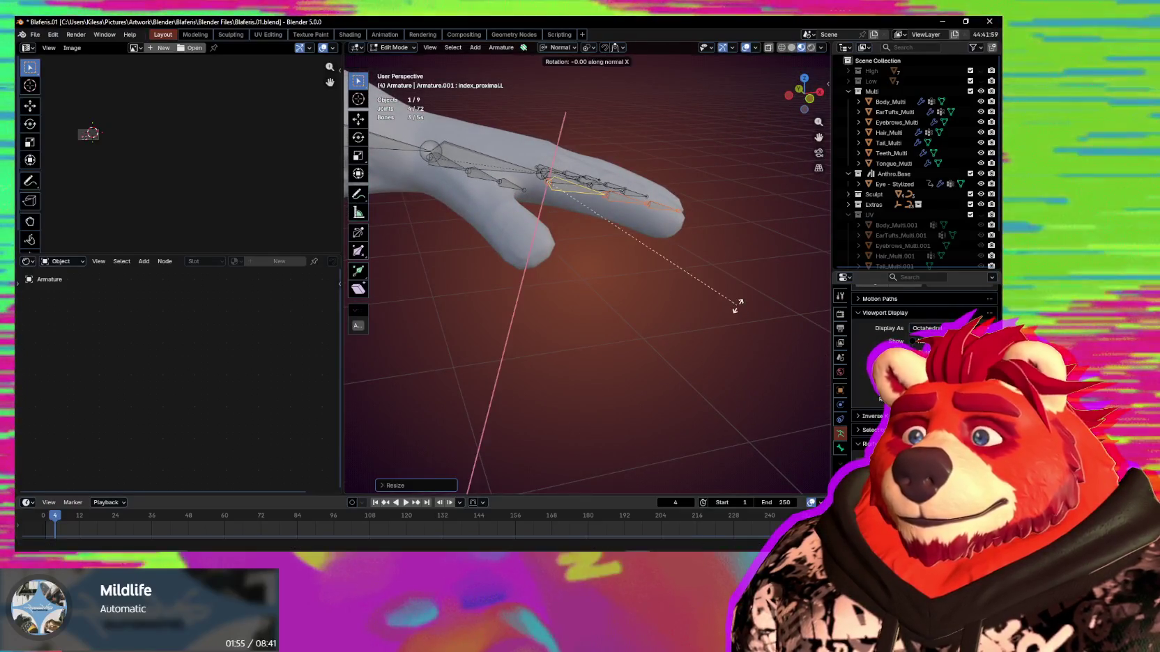
mouse_move(740, 326)
middle_down()
mouse_move(683, 326)
mouse_move(634, 358)
mouse_move(603, 357)
middle_up()
Fit the middle finger's base bone by rotating, moving along X and scaling it.
click(563, 215)
middle_drag(563, 216, 648, 293)
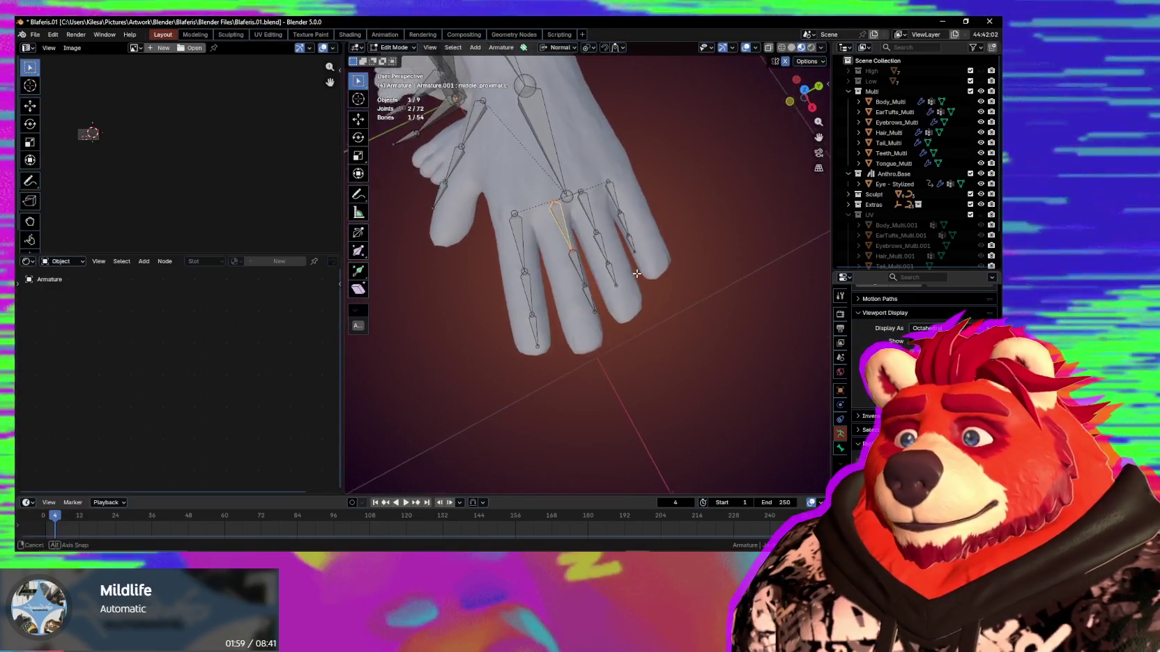
key(r)
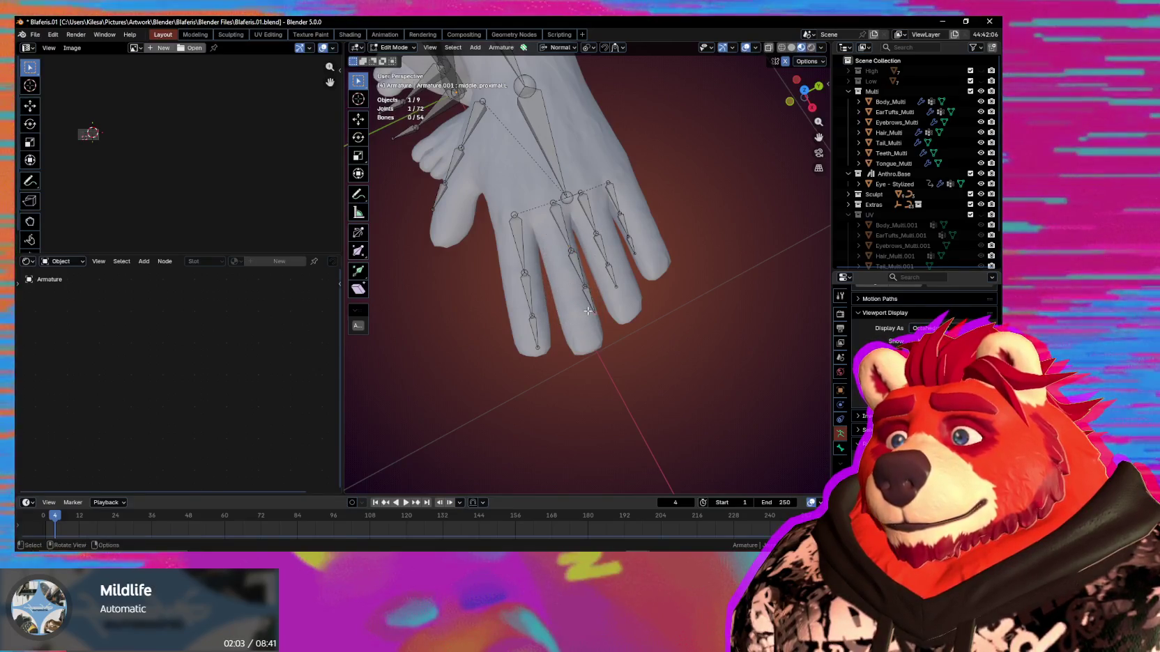
key(Escape)
key(r)
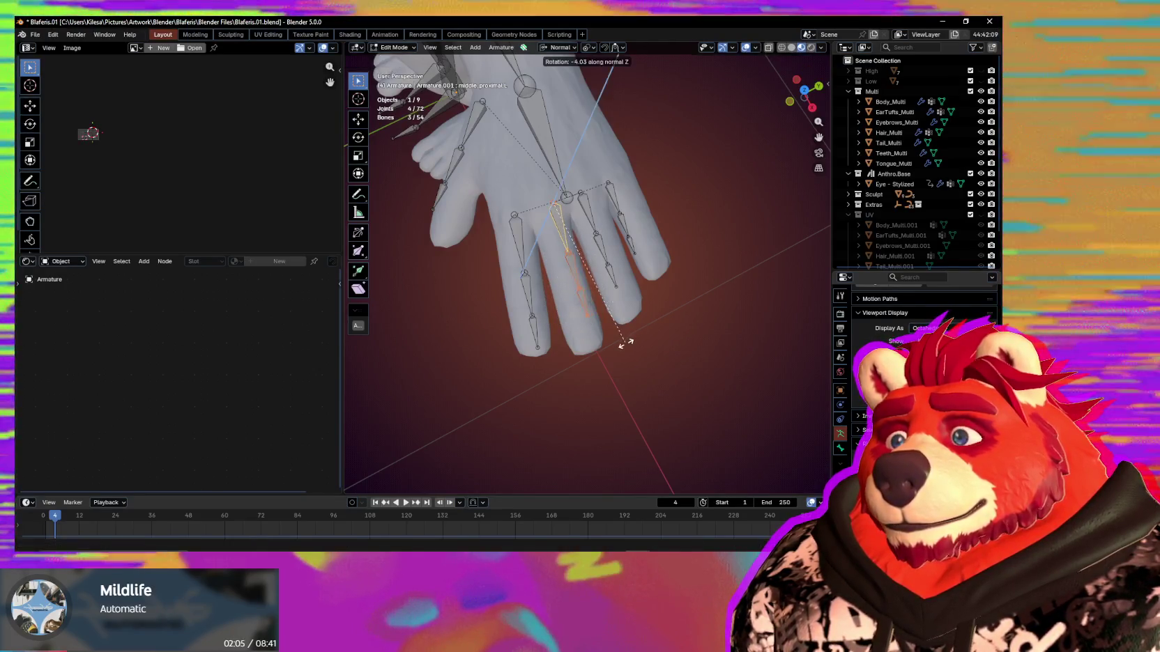
key(g)
key(x)
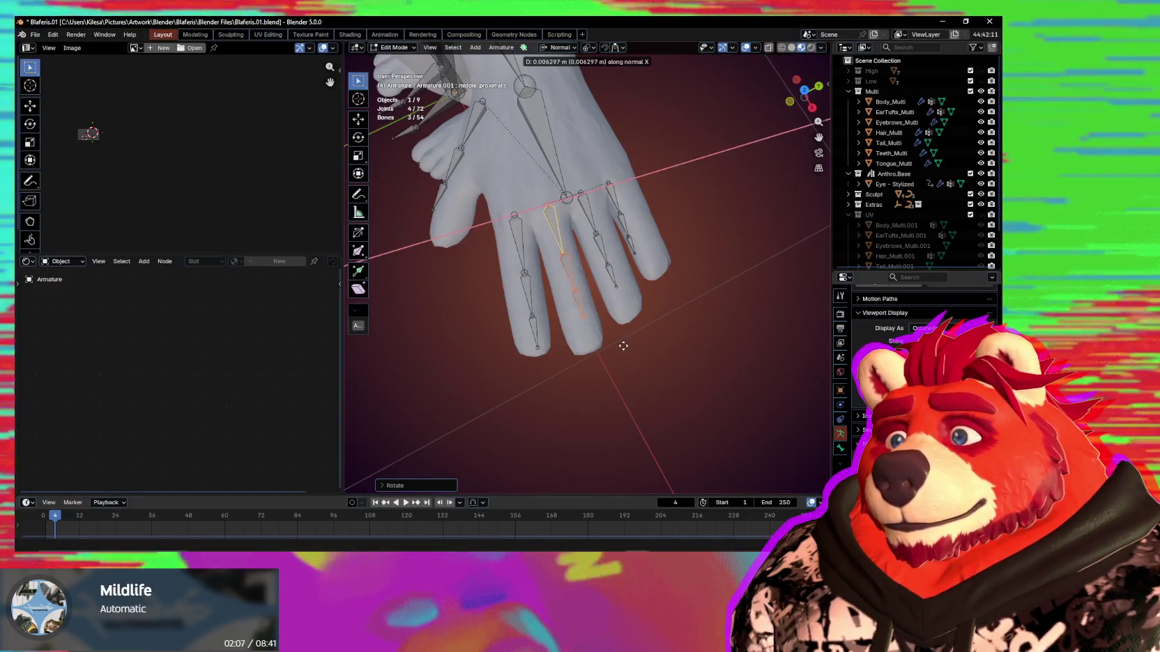
click(621, 346)
mouse_move(622, 347)
middle_down()
mouse_move(655, 279)
mouse_move(663, 290)
mouse_move(611, 326)
middle_up()
key(s)
click(659, 348)
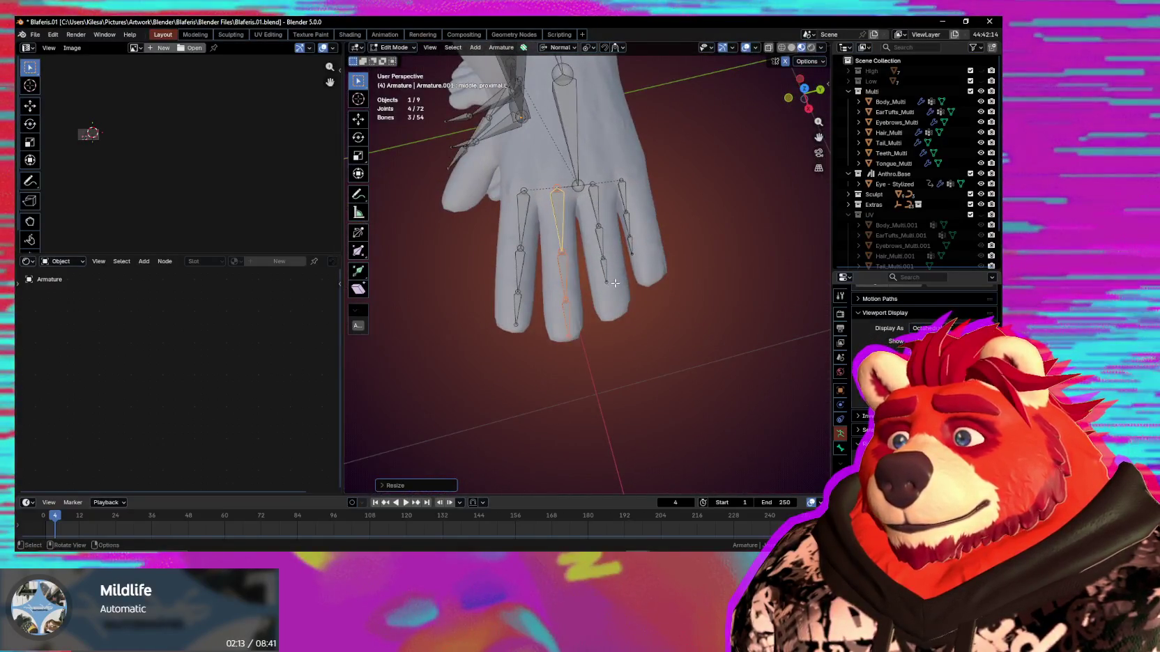
Select the whole ring finger chain, then scale, move and rotate it on Y.
click(597, 202)
key(l)
key(s)
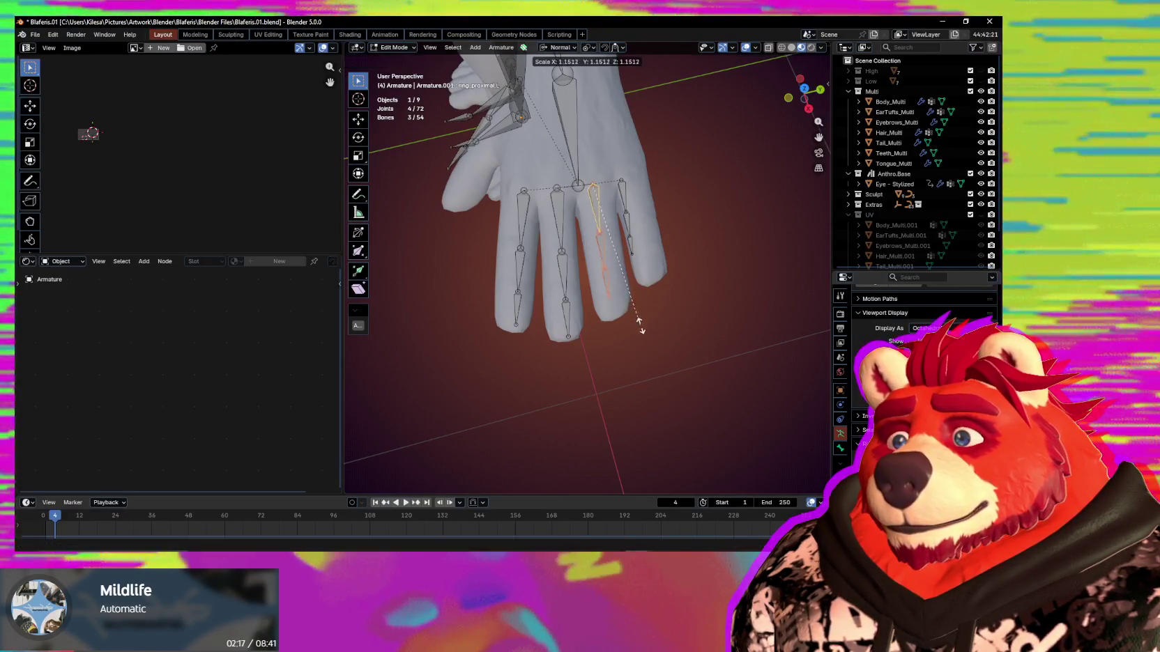
click(645, 350)
mouse_move(645, 350)
middle_down()
mouse_move(714, 284)
mouse_move(754, 275)
mouse_move(711, 324)
middle_up()
click(645, 353)
key(r)
key(y)
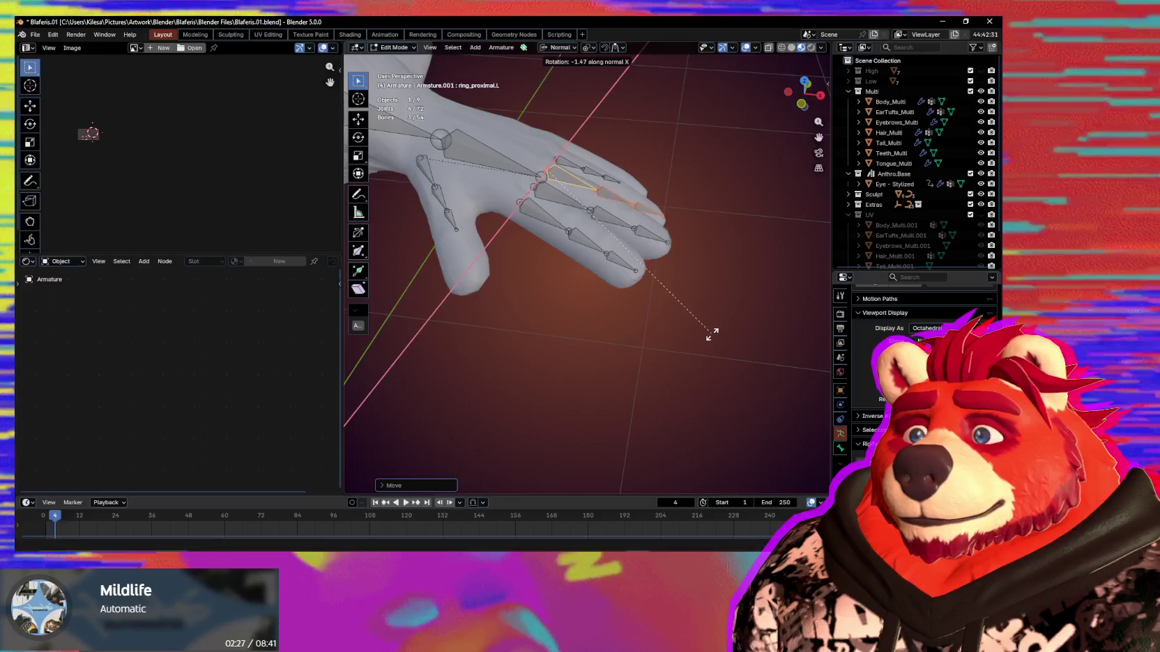
click(711, 334)
mouse_move(704, 336)
middle_down()
mouse_move(516, 313)
mouse_move(476, 391)
middle_up()
mouse_move(597, 307)
middle_down()
mouse_move(671, 239)
mouse_move(743, 245)
mouse_move(626, 282)
middle_up()
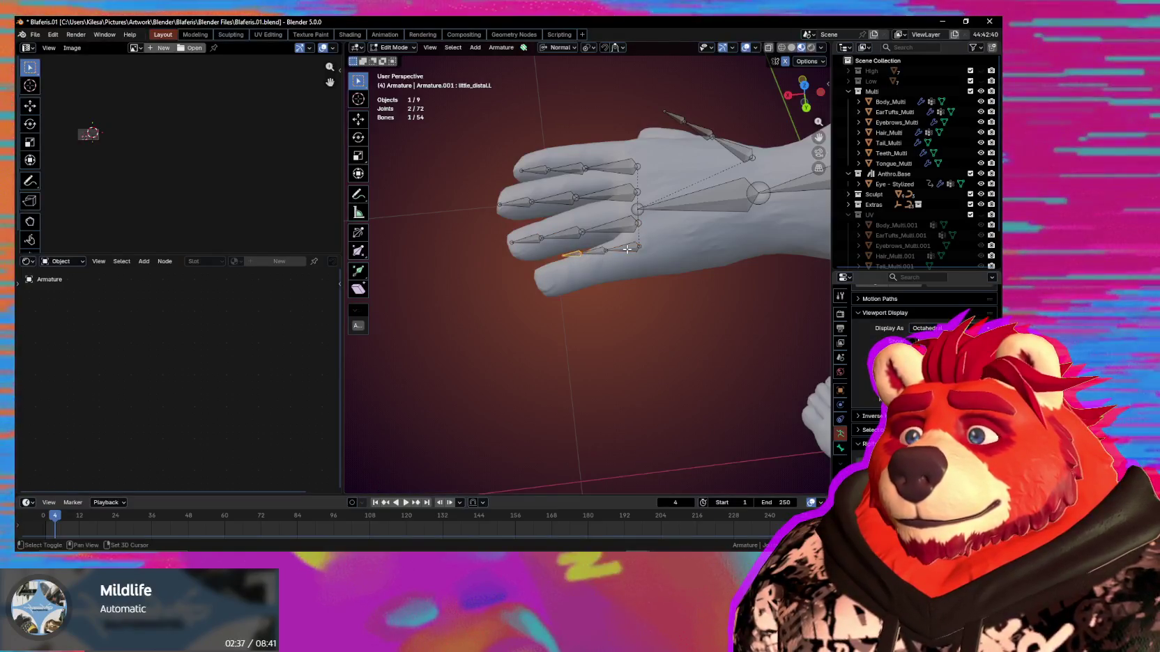
middle_drag(627, 257, 662, 321)
Fit the little finger chain: rotate on Z, scale about 1.39×, then rotate on Y.
key(r)
key(z)
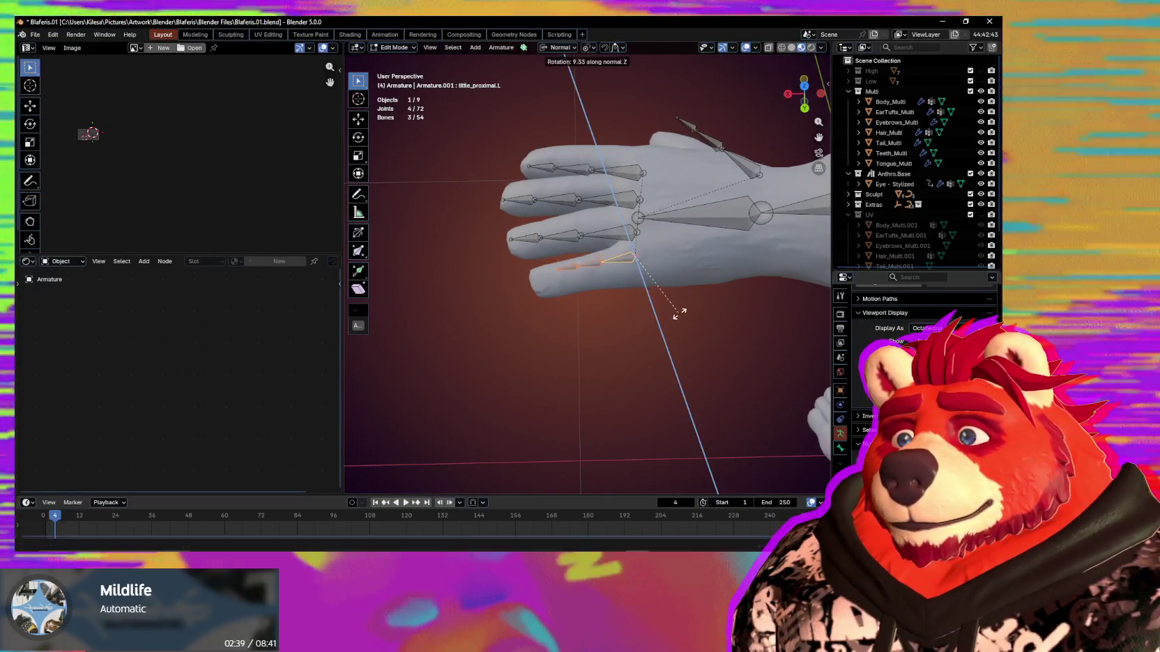
key(s)
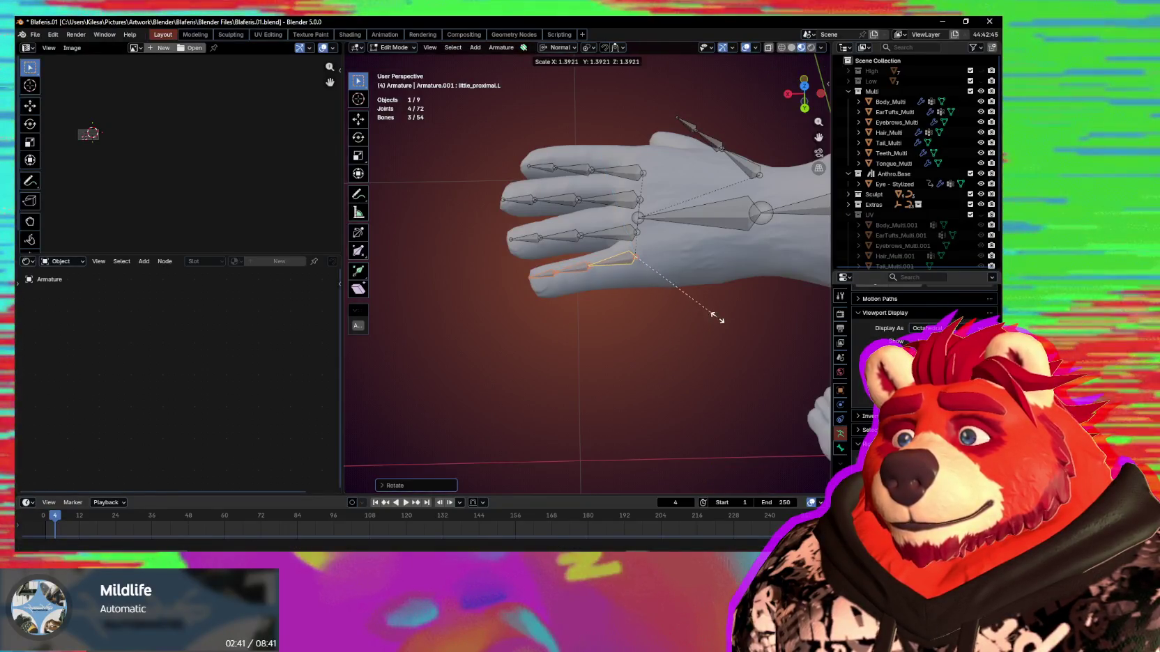
click(713, 319)
middle_drag(637, 321, 686, 279)
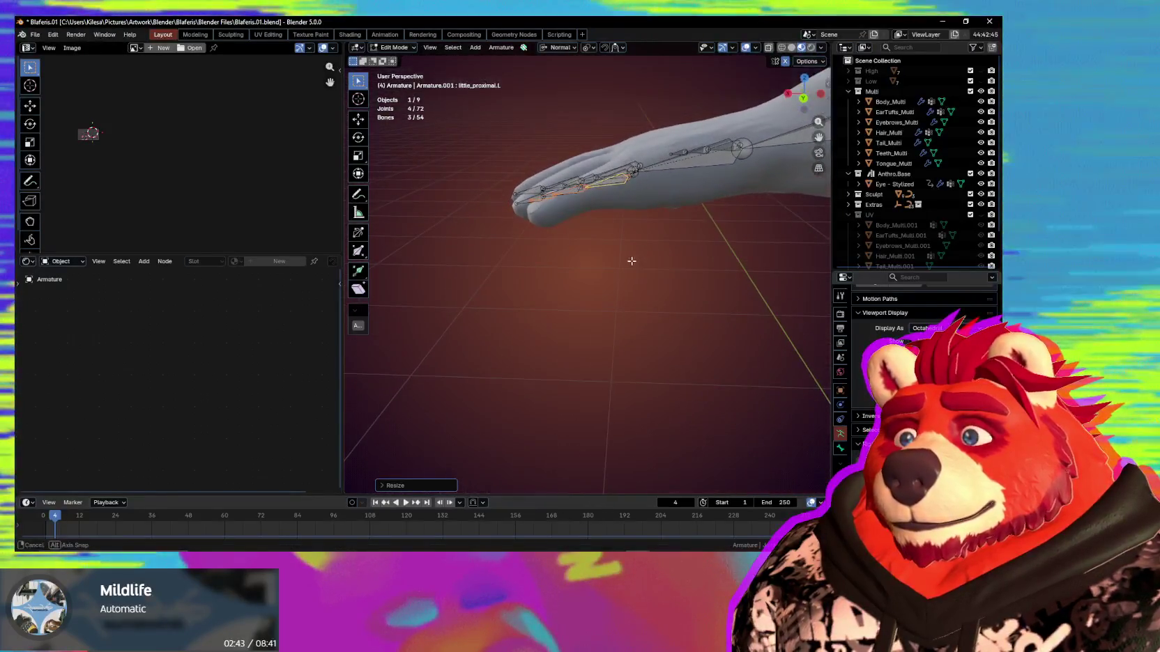
key(r)
key(y)
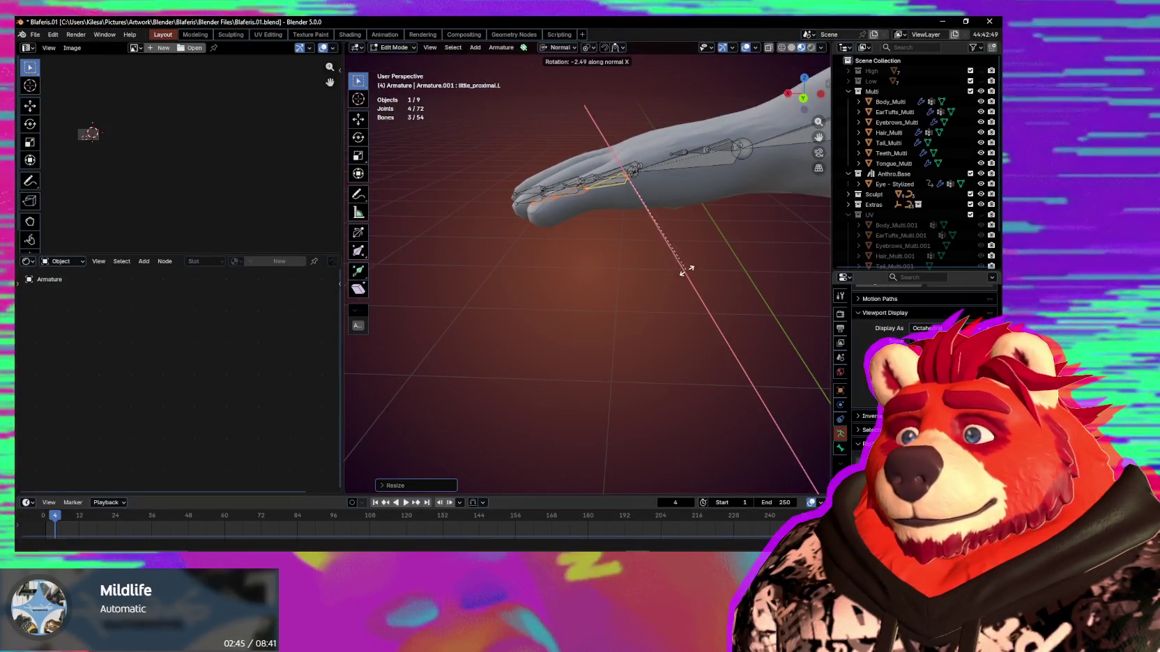
click(686, 256)
Zoom in on the hand and select the thumb's base bone.
mouse_move(655, 269)
middle_down()
mouse_move(603, 300)
mouse_move(592, 278)
middle_up()
scroll(592, 279, up, 5)
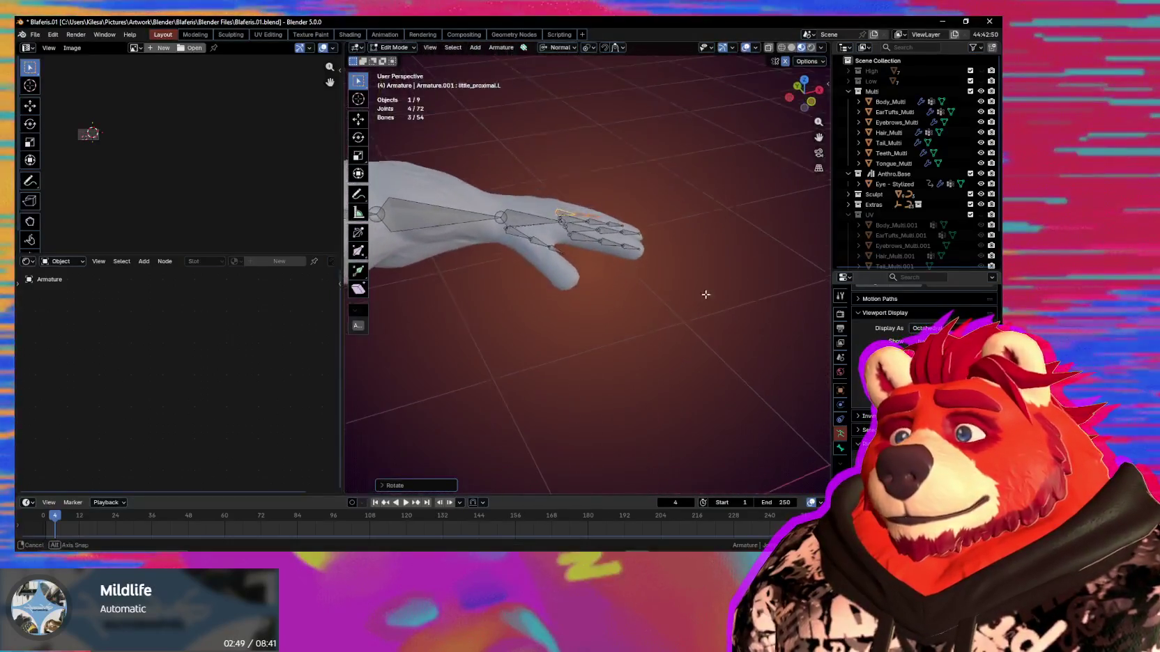
click(493, 207)
mouse_move(492, 206)
middle_down()
mouse_move(615, 233)
mouse_move(601, 304)
middle_up()
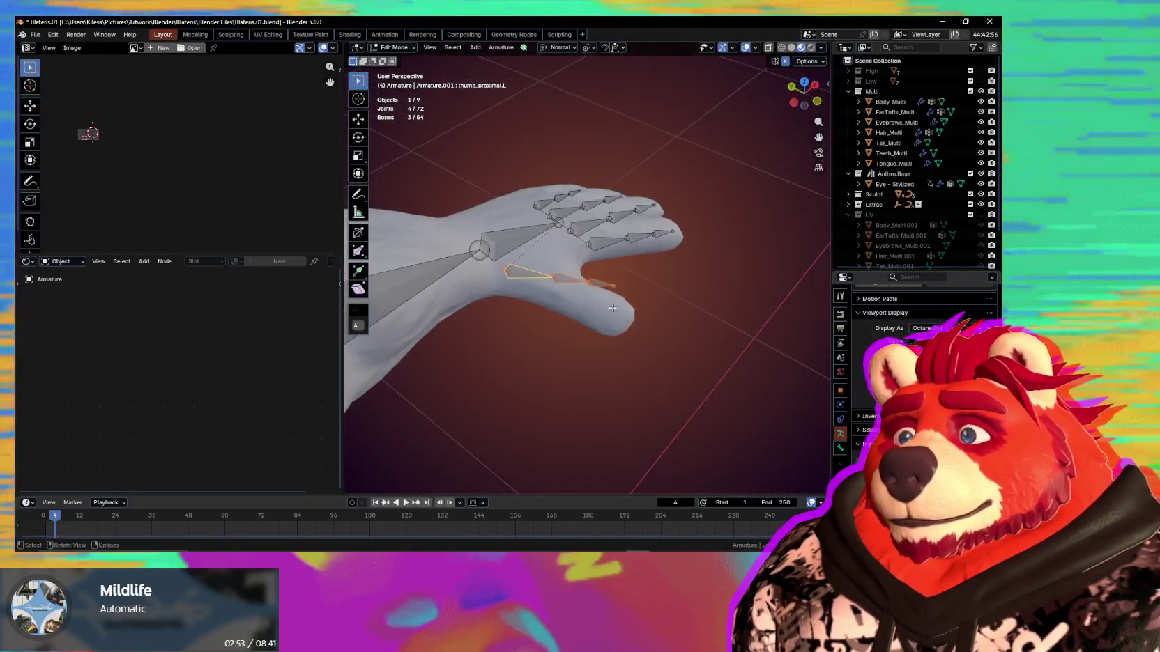
Rotate the left thumb's proximal bone around its X axis.
middle_drag(693, 318, 692, 300)
key(r)
key(x)
key(x)
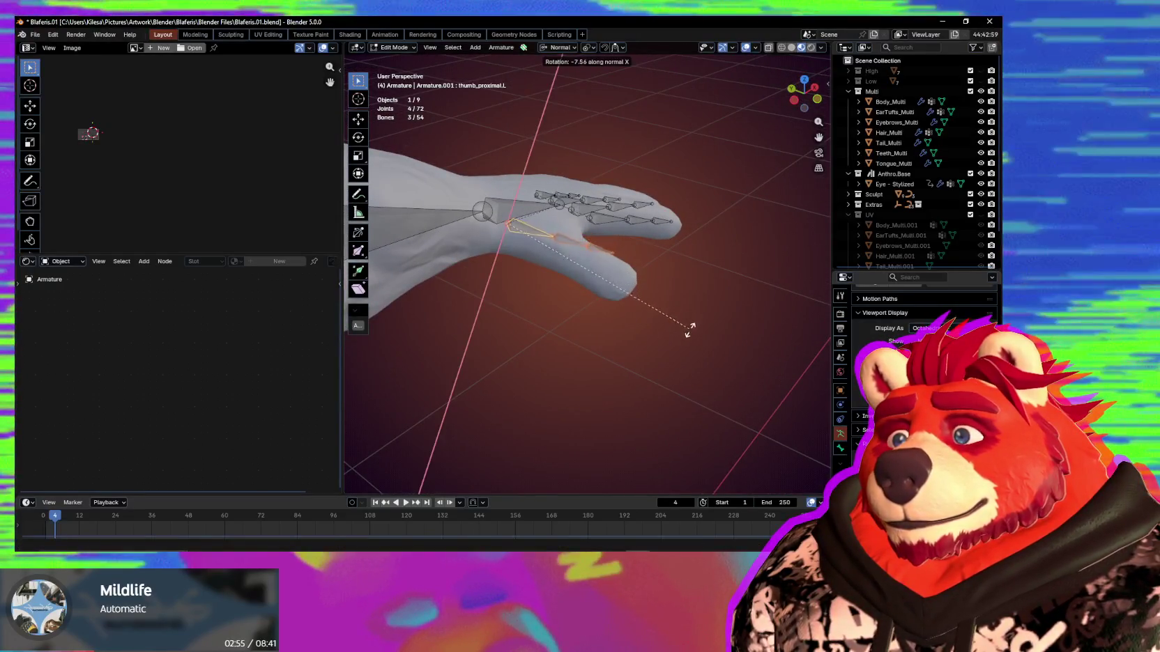
click(655, 363)
middle_drag(656, 362, 638, 354)
mouse_move(573, 345)
middle_down()
mouse_move(543, 370)
mouse_move(543, 394)
mouse_move(518, 362)
mouse_move(541, 310)
middle_up()
Move thumb_proximal.L along normal Z and roll it with Ctrl+R.
key(g)
key(x)
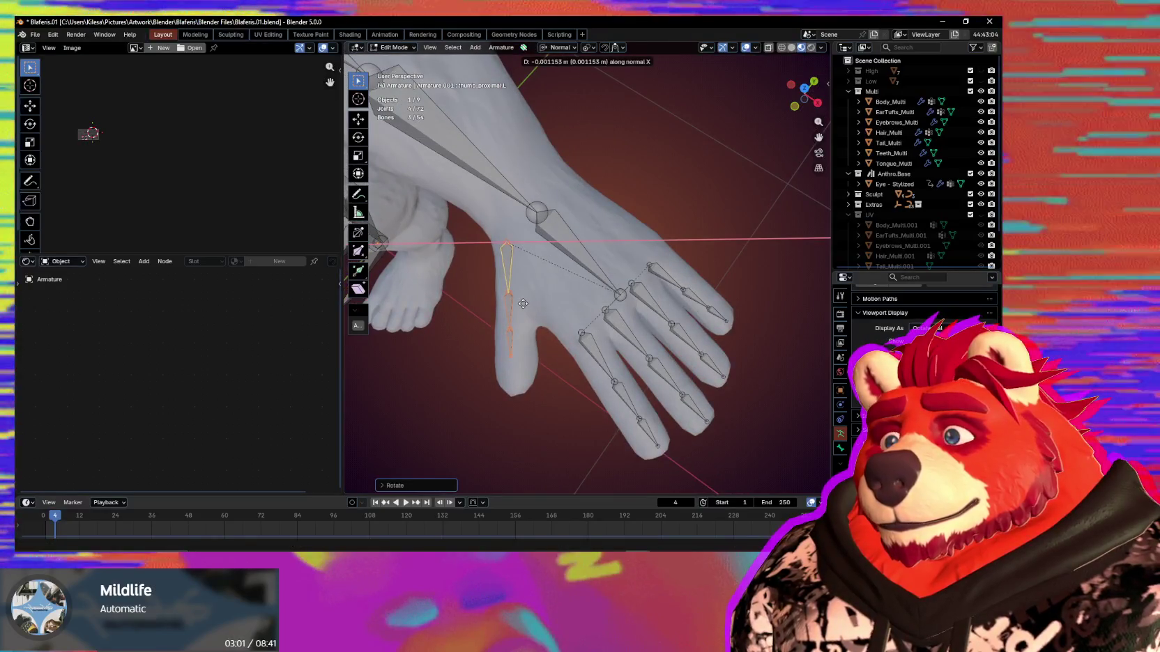
key(y)
key(z)
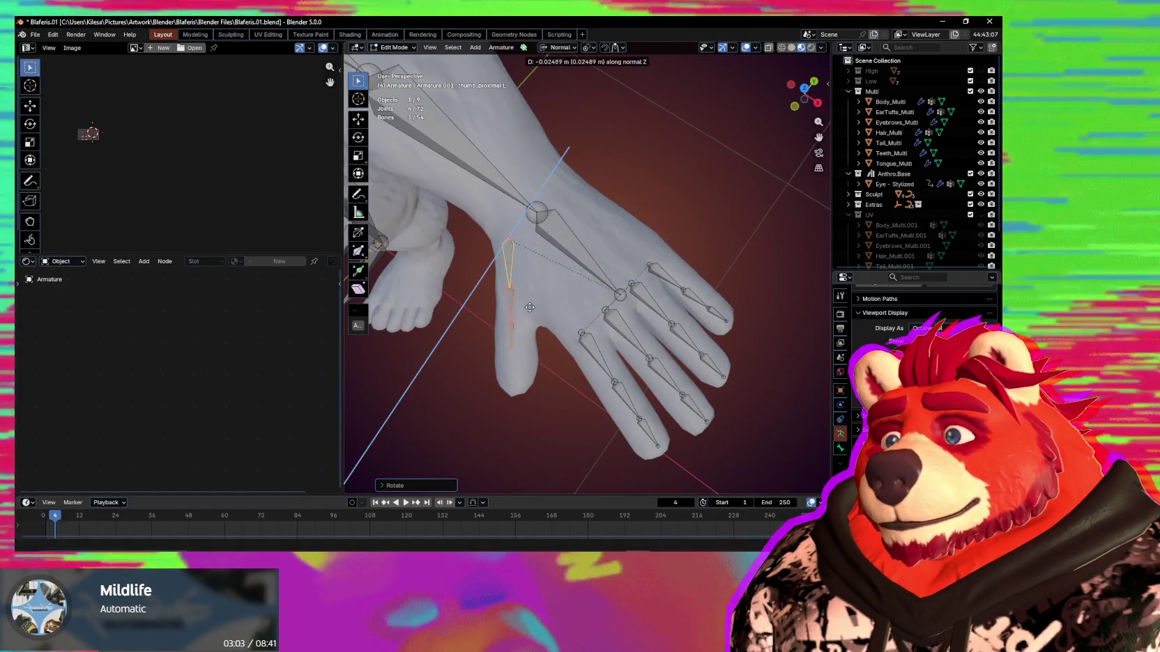
mouse_move(529, 308)
middle_down()
mouse_move(597, 276)
mouse_move(670, 334)
mouse_move(526, 279)
middle_up()
click(594, 268)
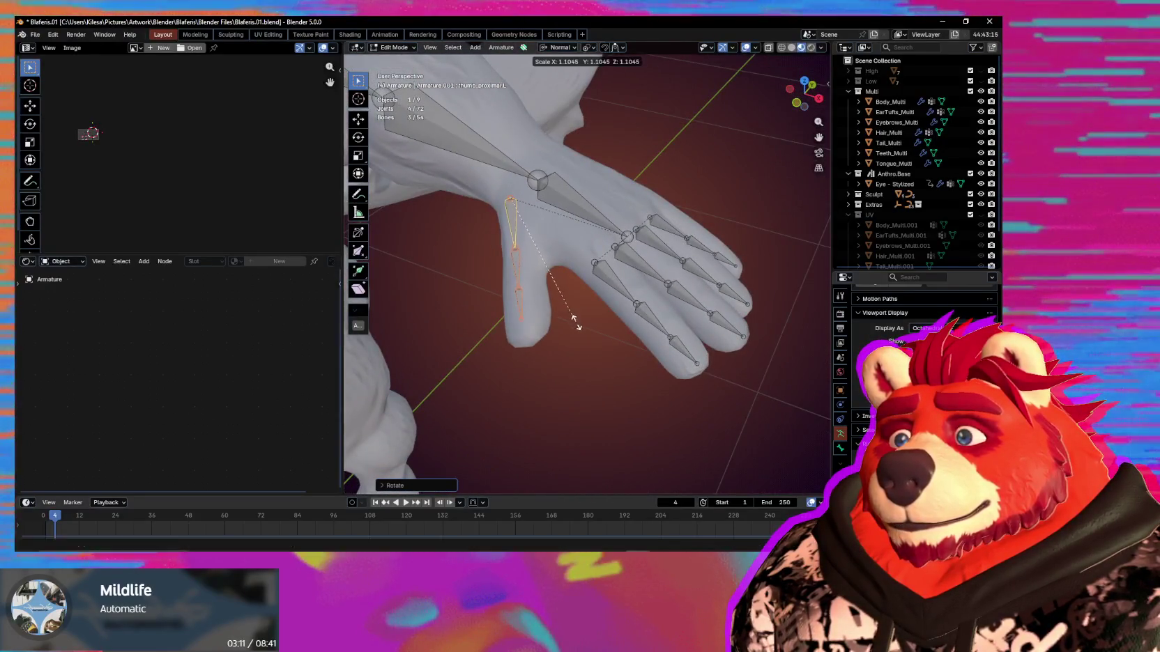
mouse_move(583, 345)
middle_down()
mouse_move(588, 277)
mouse_move(677, 298)
mouse_move(649, 329)
middle_up()
key(ctrl+r)
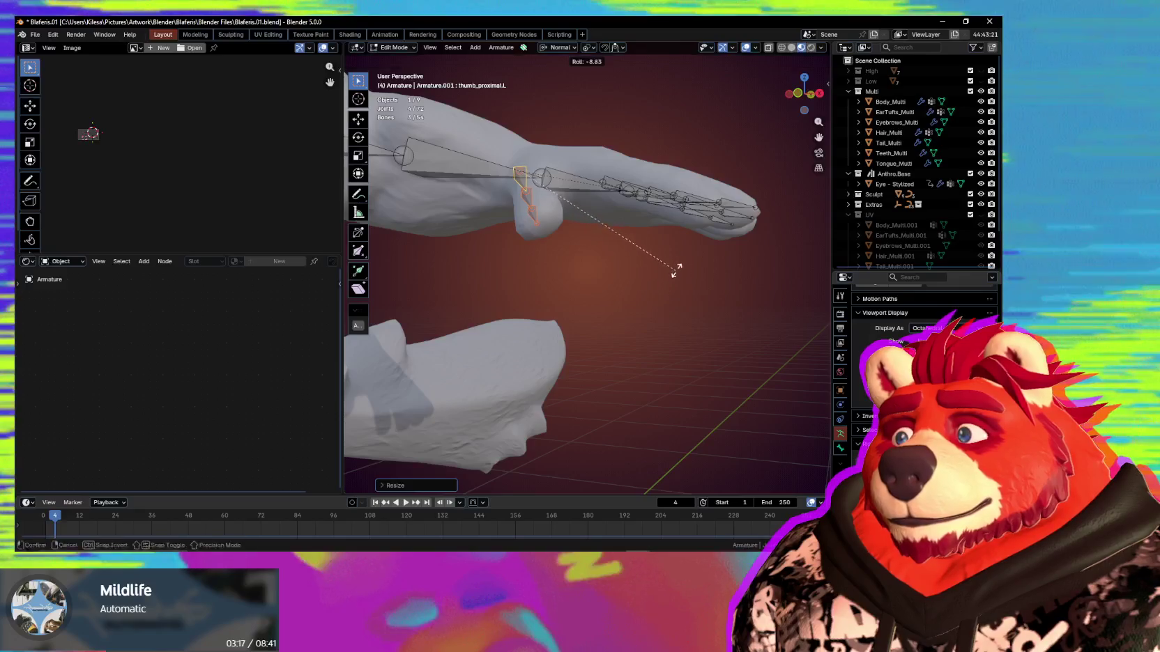
mouse_move(611, 177)
middle_down()
mouse_move(647, 320)
mouse_move(648, 272)
mouse_move(601, 402)
mouse_move(552, 409)
mouse_move(565, 394)
mouse_move(621, 384)
mouse_move(656, 395)
middle_up()
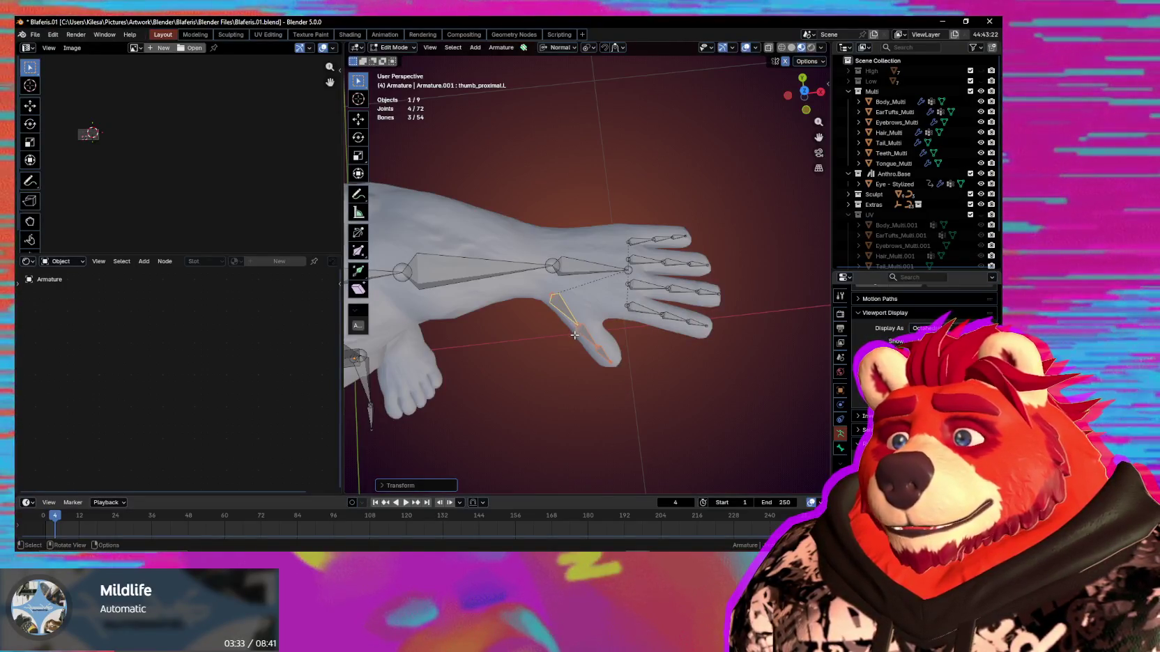
scroll(611, 380, up, 2)
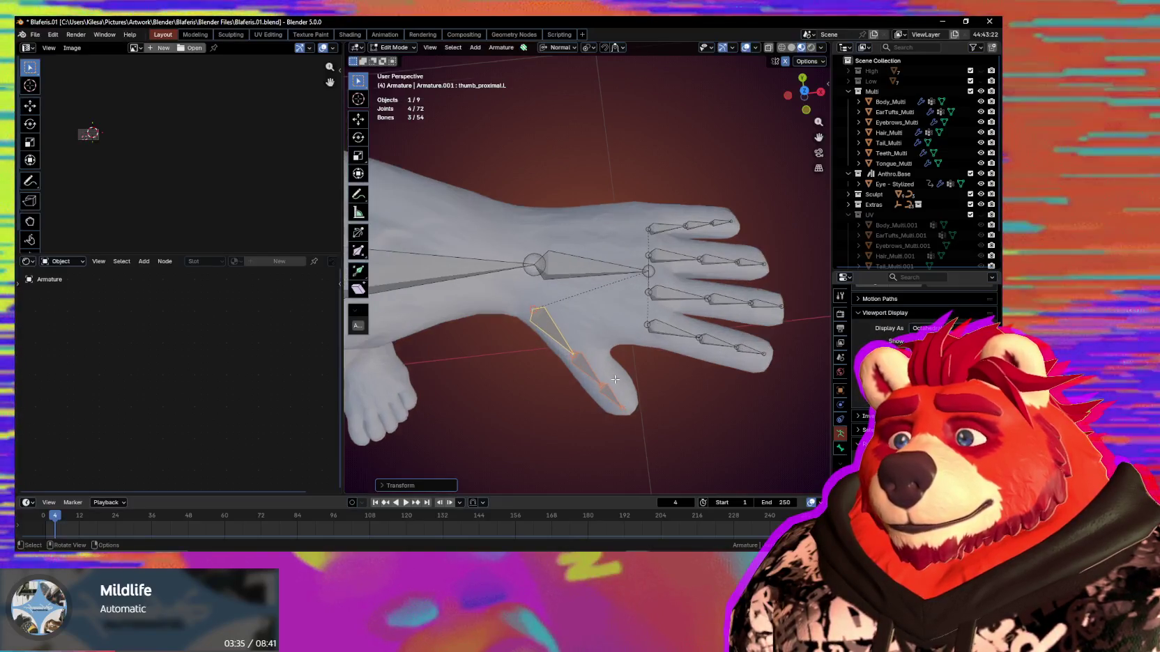
Cancel the extruded bone's move and undo the unwanted extrusions.
right_click(647, 344)
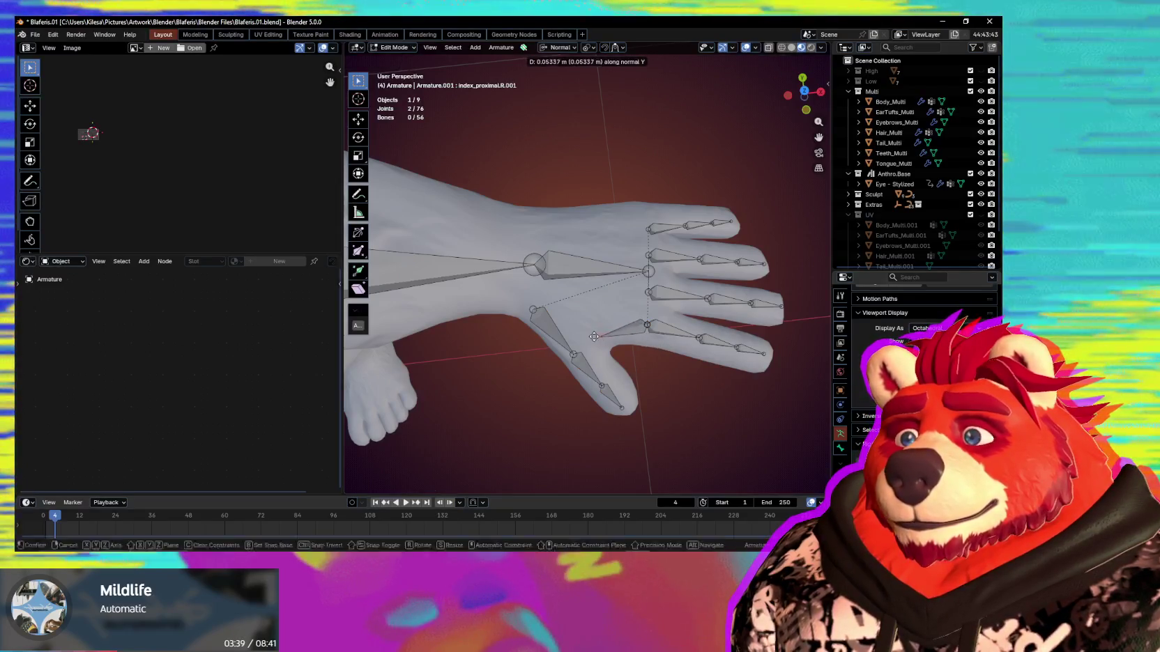
middle_drag(541, 339, 590, 297)
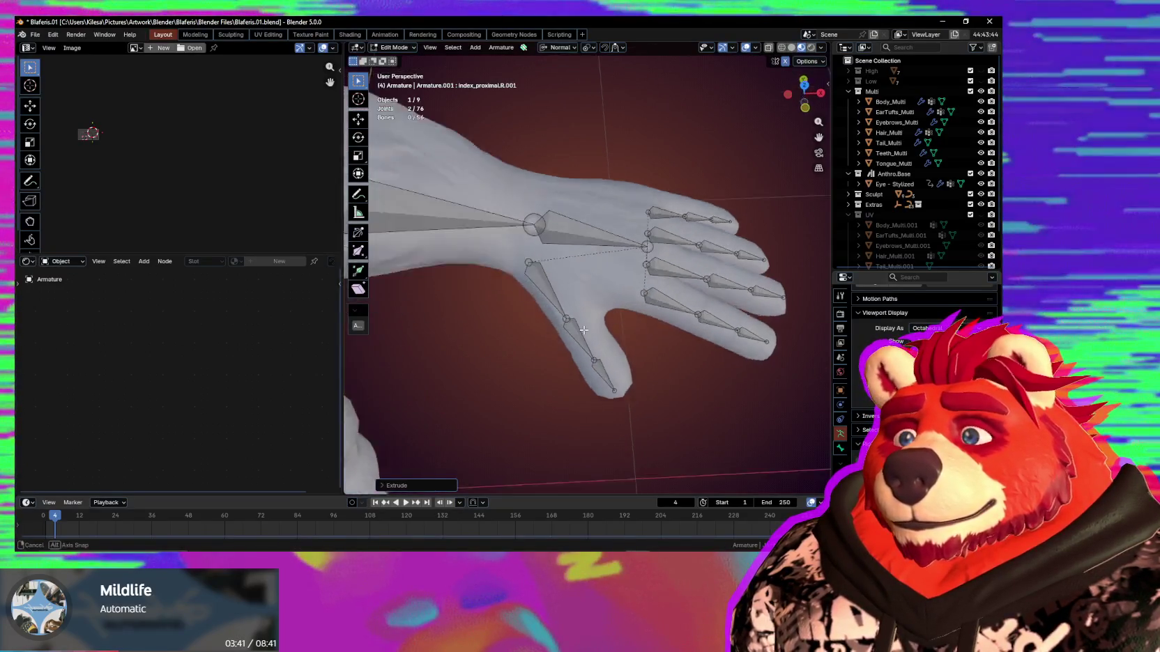
key(ctrl+z)
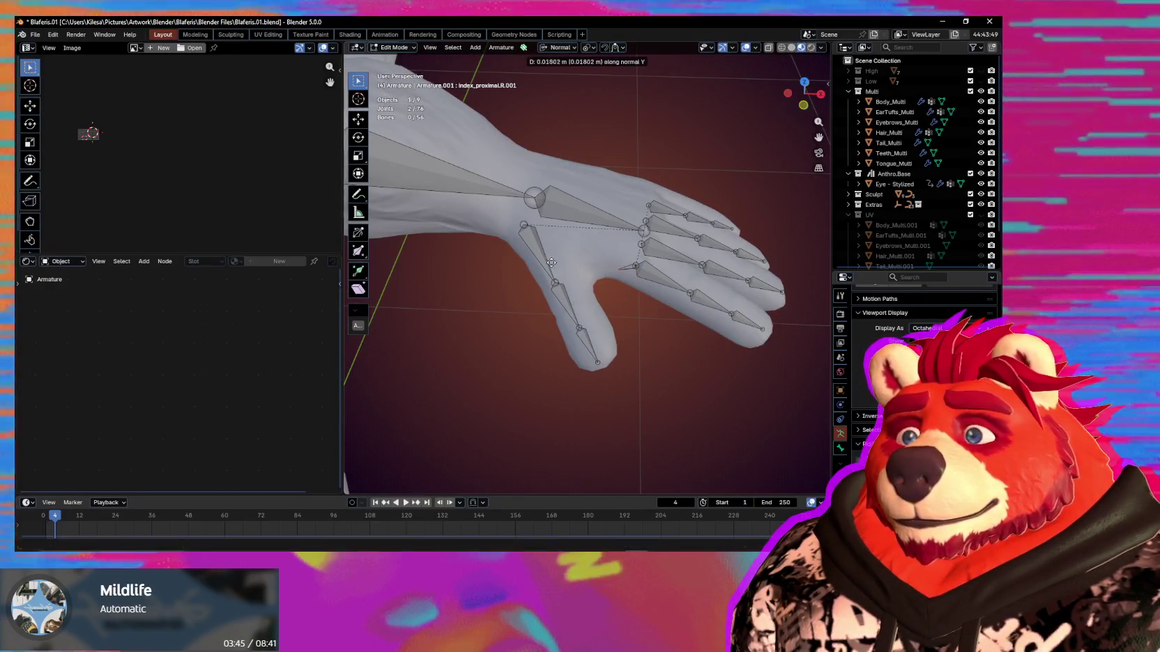
right_click(521, 242)
key(ctrl+z)
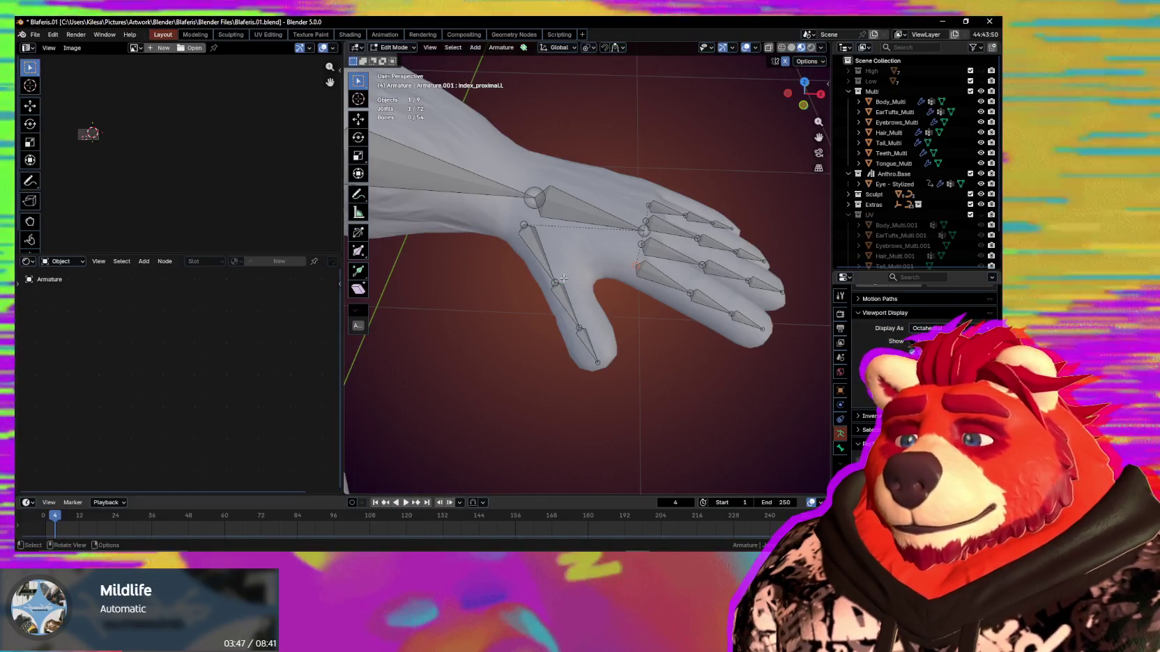
Set the pivot to Median Point and try a Y-axis extrusion, then cancel it.
key(period)
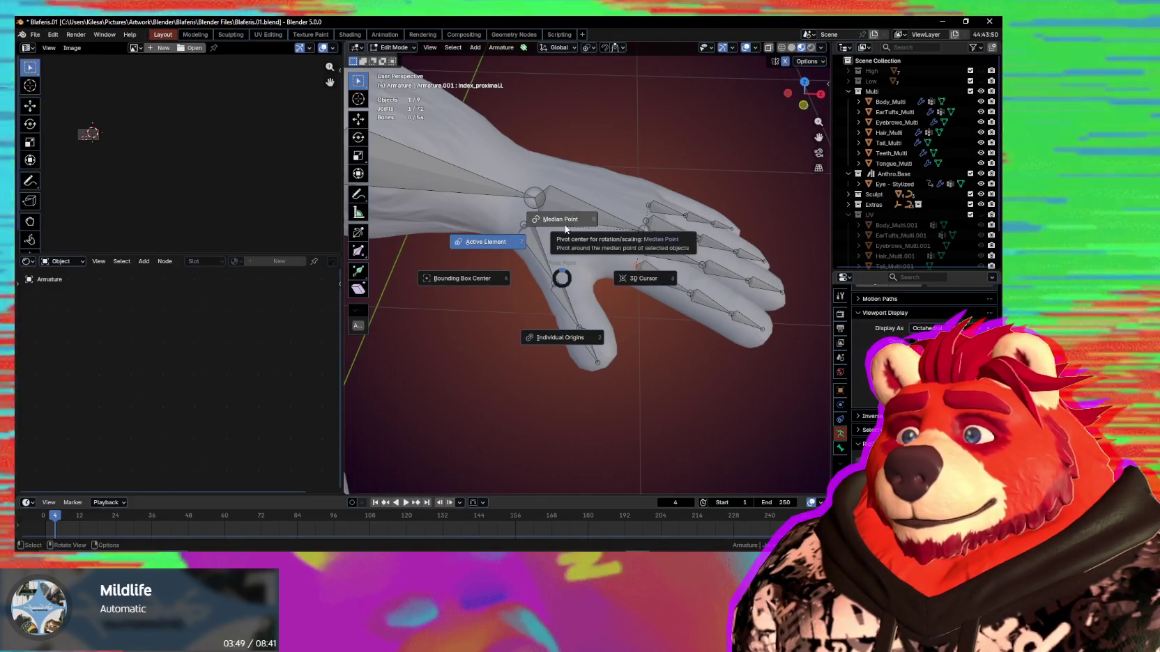
click(566, 228)
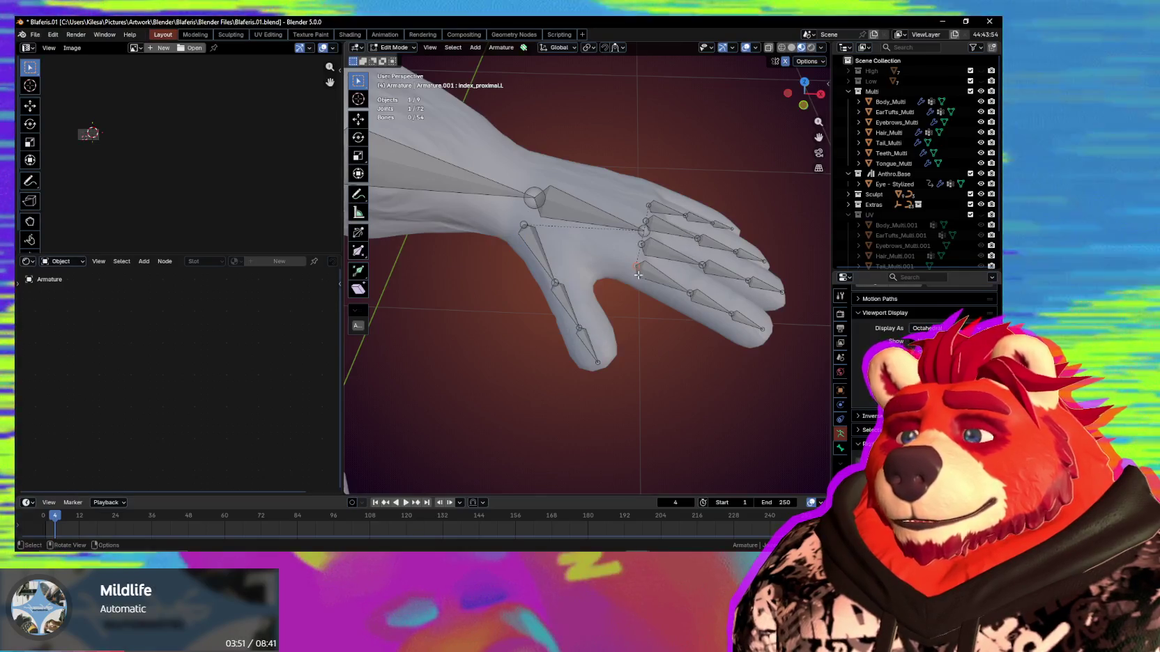
key(e)
key(y)
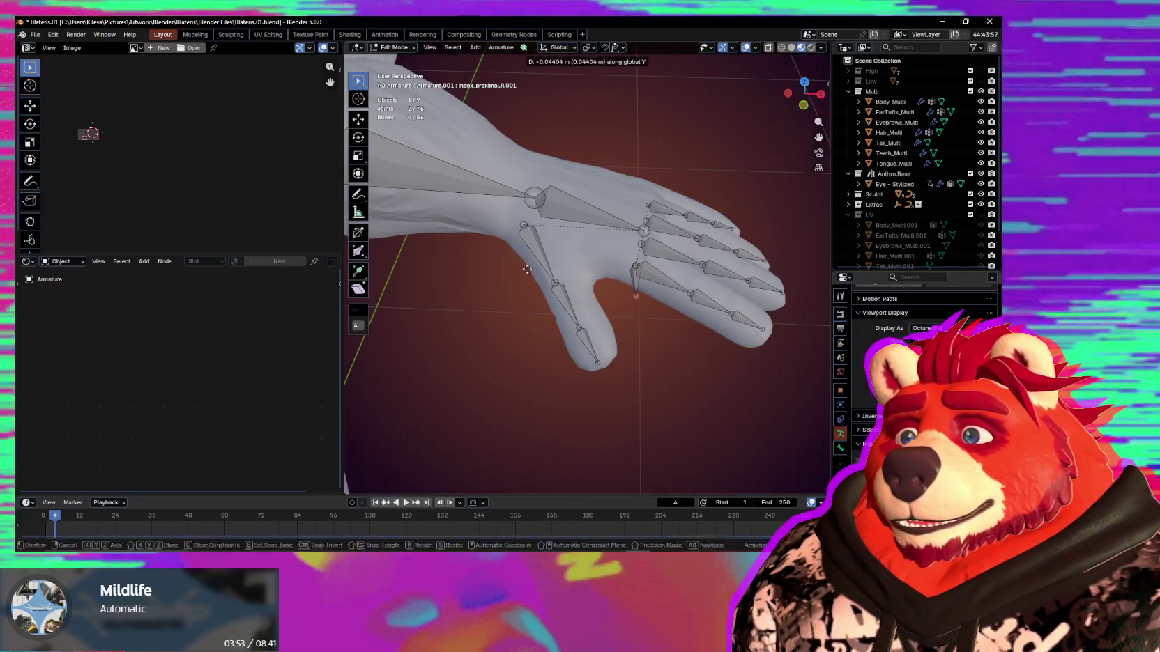
key(x)
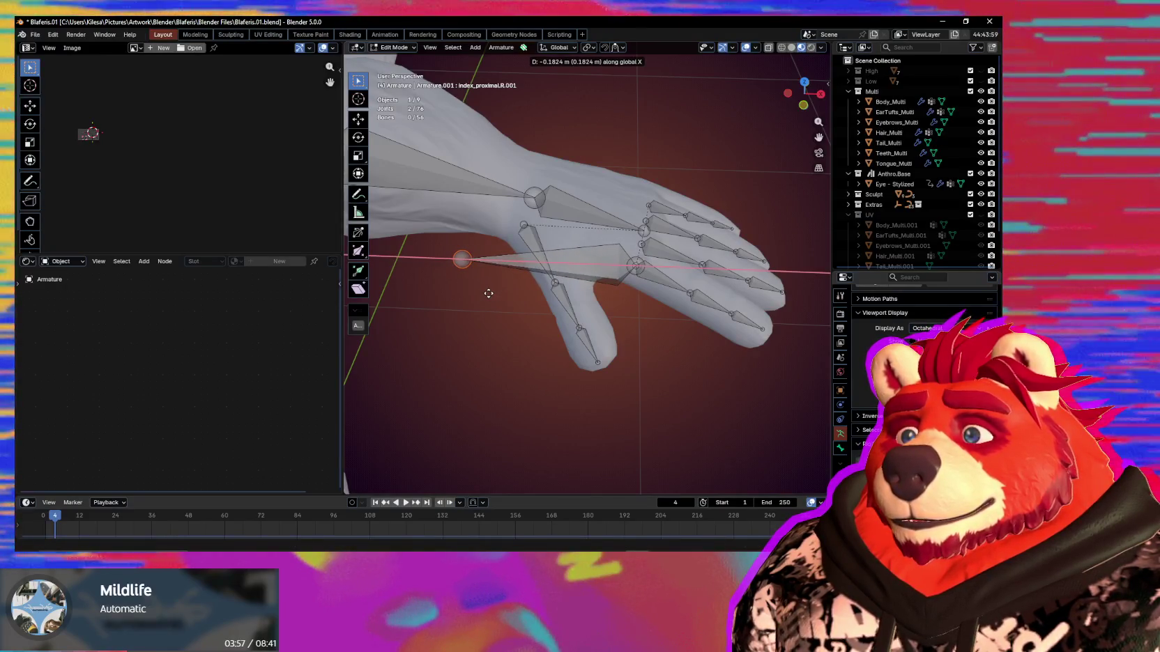
key(y)
key(y)
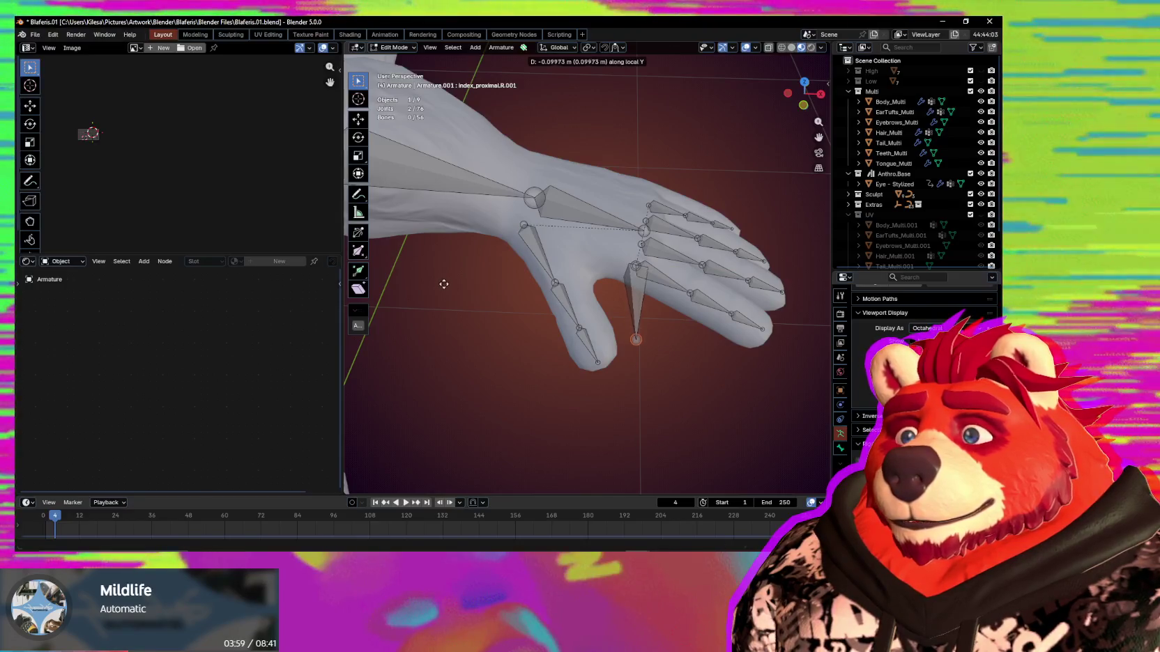
key(Escape)
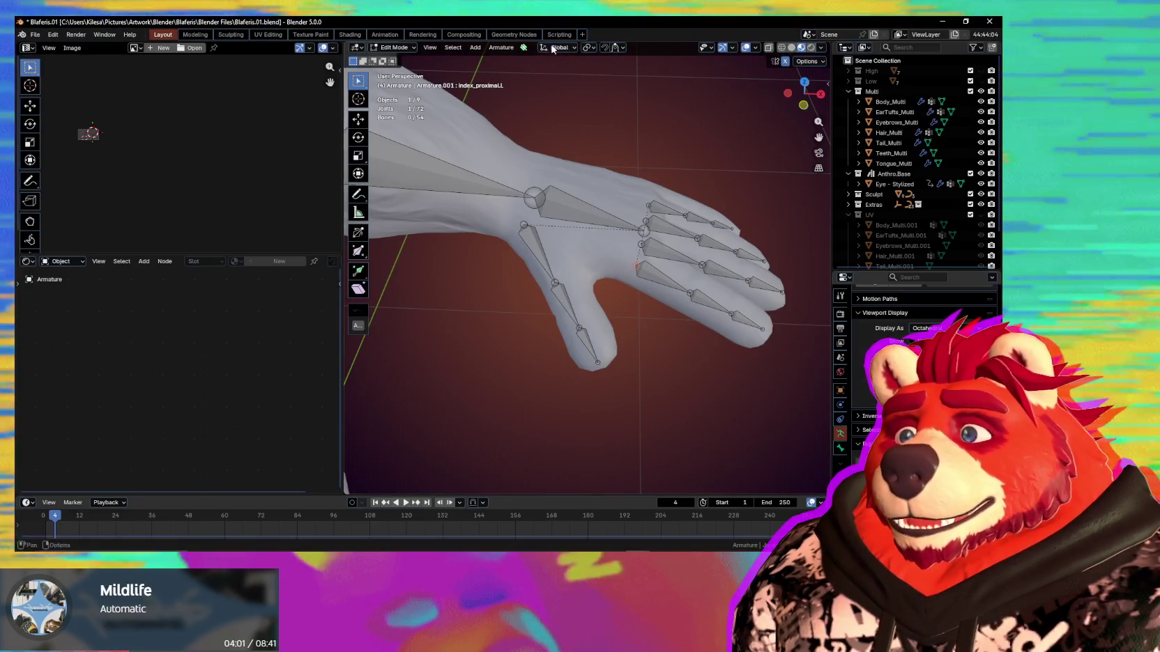
Switch orientation to Normal and nudge the index base bone along normal Y.
click(551, 48)
click(539, 100)
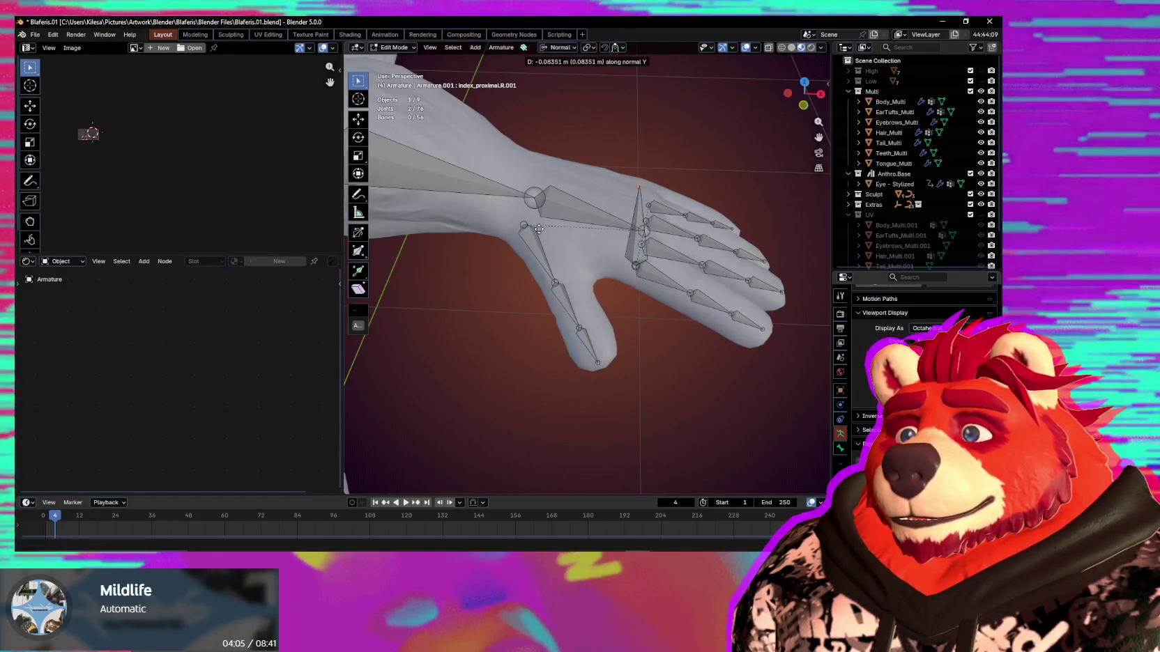
click(534, 199)
mouse_move(534, 200)
middle_down()
mouse_move(563, 262)
mouse_move(585, 280)
middle_up()
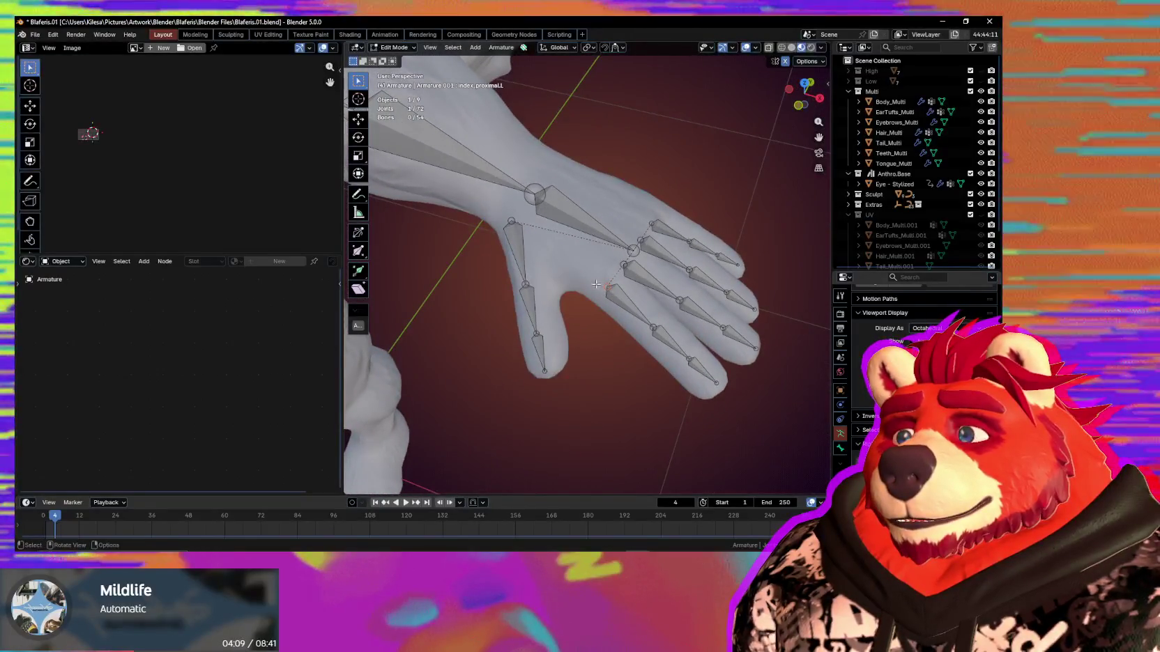
key(g)
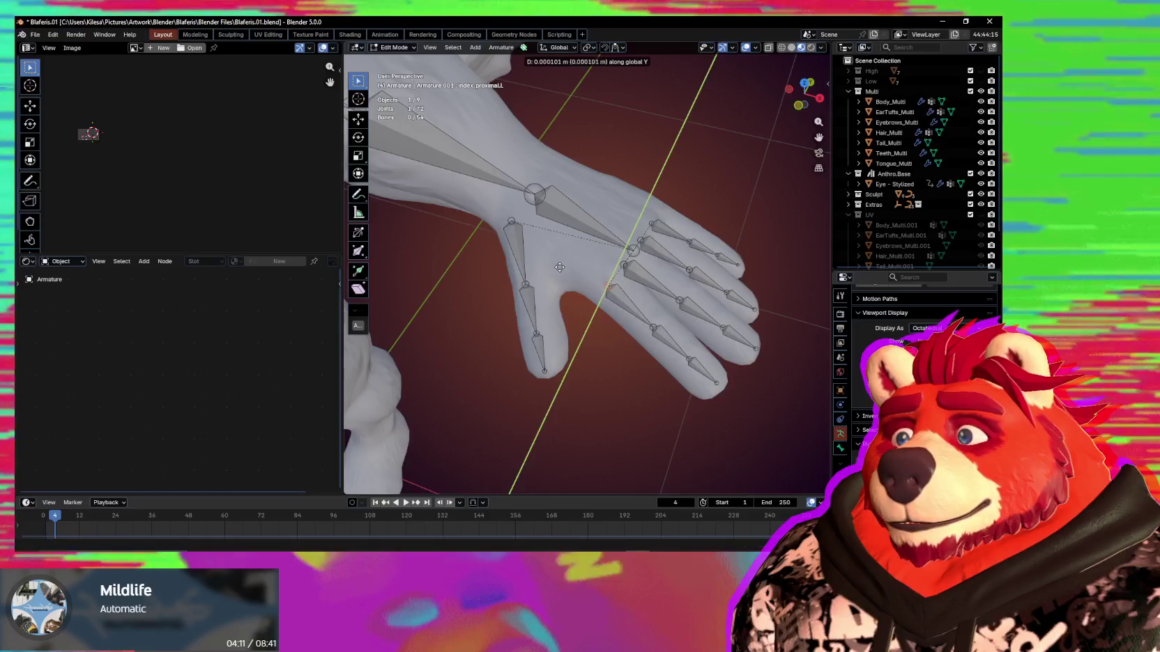
click(556, 48)
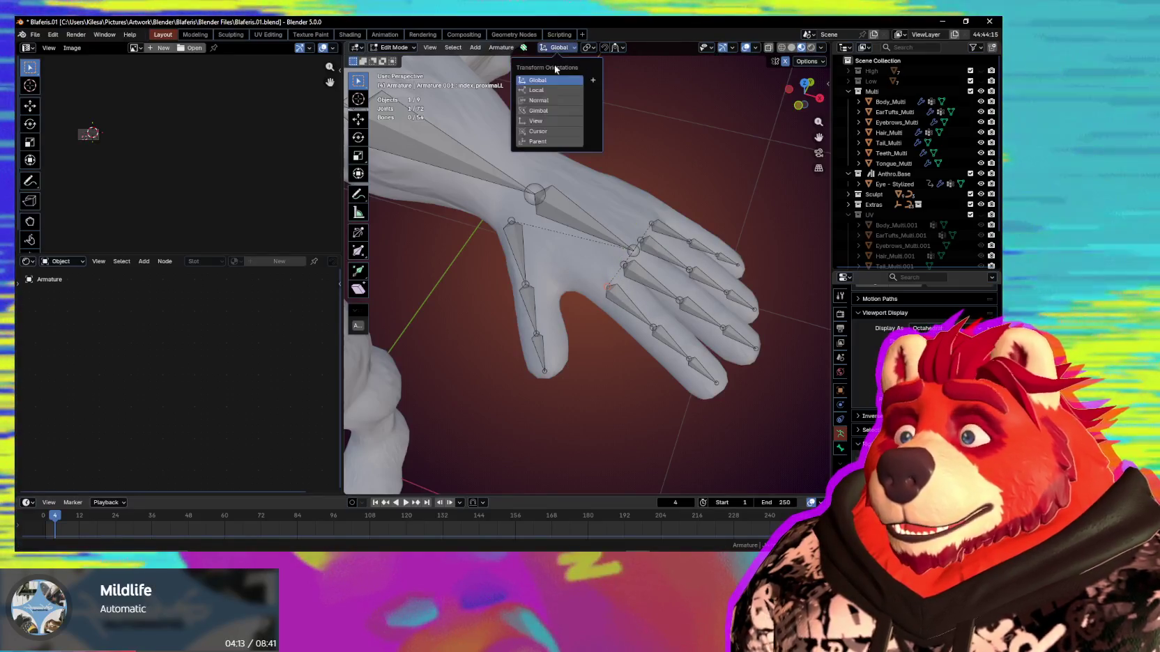
click(550, 93)
key(g)
key(y)
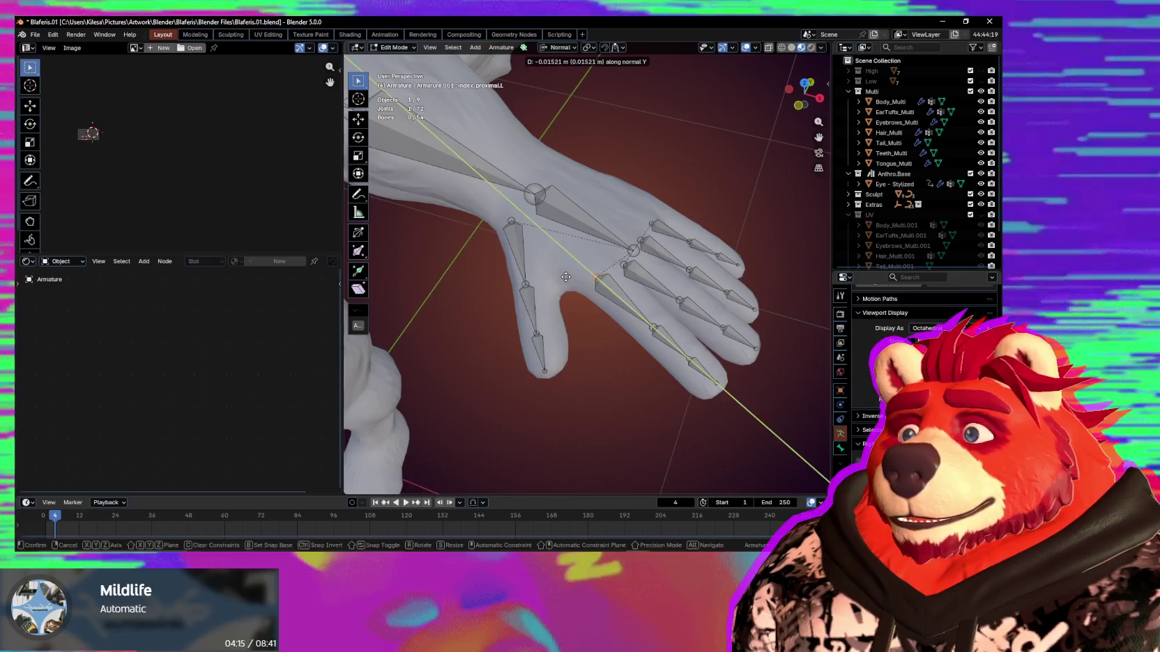
middle_drag(612, 300, 625, 322)
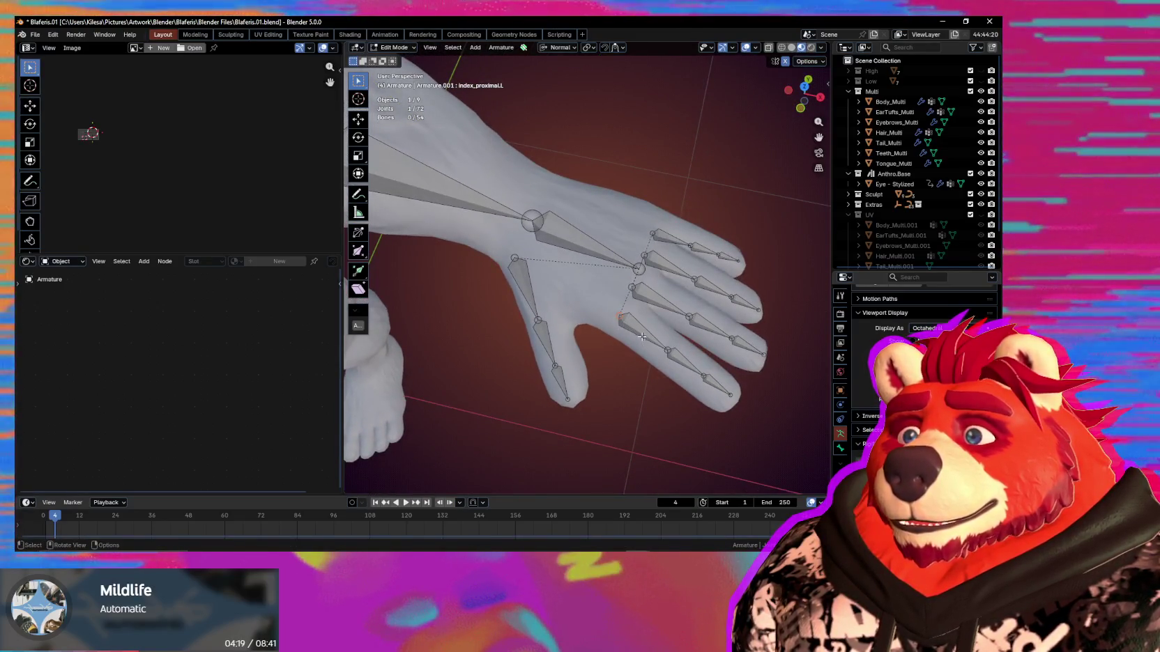
Extrude a mirrored bone from the index base joint, constrained to normal Z.
key(shift+e)
key(y)
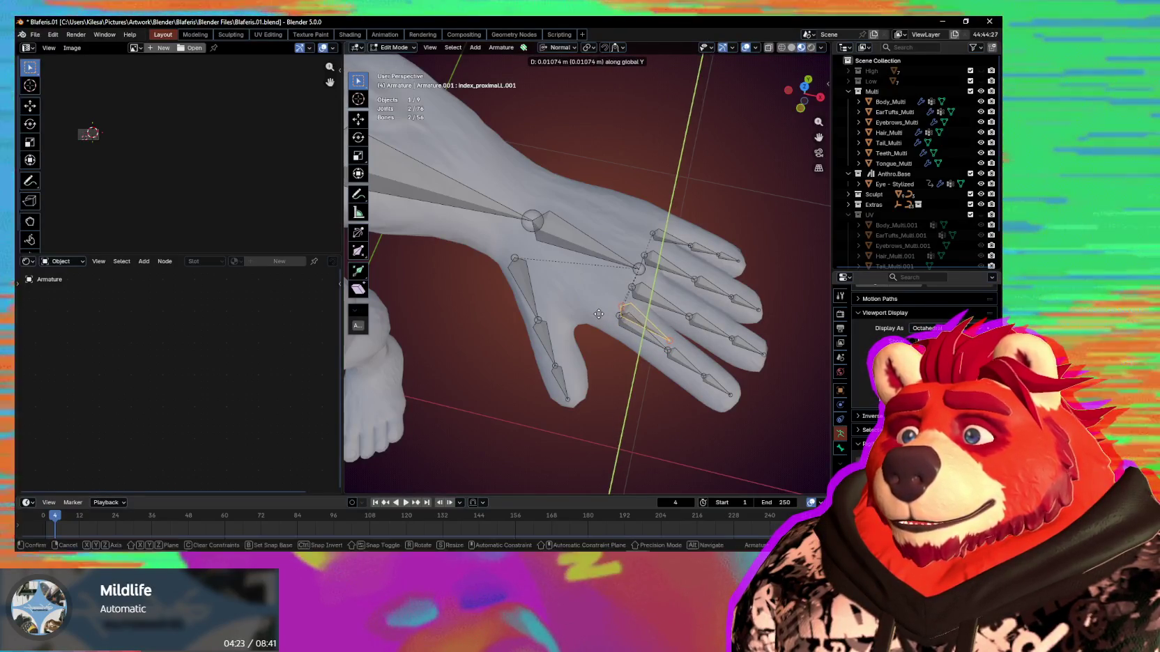
key(z)
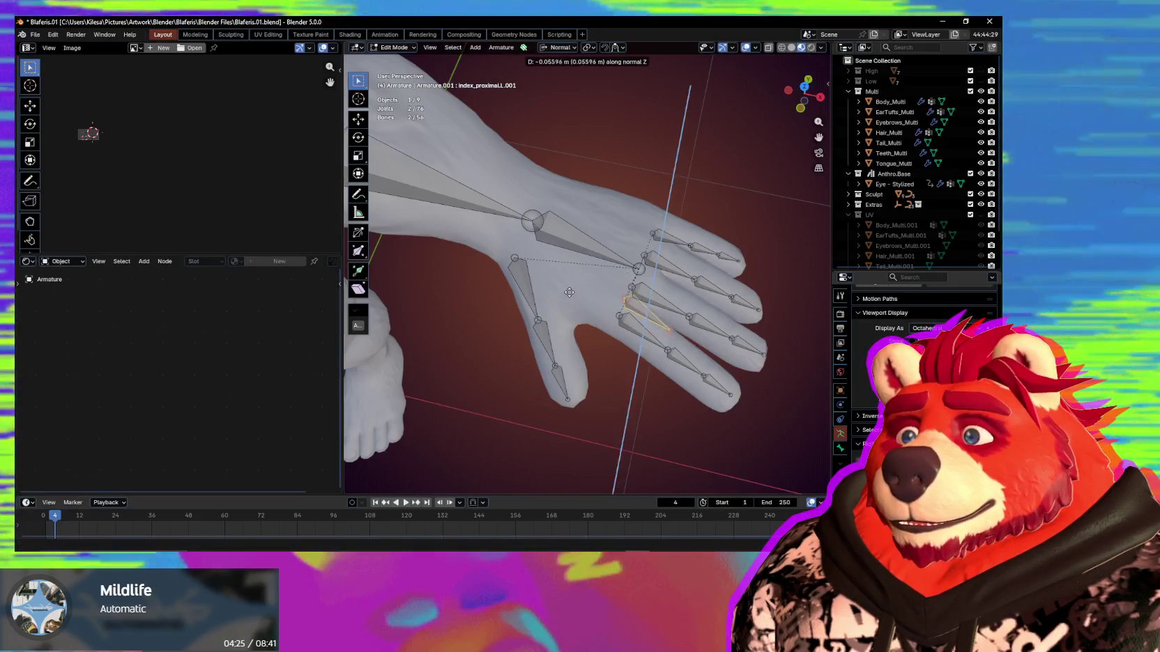
mouse_move(587, 325)
middle_down()
mouse_move(637, 349)
mouse_move(576, 348)
middle_up()
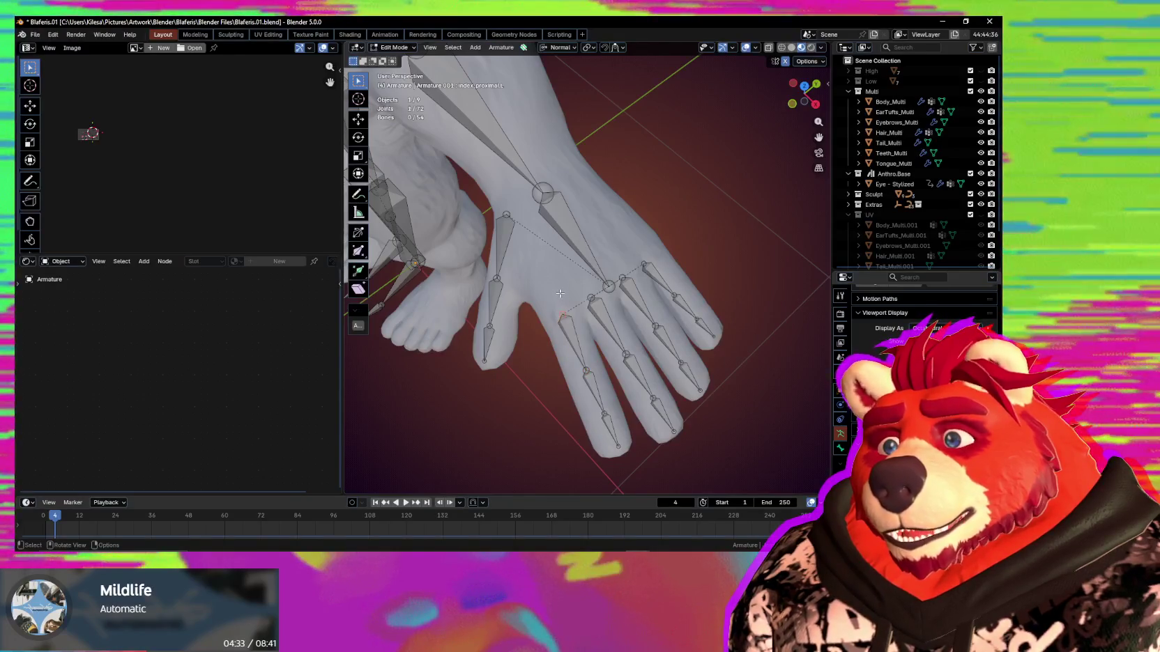
Place the mirrored bone extruded from the index joint and inspect the hand rig from several angles.
key(e)
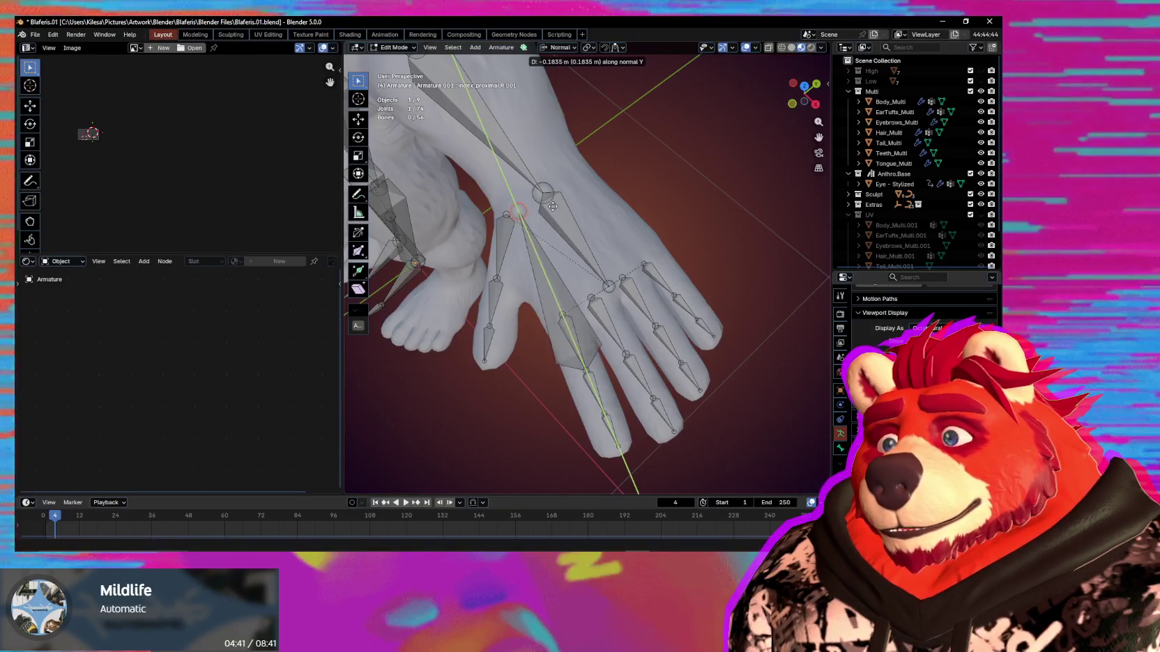
click(553, 200)
mouse_move(554, 200)
middle_down()
mouse_move(649, 217)
mouse_move(617, 200)
mouse_move(605, 243)
mouse_move(625, 224)
mouse_move(588, 253)
mouse_move(600, 255)
middle_up()
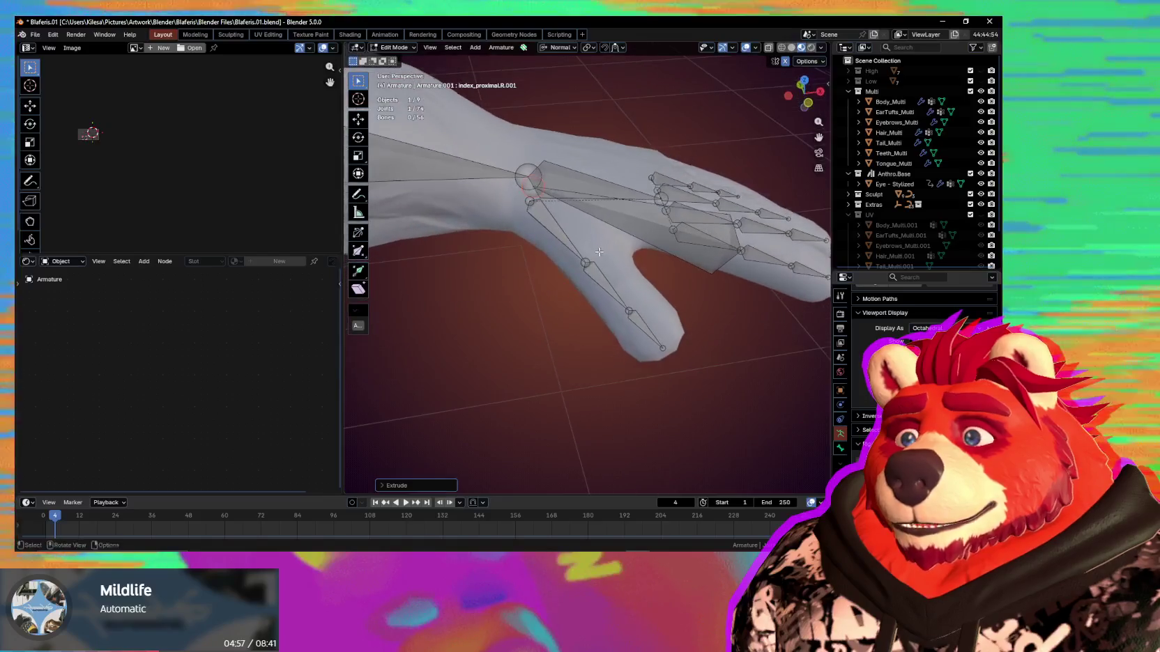
middle_drag(577, 208, 562, 189)
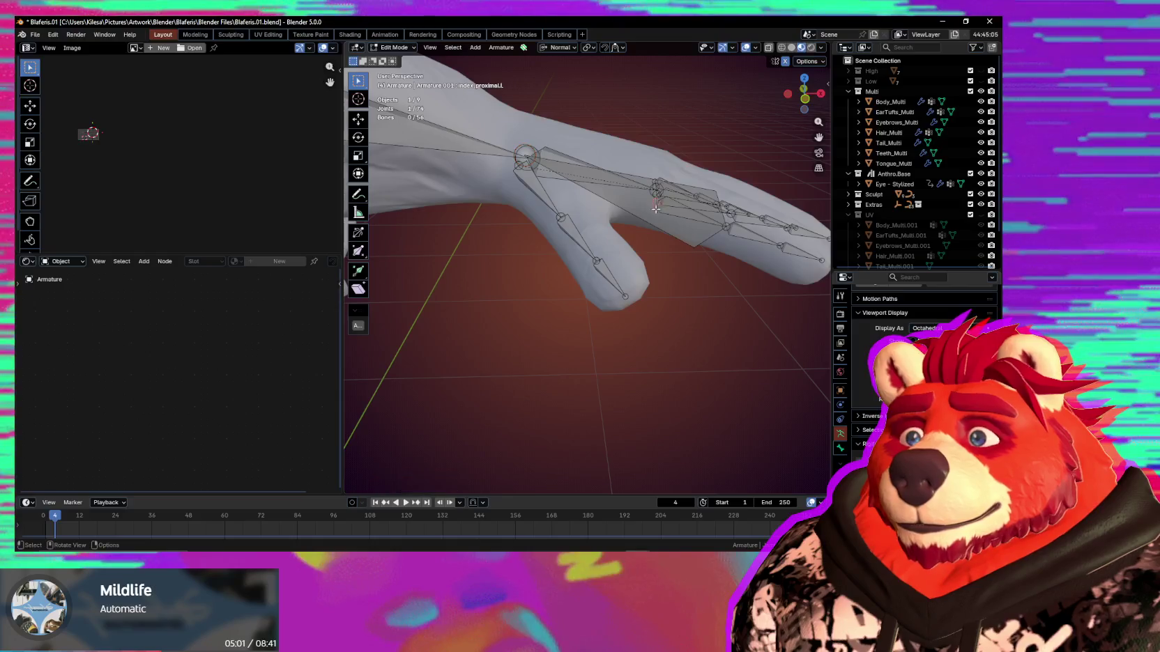
middle_drag(656, 207, 623, 267)
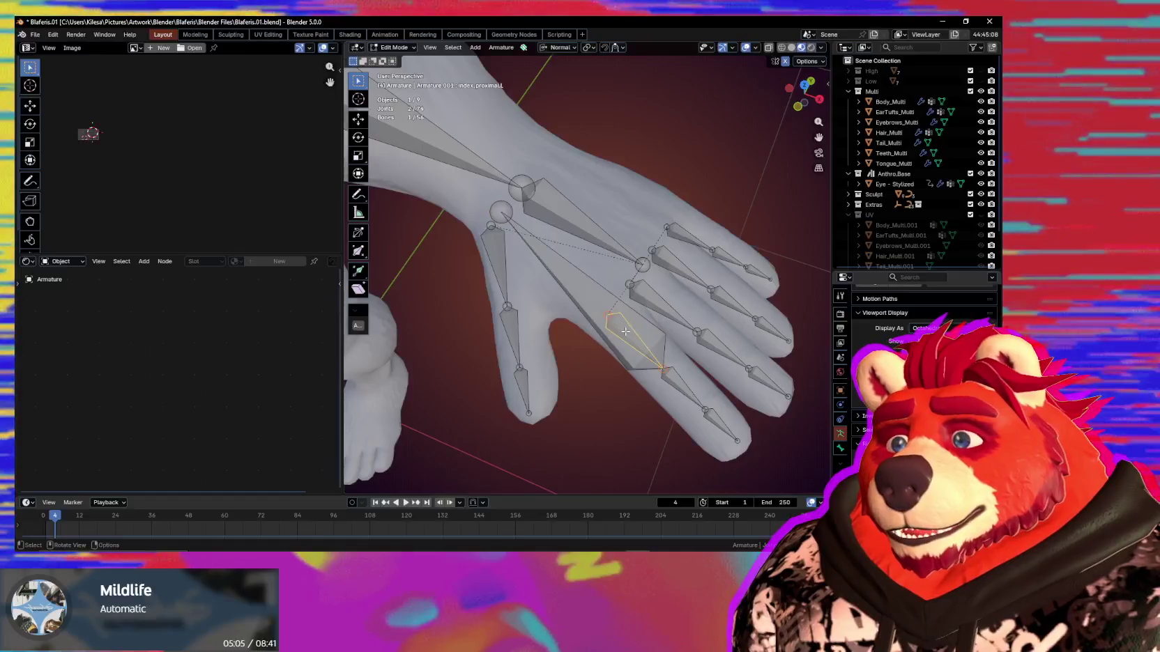
middle_drag(623, 330, 627, 338)
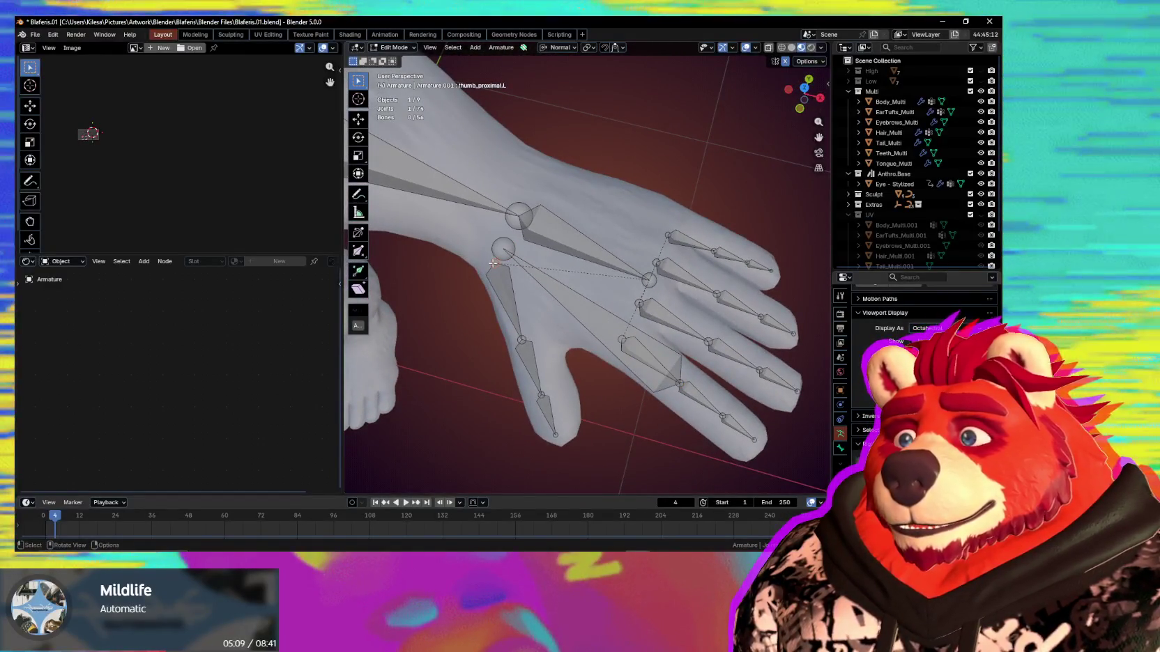
middle_drag(494, 263, 587, 307)
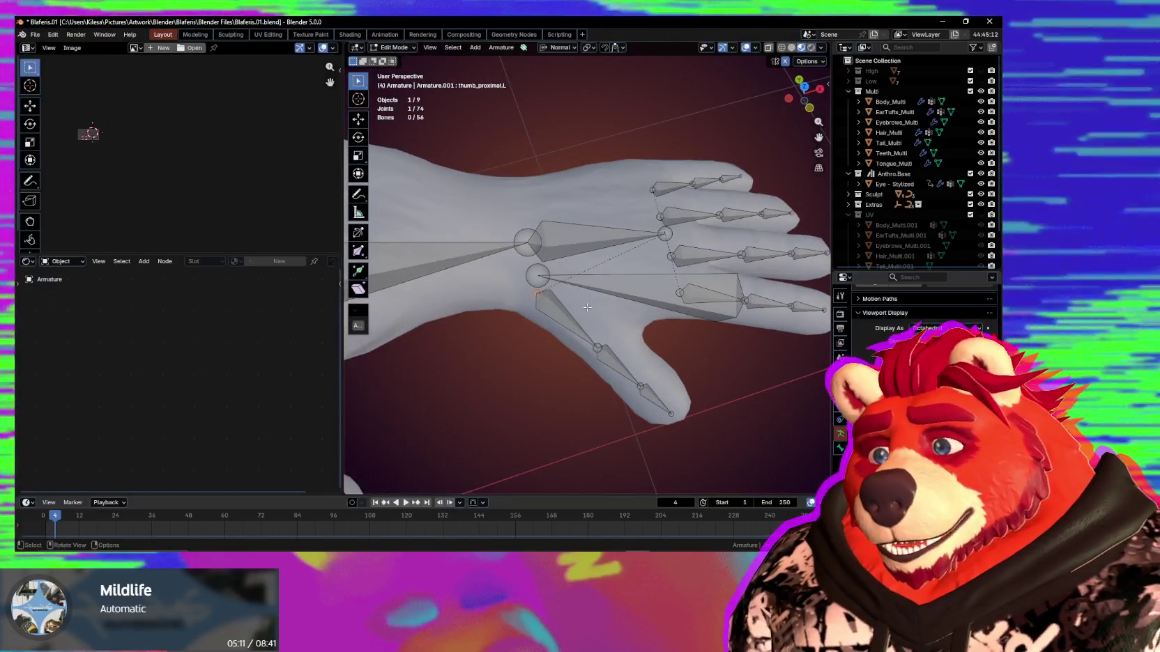
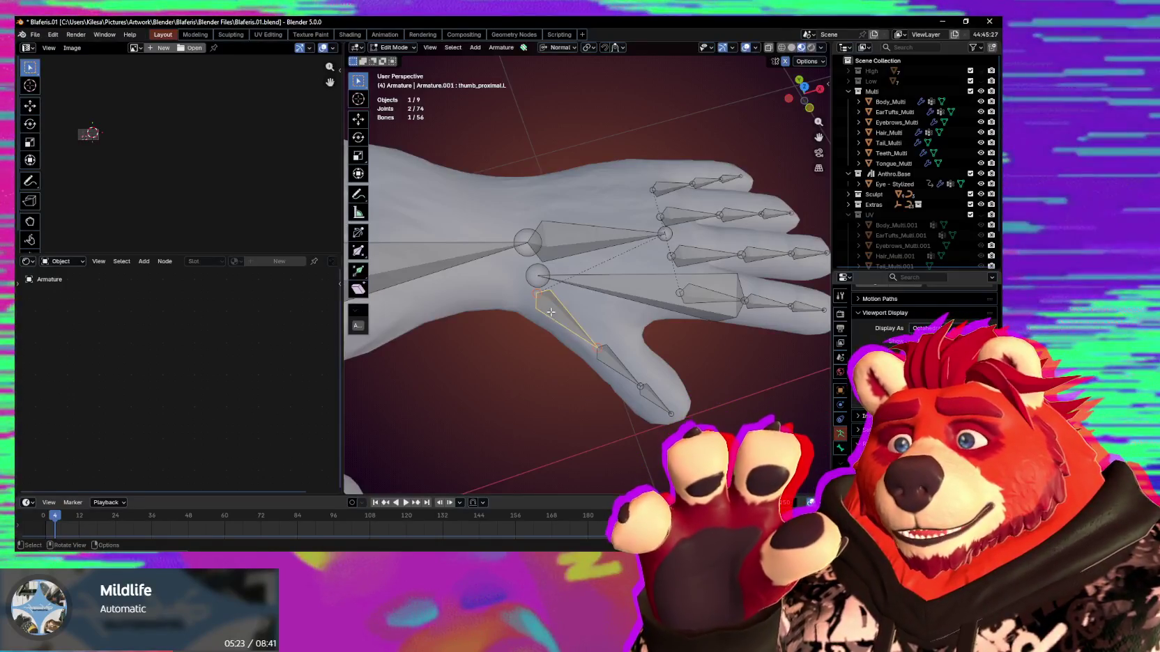
Select the left thumb's base joint, orbiting around the hand and cancelling a trial move.
click(537, 292)
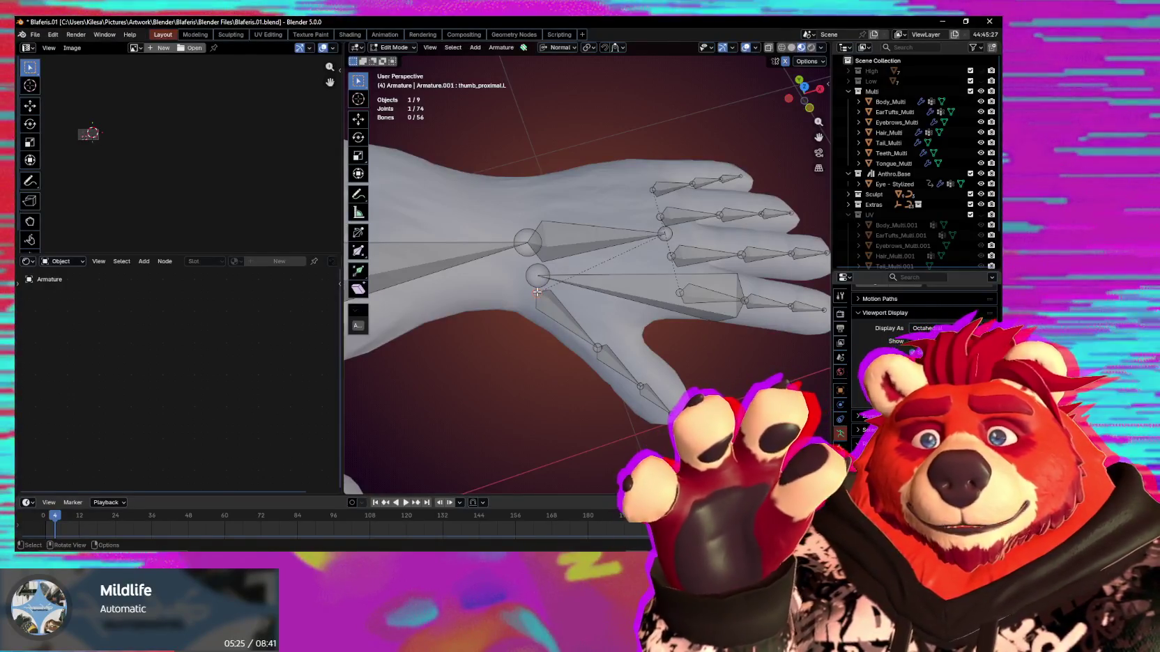
mouse_move(537, 292)
middle_down()
mouse_move(563, 327)
mouse_move(587, 247)
middle_up()
key(g)
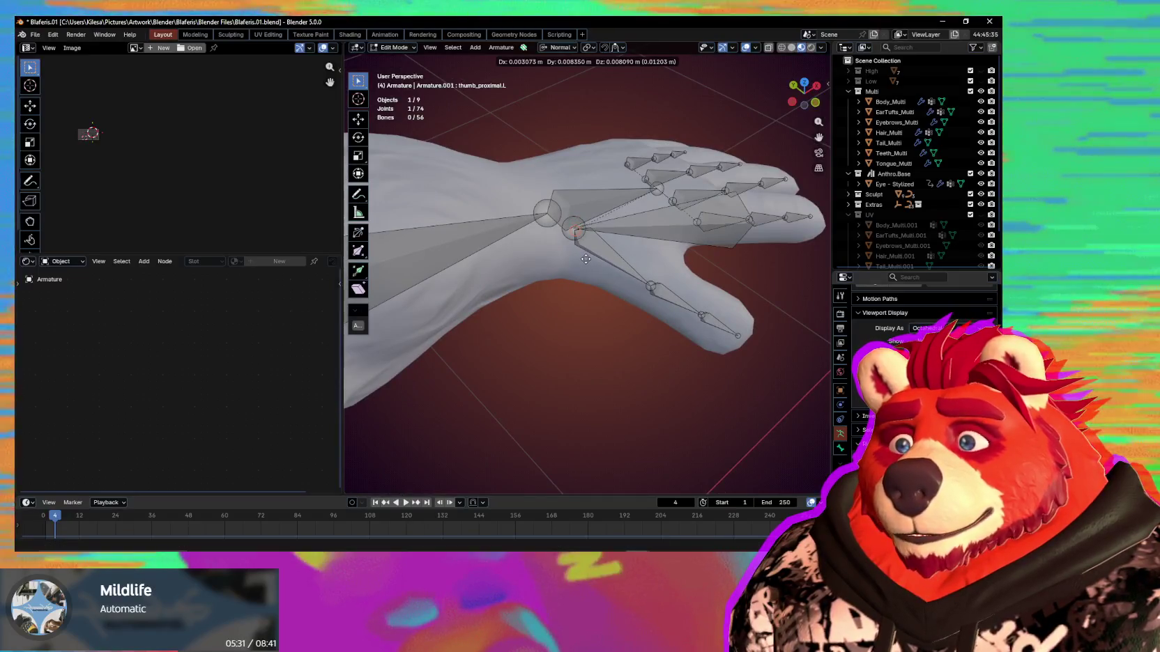
key(Escape)
middle_drag(702, 226, 756, 242)
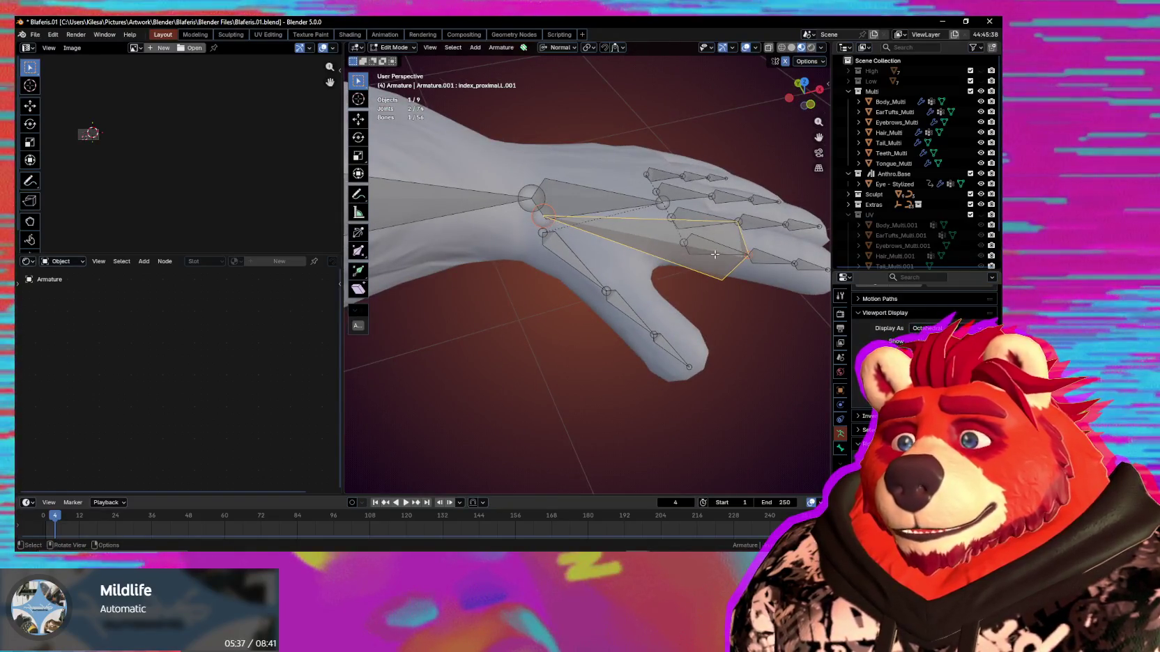
click(544, 219)
middle_drag(544, 219, 528, 191)
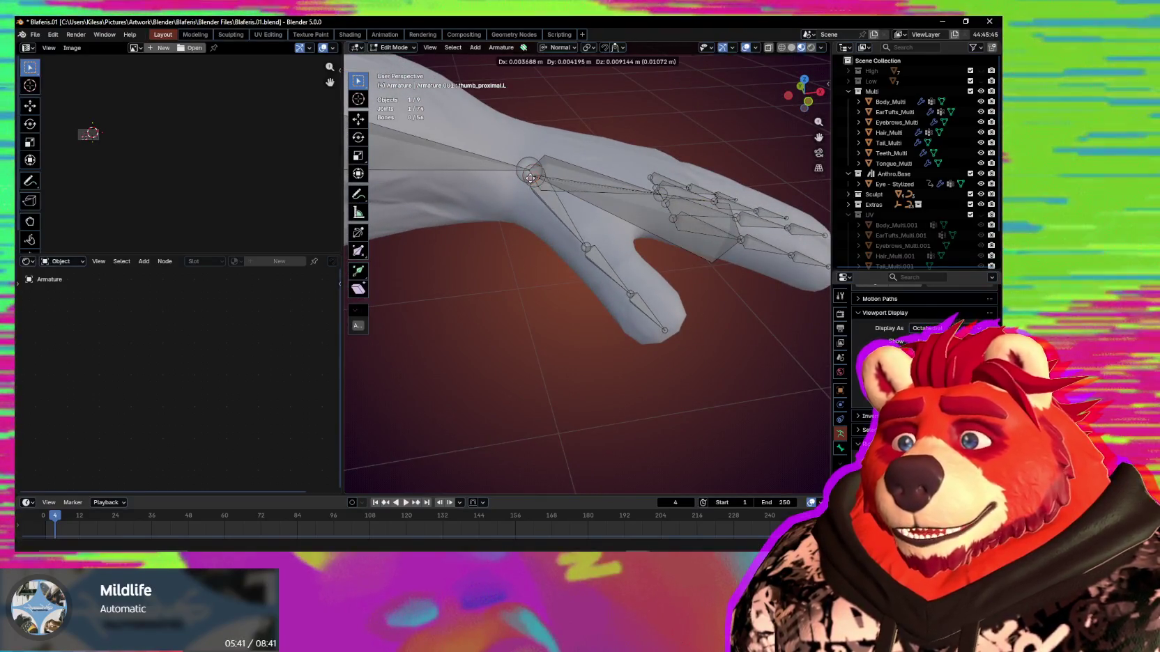
middle_drag(531, 178, 634, 233)
mouse_move(659, 274)
middle_down()
mouse_move(506, 259)
mouse_move(566, 271)
mouse_move(594, 328)
middle_up()
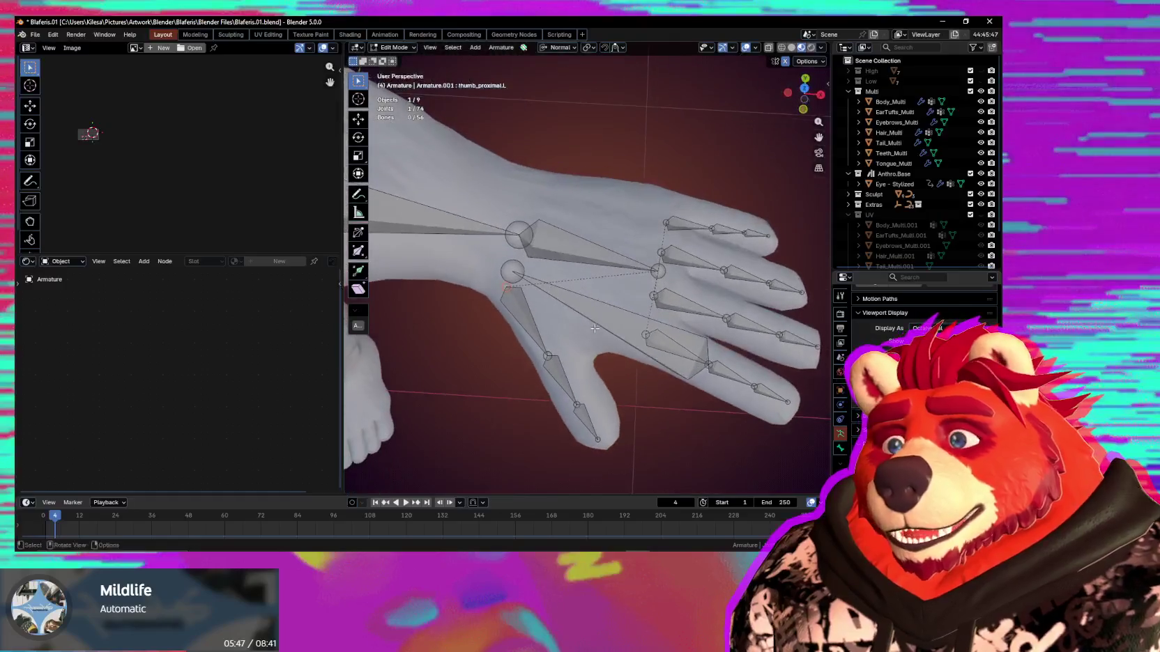
middle_drag(508, 307, 519, 331)
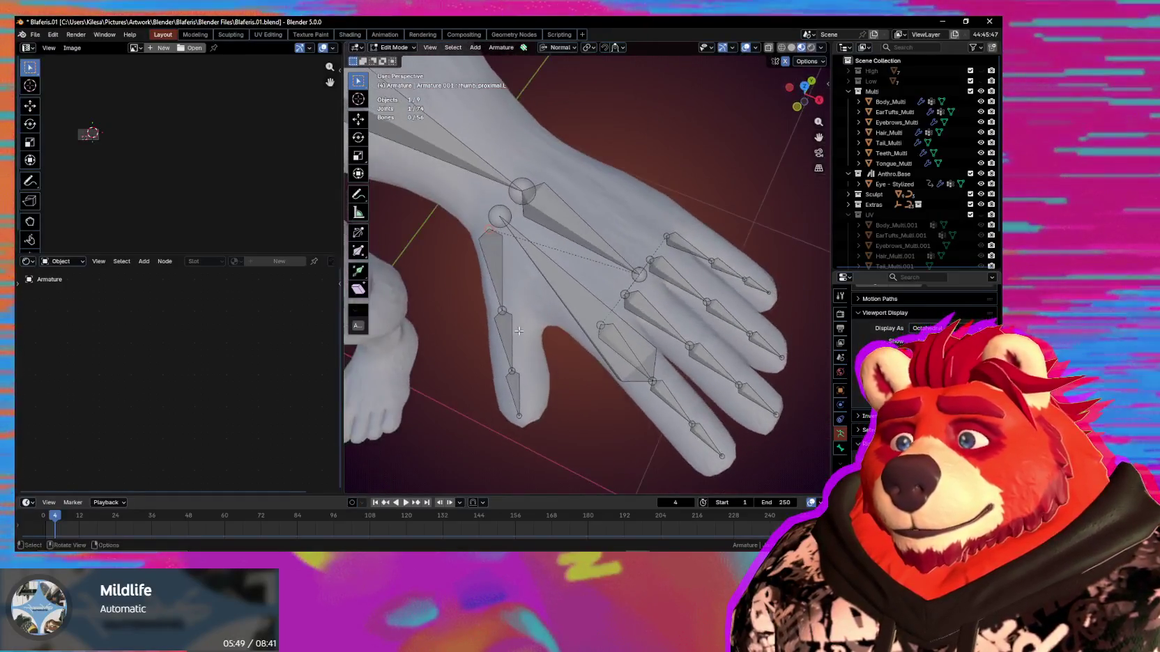
Select the whole thumb bone chain and snap the 3D cursor to the selection.
key(l)
middle_drag(499, 286, 517, 260)
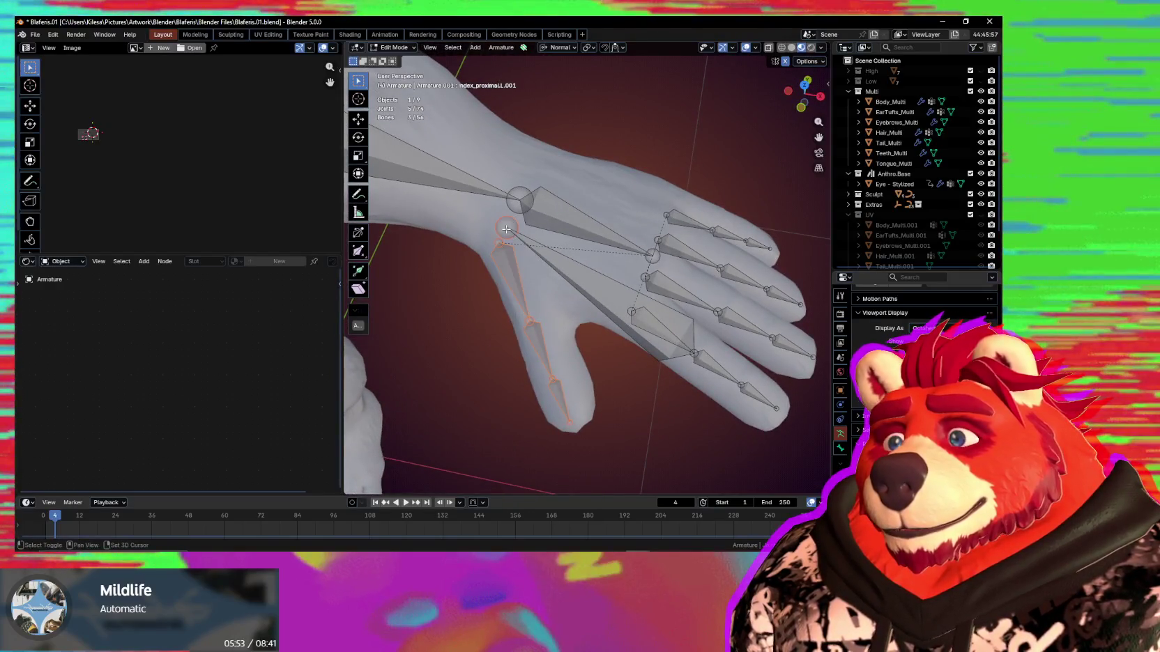
key(shift+s)
key(2)
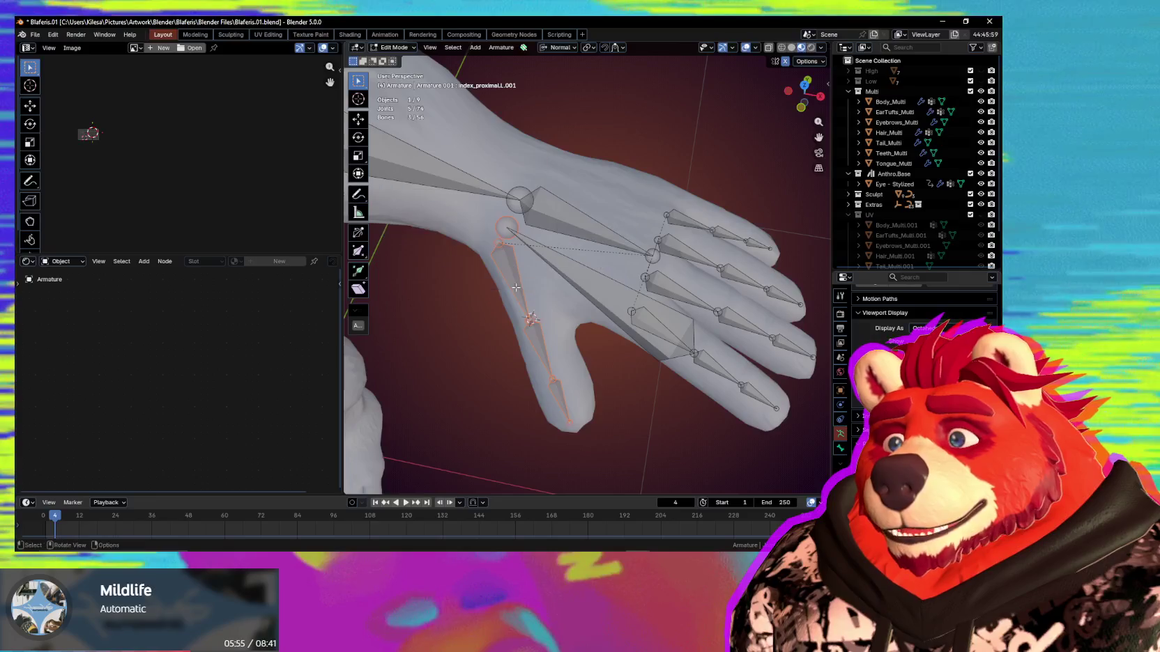
click(509, 230)
key(shift+s)
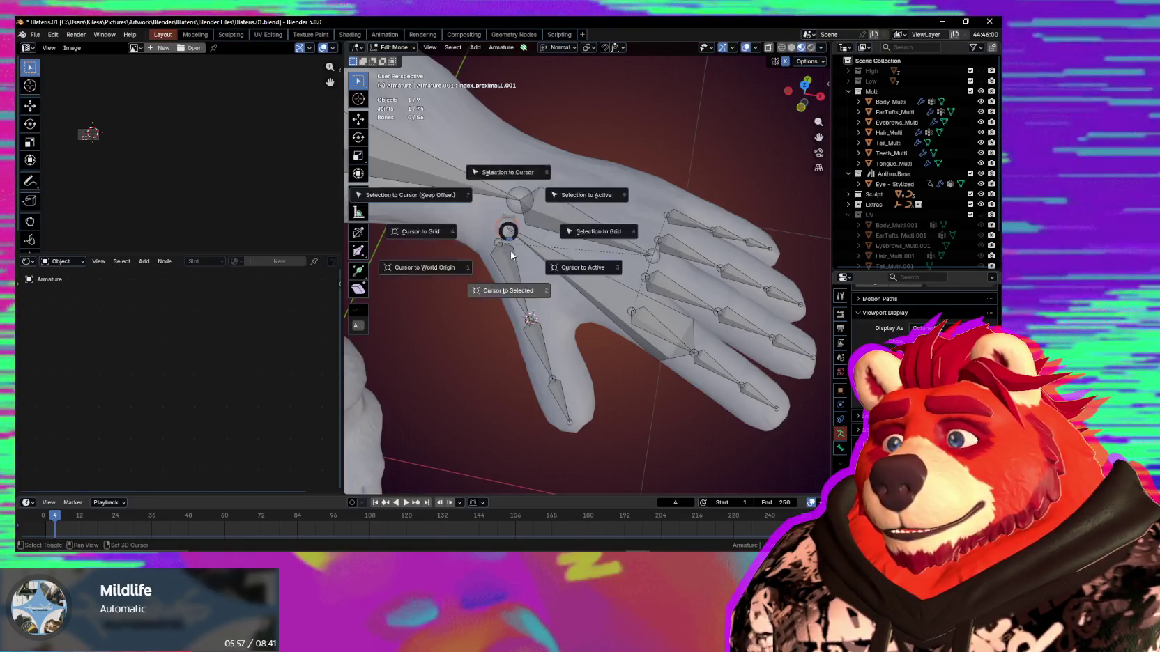
Snap the thumb bones to the 3D cursor, undoing and redoing the first attempt.
click(519, 295)
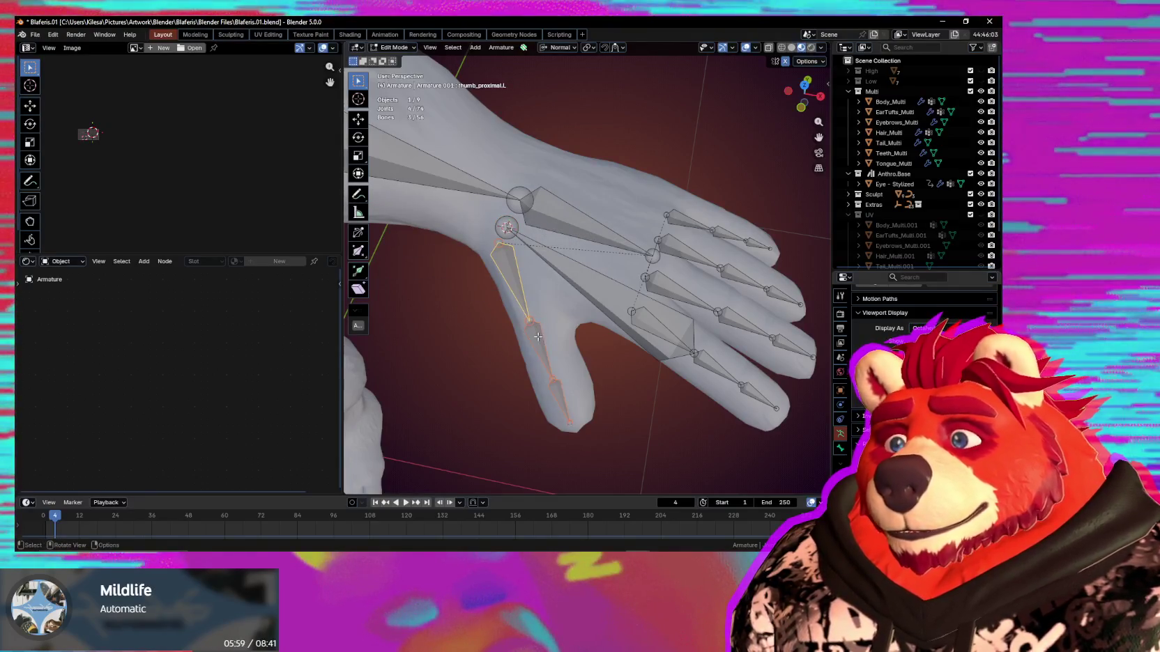
key(shift+s)
click(454, 218)
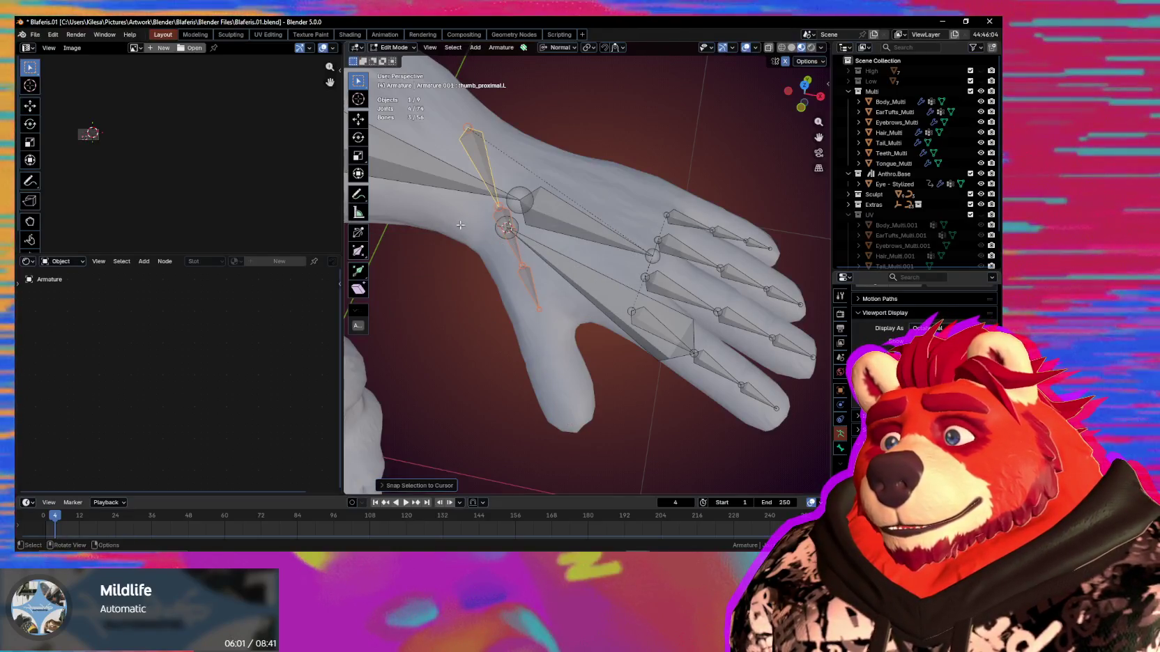
key(ctrl+z)
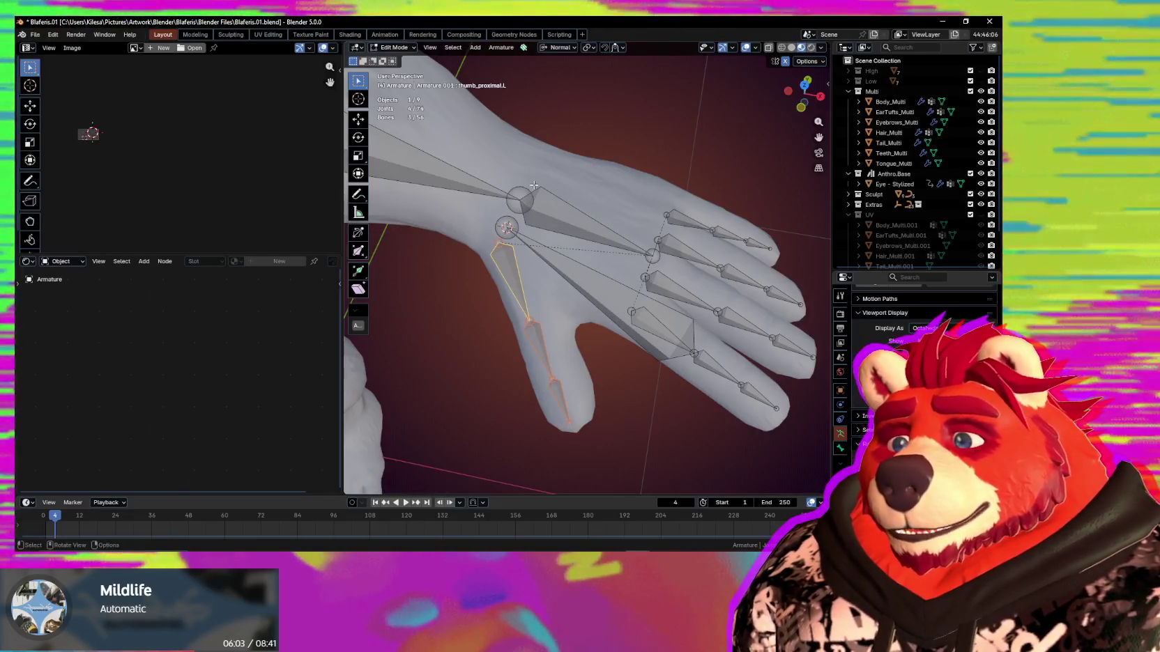
key(period)
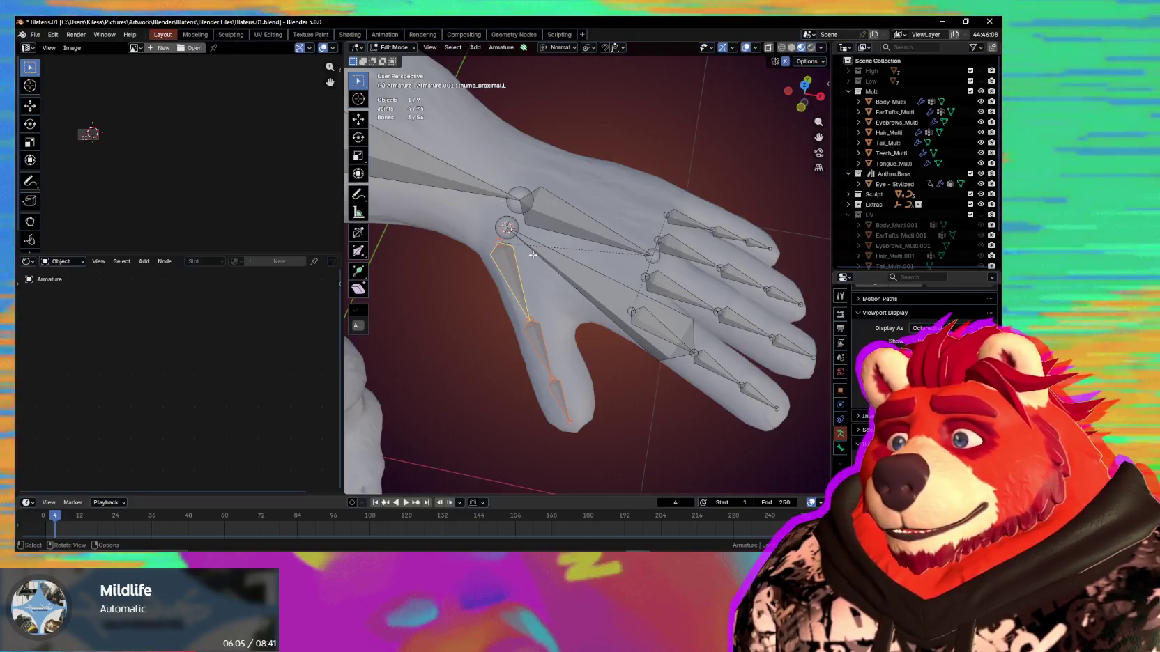
key(shift+s)
click(446, 214)
Reposition the thumb chain into the thumb mesh, checking from palm and side views.
mouse_move(447, 213)
middle_down()
mouse_move(533, 258)
mouse_move(569, 260)
mouse_move(559, 259)
mouse_move(557, 296)
mouse_move(668, 331)
mouse_move(660, 310)
mouse_move(672, 328)
middle_up()
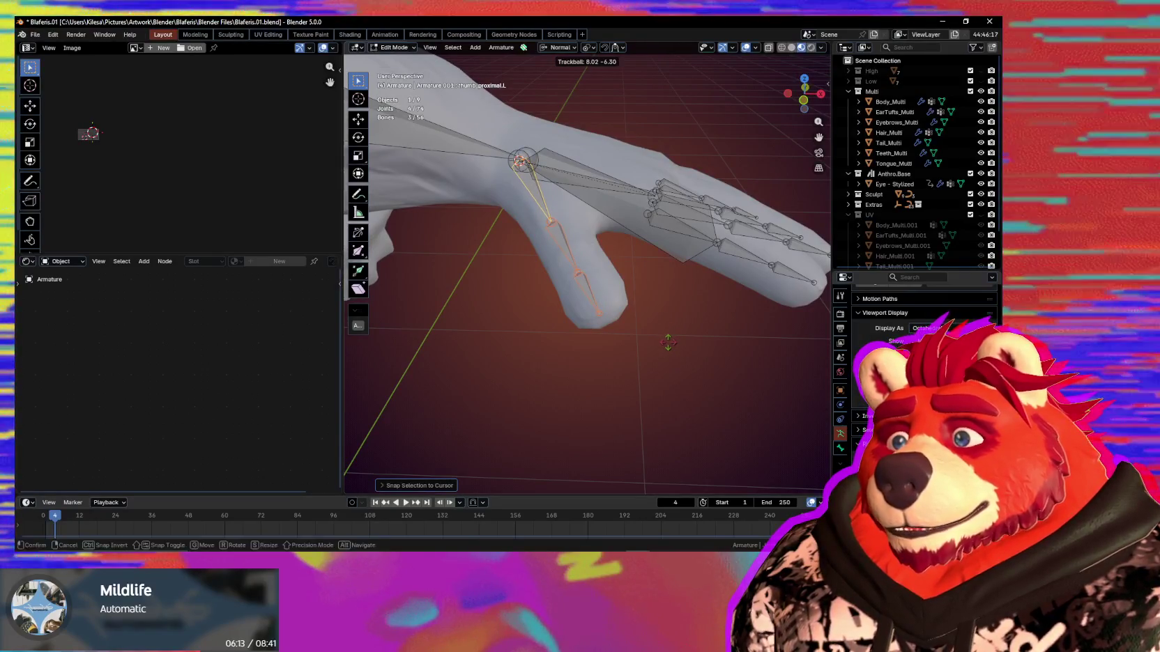
mouse_move(669, 341)
middle_down()
mouse_move(648, 375)
mouse_move(600, 385)
middle_up()
mouse_move(568, 350)
middle_down()
mouse_move(687, 345)
mouse_move(735, 359)
middle_up()
mouse_move(565, 197)
middle_down()
mouse_move(570, 237)
mouse_move(541, 228)
middle_up()
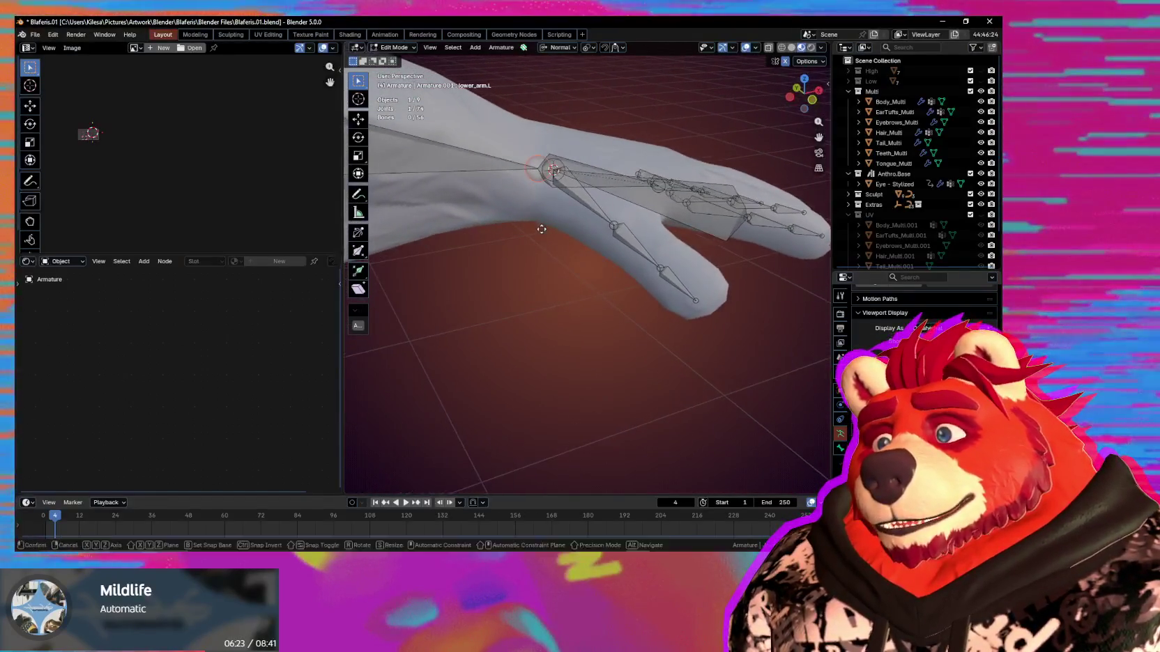
click(541, 219)
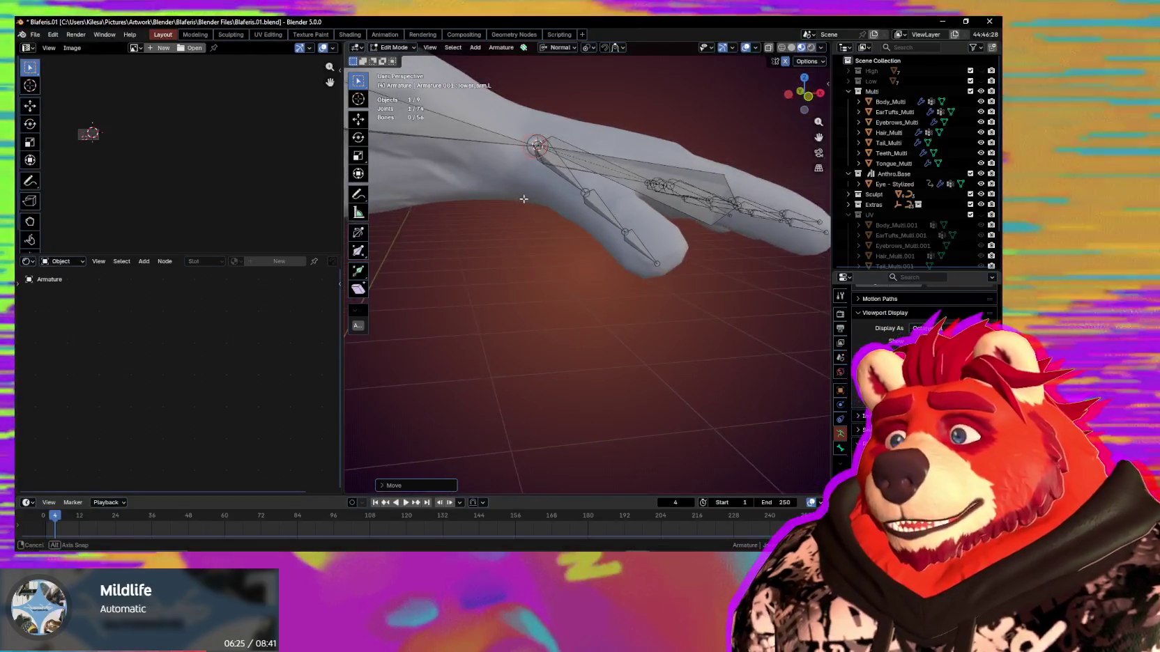
mouse_move(542, 219)
middle_down()
mouse_move(521, 280)
mouse_move(751, 218)
mouse_move(641, 324)
mouse_move(655, 386)
middle_up()
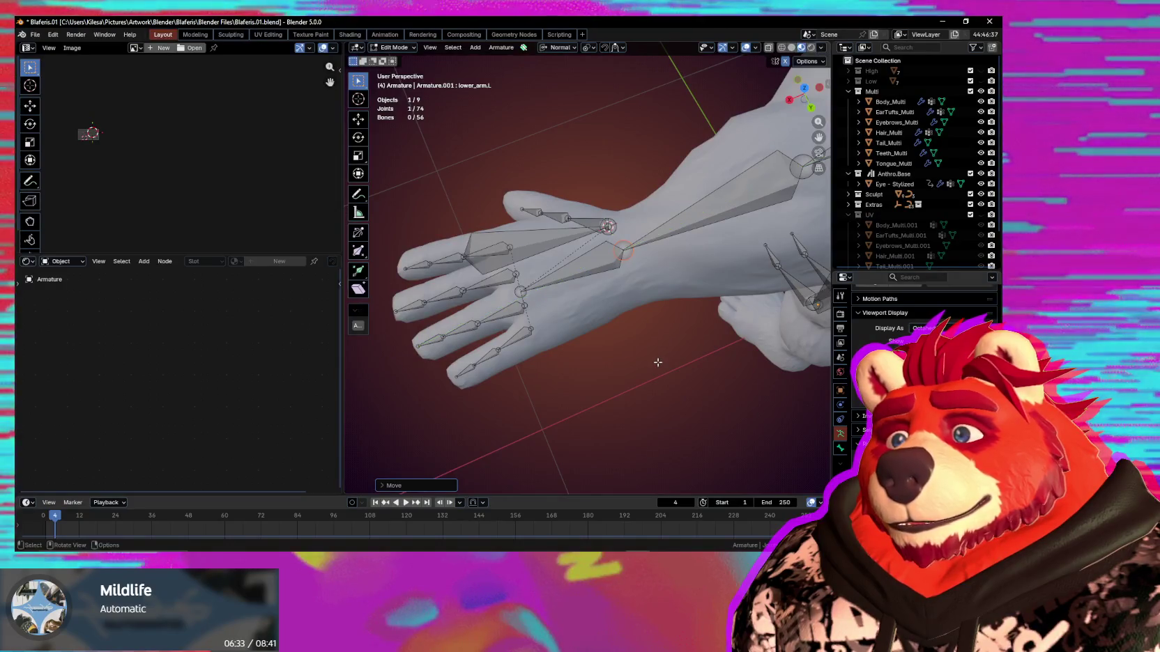
Delete the two selected hand bones.
middle_drag(647, 370, 730, 334)
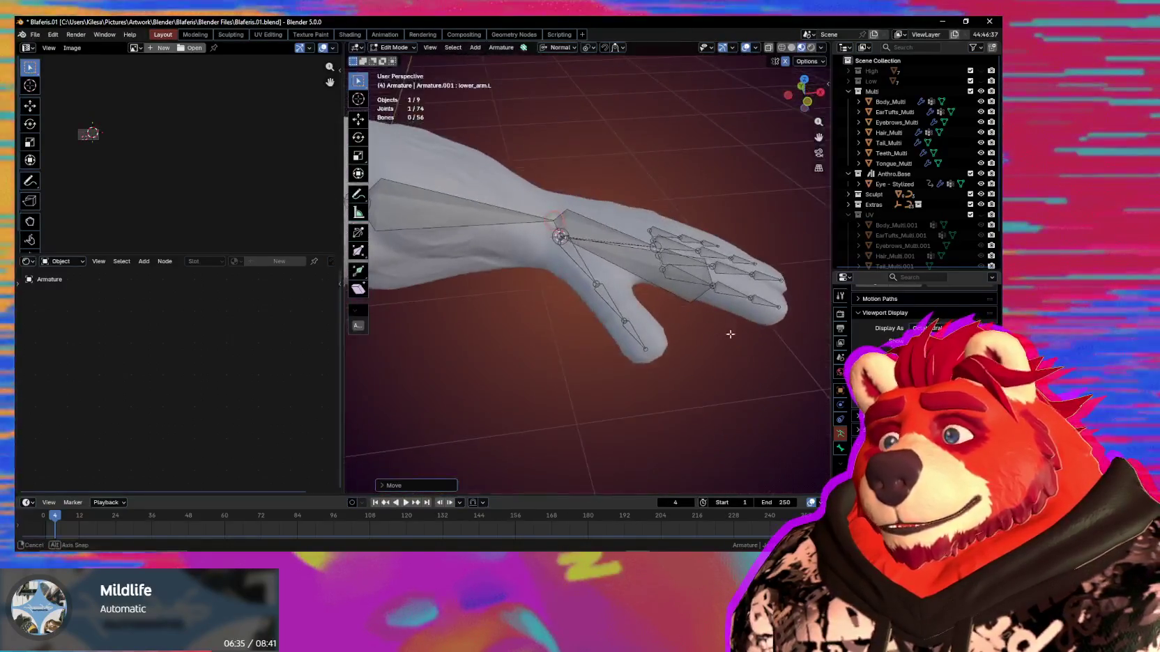
key(x)
click(639, 268)
mouse_move(639, 268)
middle_down()
mouse_move(573, 329)
mouse_move(602, 422)
mouse_move(642, 433)
mouse_move(648, 419)
middle_up()
Select the ring finger bones and scale them up slightly.
click(599, 352)
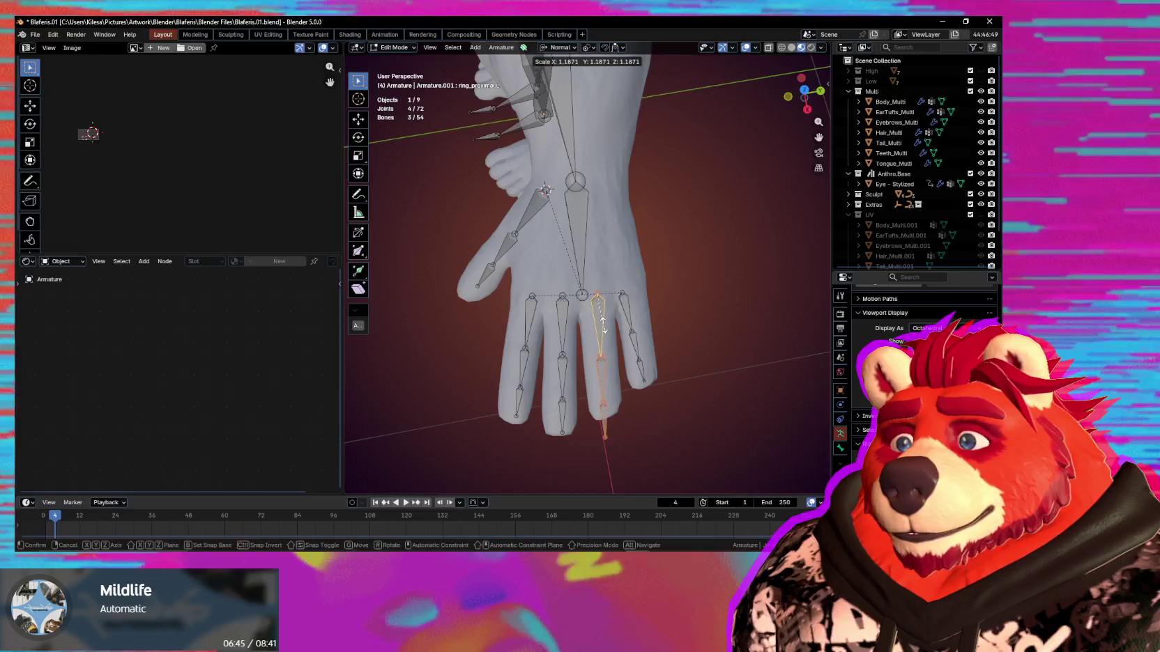
mouse_move(613, 336)
middle_down()
mouse_move(668, 388)
mouse_move(642, 321)
middle_up()
scroll(653, 334, up, 3)
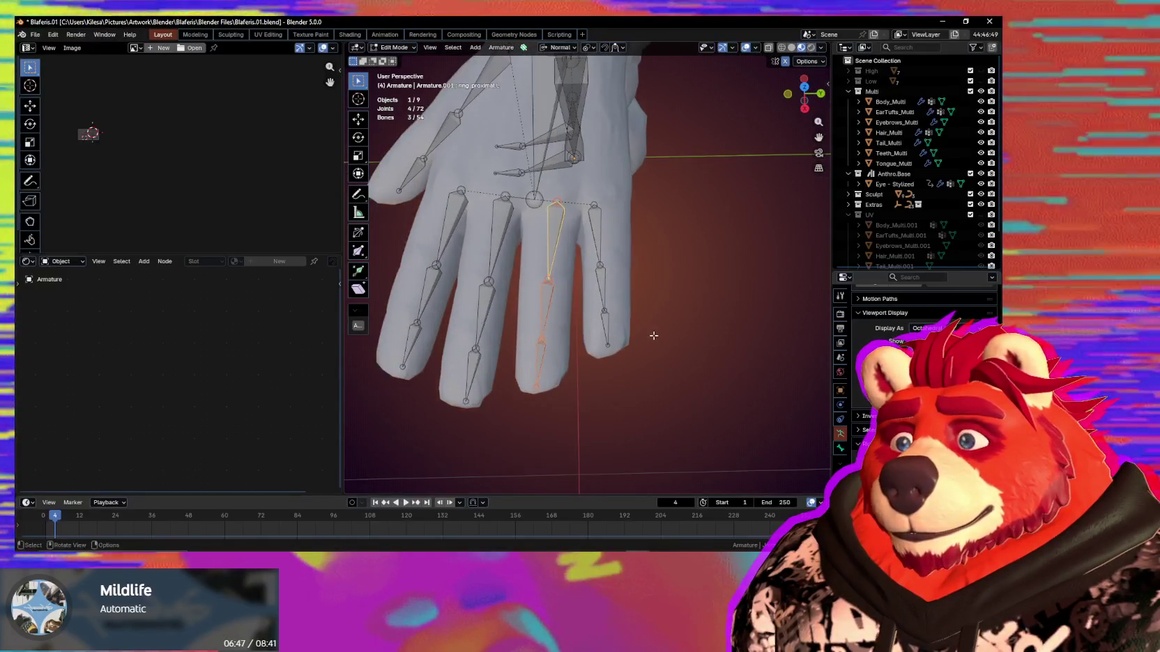
key(s)
click(652, 334)
mouse_move(655, 336)
middle_down()
mouse_move(621, 355)
mouse_move(625, 371)
mouse_move(533, 188)
mouse_move(500, 248)
middle_up()
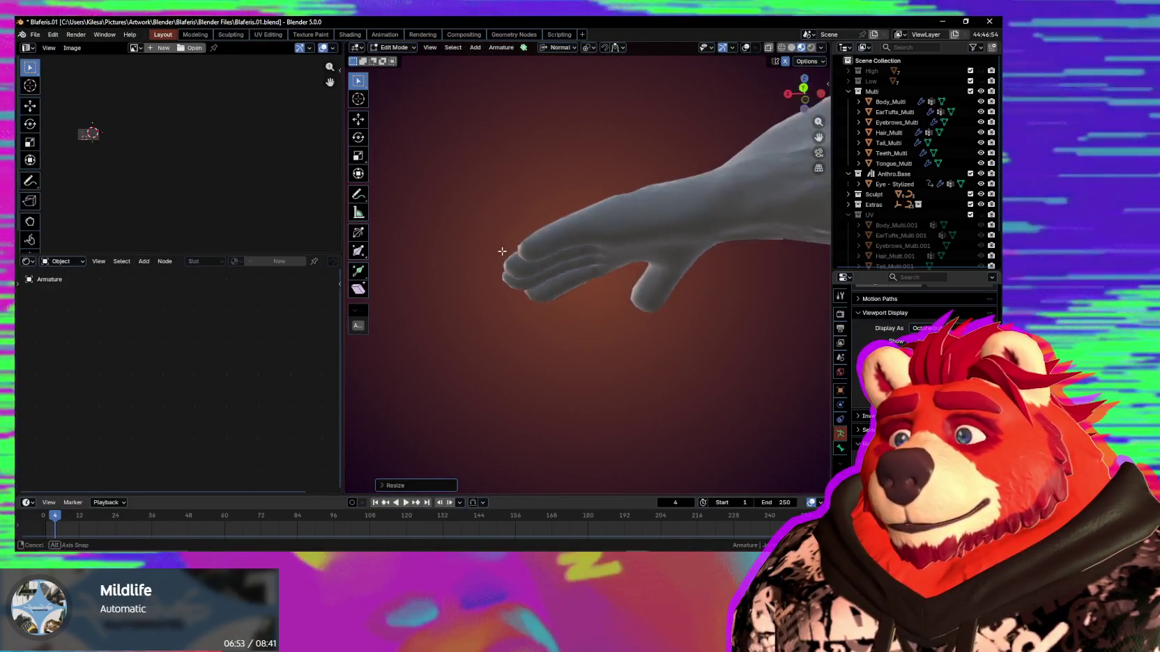
mouse_move(521, 291)
middle_down()
mouse_move(572, 292)
mouse_move(598, 313)
middle_up()
Switch editing over to the Body_Multi mesh in Edit Mode.
key(ctrl+Tab)
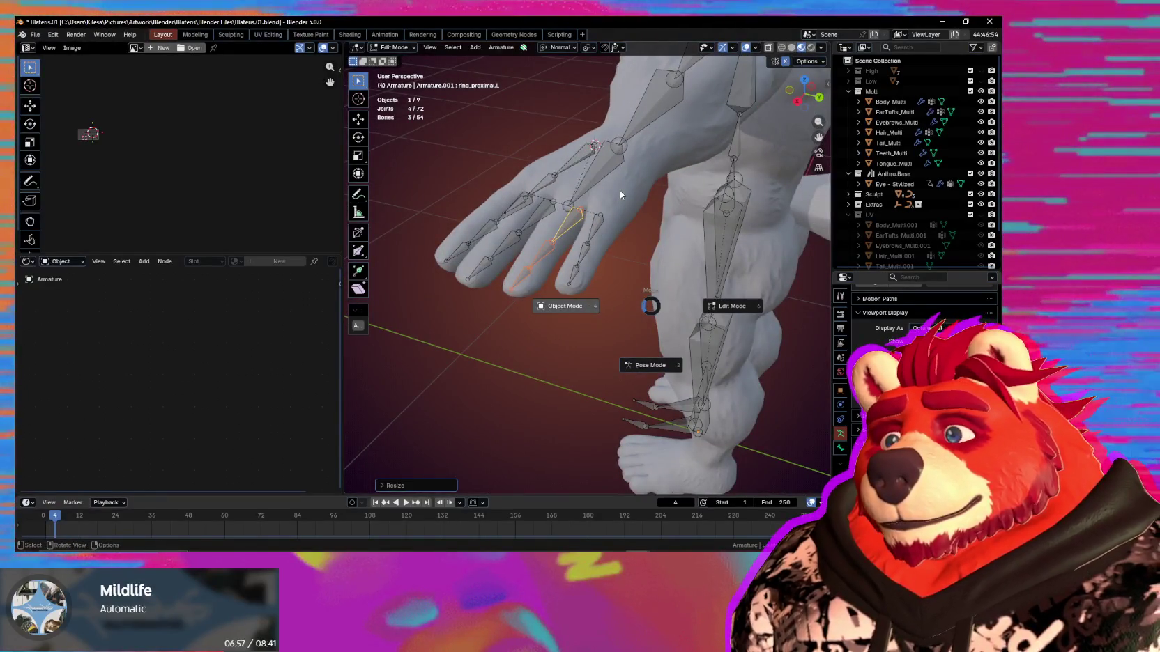
key(alt+q)
mouse_move(620, 191)
middle_down()
mouse_move(601, 289)
mouse_move(629, 313)
mouse_move(563, 356)
mouse_move(618, 275)
mouse_move(613, 290)
mouse_move(655, 290)
middle_up()
scroll(563, 356, down, 3)
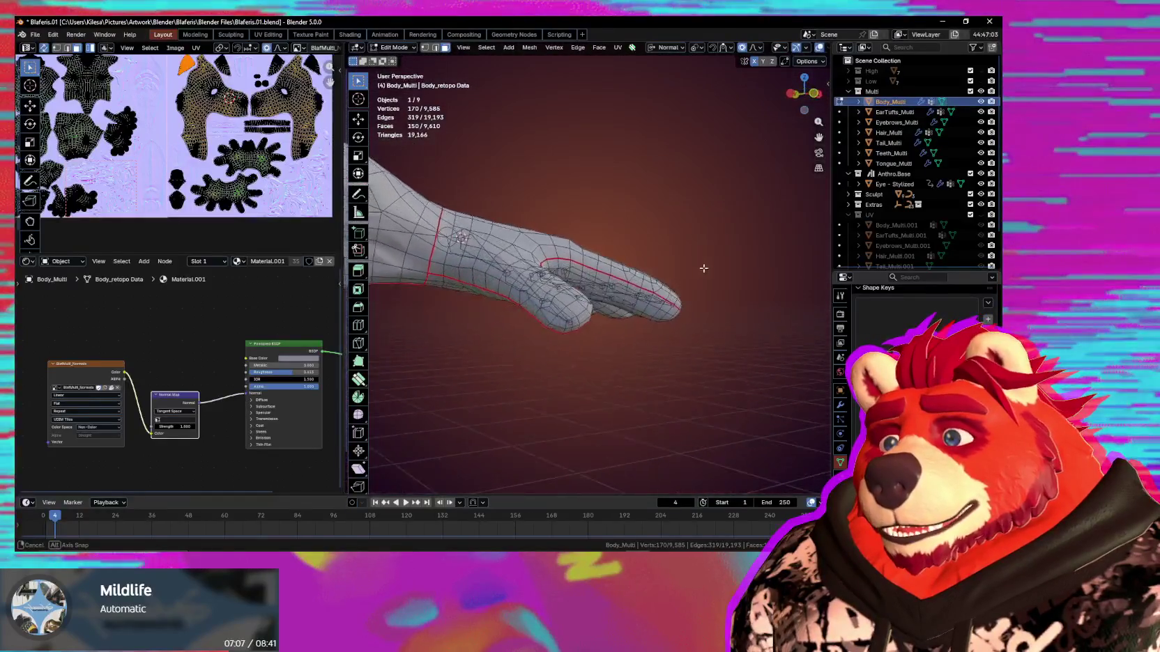
Inspect the Body_Multi hand mesh, then return to Object Mode and zoom out to the full wolf.
mouse_move(702, 269)
middle_down()
mouse_move(598, 338)
mouse_move(652, 231)
mouse_move(462, 318)
mouse_move(644, 276)
mouse_move(562, 301)
middle_up()
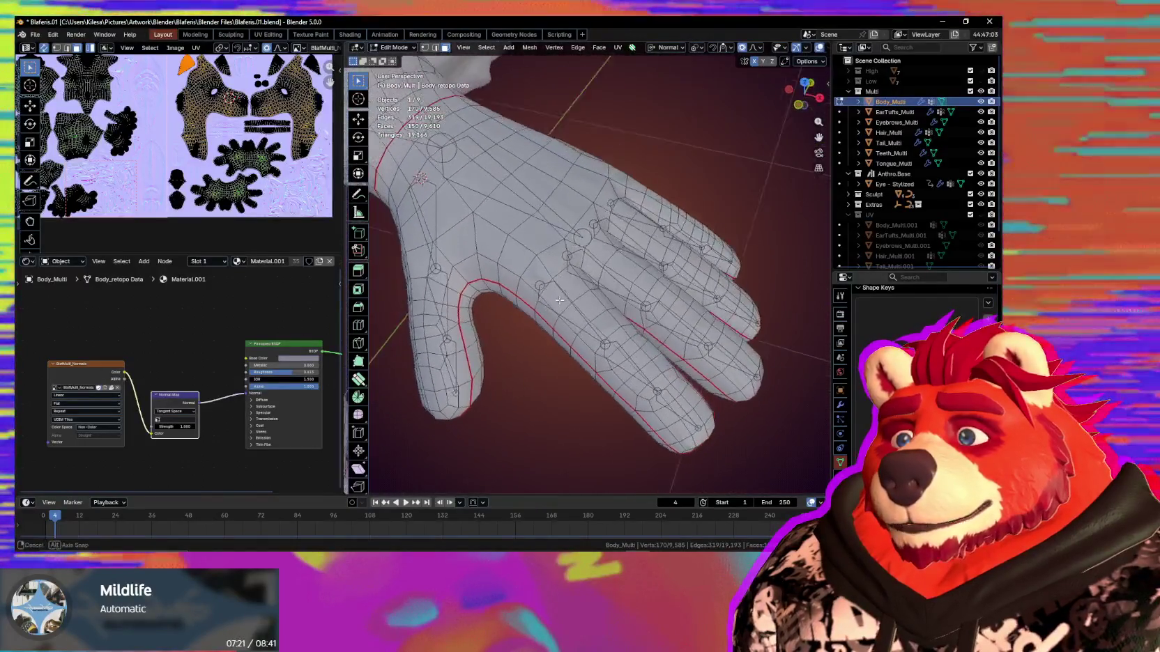
mouse_move(562, 301)
middle_down()
mouse_move(531, 264)
mouse_move(580, 78)
mouse_move(559, 156)
mouse_move(610, 339)
middle_up()
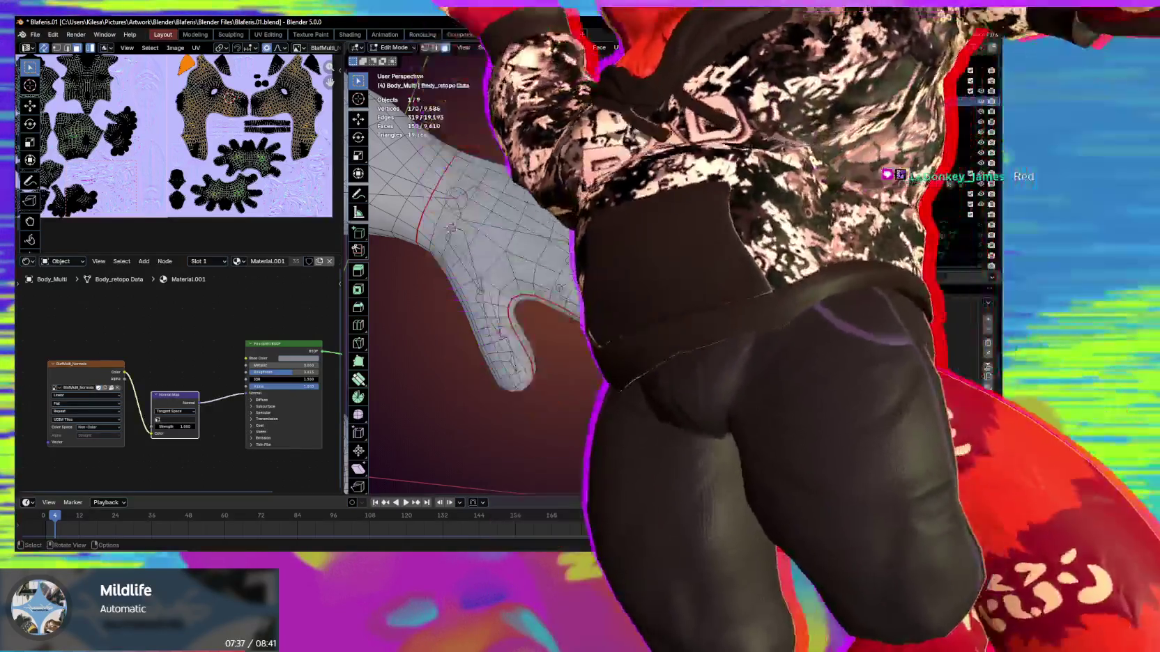
scroll(621, 328, down, 3)
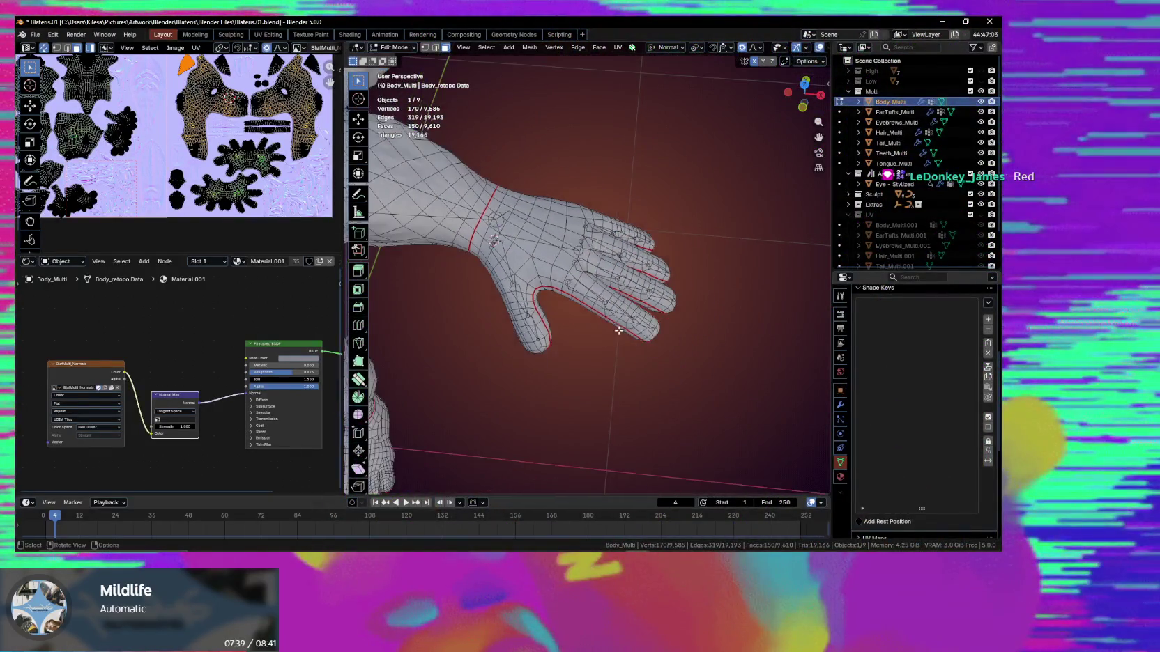
key(Tab)
mouse_move(490, 349)
middle_down()
mouse_move(598, 363)
mouse_move(600, 326)
mouse_move(540, 330)
mouse_move(530, 344)
mouse_move(558, 333)
mouse_move(621, 340)
mouse_move(568, 318)
middle_up()
scroll(598, 363, down, 4)
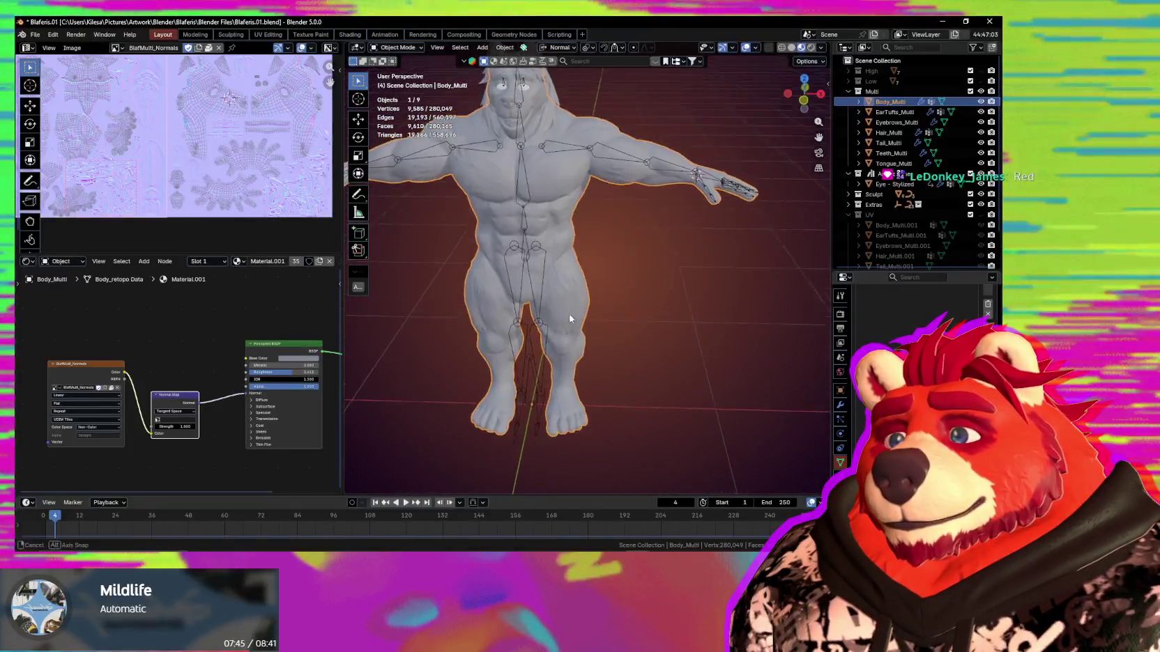
scroll(531, 275, up, 2)
Select the wolf armature and enter its Edit Mode.
click(534, 270)
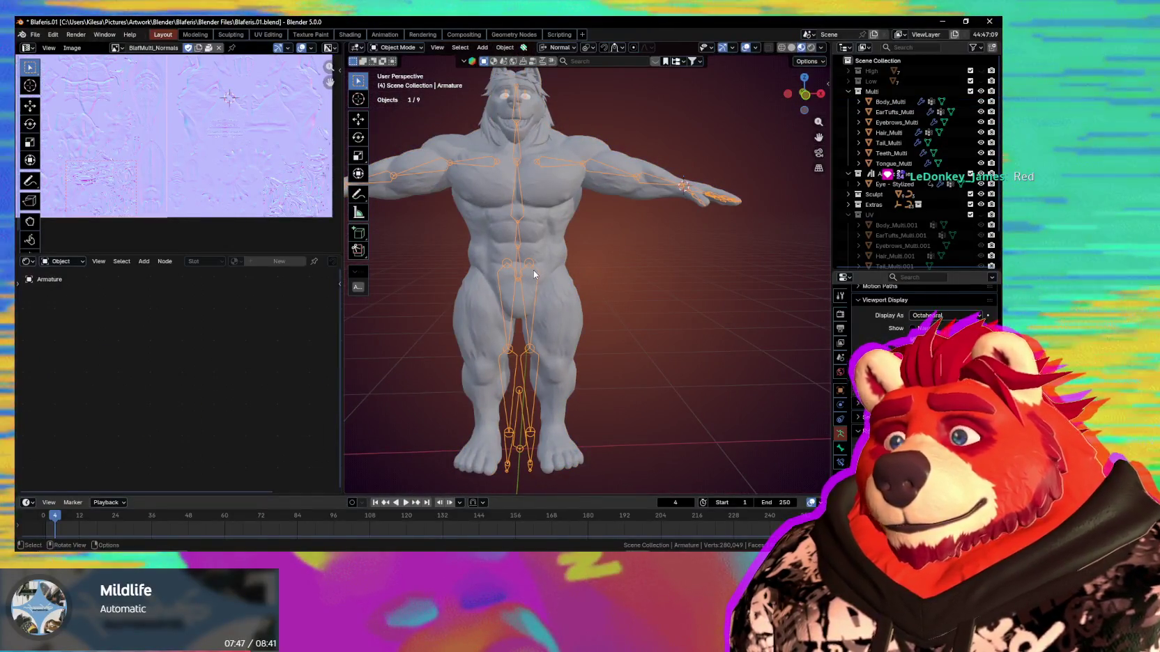
mouse_move(534, 274)
ctrl+middle_down()
mouse_move(544, 345)
mouse_move(561, 334)
mouse_move(569, 232)
ctrl+middle_up()
key(Tab)
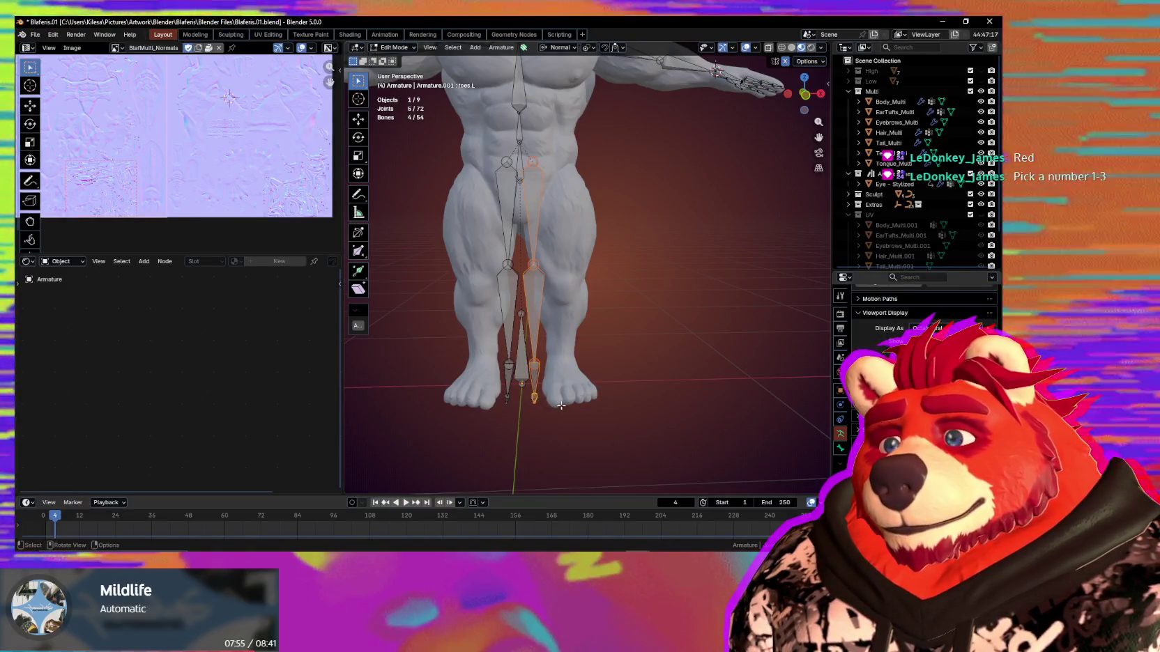
Shift the left toe and foot bones along X and scale them to about 0.89.
key(g)
key(x)
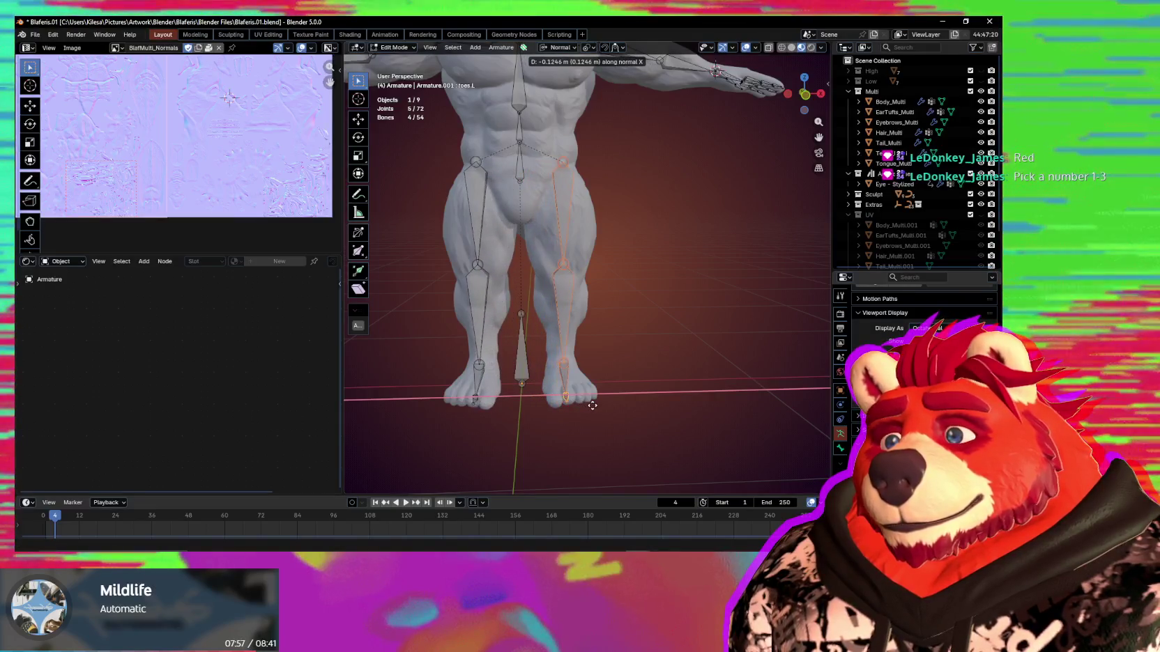
middle_drag(584, 404, 613, 395)
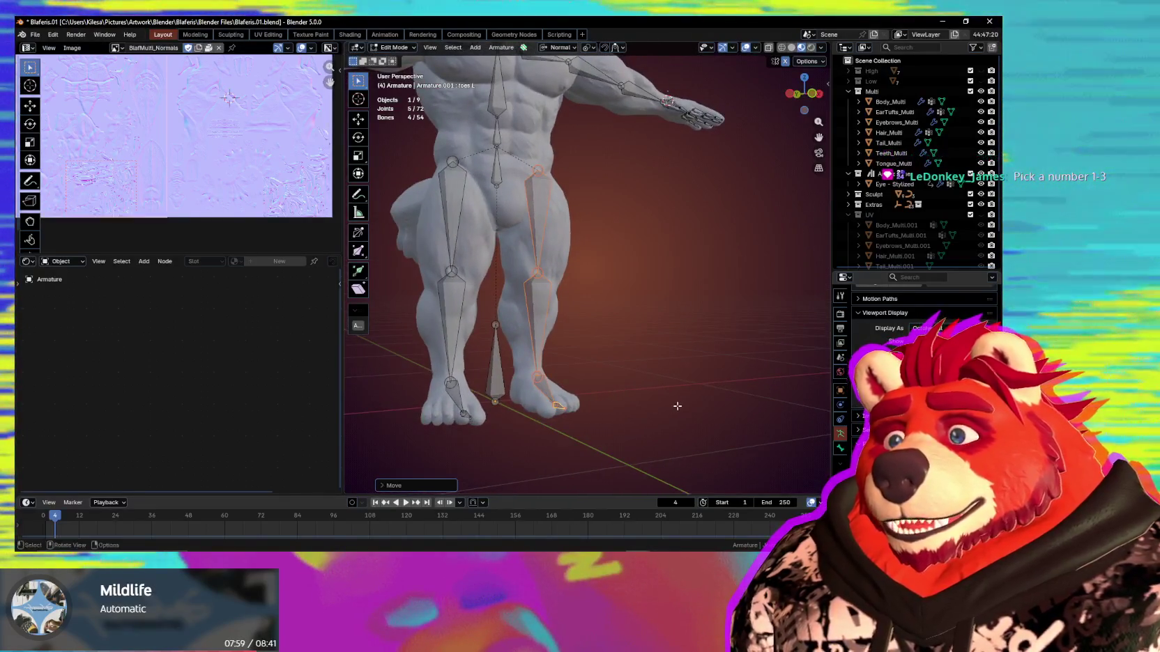
key(s)
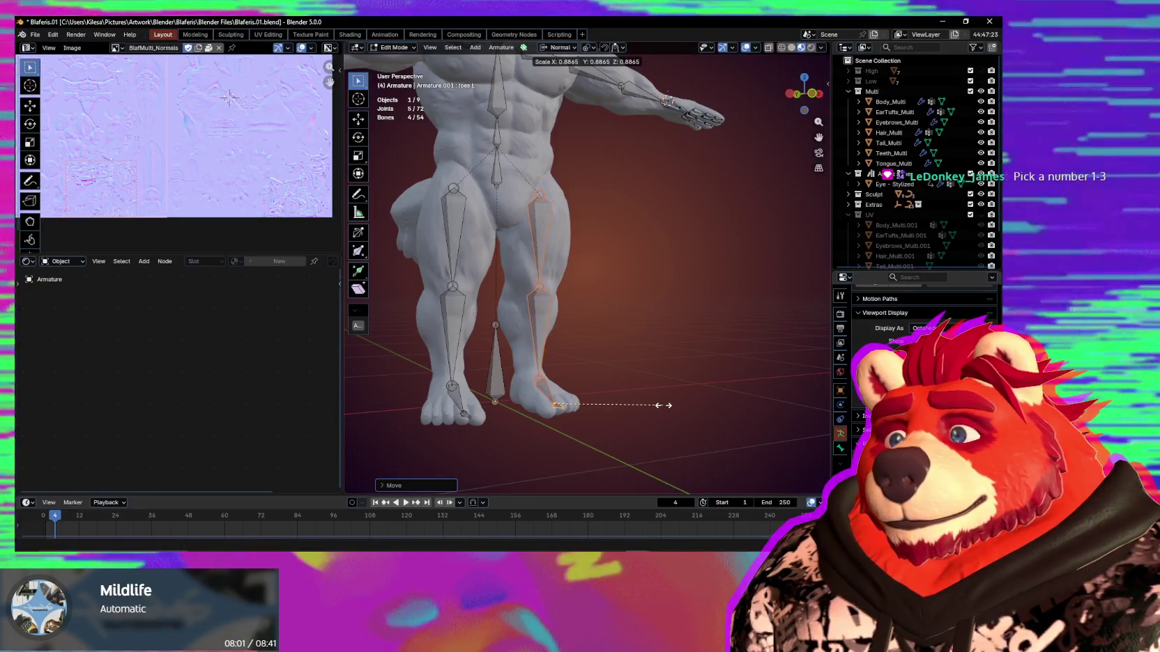
middle_drag(666, 406, 624, 408)
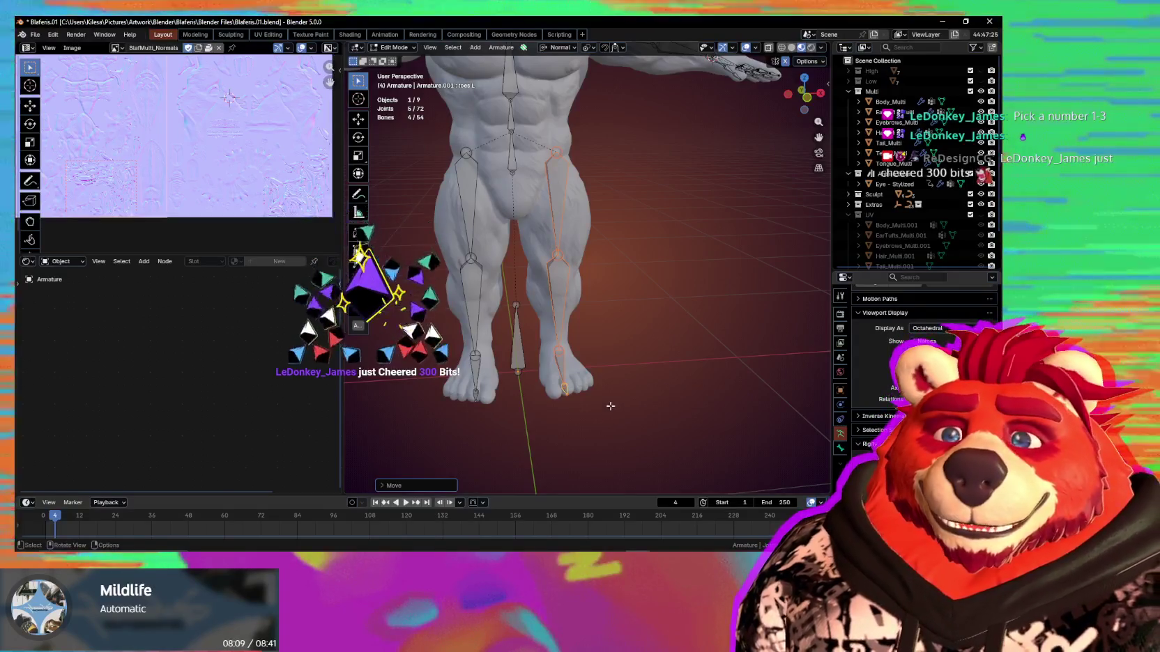
middle_drag(575, 382, 599, 380)
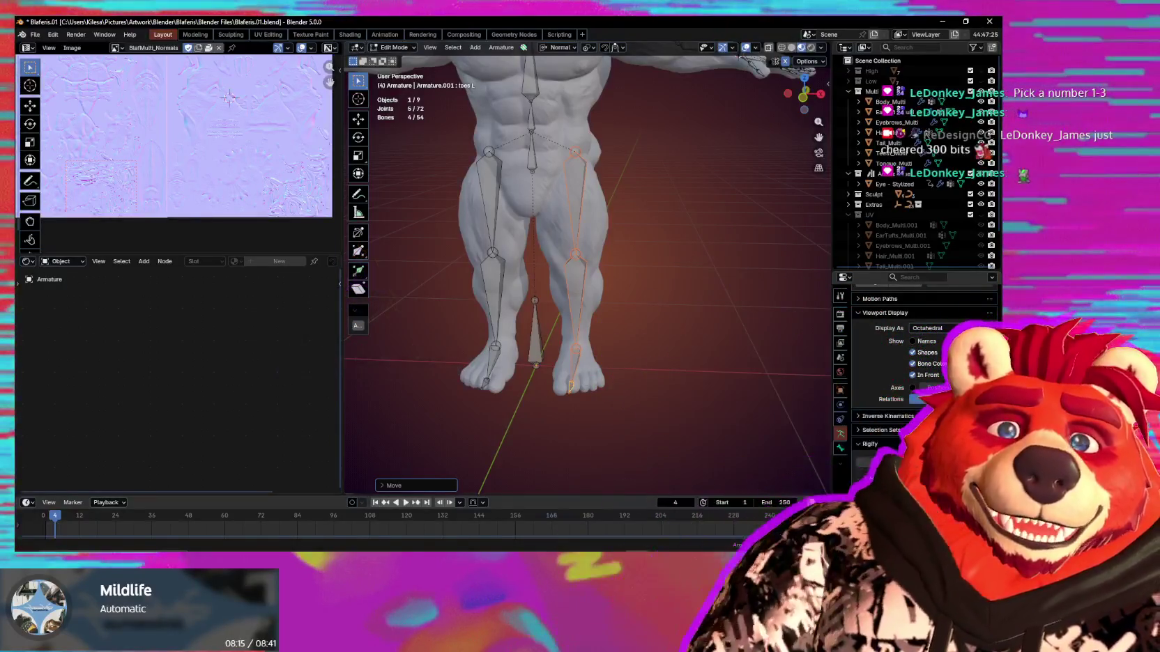
mouse_move(553, 324)
middle_down()
mouse_move(634, 301)
mouse_move(469, 327)
mouse_move(440, 315)
mouse_move(530, 348)
mouse_move(691, 316)
mouse_move(766, 332)
mouse_move(558, 313)
middle_up()
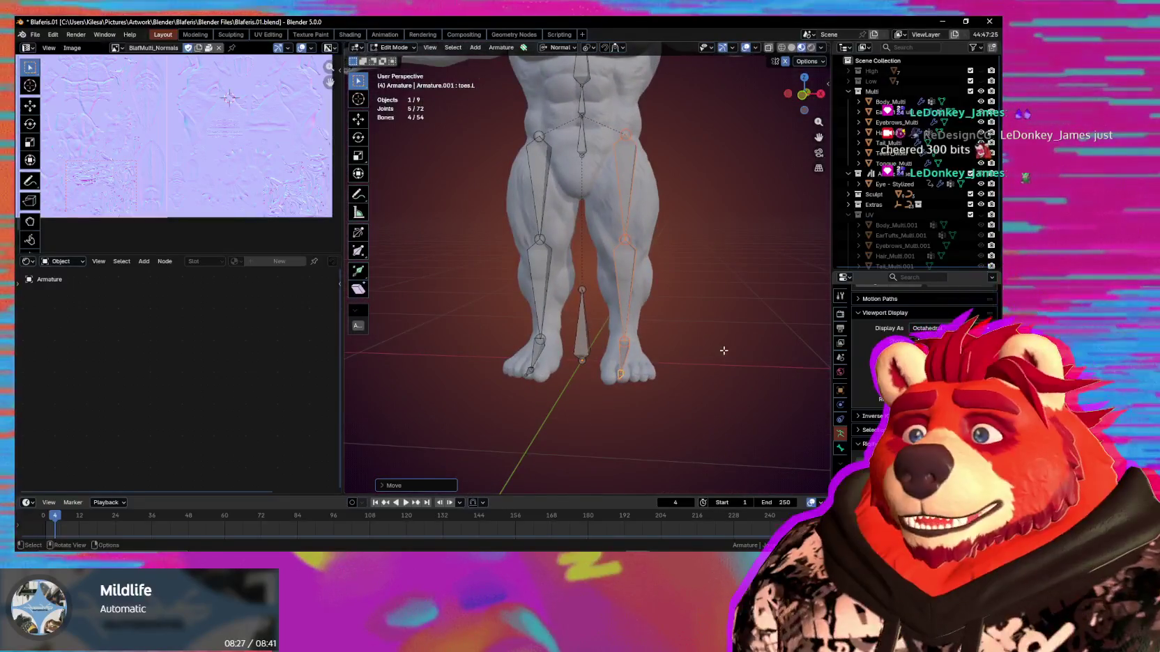
middle_drag(719, 351, 722, 386)
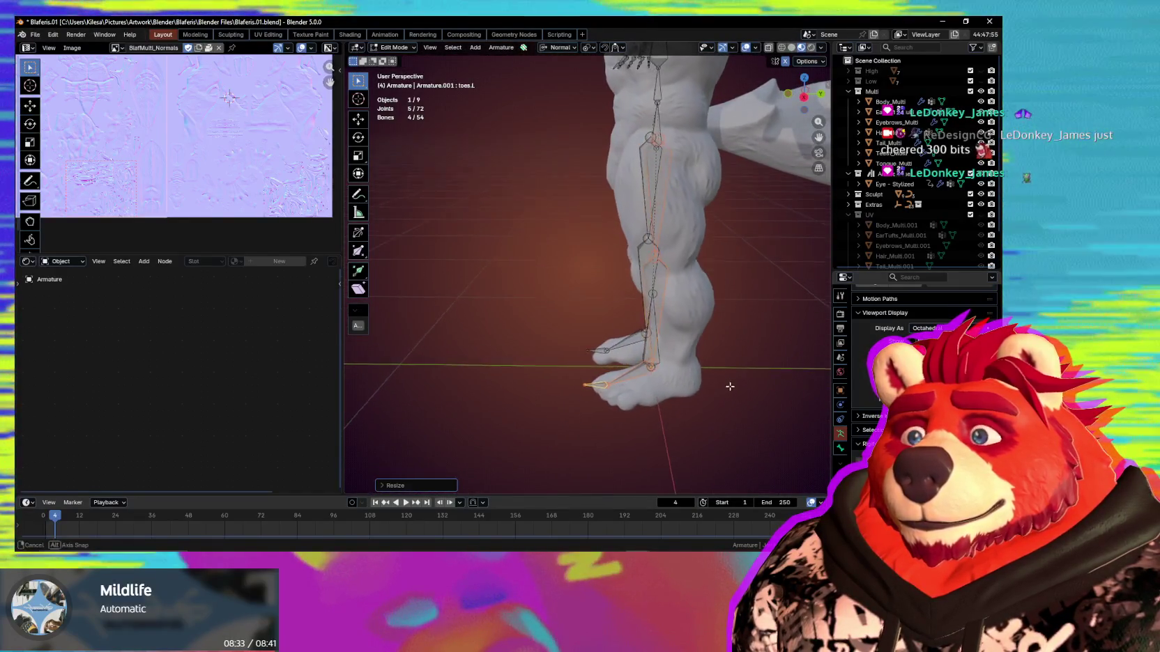
Confirm the foot bone scale and select the root bone.
mouse_move(720, 383)
middle_down()
mouse_move(615, 351)
mouse_move(673, 378)
mouse_move(717, 381)
middle_up()
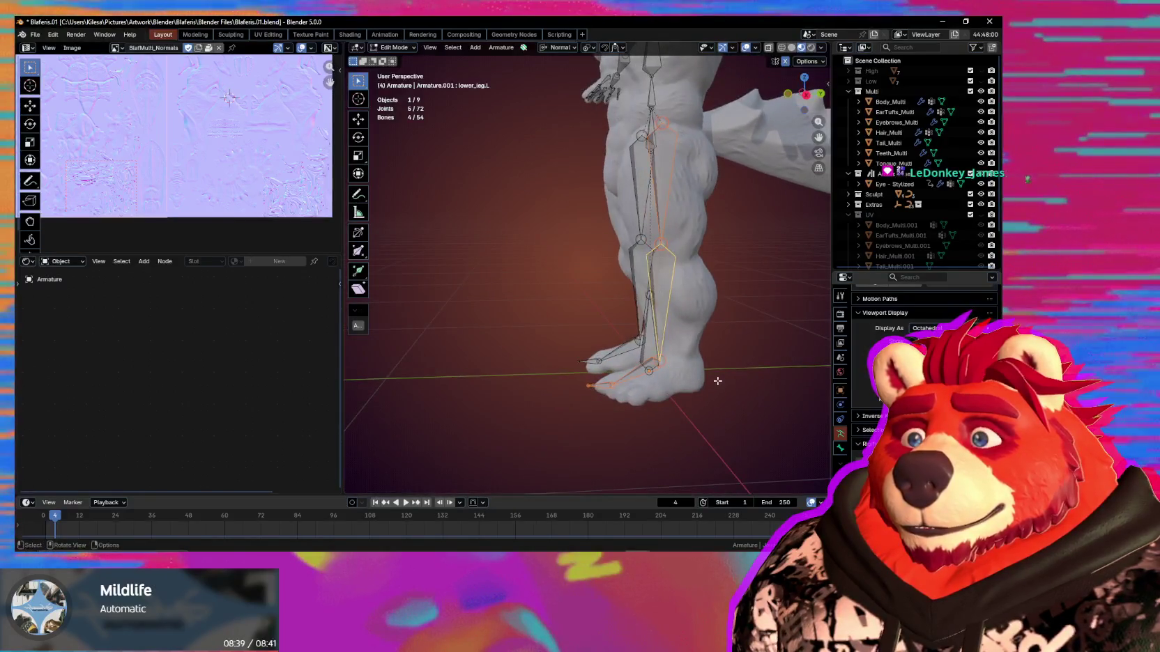
click(713, 377)
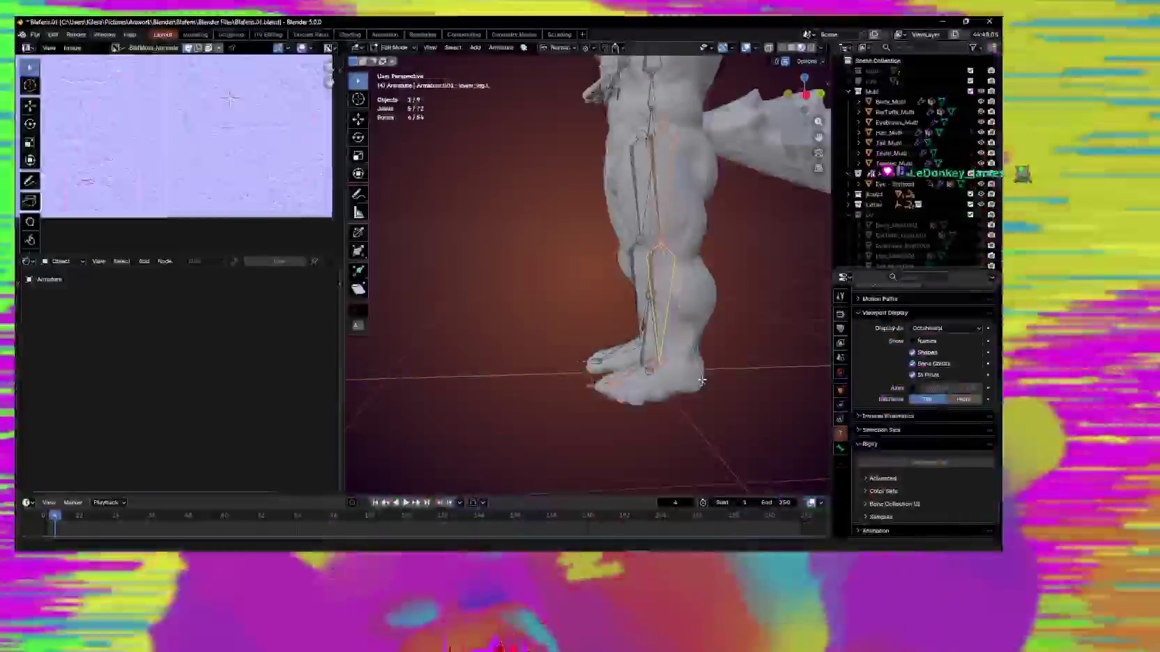
mouse_move(676, 384)
middle_down()
mouse_move(649, 404)
mouse_move(681, 396)
middle_up()
click(636, 346)
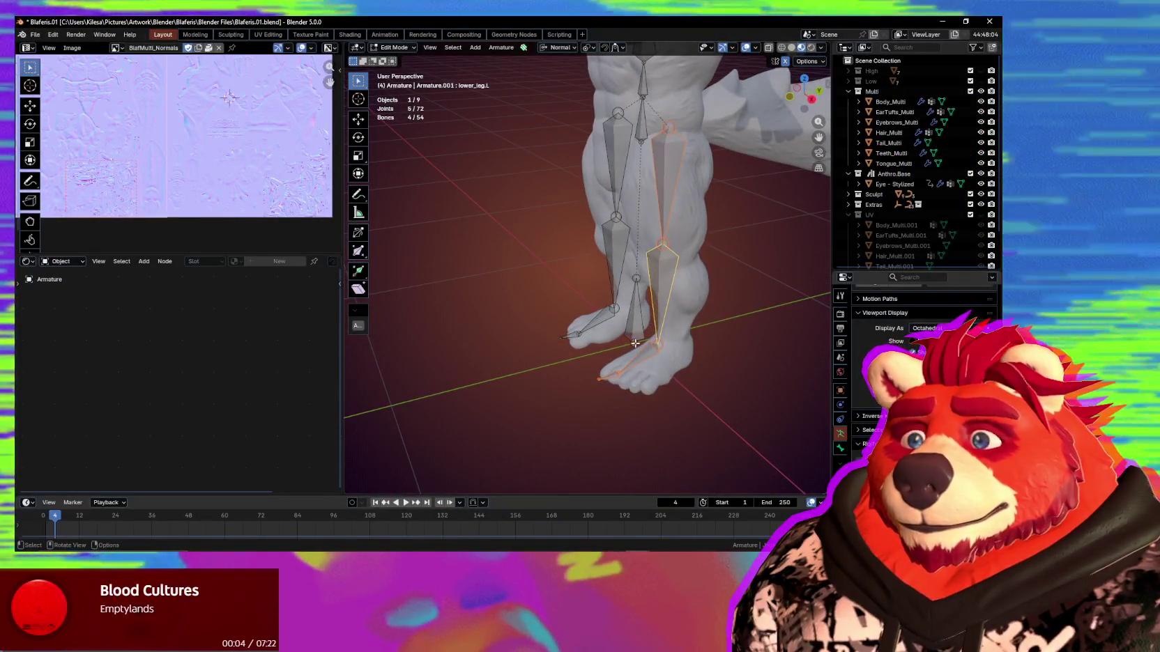
middle_drag(635, 346, 722, 344)
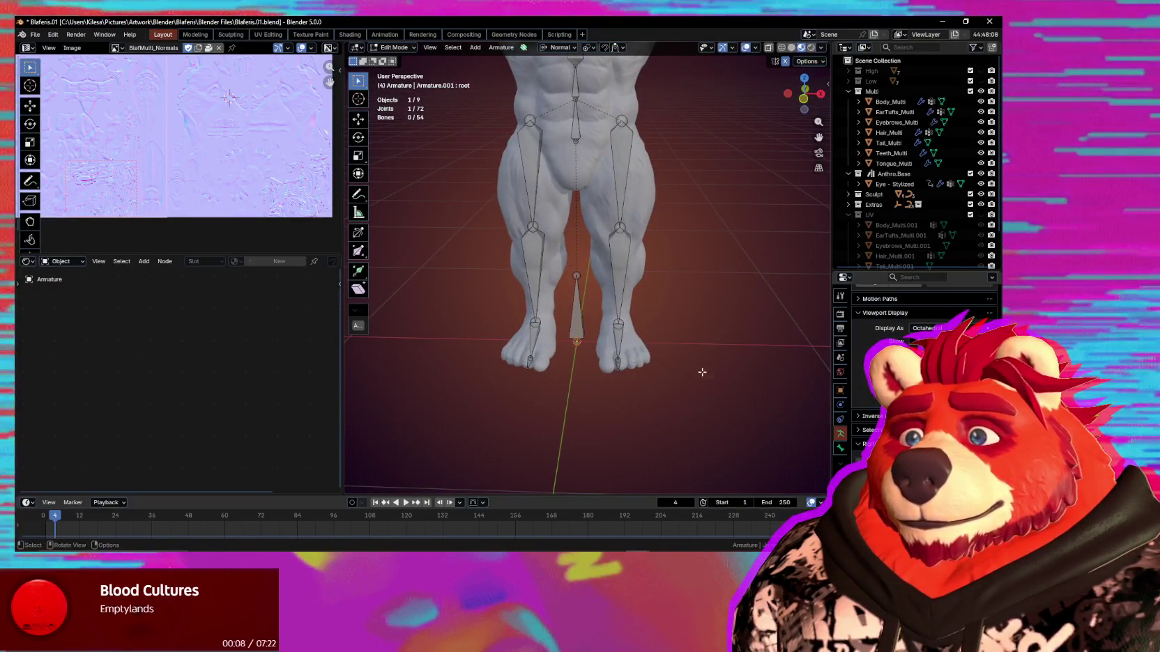
middle_drag(637, 358, 669, 340)
Box-select the left leg bones and scale them to about 0.99.
drag(642, 198, 576, 406)
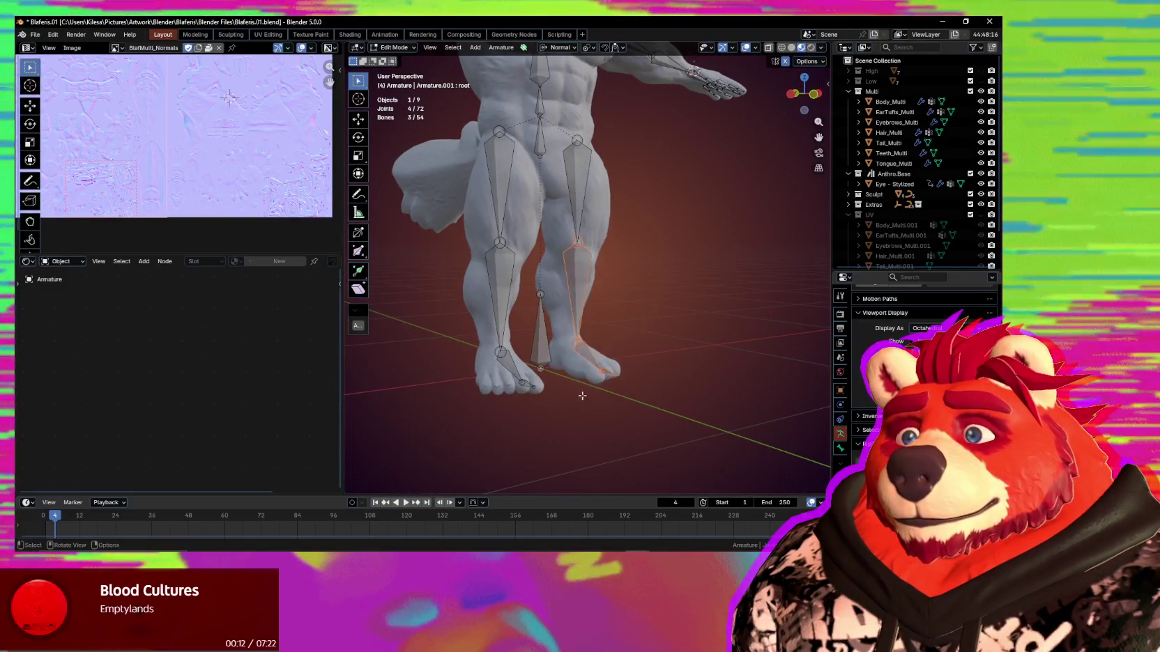
click(675, 315)
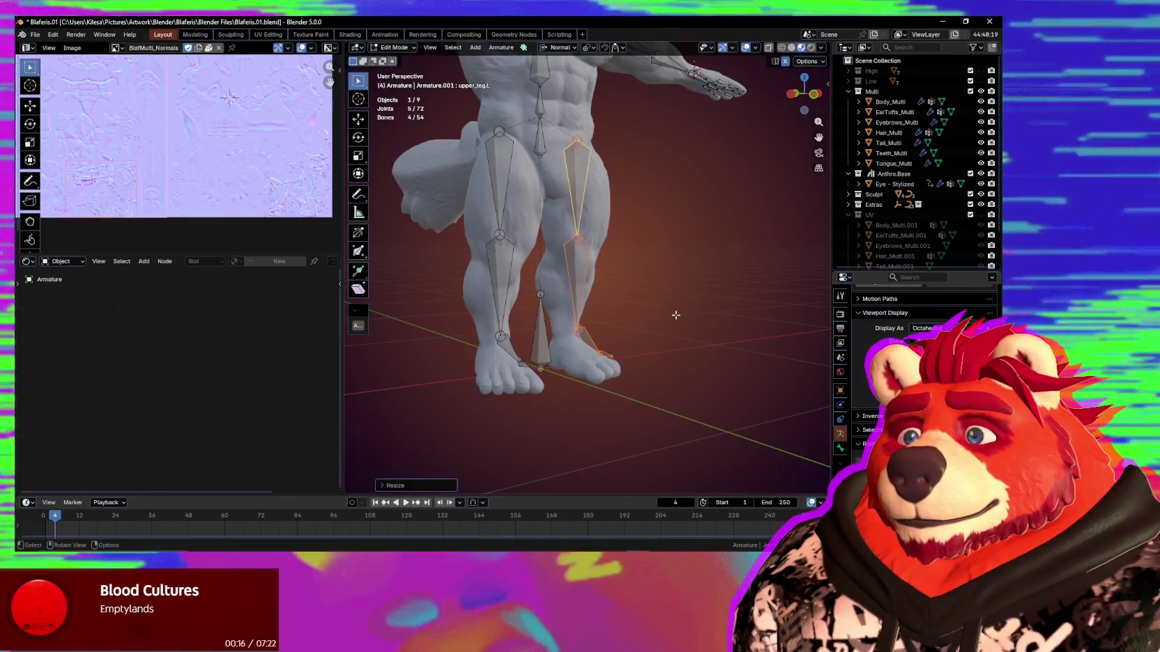
click(675, 333)
middle_drag(675, 333, 520, 341)
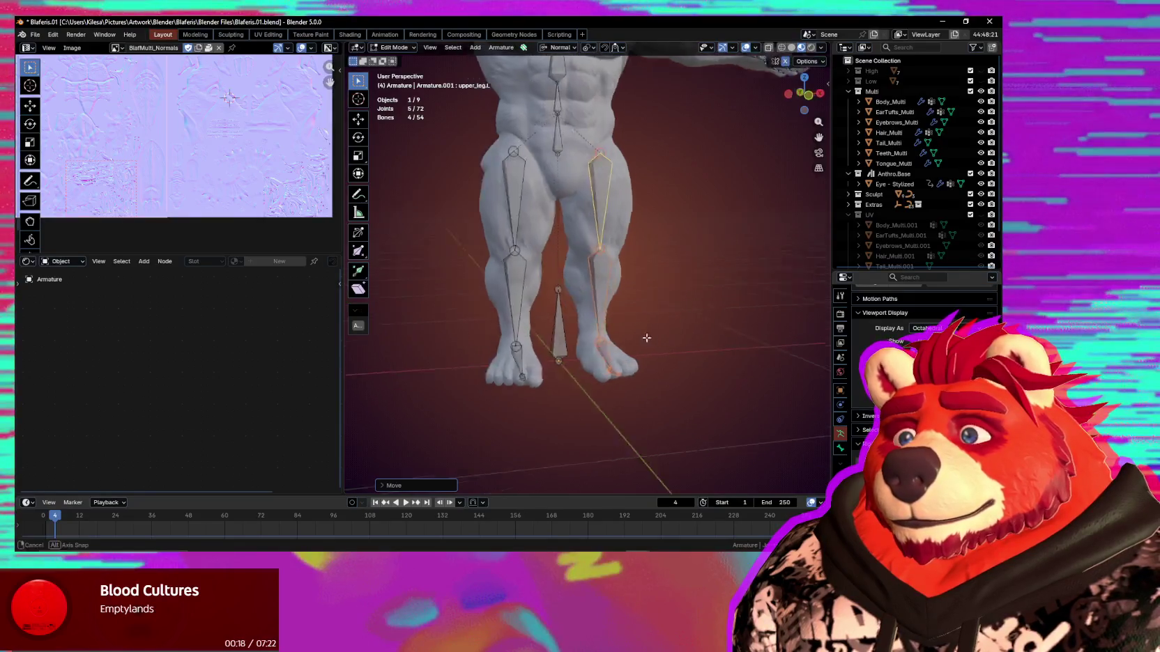
middle_drag(660, 387, 686, 392)
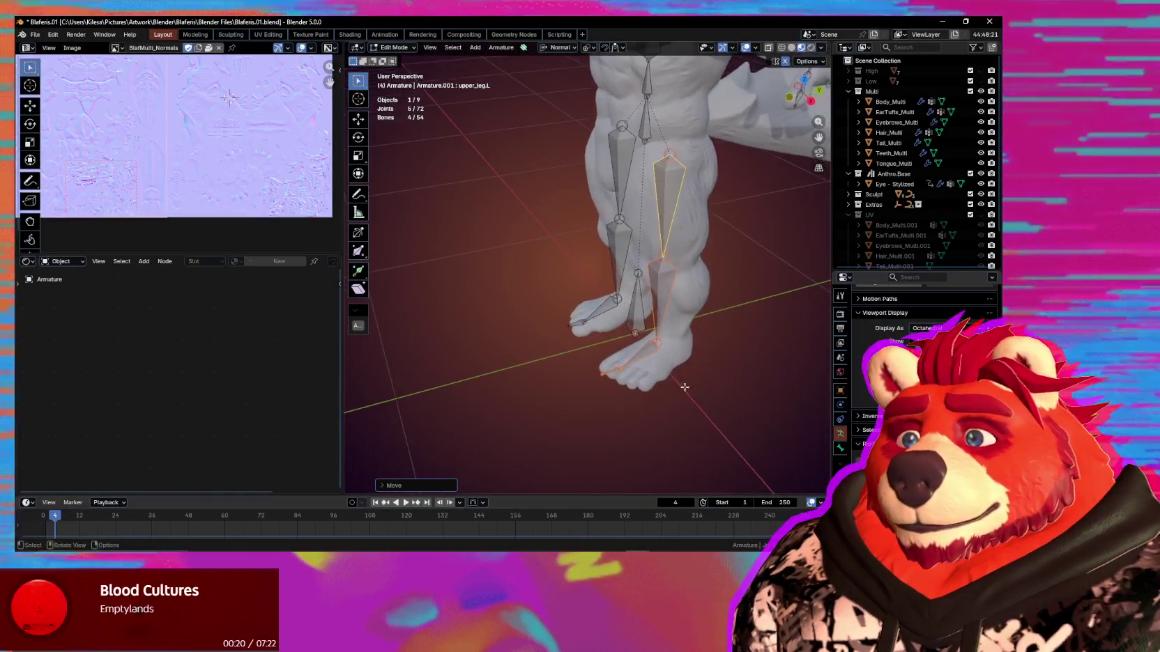
Slide the left leg bones along their length (Y) twice to follow the leg mesh.
key(g)
key(y)
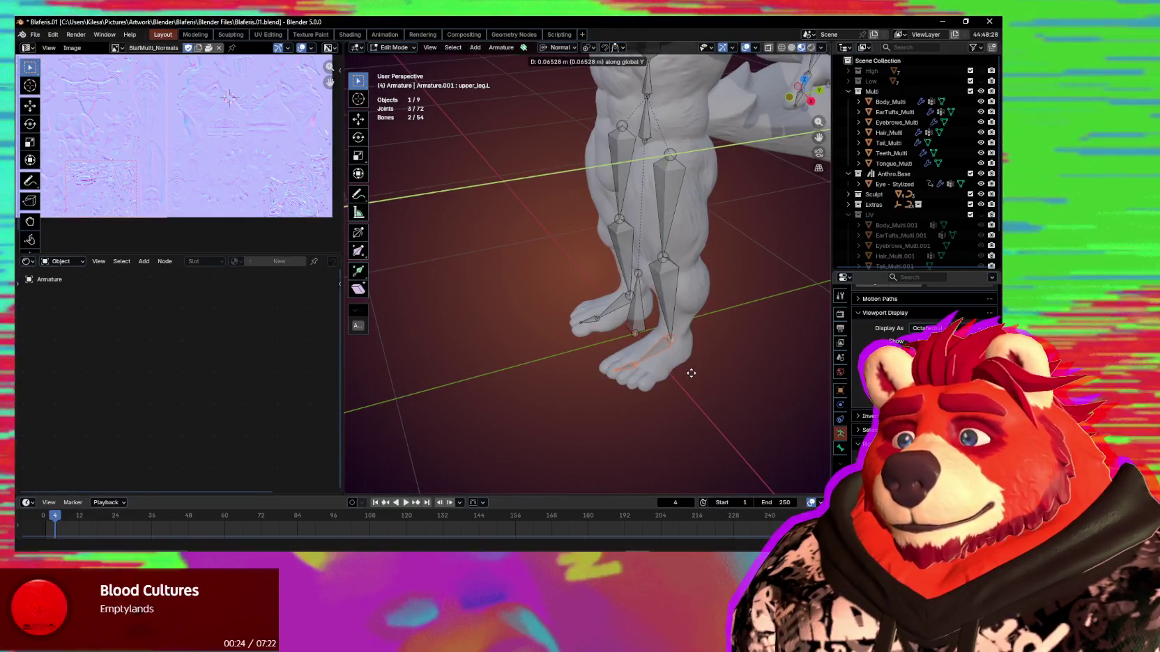
click(692, 374)
middle_drag(692, 374, 666, 346)
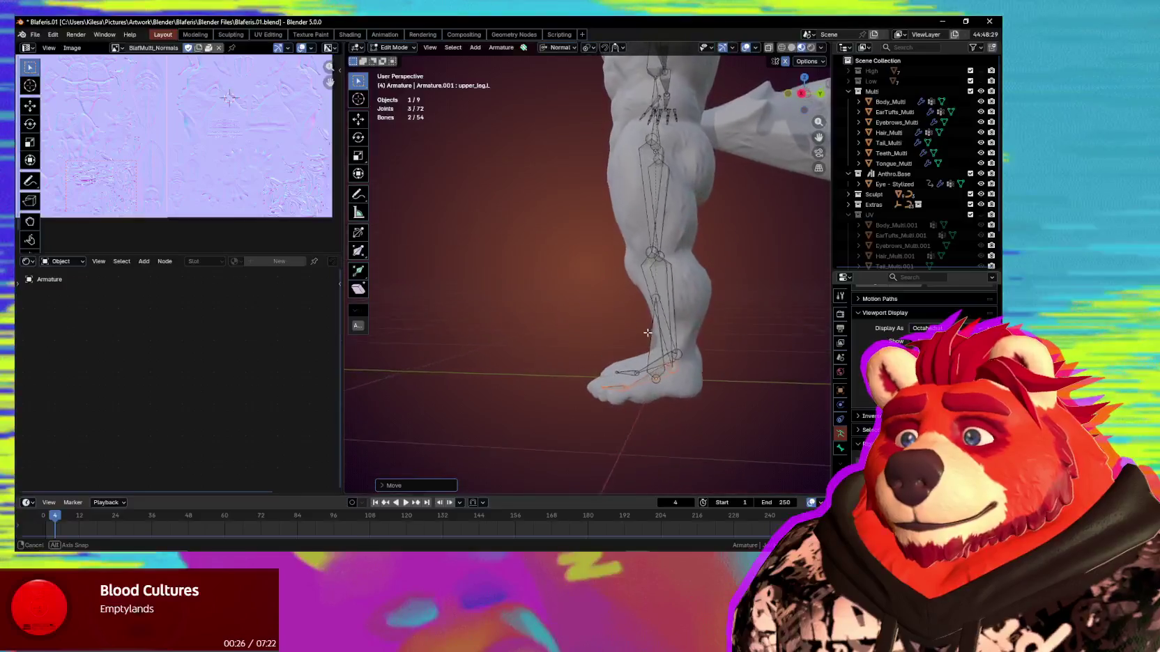
key(g)
key(y)
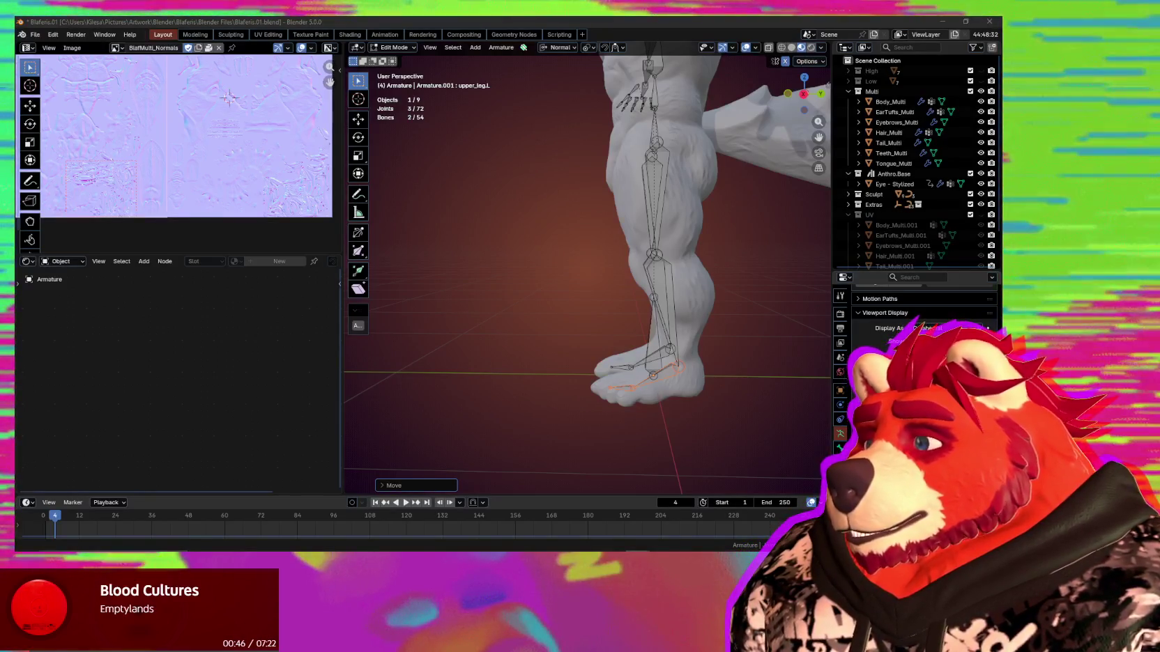
mouse_move(488, 279)
middle_down()
mouse_move(514, 287)
mouse_move(529, 398)
mouse_move(541, 363)
middle_up()
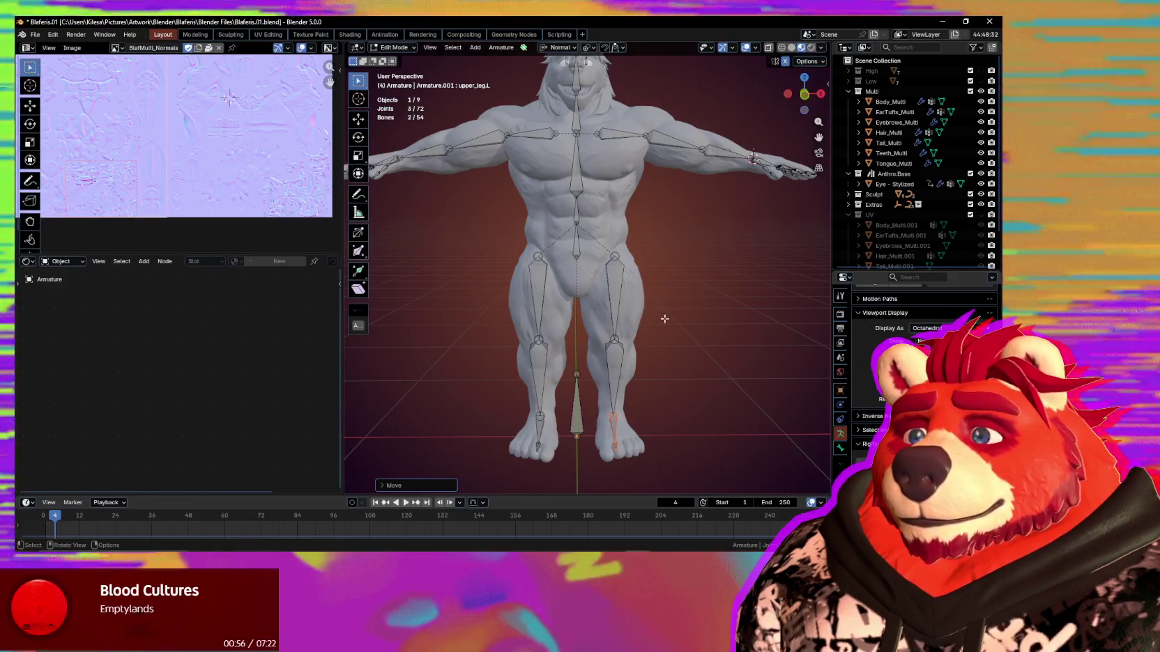
Move the chest bone about 0.02 m along its own Y axis.
middle_drag(644, 319, 631, 352)
scroll(631, 352, up, 4)
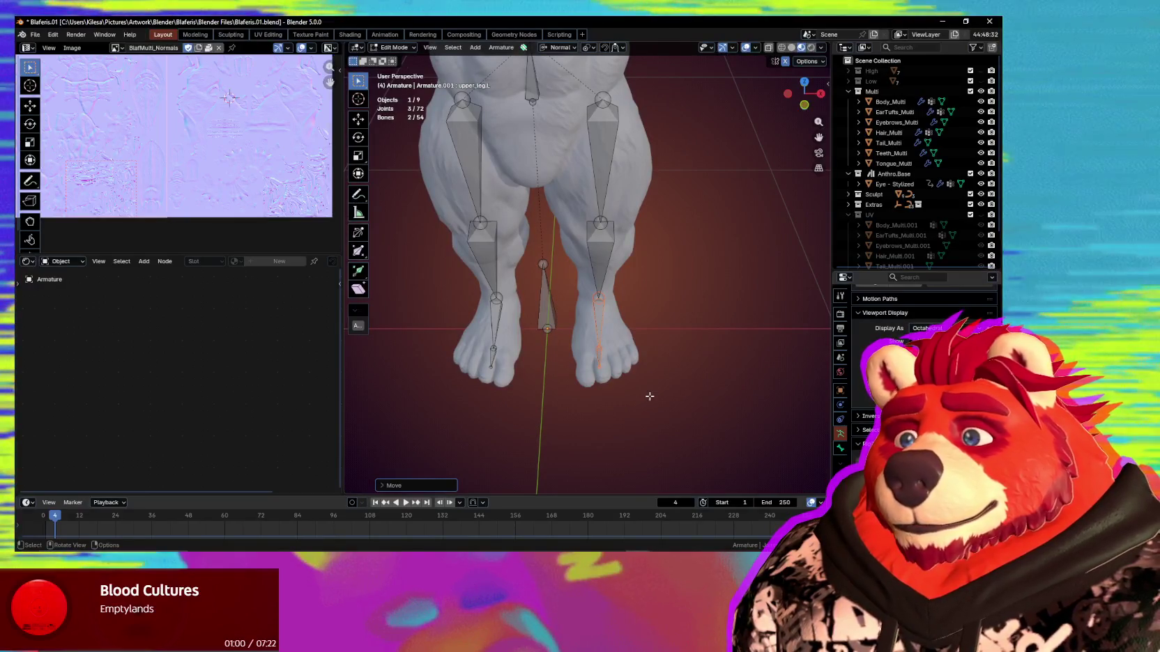
middle_drag(648, 395, 631, 377)
scroll(630, 377, down, 3)
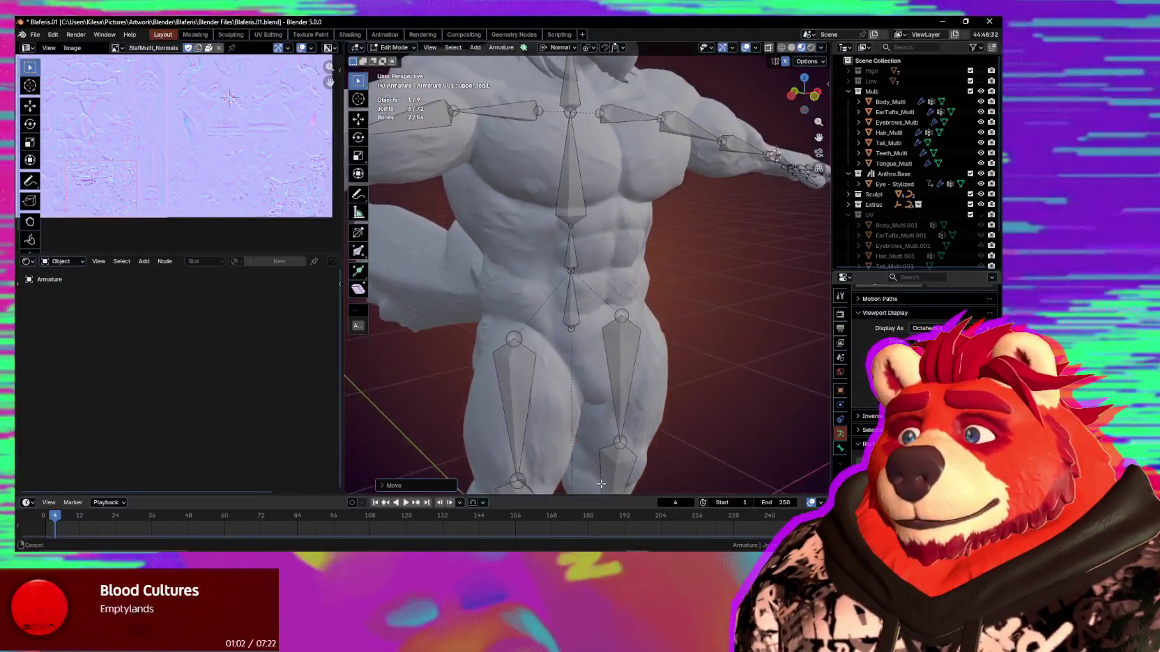
scroll(631, 378, down, 3)
mouse_move(630, 378)
middle_down()
mouse_move(589, 127)
mouse_move(592, 229)
mouse_move(536, 246)
middle_up()
scroll(592, 229, up, 3)
scroll(592, 228, up, 2)
click(535, 247)
key(g)
key(z)
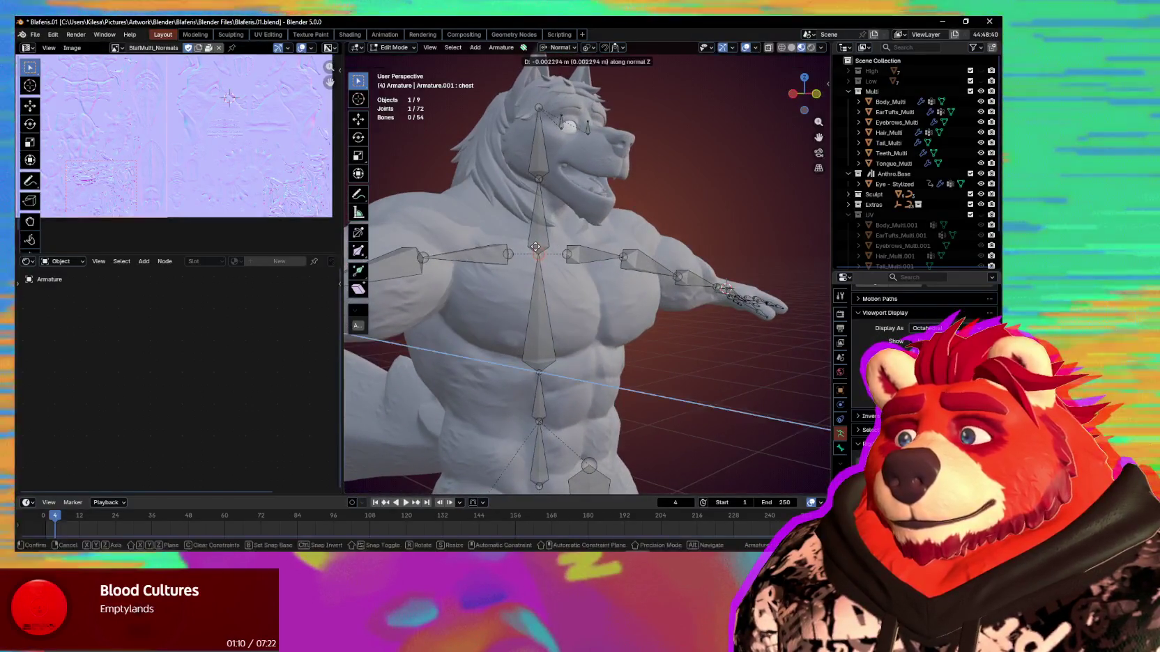
key(Escape)
key(g)
key(y)
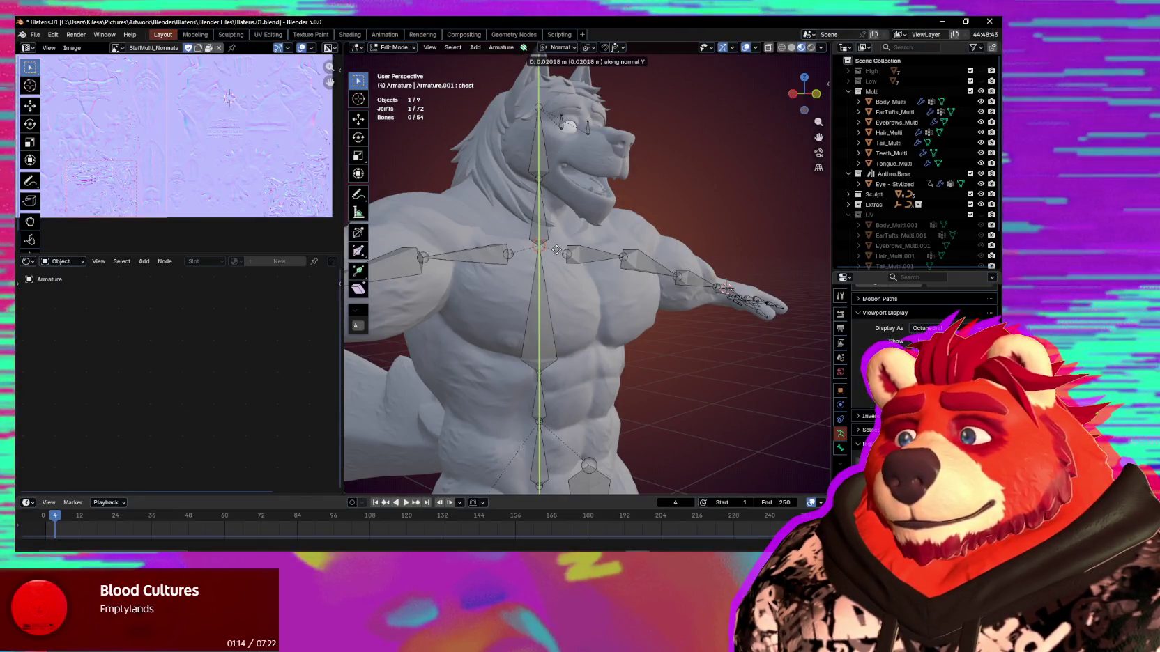
click(557, 250)
Select the neck bone and inspect it from three-quarter and rear views.
middle_drag(590, 256, 556, 258)
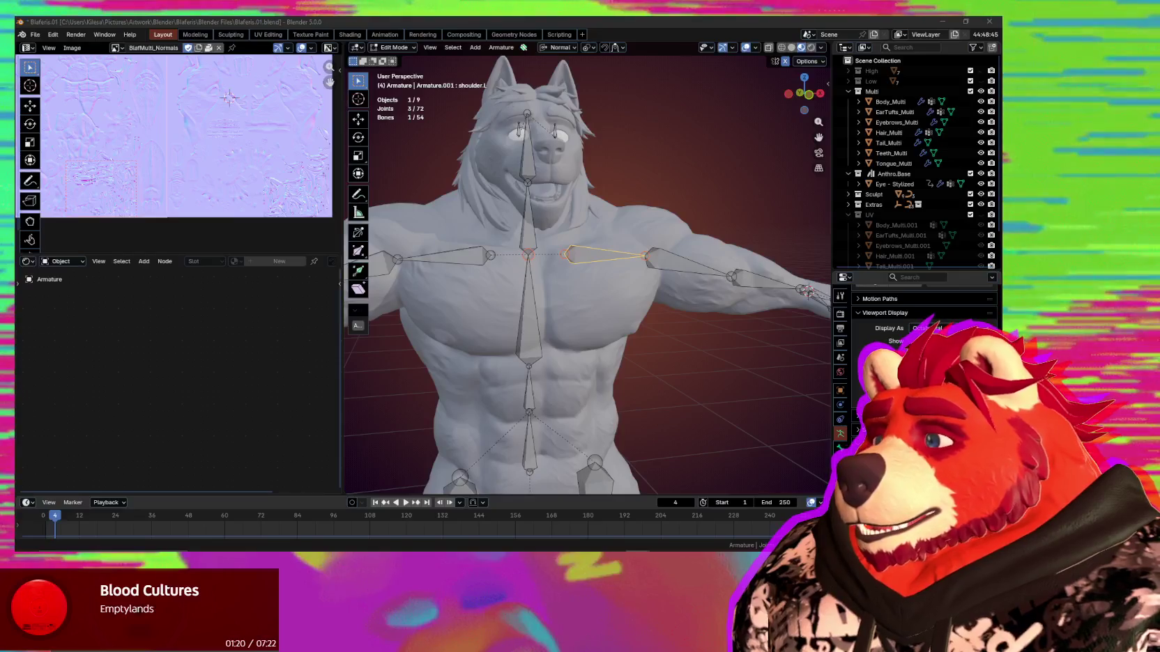
middle_drag(535, 344, 540, 341)
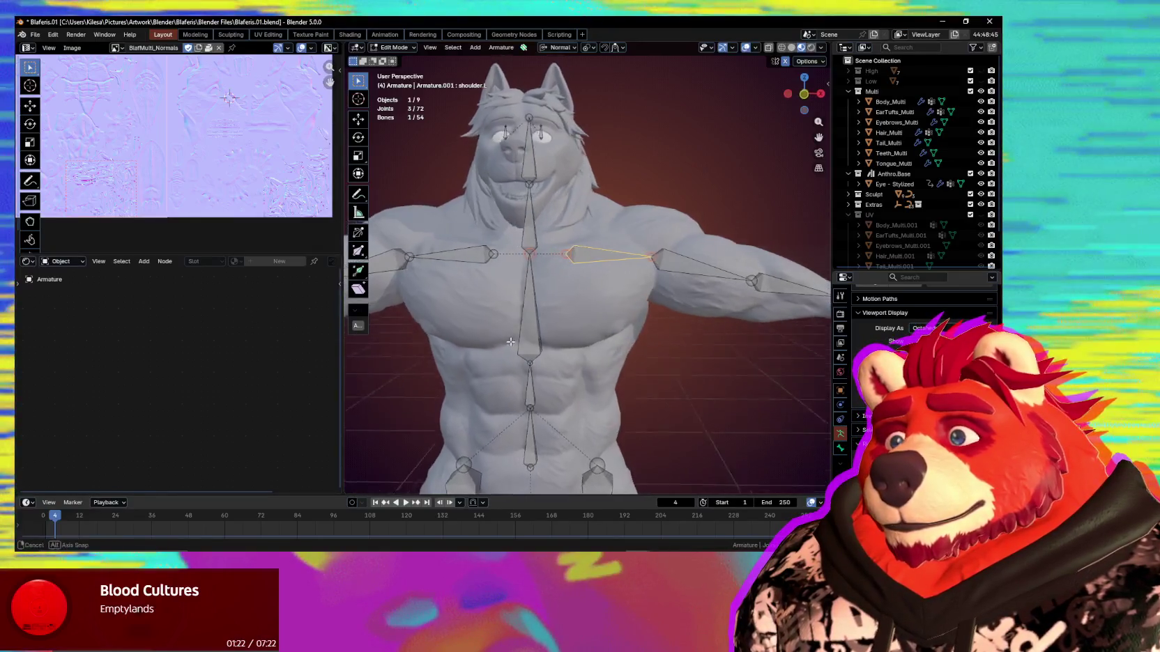
click(529, 220)
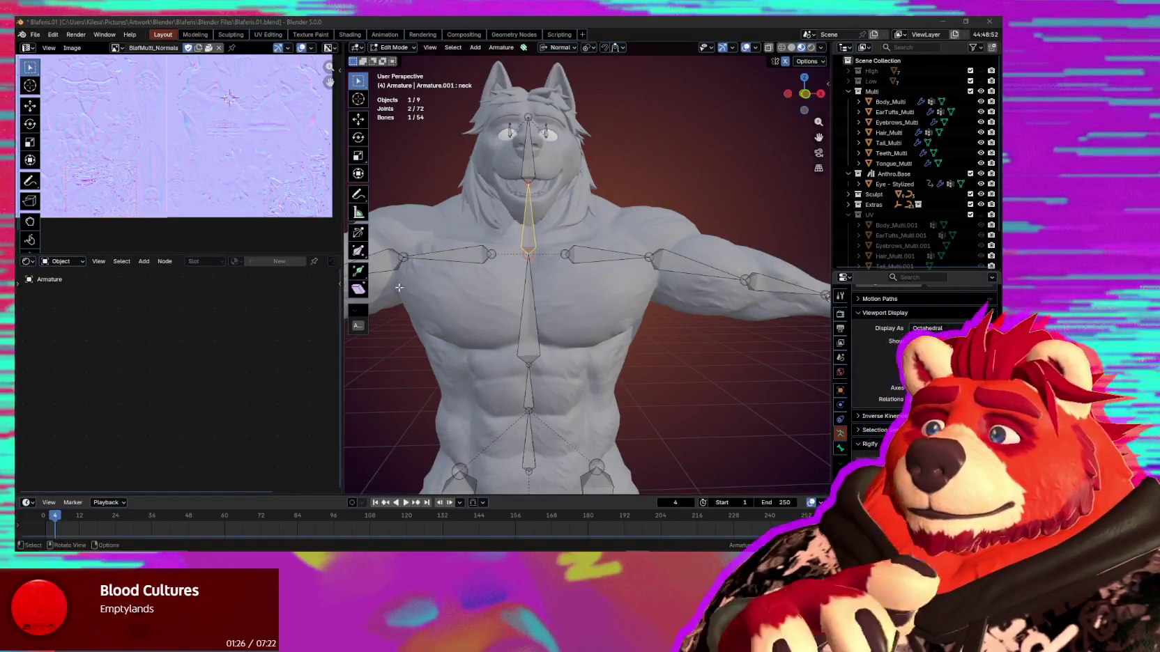
middle_drag(502, 315, 599, 314)
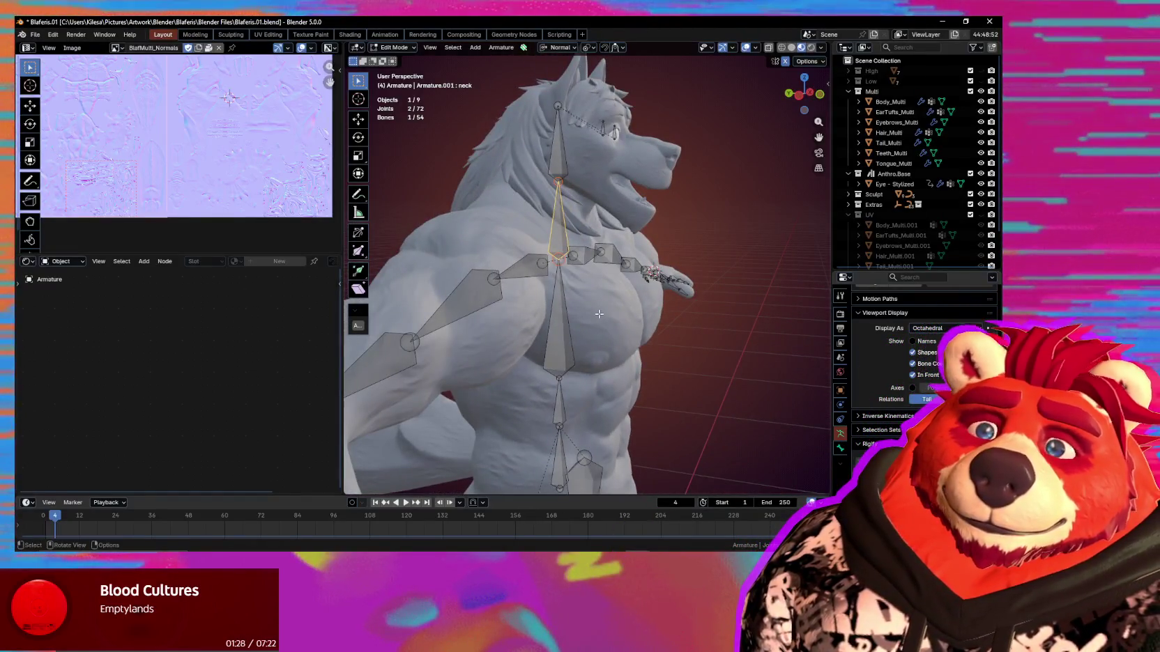
mouse_move(601, 314)
middle_down()
mouse_move(657, 331)
mouse_move(471, 365)
mouse_move(565, 384)
mouse_move(620, 377)
mouse_move(590, 342)
mouse_move(645, 344)
middle_up()
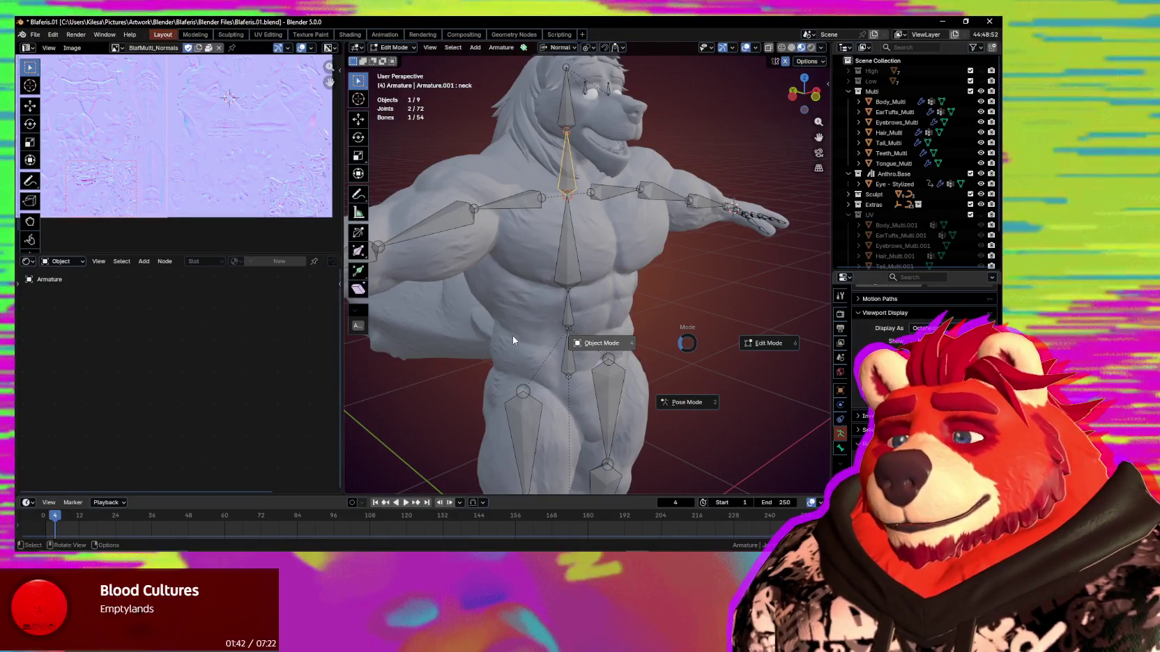
Toggle the armature to Object Mode and back into Edit Mode.
click(562, 374)
mouse_move(589, 377)
middle_down()
mouse_move(551, 359)
mouse_move(560, 295)
middle_up()
key(Tab)
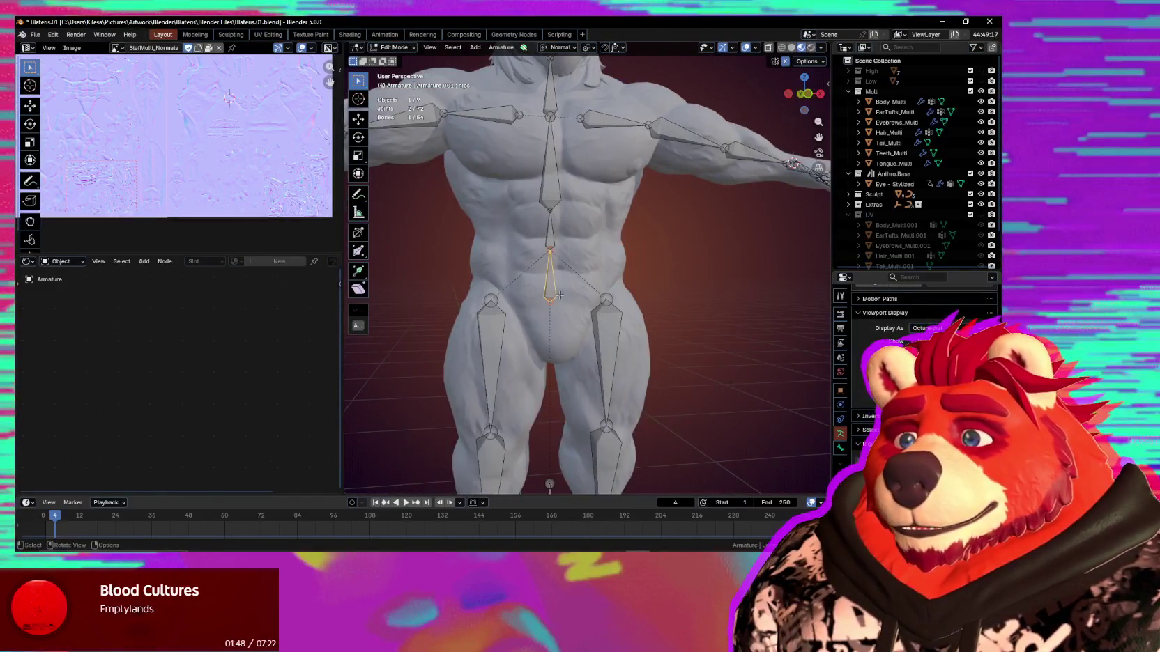
Raise the hips bone along its axis, then slide it along its length.
key(g)
key(z)
key(z)
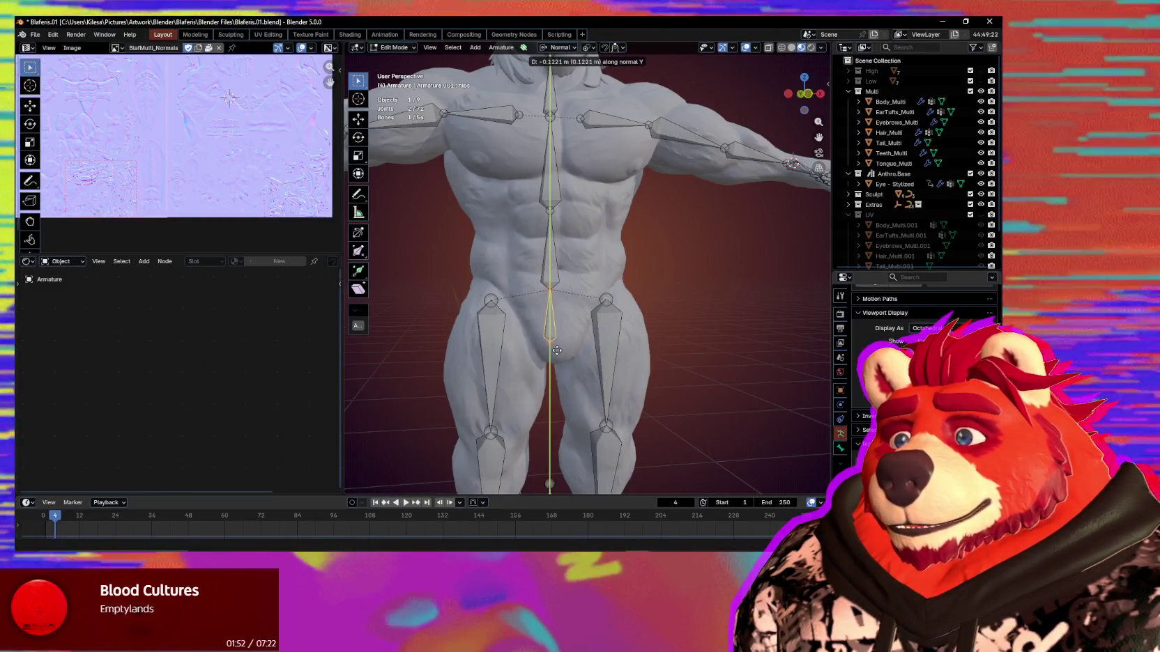
click(547, 295)
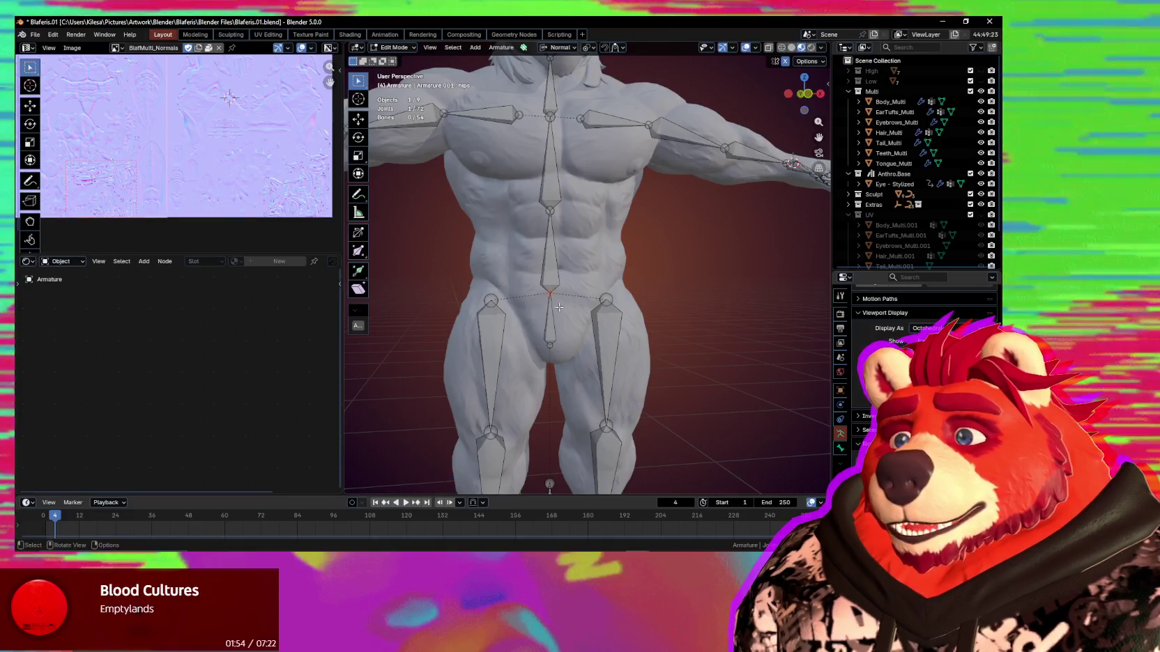
key(g)
key(y)
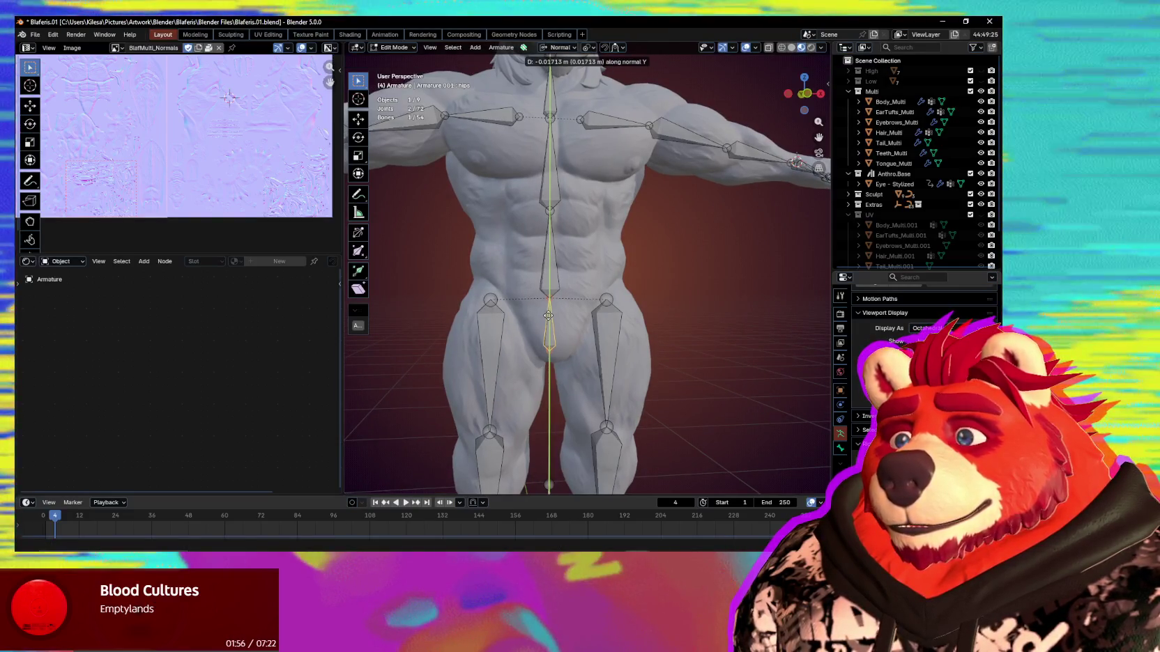
click(550, 317)
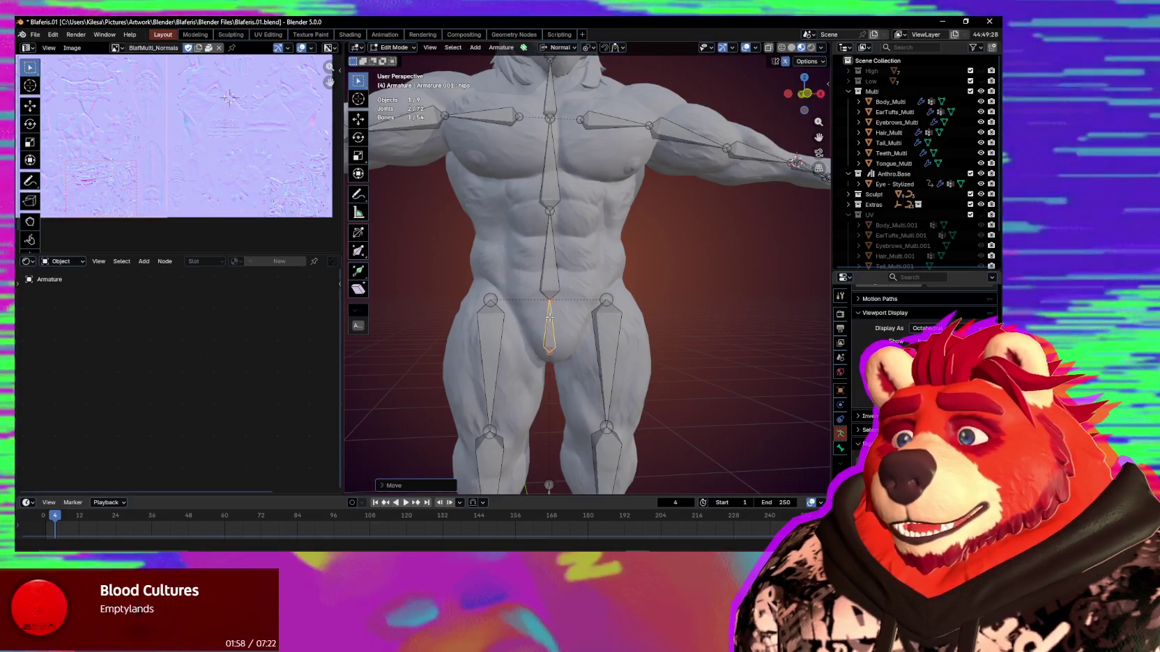
shift+middle_drag(550, 274, 564, 287)
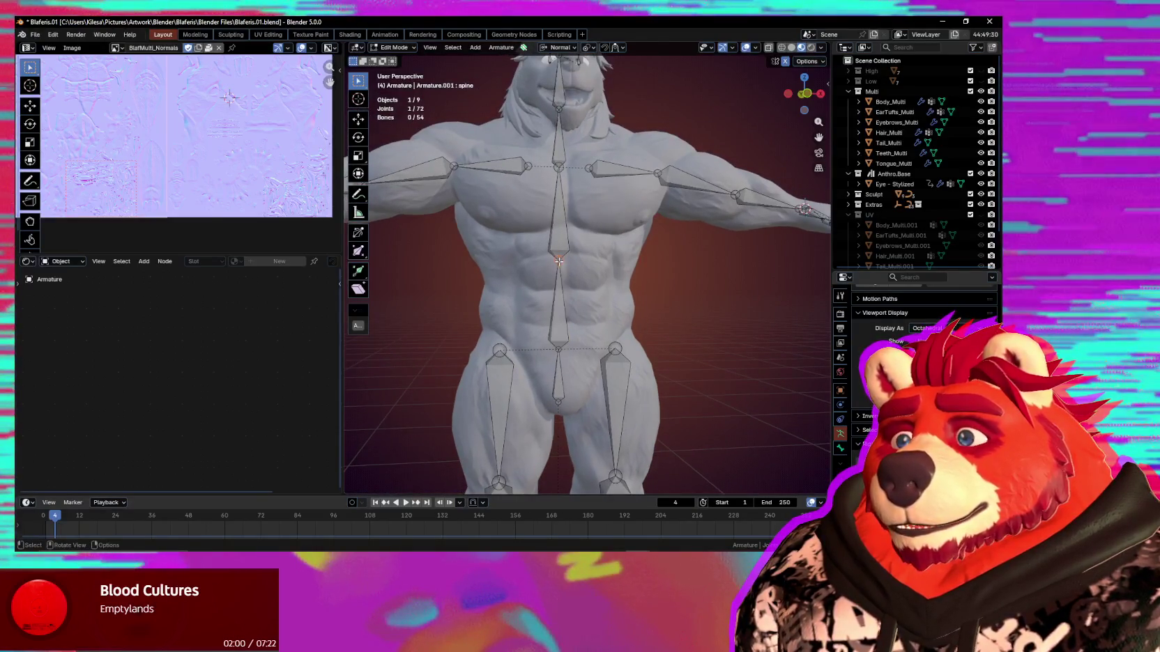
right_click(560, 307)
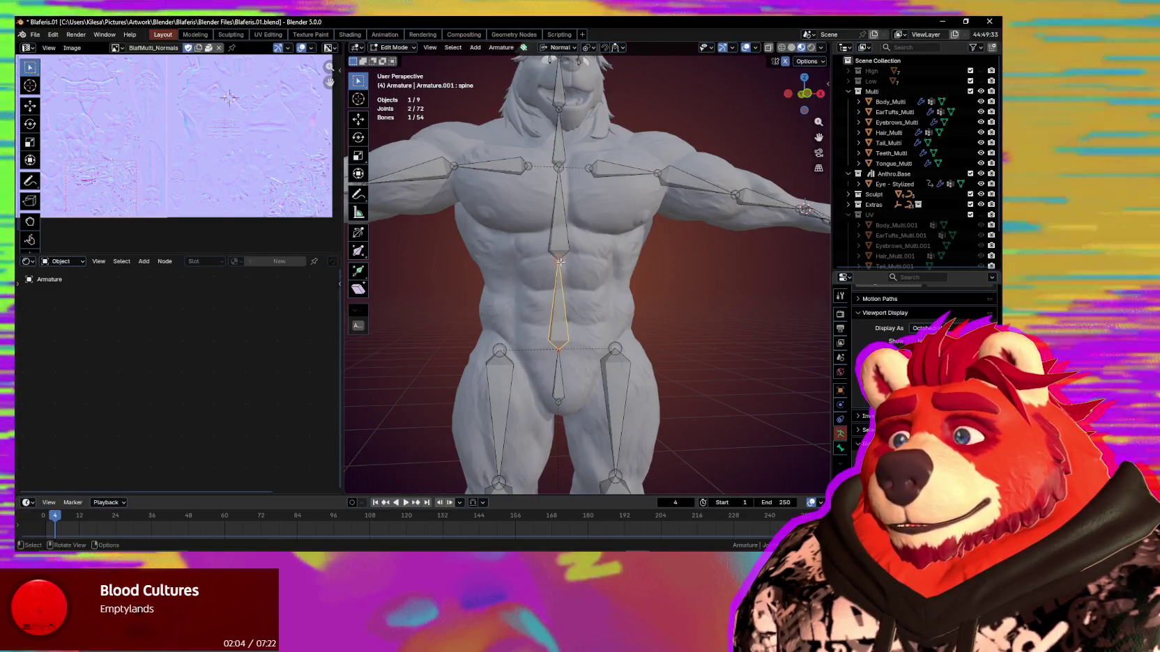
Reposition the spine's chest joint, check it from the side, and return to Object Mode.
click(560, 261)
key(g)
click(560, 259)
mouse_move(560, 260)
middle_down()
mouse_move(640, 283)
mouse_move(544, 287)
mouse_move(533, 269)
mouse_move(557, 307)
mouse_move(546, 342)
middle_up()
scroll(558, 306, down, 2)
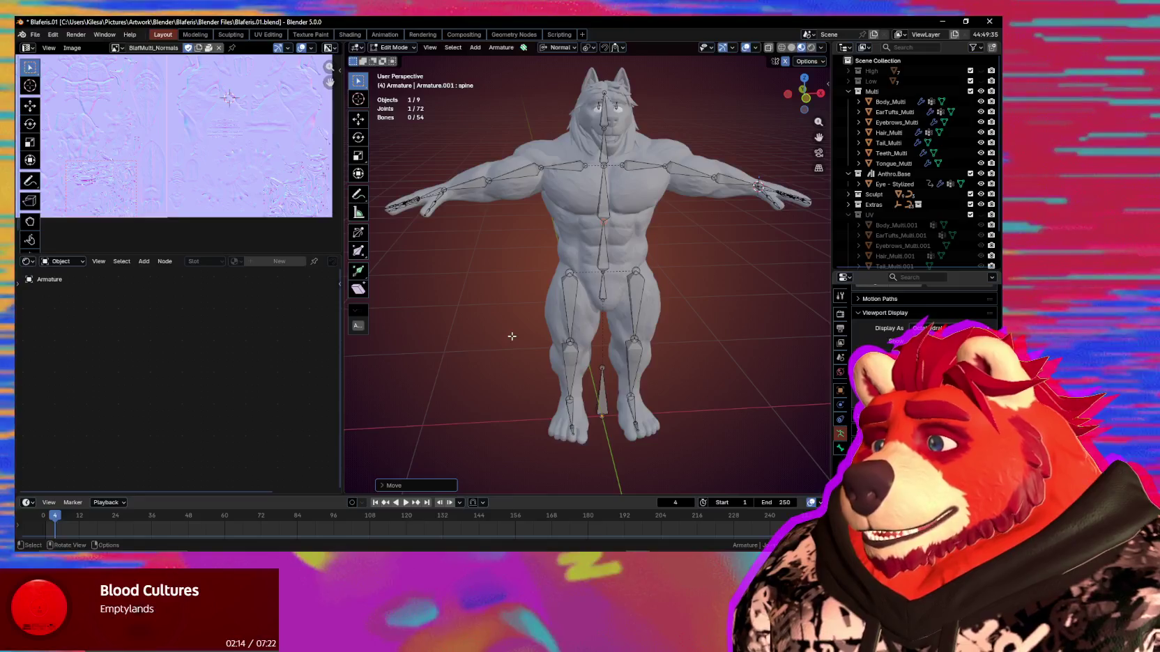
mouse_move(512, 337)
middle_down()
mouse_move(698, 341)
mouse_move(569, 341)
middle_up()
key(Tab)
Select the Teeth, Tongue, Eyebrows and Body_Multi meshes and join them into Body_Multi with Ctrl+J.
click(628, 311)
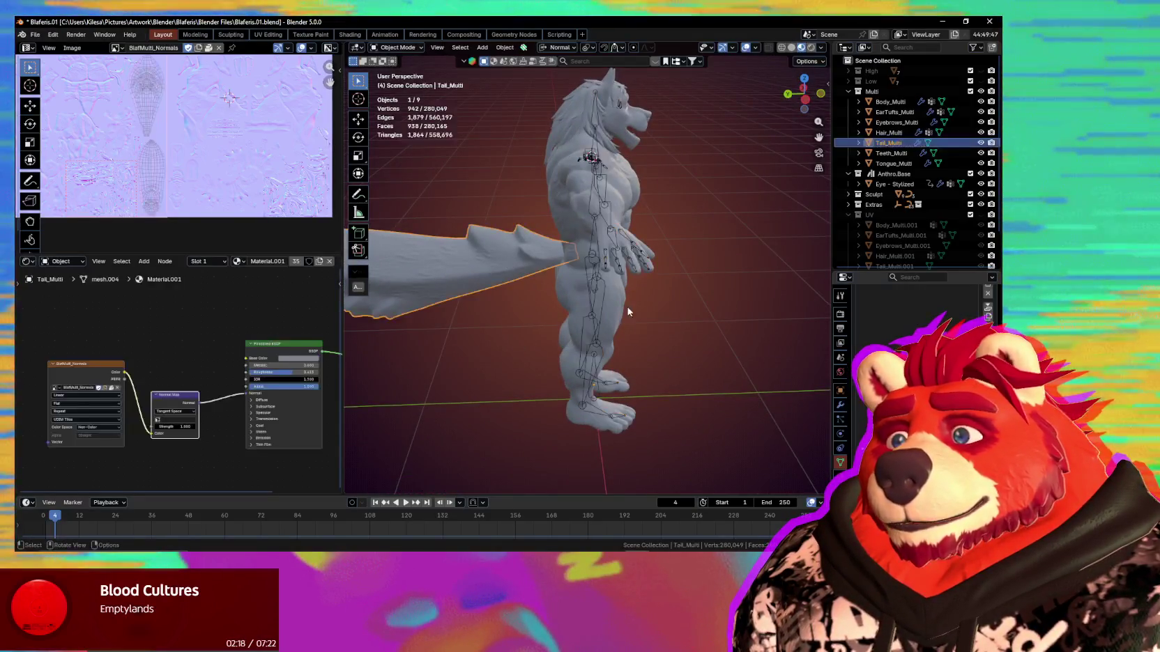
middle_drag(628, 311, 499, 275)
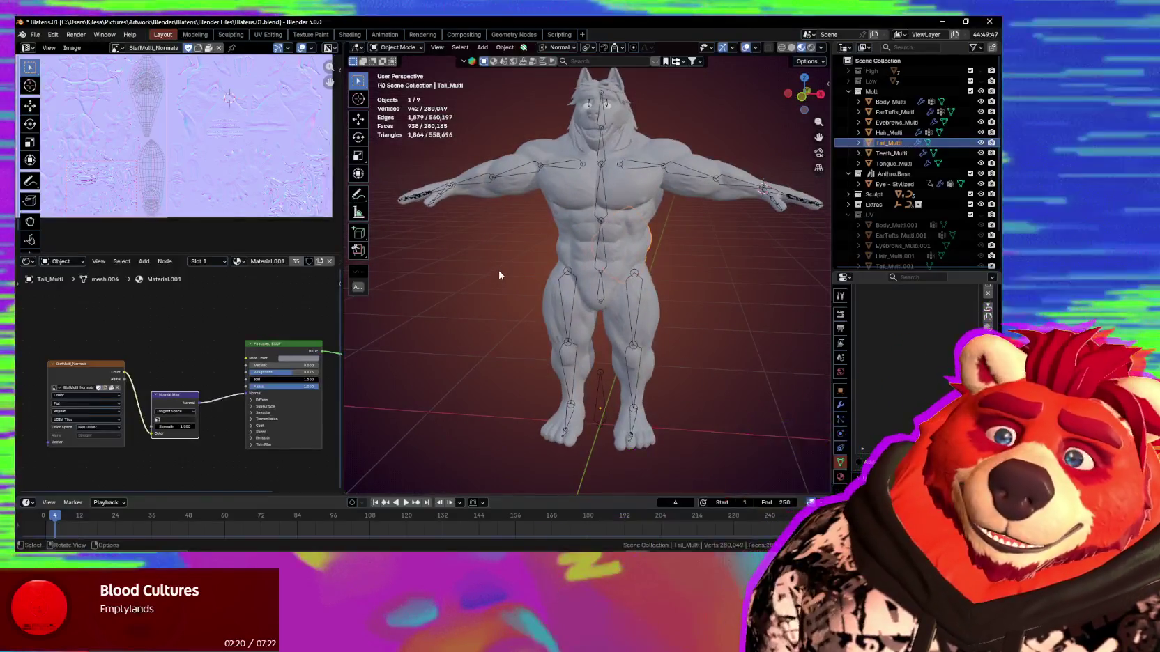
middle_drag(554, 255, 618, 193)
scroll(578, 247, up, 4)
scroll(578, 247, up, 2)
scroll(580, 258, up, 3)
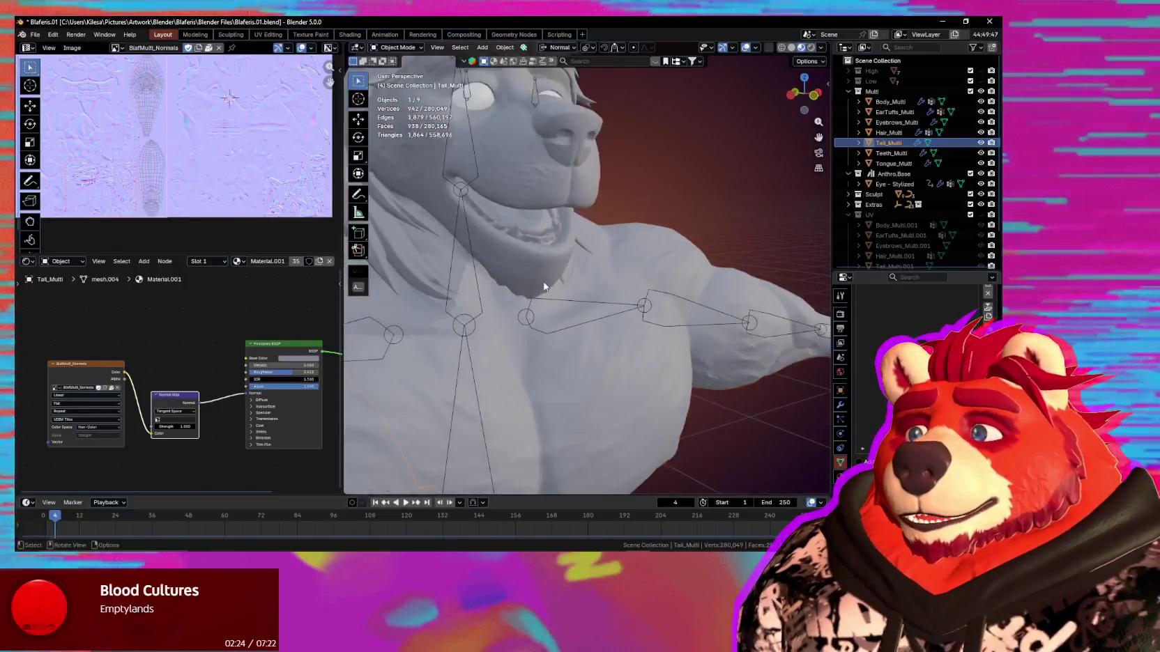
click(537, 240)
shift+click(540, 234)
key(KP_Decimal)
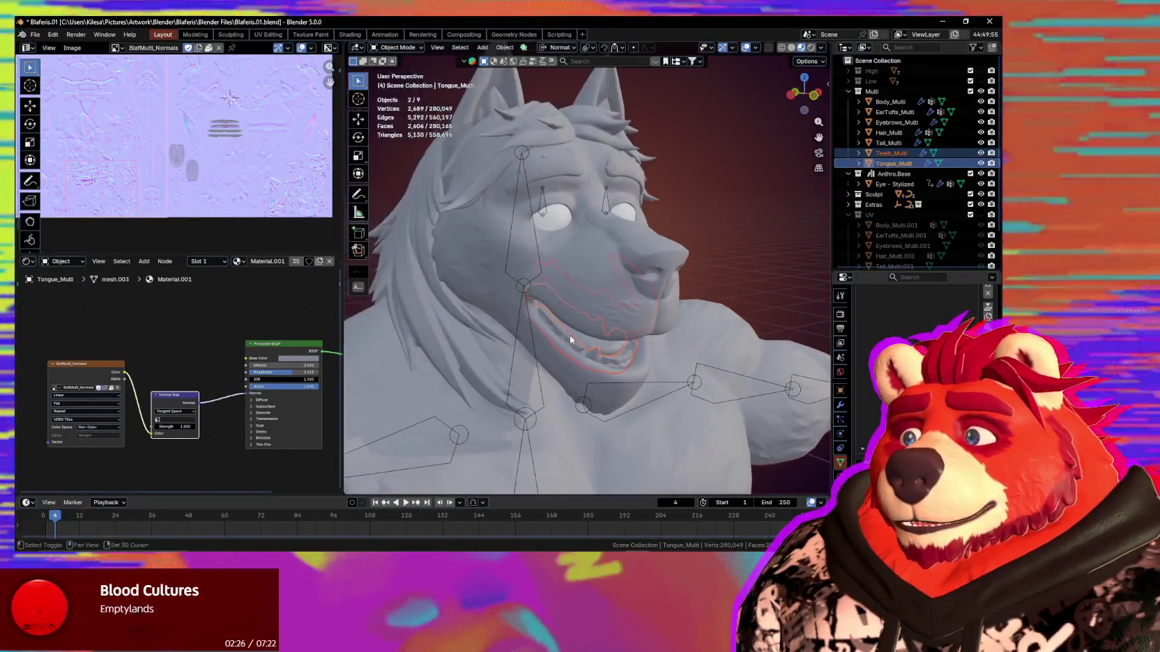
shift+click(576, 170)
shift+middle_drag(474, 256, 469, 172)
shift+click(588, 268)
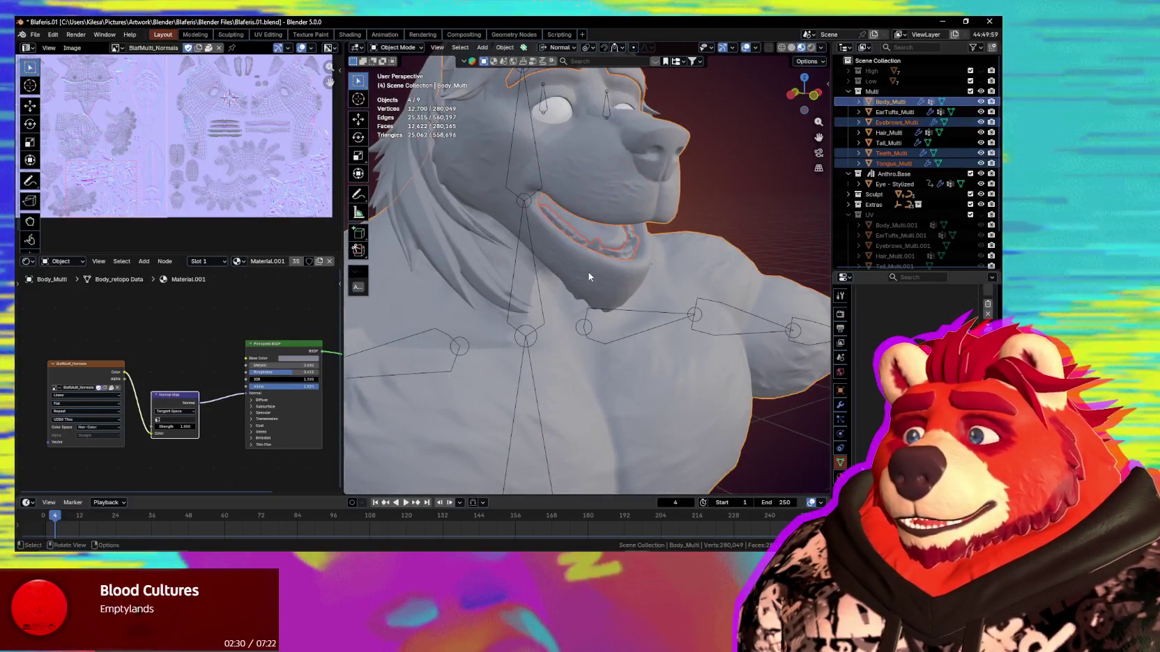
scroll(588, 268, down, 8)
key(ctrl+j)
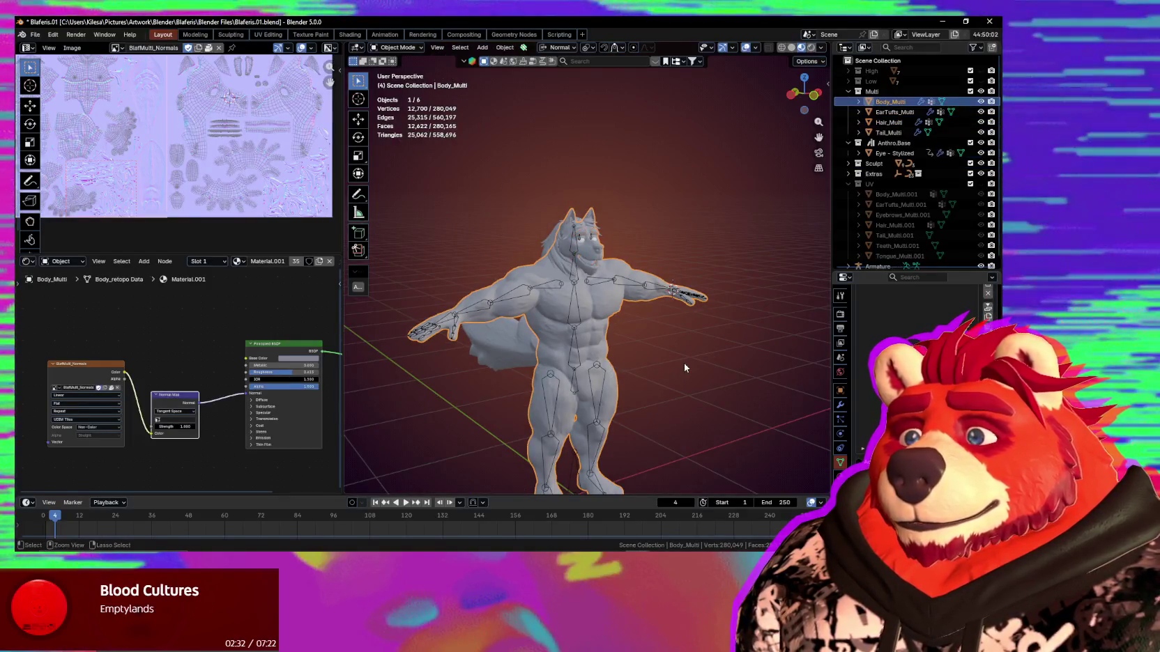
Select only the merged body mesh, then briefly hide and unhide it to check it.
scroll(685, 363, up, 1)
scroll(685, 363, up, 2)
scroll(700, 403, up, 4)
mouse_move(700, 403)
middle_down()
mouse_move(678, 194)
mouse_move(644, 220)
mouse_move(656, 303)
mouse_move(623, 330)
mouse_move(652, 361)
mouse_move(565, 340)
middle_up()
key(alt+a)
click(644, 221)
key(h)
key(alt+h)
Add the wolf armature to the selection and bring up the Set Parent To options.
scroll(653, 360, up, 2)
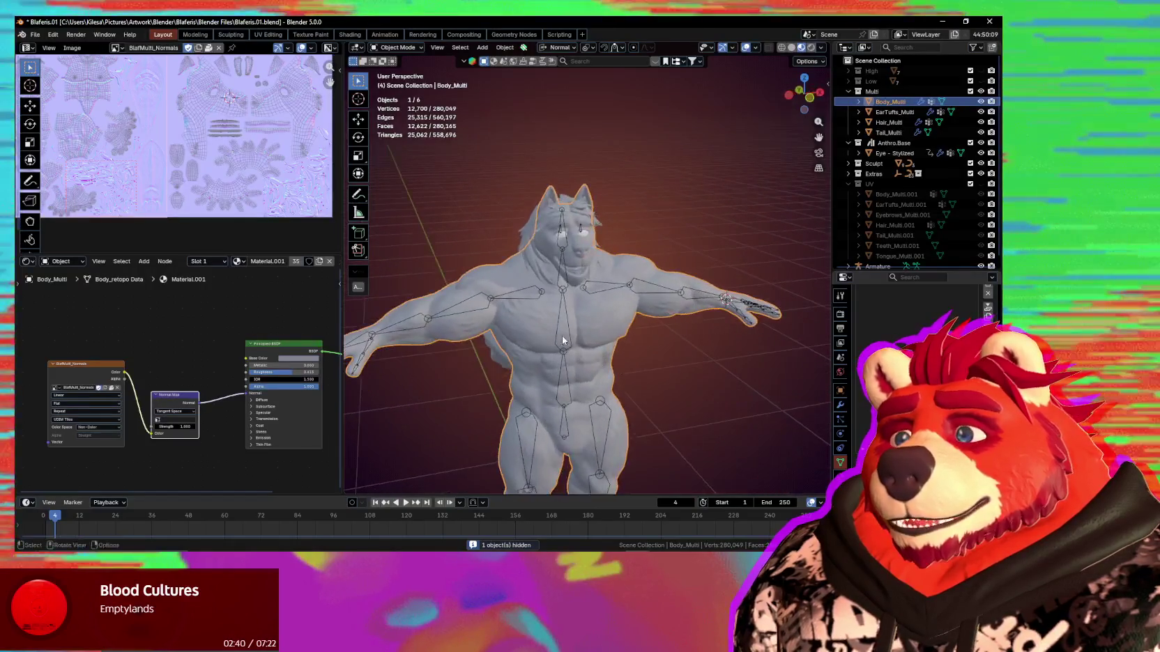
click(564, 311)
shift+click(579, 317)
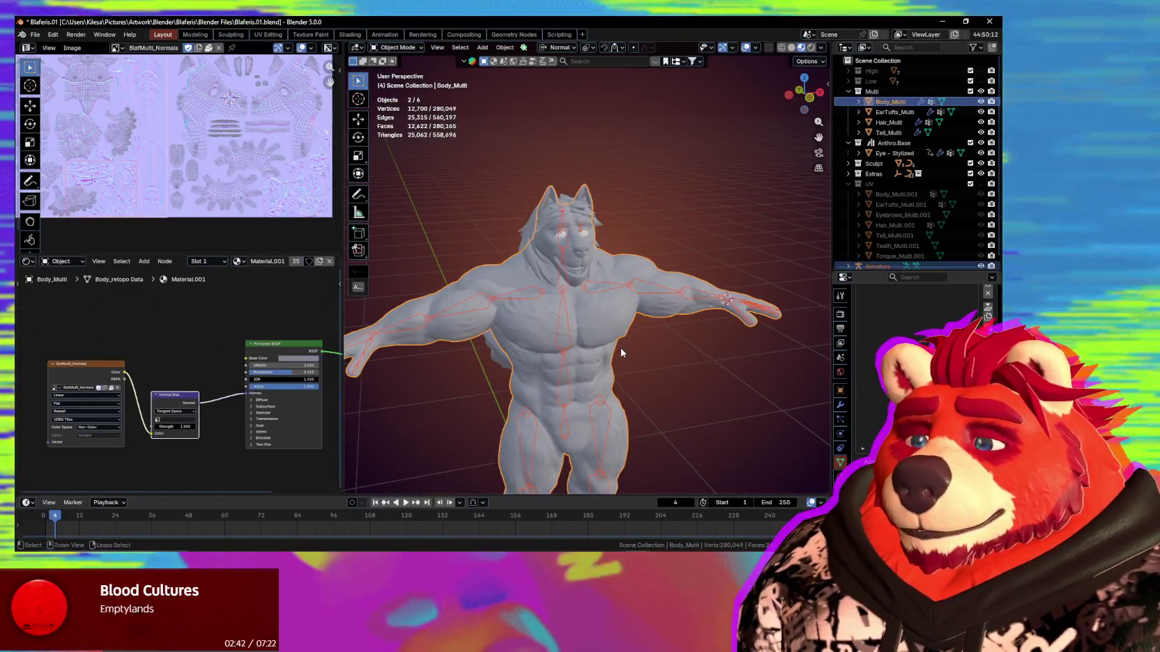
key(ctrl+l)
key(Escape)
key(ctrl+p)
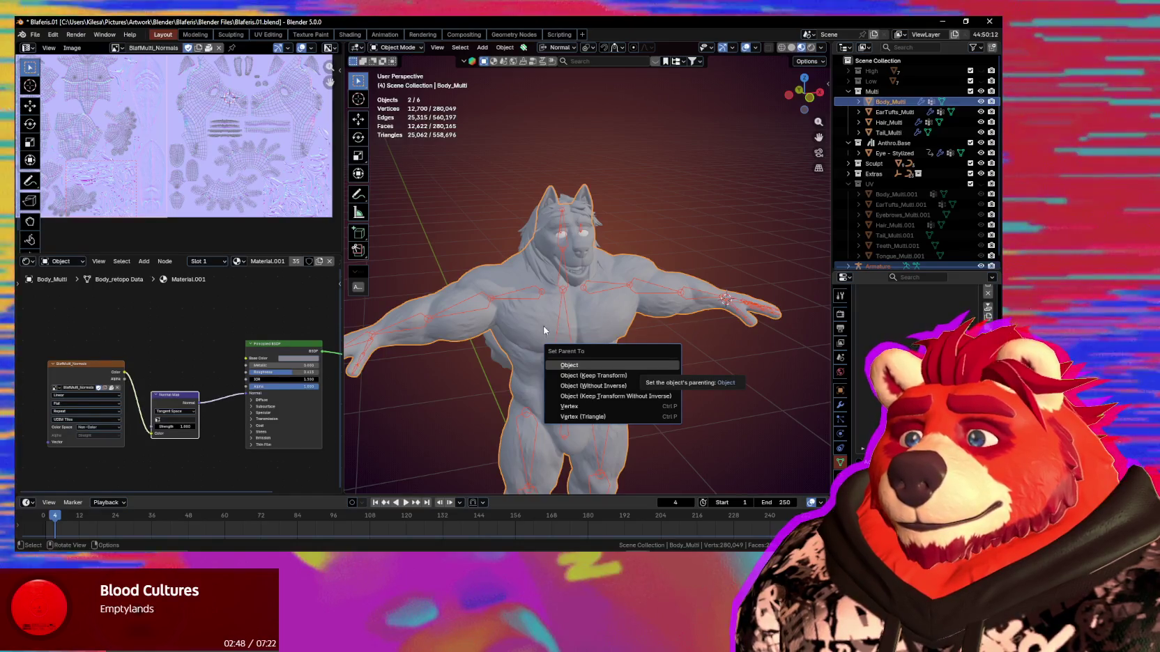
Make the armature active and parent Body_Multi to it with Armature Deform, With Automatic Weights.
key(Escape)
middle_drag(590, 306, 573, 319)
shift+click(559, 292)
key(ctrl+p)
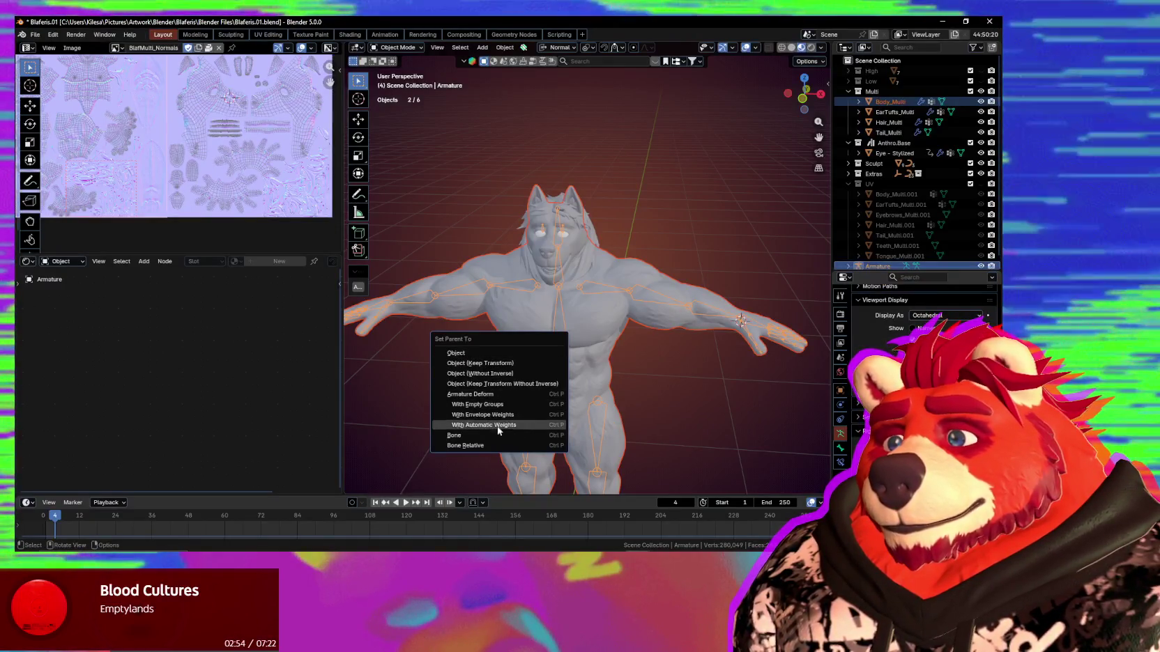
click(488, 424)
mouse_move(551, 430)
middle_down()
mouse_move(598, 438)
mouse_move(545, 392)
middle_up()
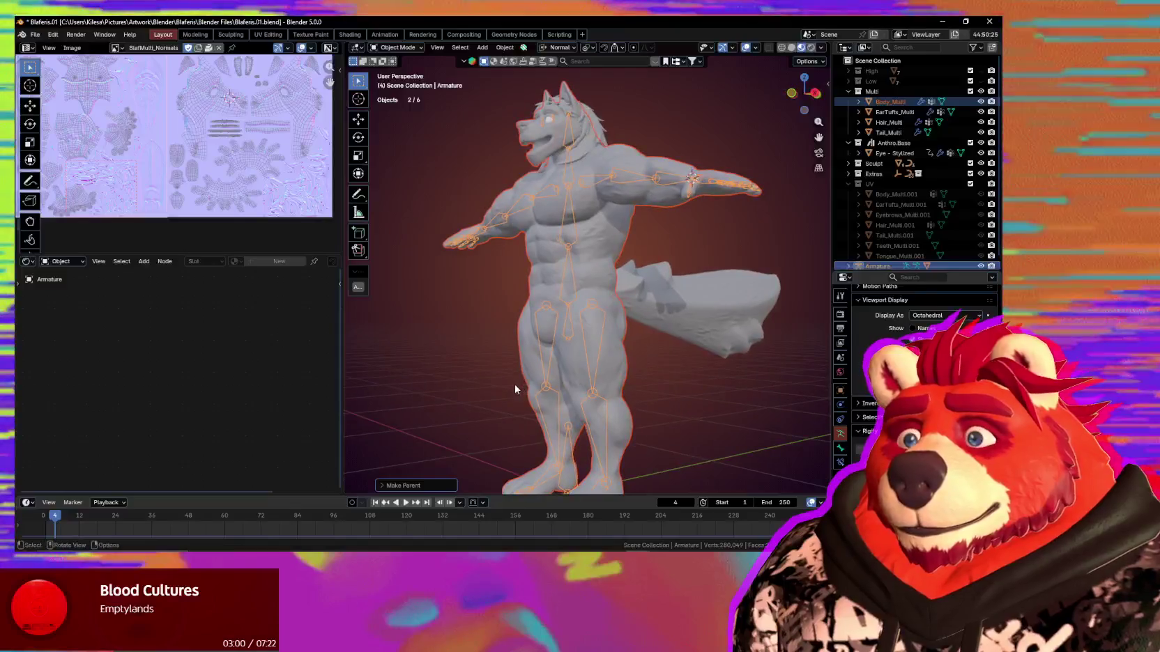
middle_drag(545, 393, 623, 417)
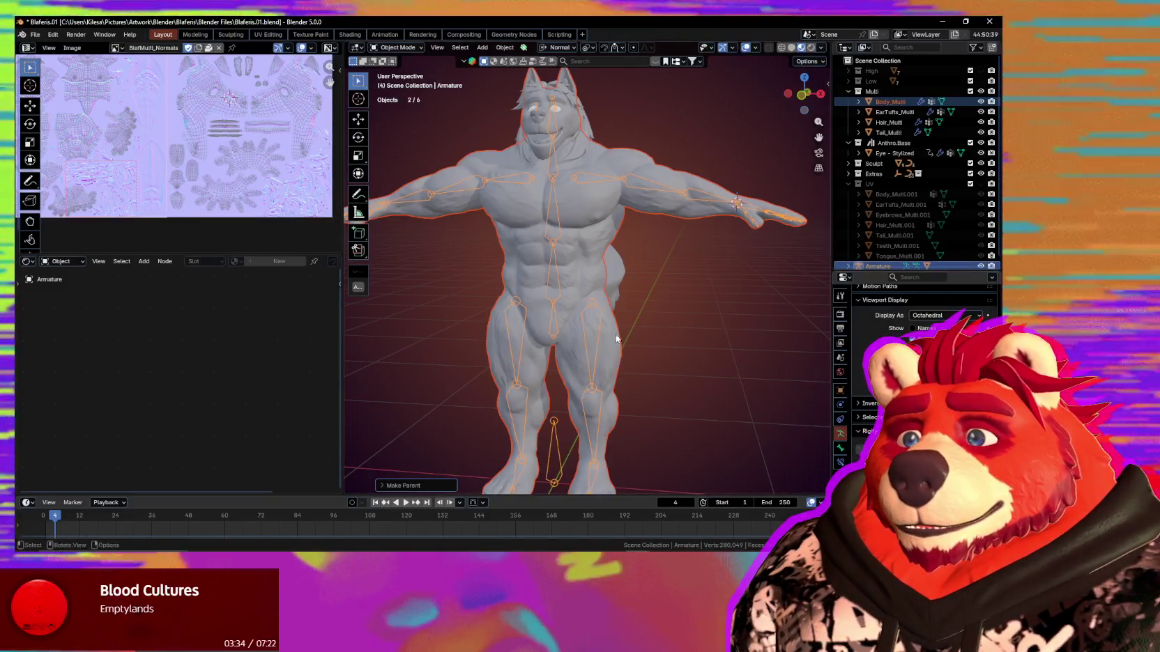
scroll(633, 342, up, 1)
scroll(633, 342, up, 2)
scroll(680, 349, up, 4)
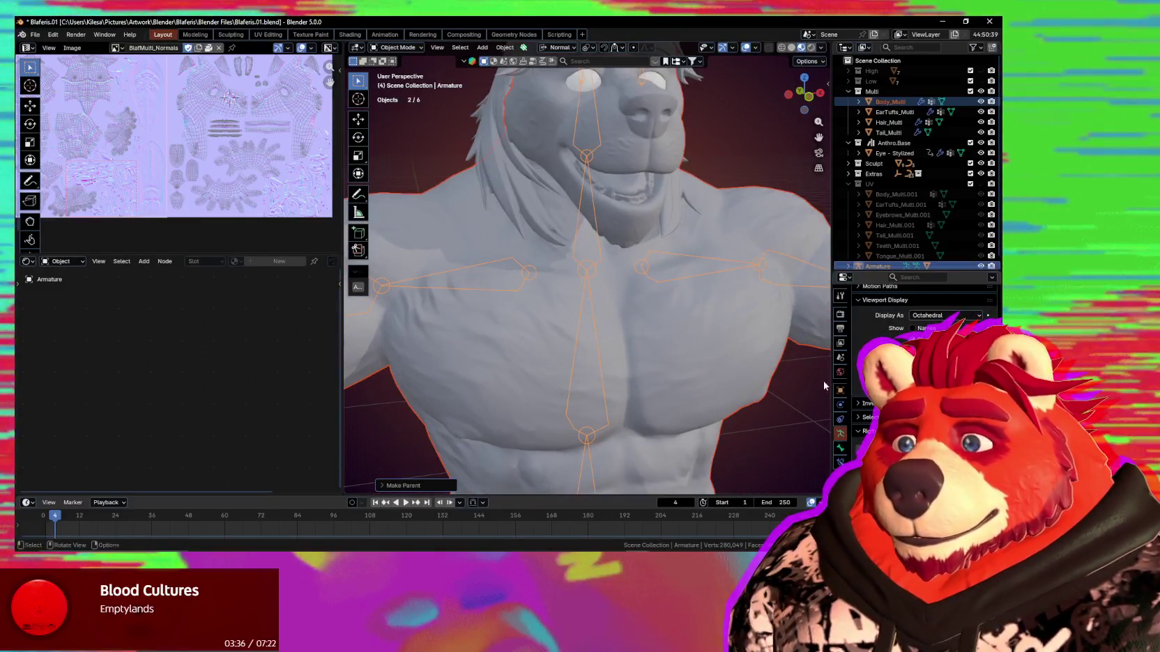
click(711, 356)
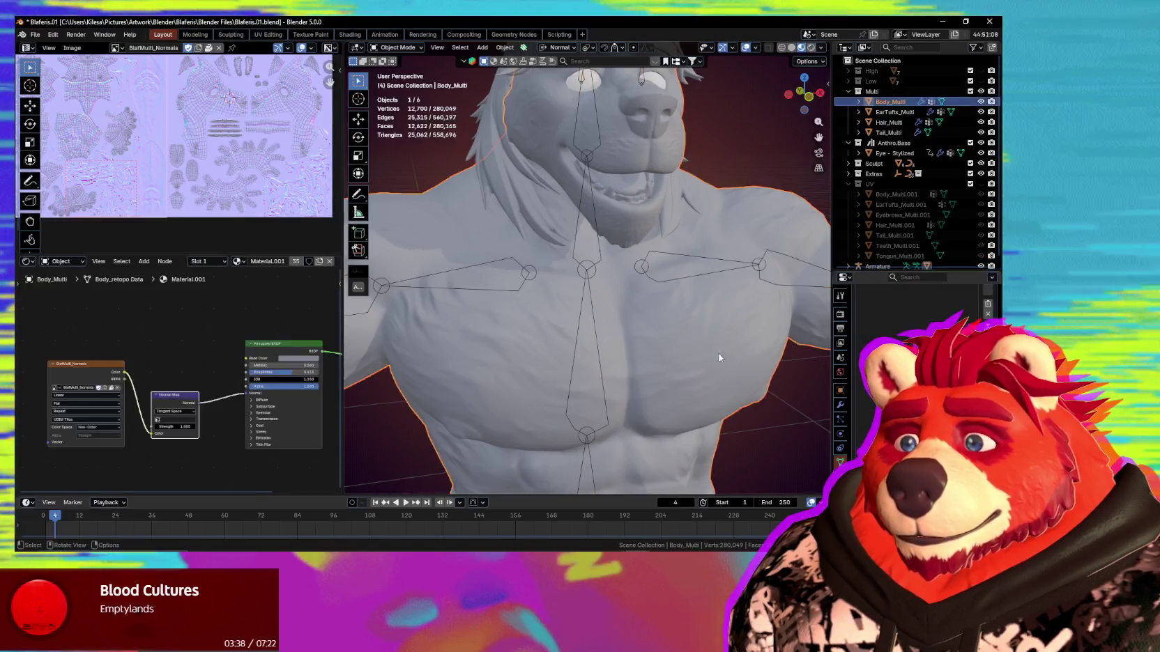
scroll(920, 313, up, 2)
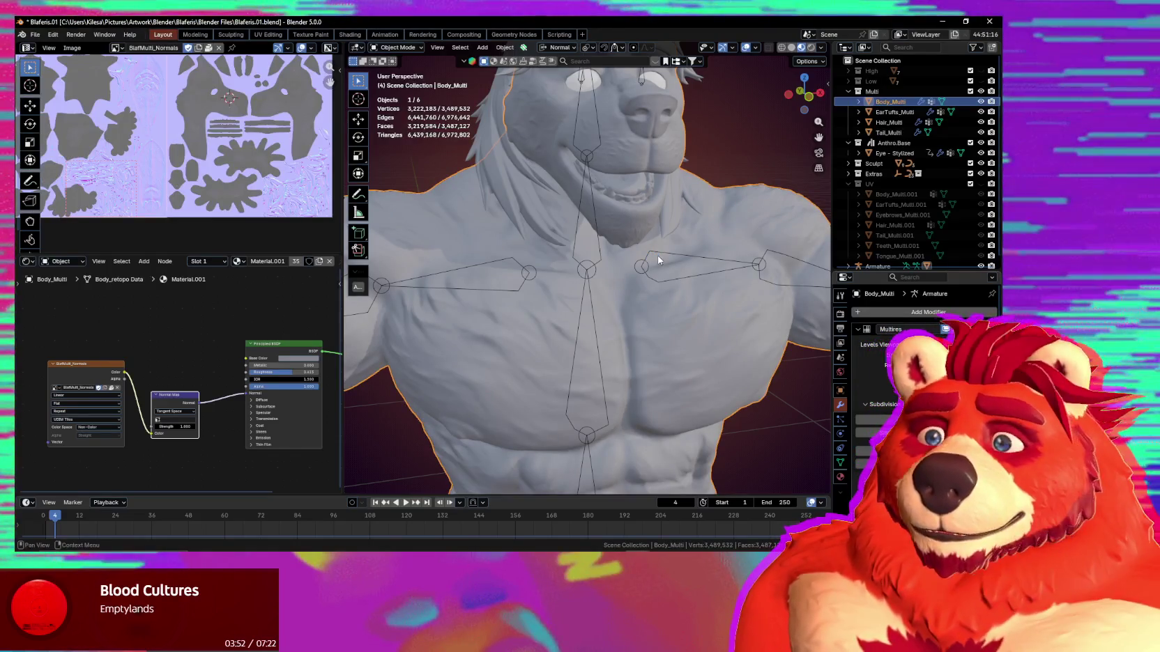
mouse_move(612, 192)
middle_down()
mouse_move(628, 187)
mouse_move(586, 286)
mouse_move(582, 269)
mouse_move(602, 305)
mouse_move(647, 320)
mouse_move(586, 274)
mouse_move(646, 277)
middle_up()
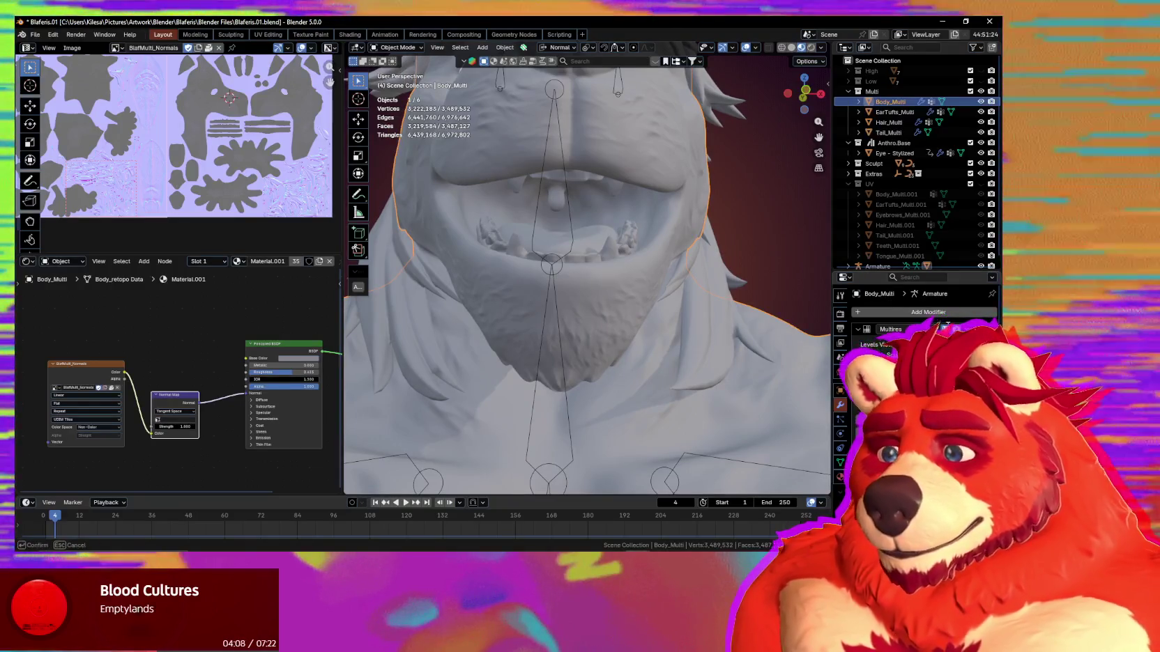
key(ctrl+0)
scroll(582, 291, down, 5)
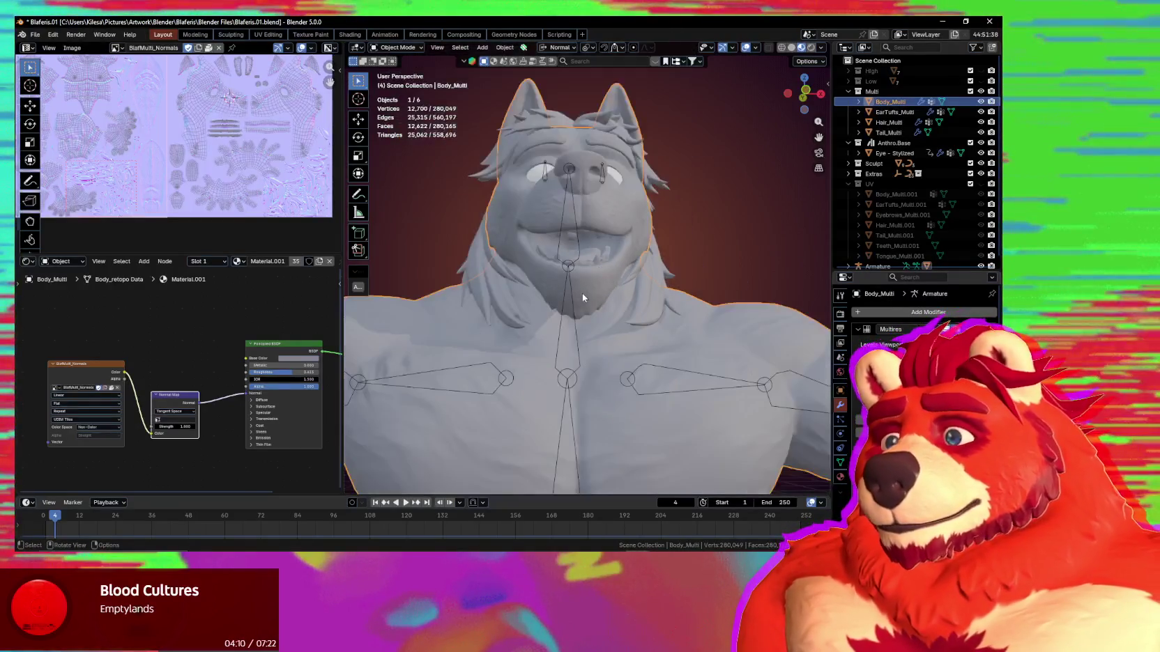
middle_drag(582, 290, 594, 317)
scroll(594, 316, down, 3)
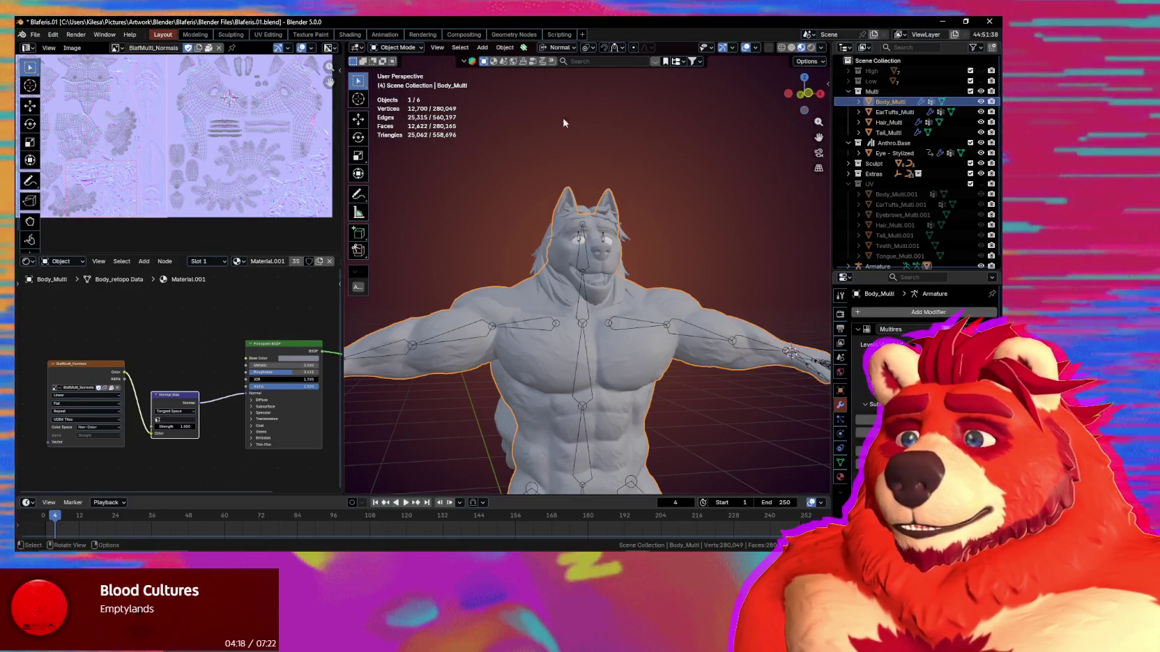
click(53, 34)
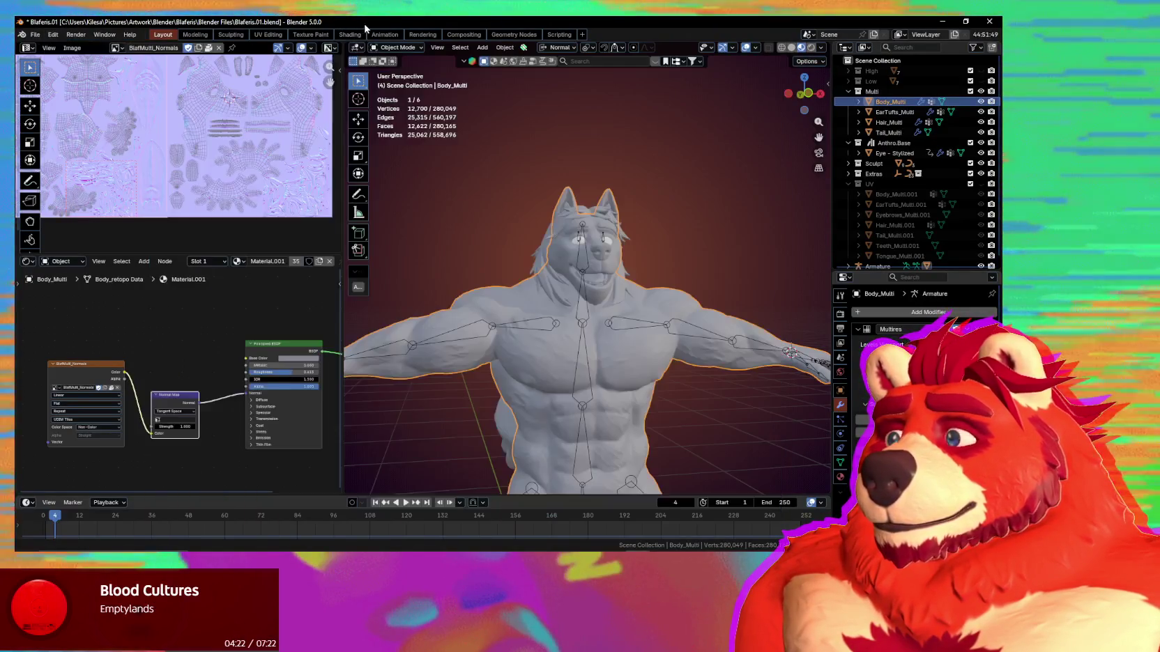
Expand and show the Low collection, then select the Body_Multi mesh.
click(848, 81)
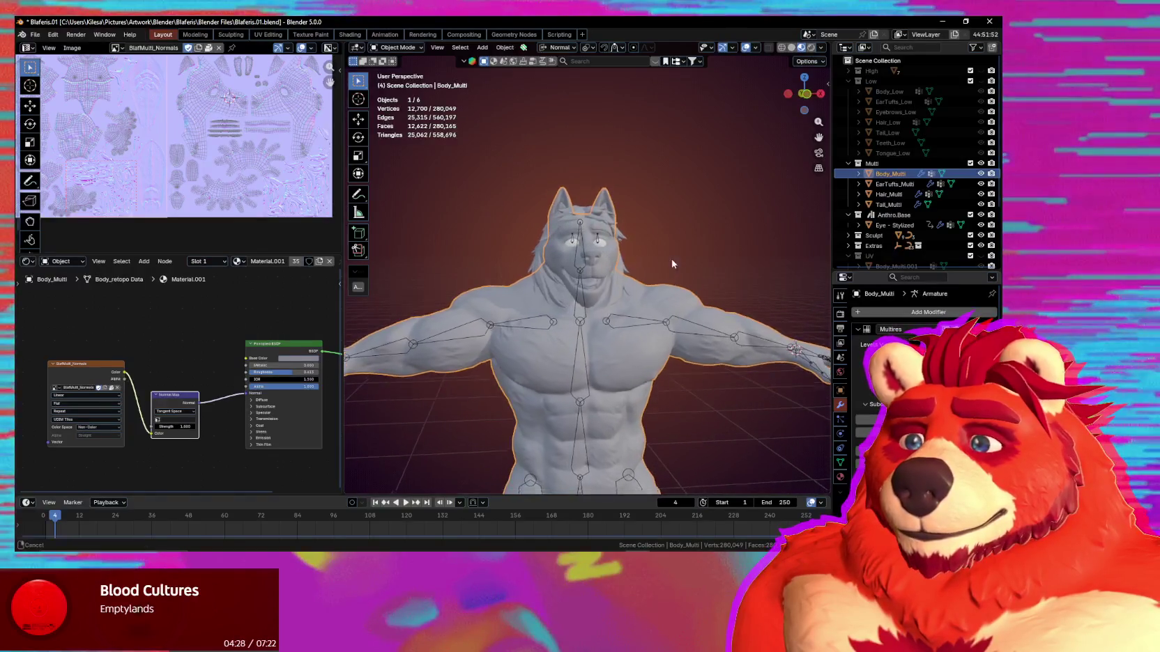
shift+middle_drag(669, 262, 671, 202)
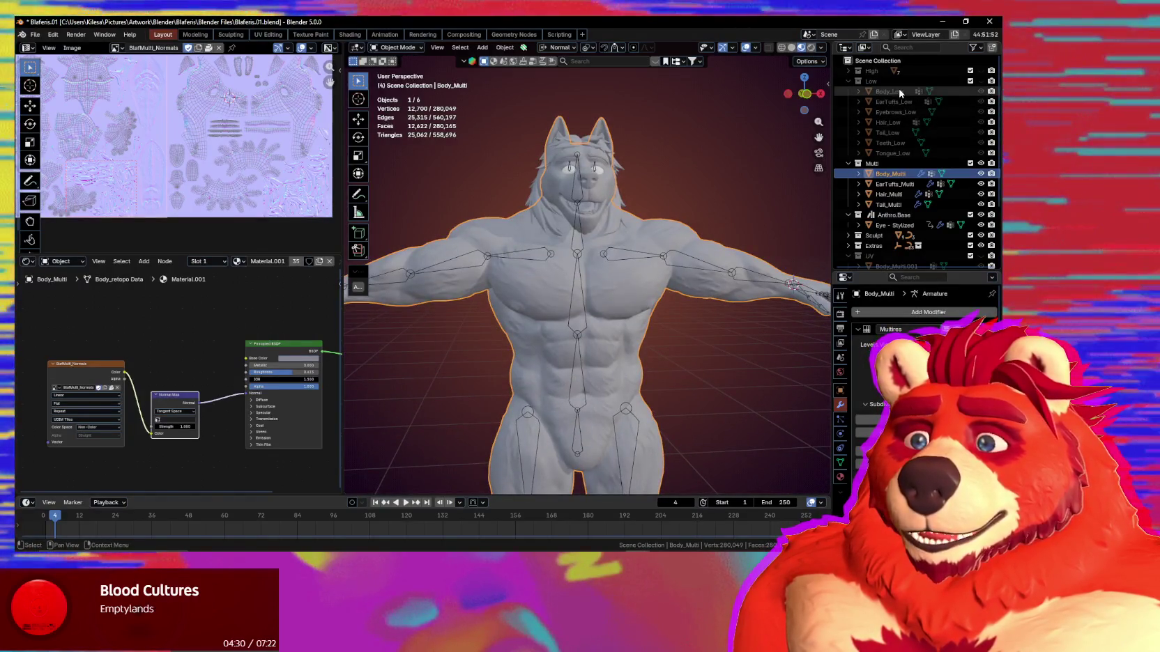
click(980, 81)
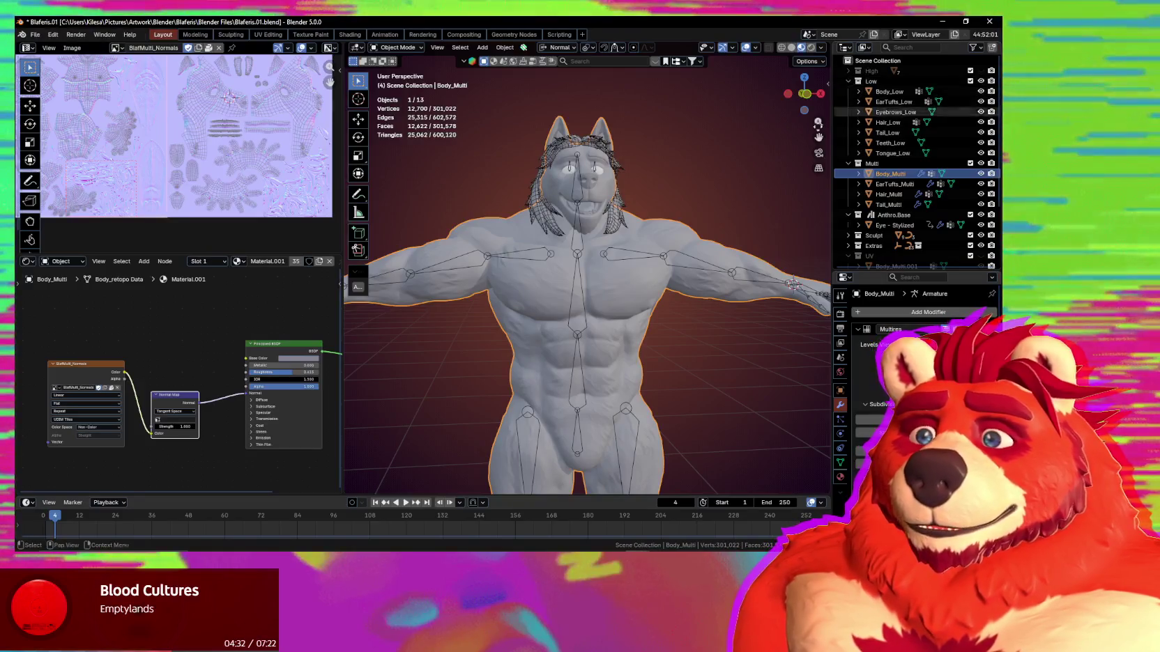
click(884, 175)
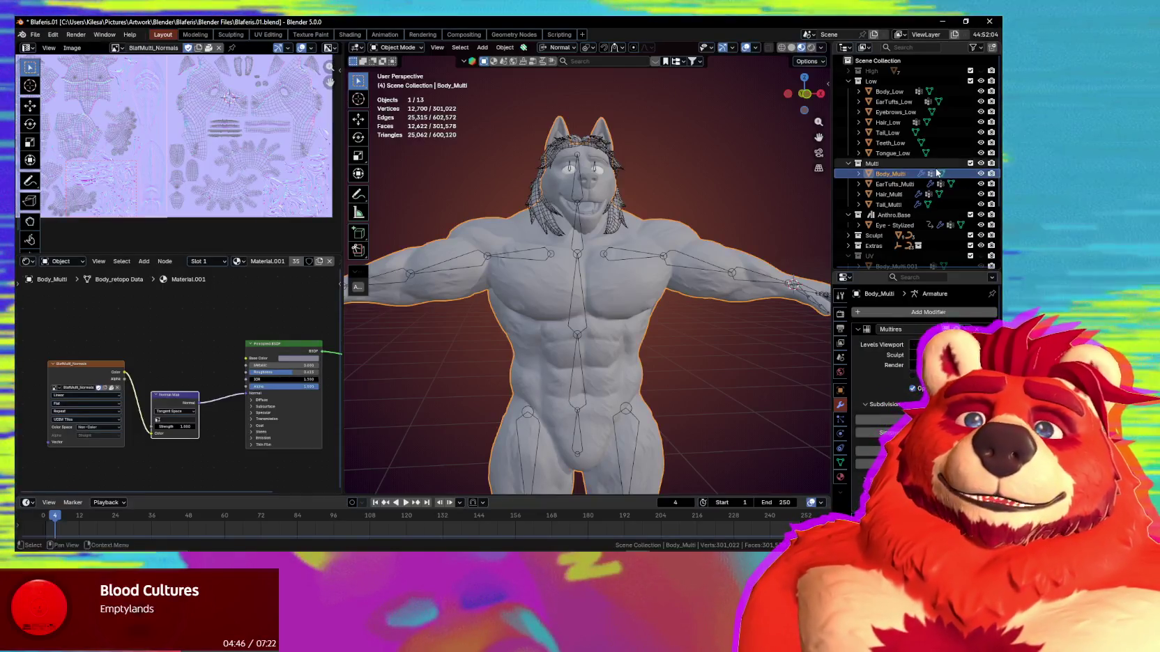
Hide the Low collection and add the armature to the selection with Body_Multi.
middle_drag(526, 182, 650, 222)
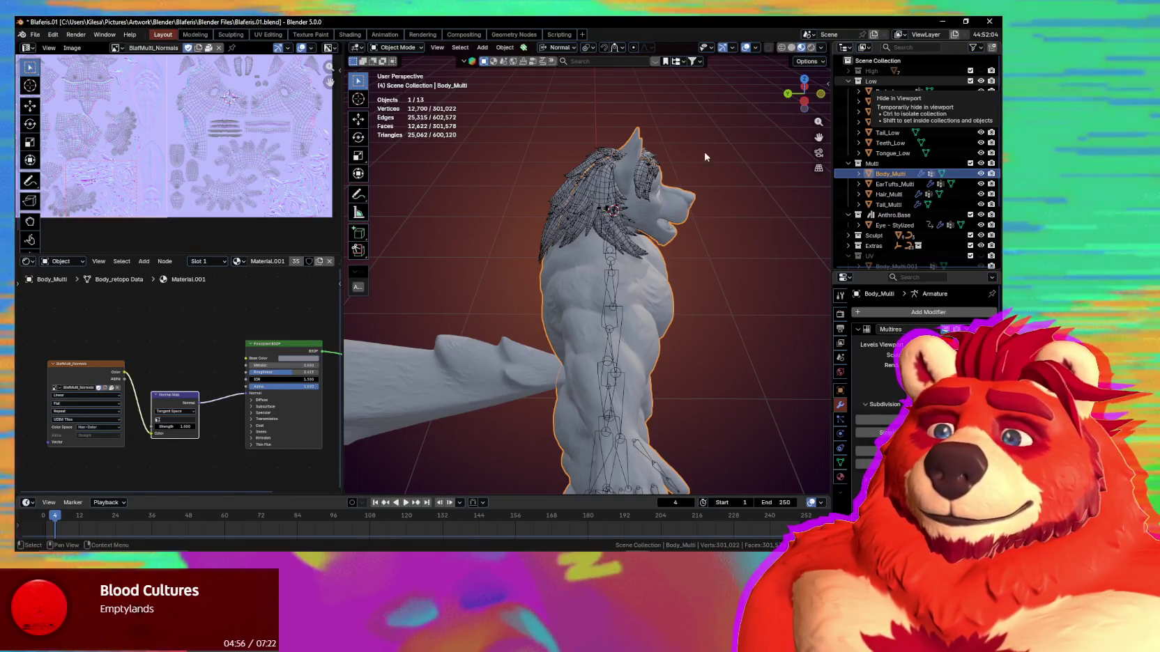
click(981, 81)
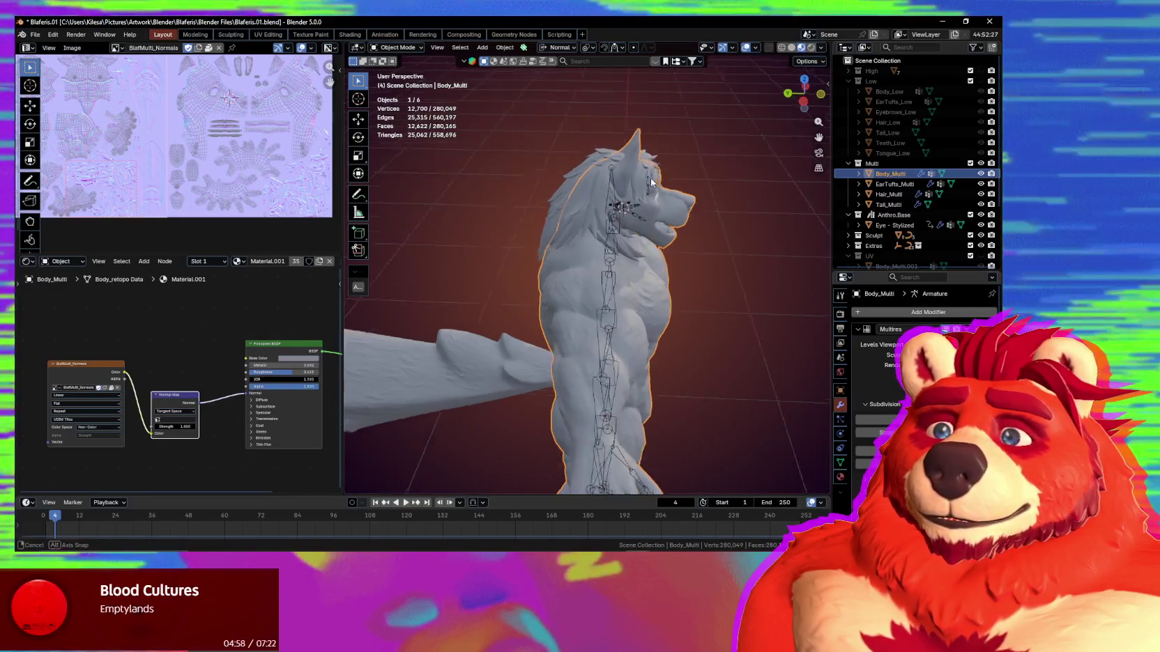
middle_drag(697, 164, 584, 168)
middle_drag(681, 196, 649, 185)
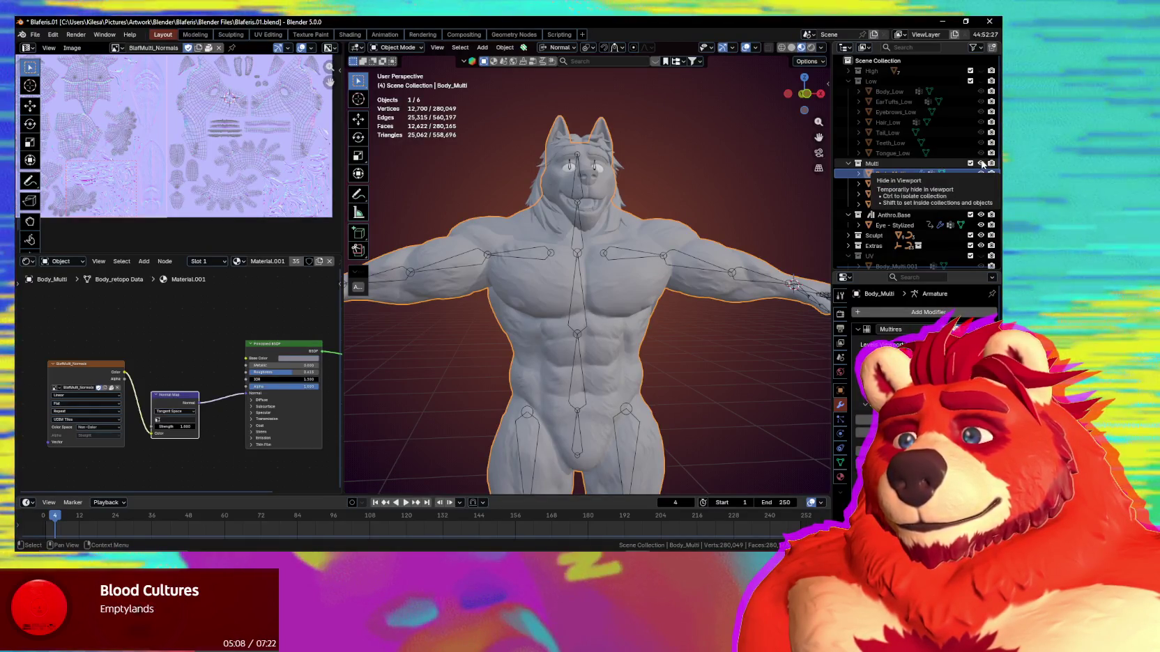
mouse_move(550, 209)
middle_down()
mouse_move(584, 207)
mouse_move(661, 249)
mouse_move(581, 317)
mouse_move(518, 316)
mouse_move(606, 319)
mouse_move(595, 287)
middle_up()
scroll(610, 305, down, 2)
shift+click(605, 319)
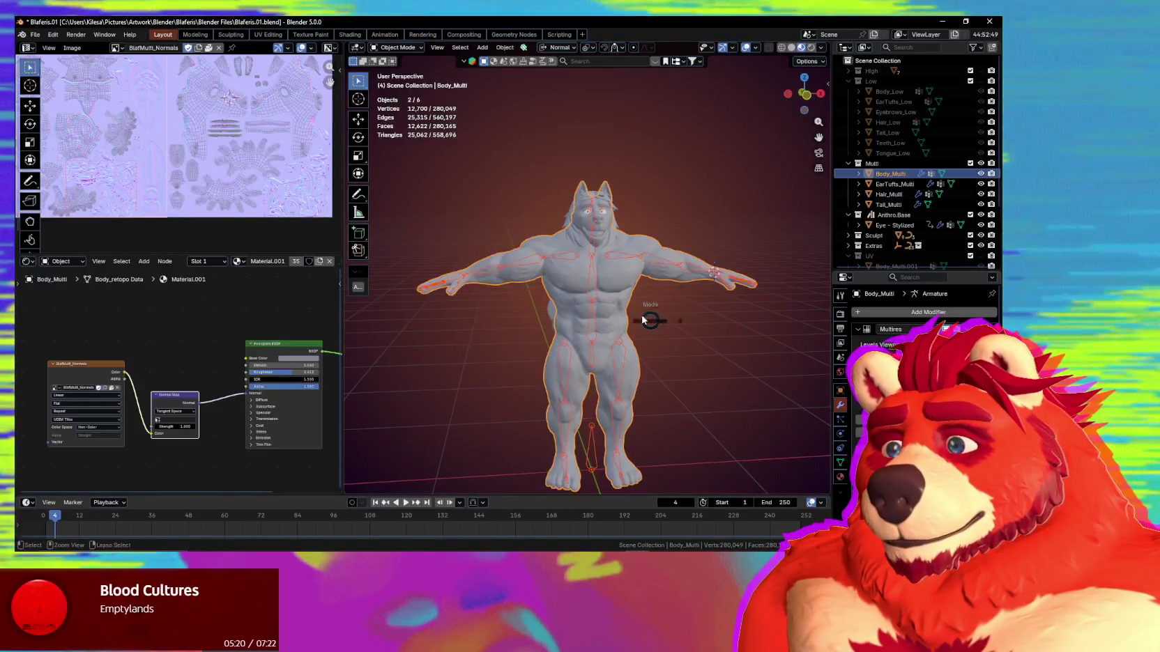
Enter Weight Paint mode on the body, cancelling an accidental bone rotation.
key(ctrl+Tab)
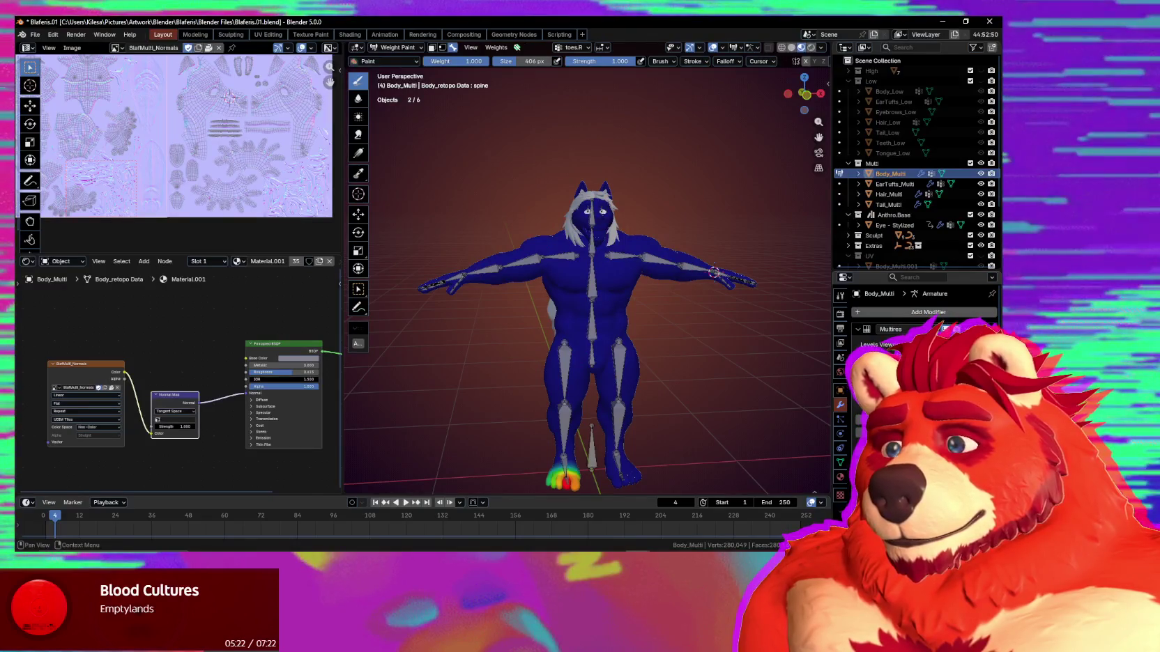
mouse_move(639, 305)
middle_down()
mouse_move(492, 306)
mouse_move(614, 318)
middle_up()
key(ctrl+Tab)
scroll(614, 317, up, 2)
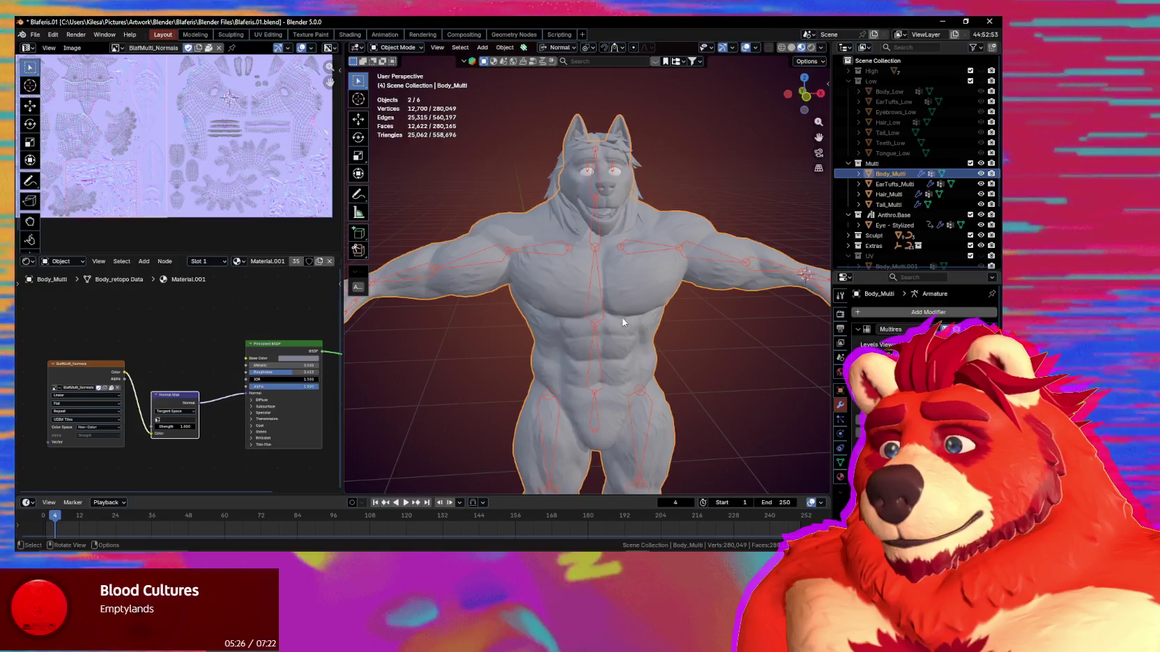
key(ctrl+Tab)
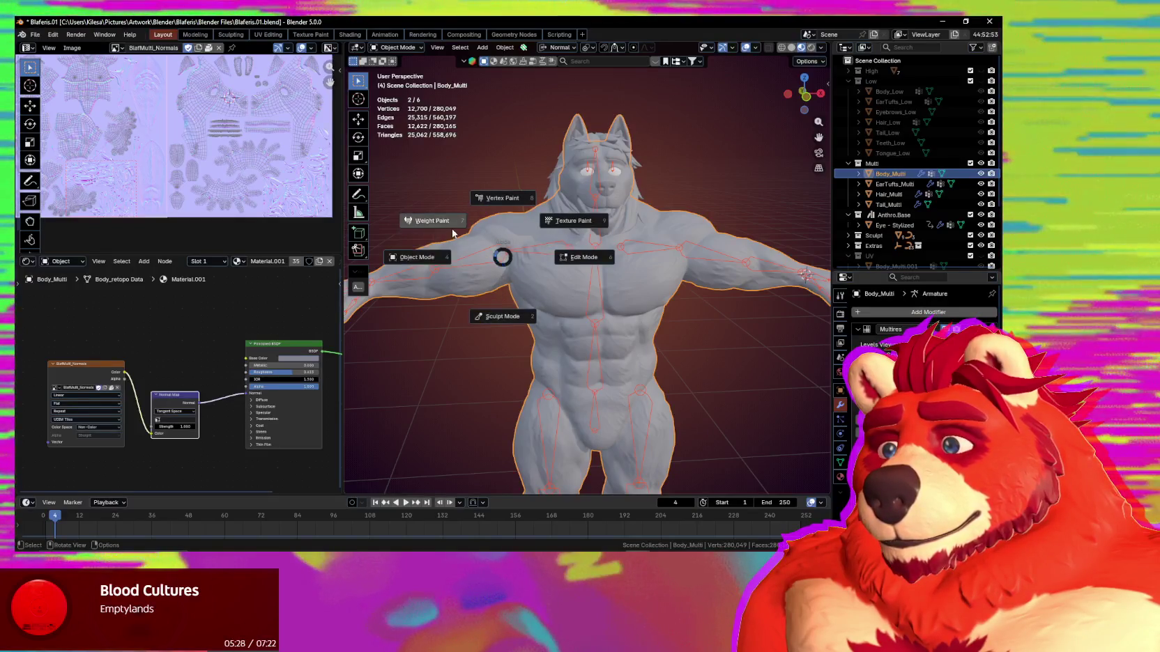
click(450, 225)
key(r)
key(r)
right_click(605, 274)
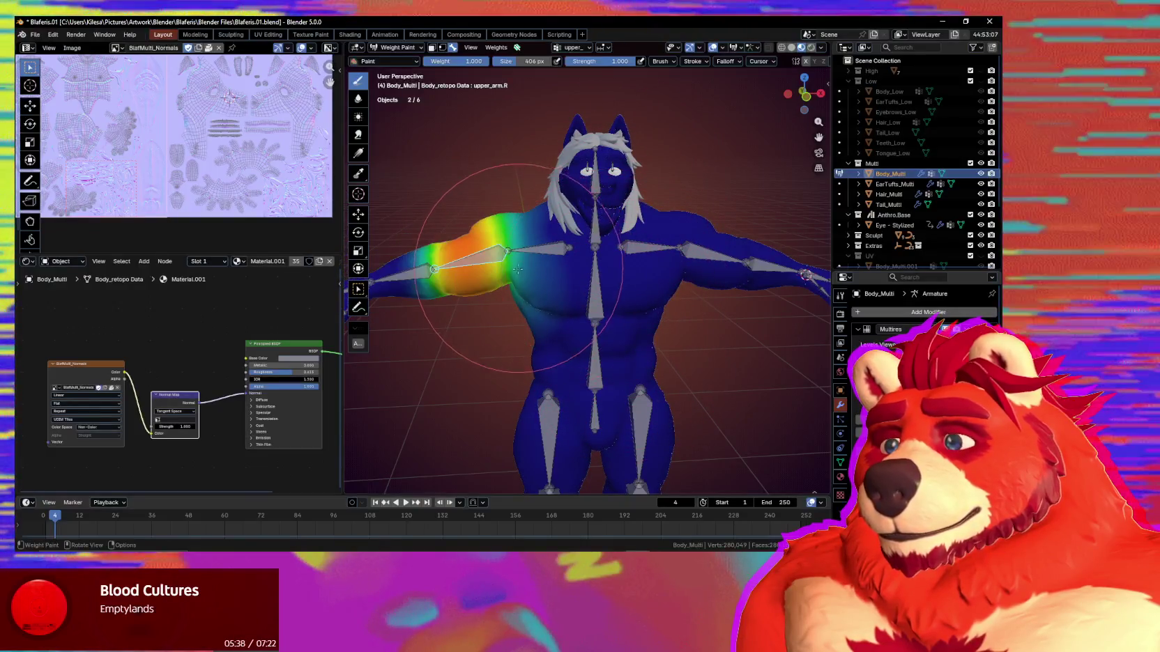
scroll(602, 226, up, 3)
Review the shoulder.R and chest bone weights from frontal and side angles.
ctrl+click(603, 221)
middle_drag(603, 222, 631, 293)
ctrl+click(664, 251)
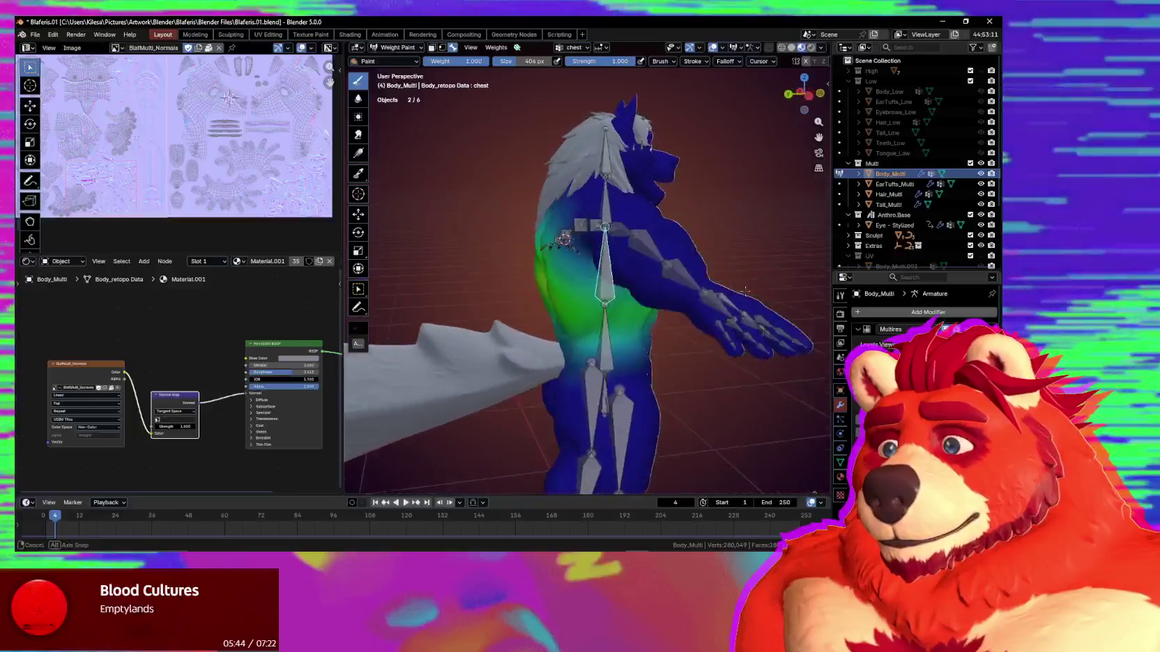
middle_drag(630, 294, 636, 286)
scroll(635, 285, up, 2)
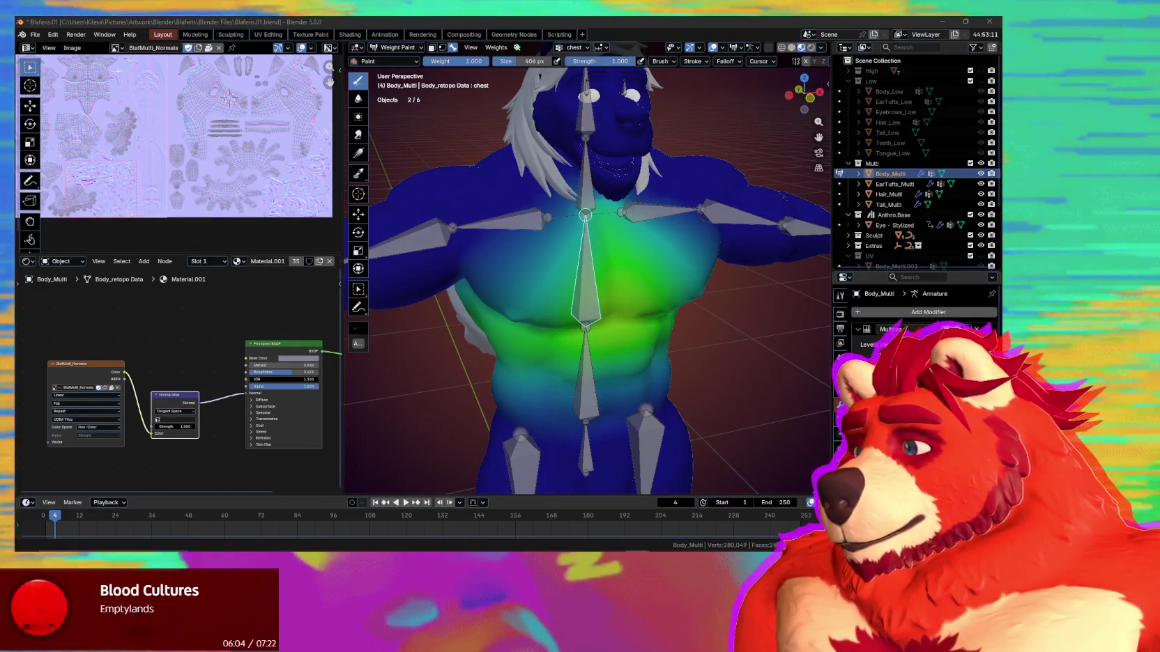
middle_drag(585, 279, 600, 275)
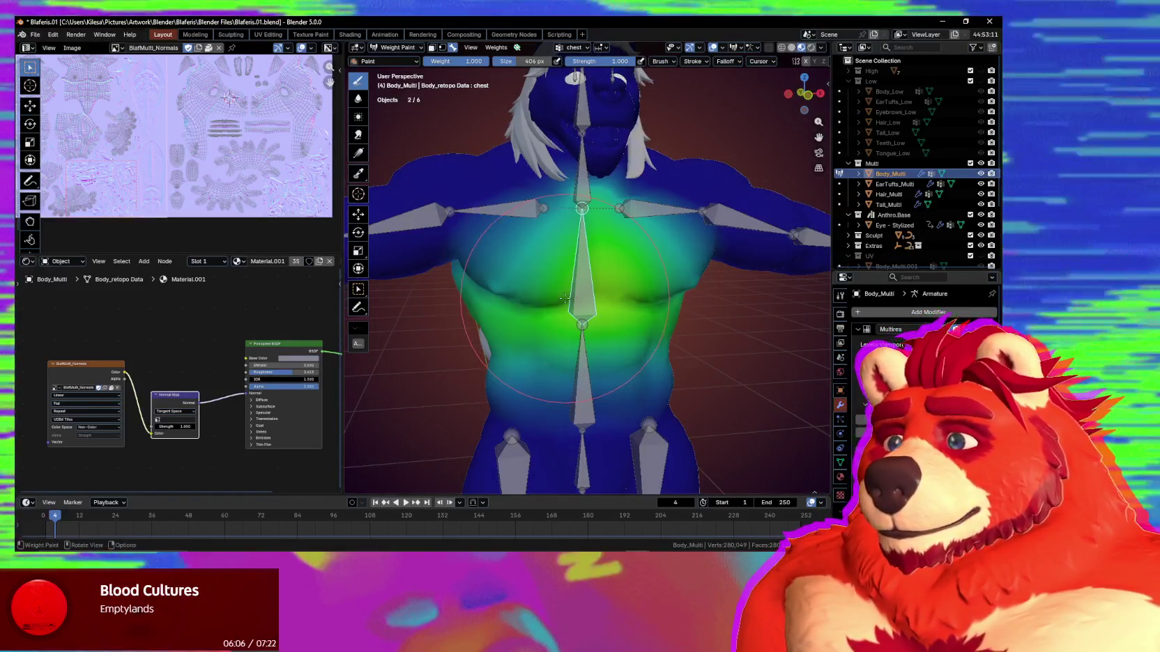
middle_drag(530, 314, 633, 319)
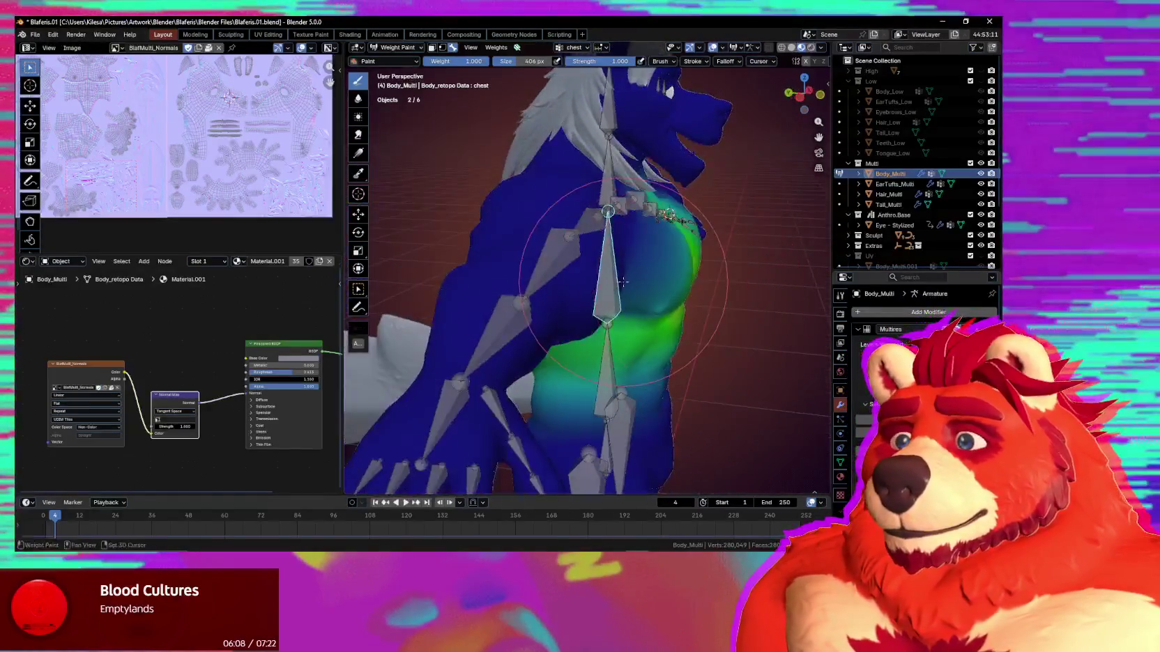
mouse_move(601, 224)
middle_down()
mouse_move(569, 149)
mouse_move(547, 279)
mouse_move(631, 260)
middle_up()
Return to Object Mode and hide the Hair_Multi mesh.
key(ctrl+Tab)
click(569, 149)
key(h)
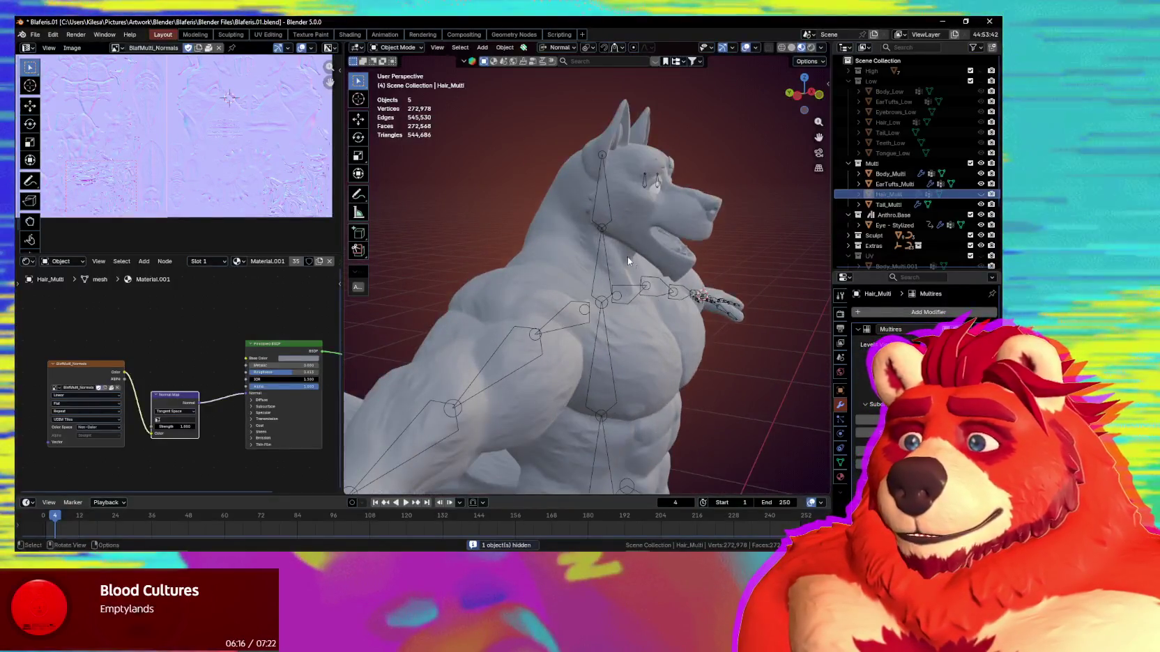
click(605, 247)
shift+click(602, 262)
key(ctrl+Tab)
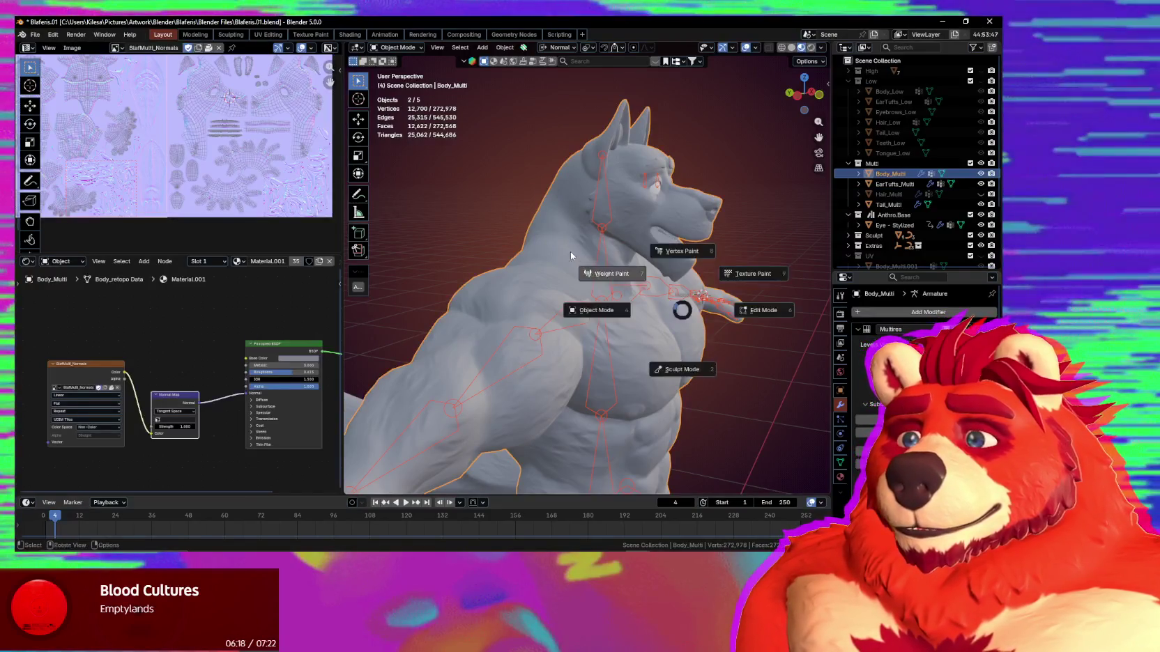
click(573, 253)
middle_drag(573, 253, 611, 281)
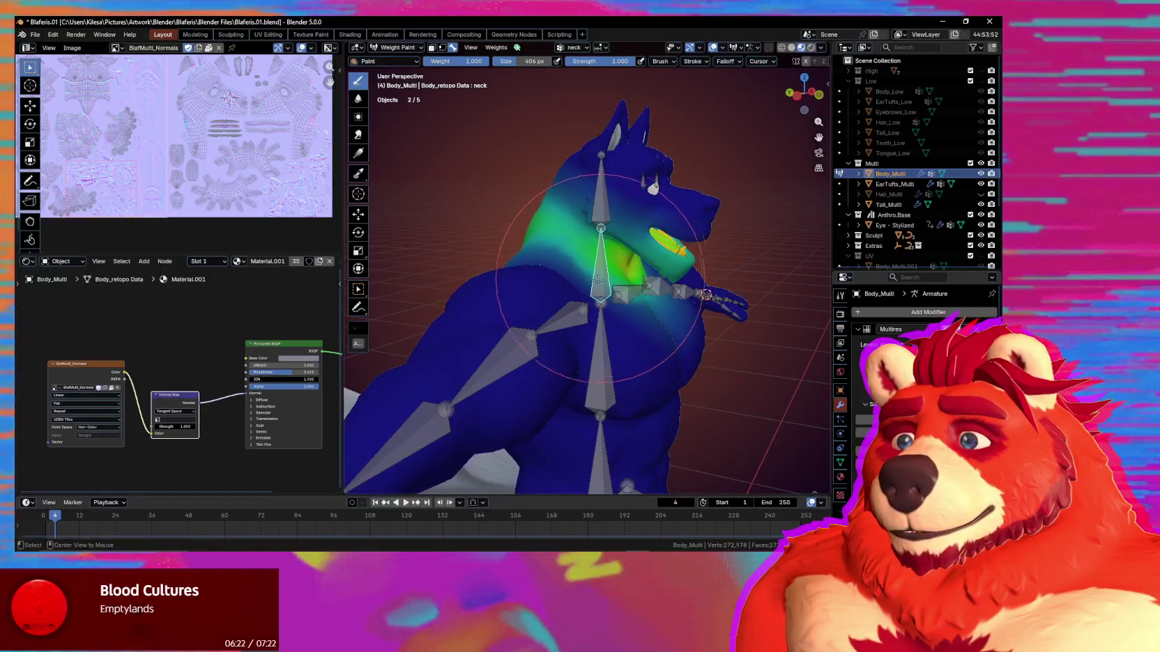
ctrl+click(584, 312)
ctrl+click(600, 277)
mouse_move(600, 277)
middle_down()
mouse_move(610, 267)
mouse_move(583, 286)
middle_up()
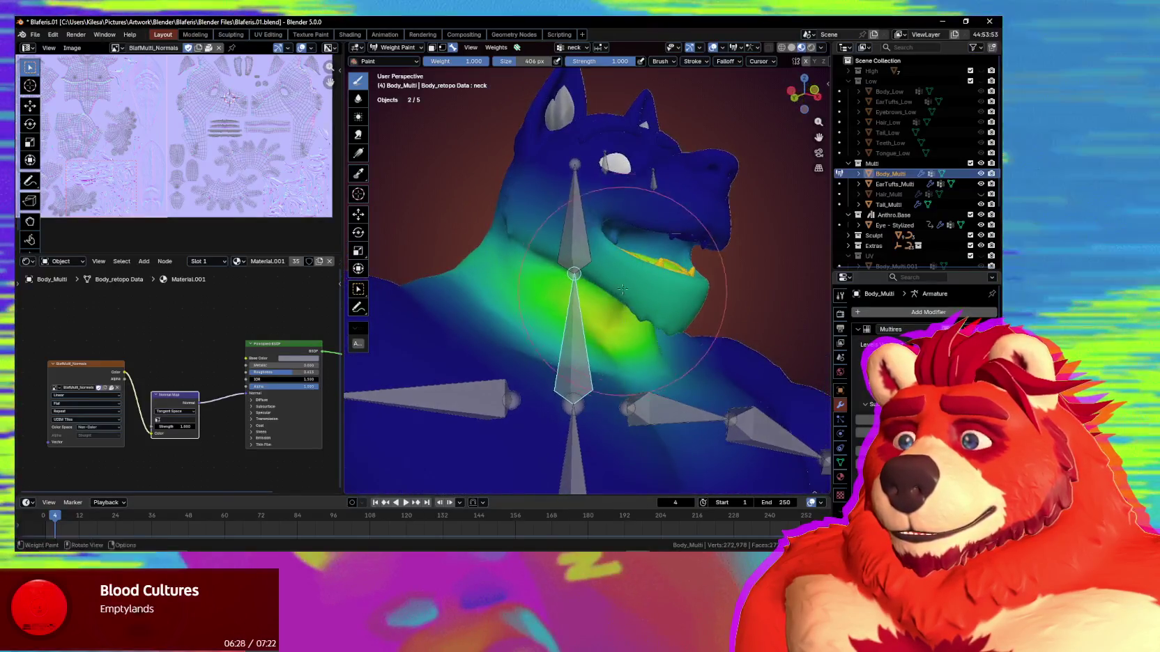
middle_drag(583, 286, 833, 117)
key(n)
click(825, 105)
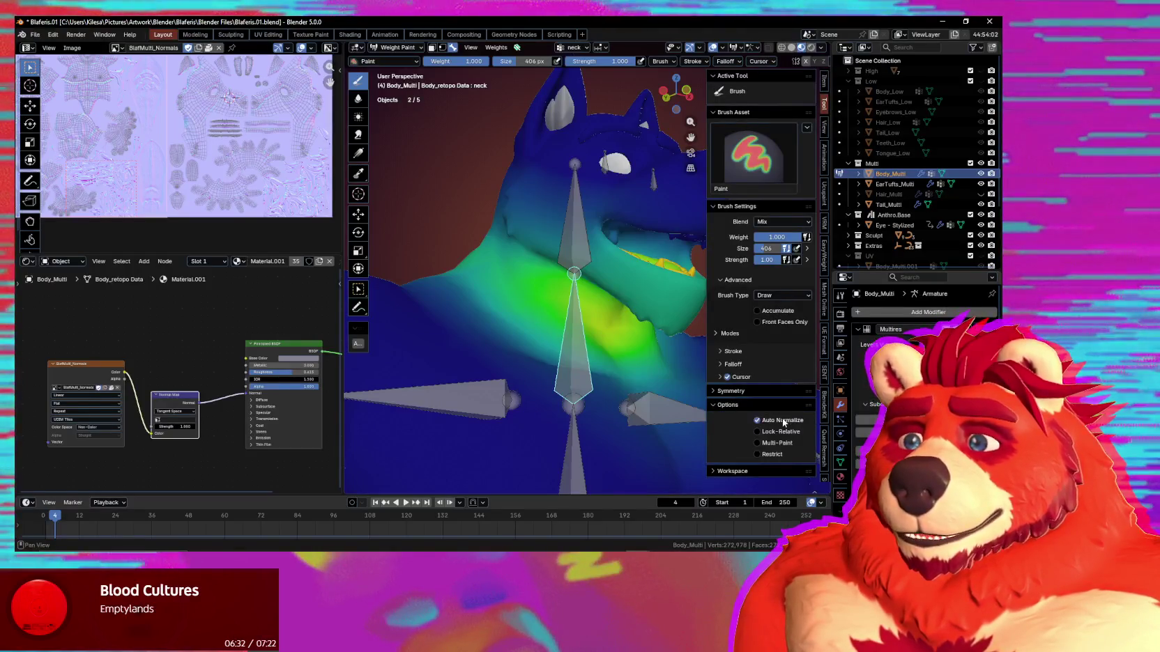
middle_drag(545, 329, 640, 281)
key(n)
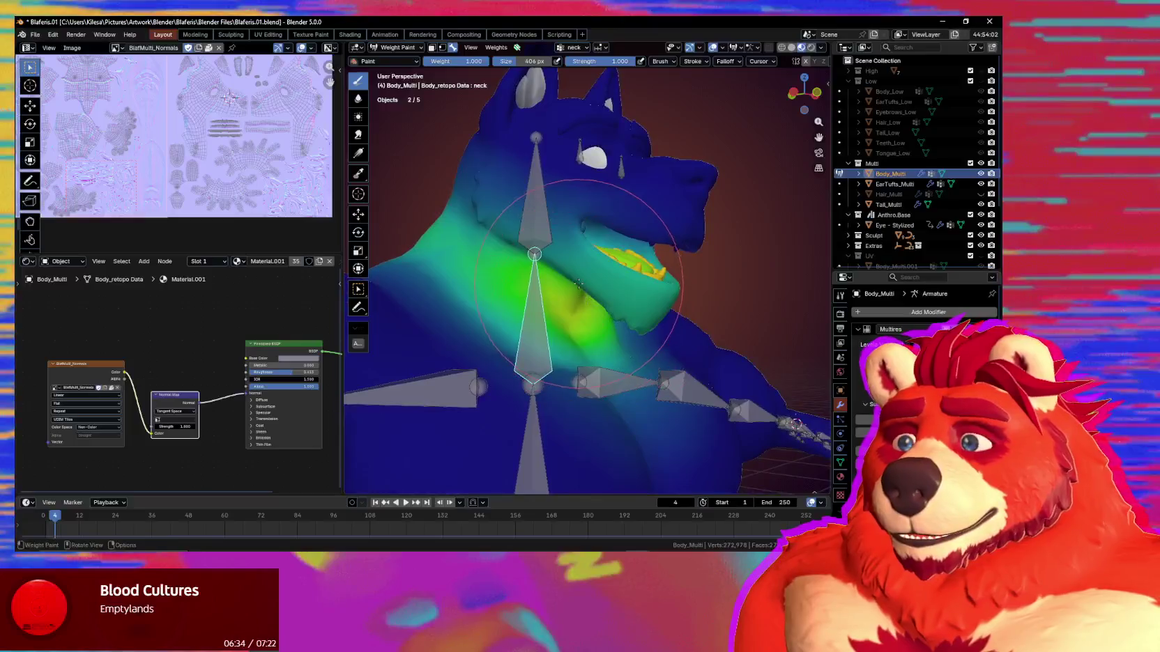
key(ctrl+Tab)
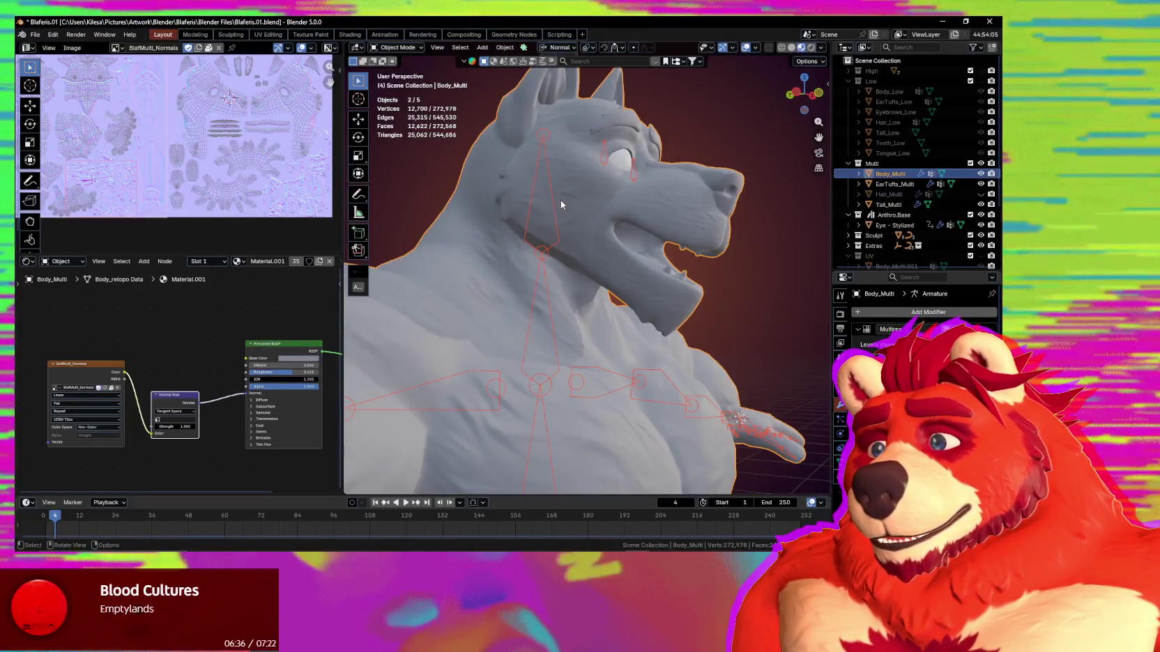
Back in Weight Paint, select the head bone and paint full weight on the ear and skull.
key(ctrl+Tab)
click(549, 182)
ctrl+click(547, 200)
mouse_move(546, 200)
middle_down()
mouse_move(589, 175)
mouse_move(633, 234)
mouse_move(609, 247)
middle_up()
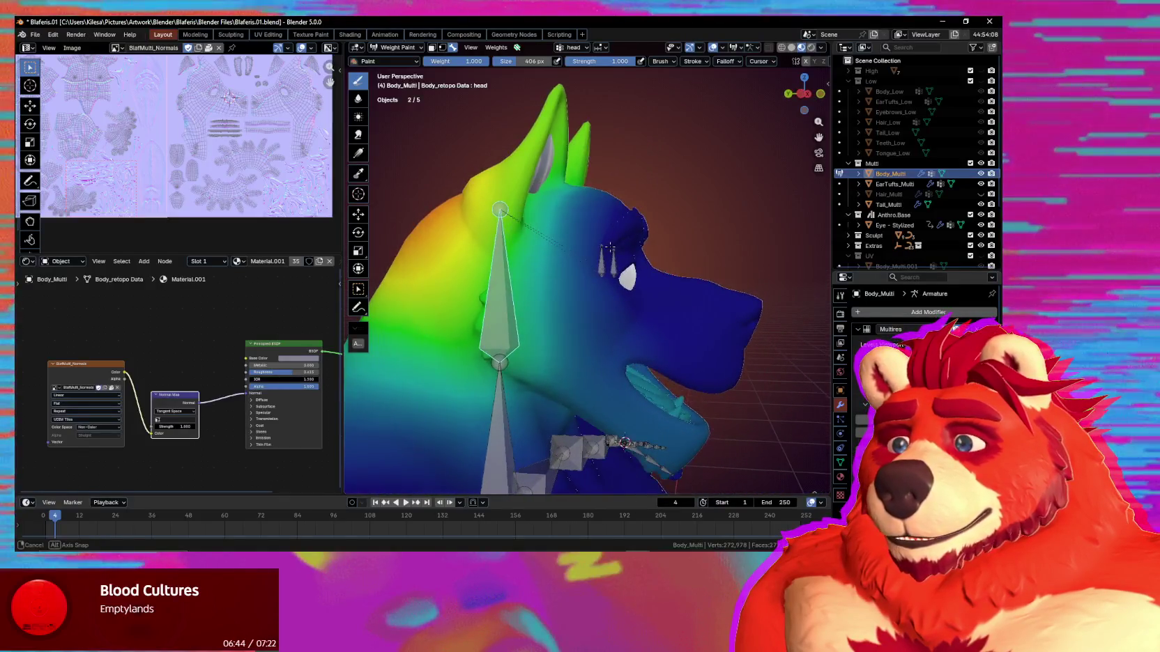
middle_drag(708, 290, 595, 175)
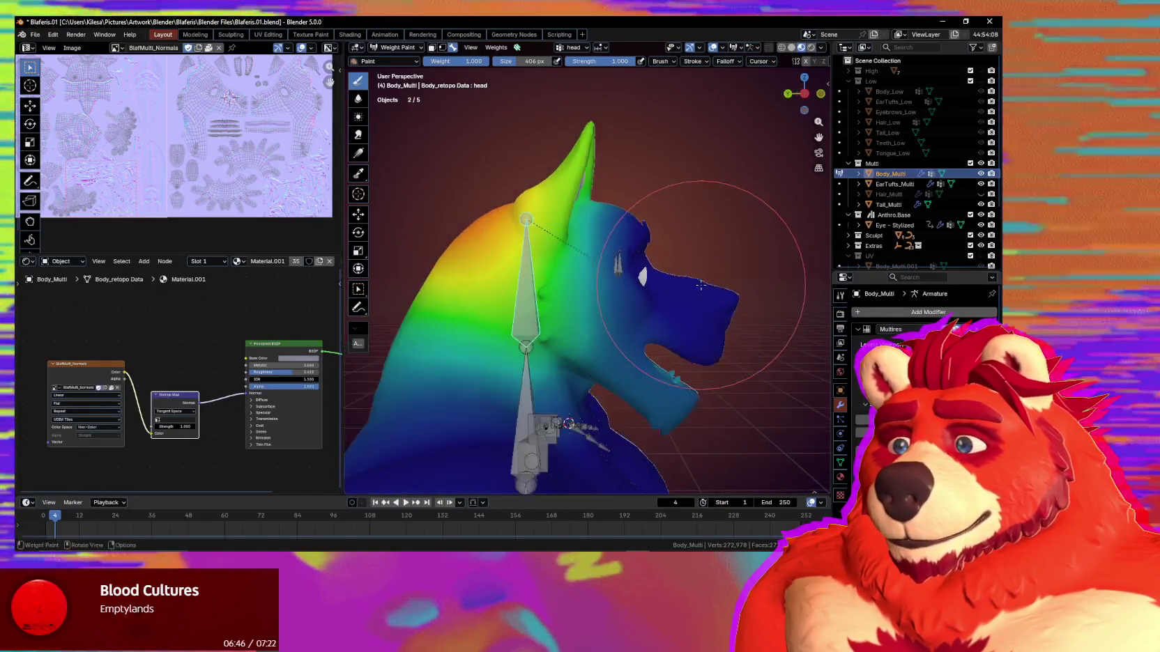
drag(595, 175, 554, 176)
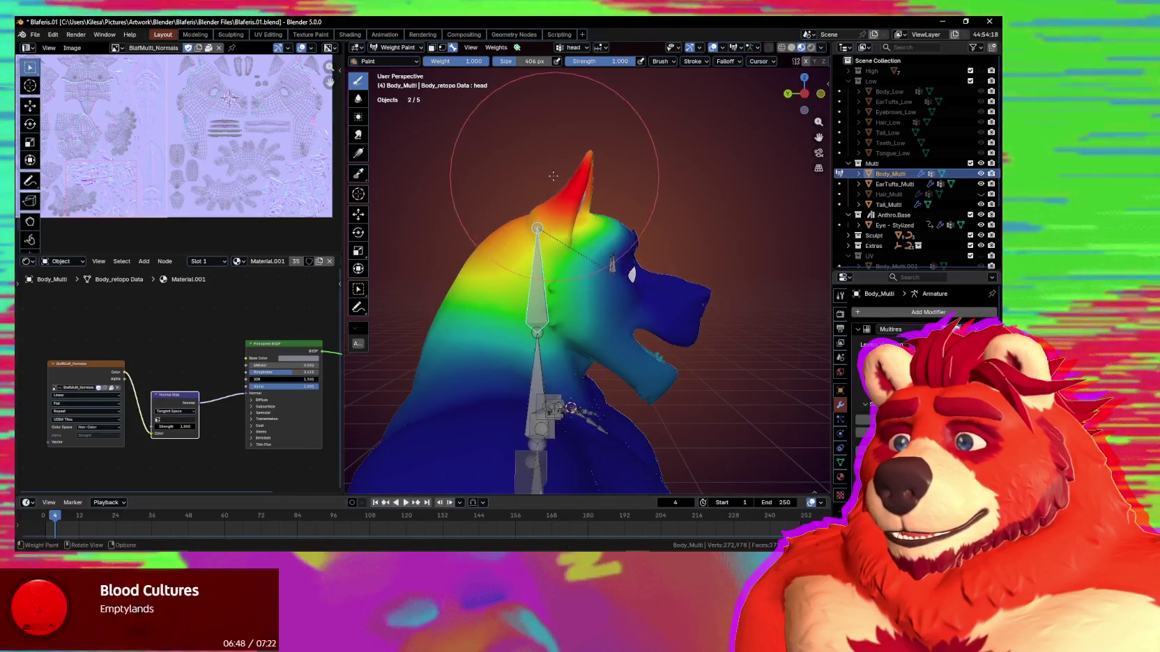
drag(603, 205, 624, 219)
Paint head weight over the top of the head, undoing the muzzle strokes.
click(726, 61)
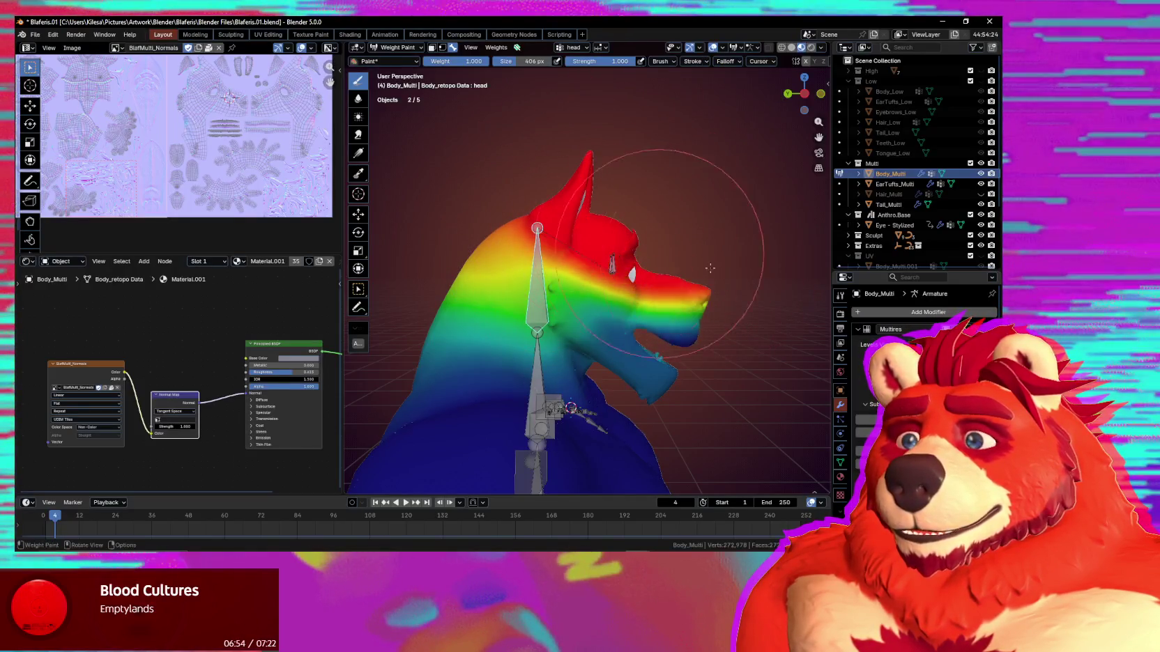
middle_drag(620, 230, 535, 209)
drag(535, 209, 557, 202)
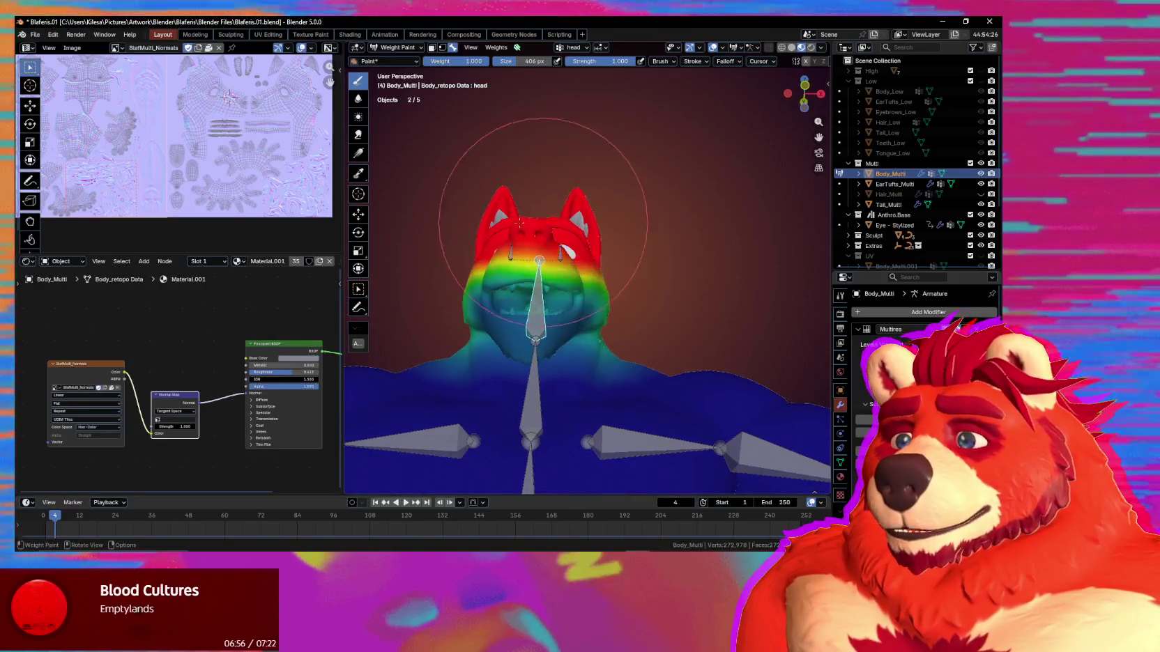
key(ctrl+z)
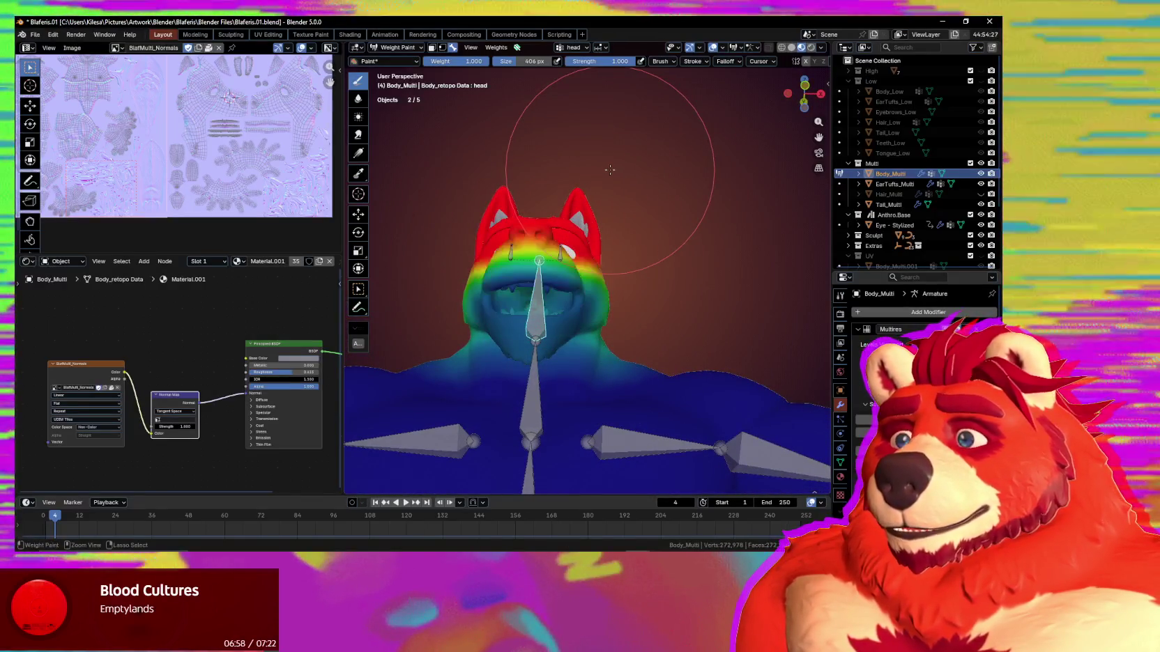
key(ctrl+z)
mouse_move(534, 227)
mouse_down()
mouse_move(517, 211)
mouse_move(530, 209)
mouse_move(541, 231)
mouse_up()
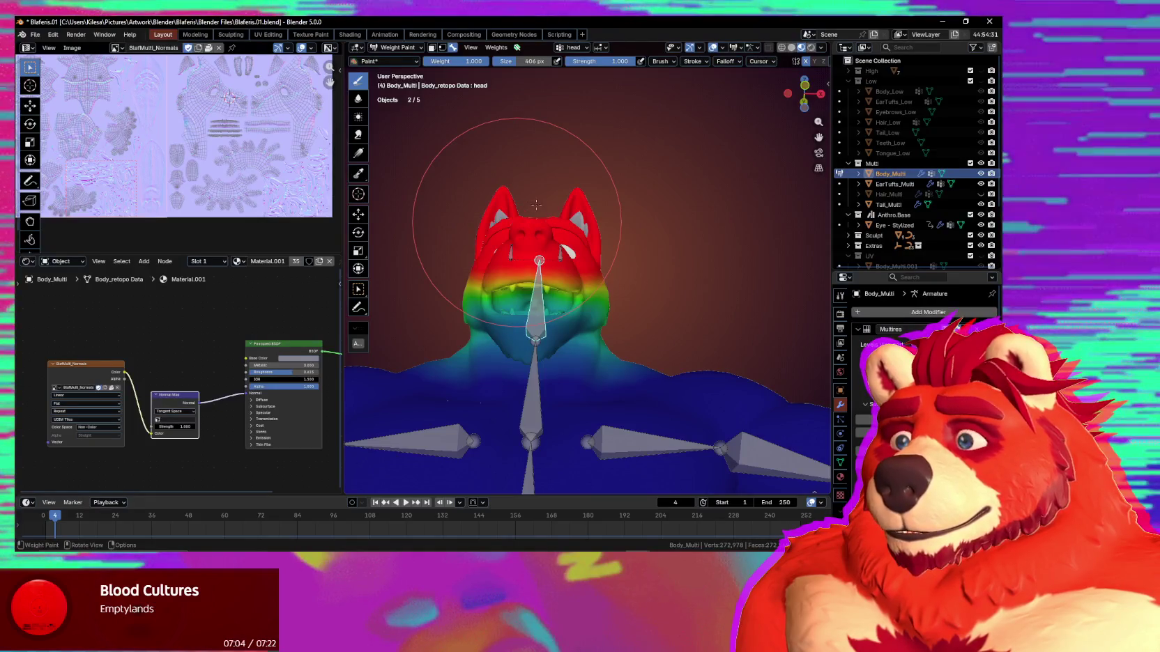
Shrink the weight brush to 97 px and bring the music player window forward.
middle_drag(540, 211, 627, 207)
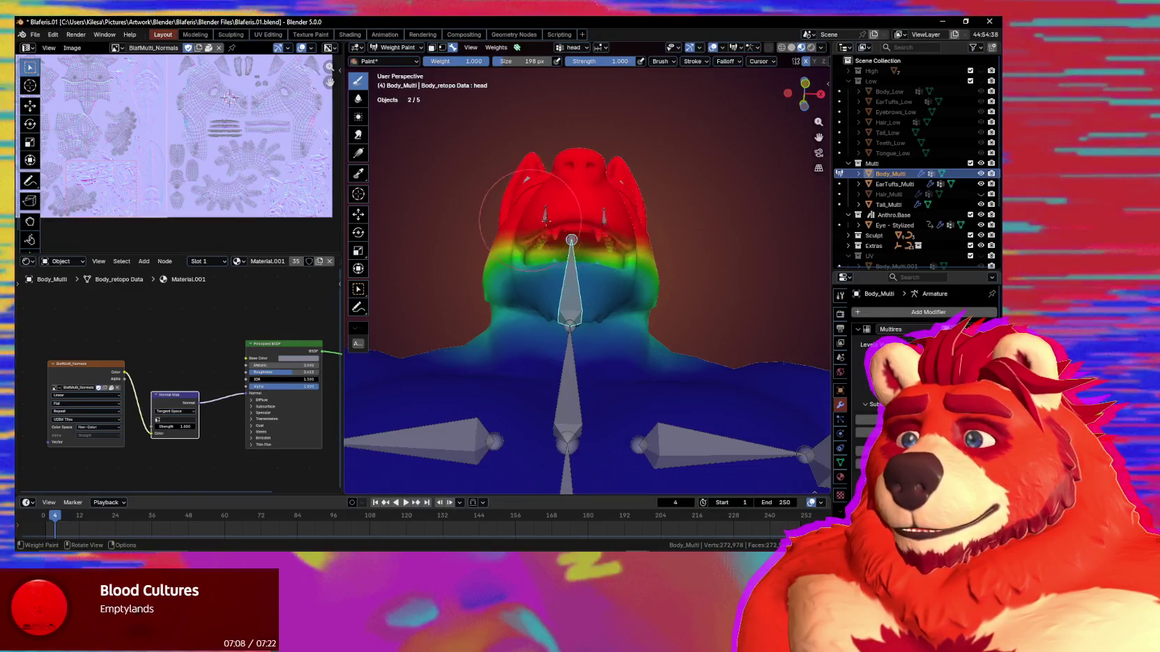
middle_drag(529, 220, 603, 228)
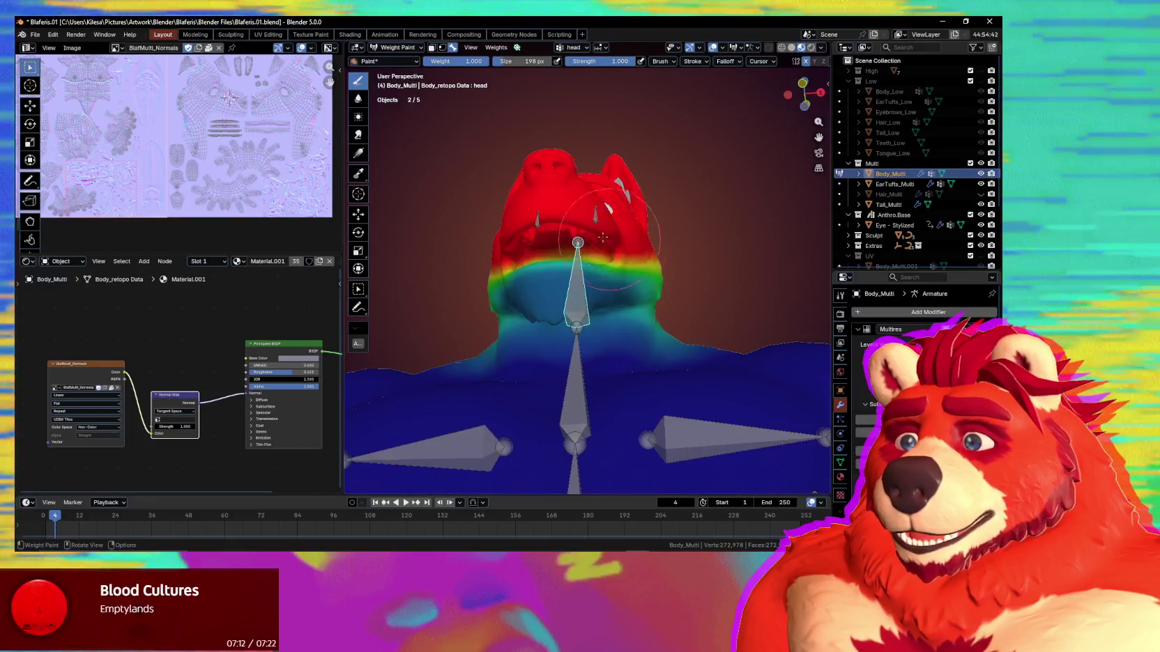
middle_drag(607, 239, 607, 247)
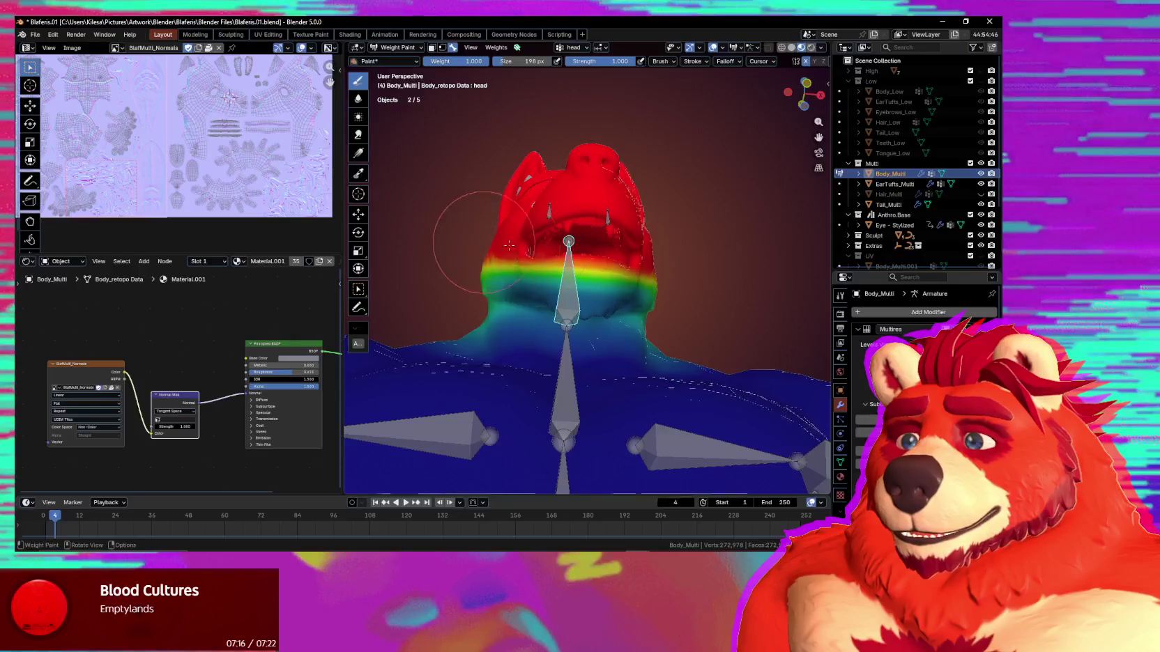
middle_drag(617, 253, 617, 252)
click(559, 260)
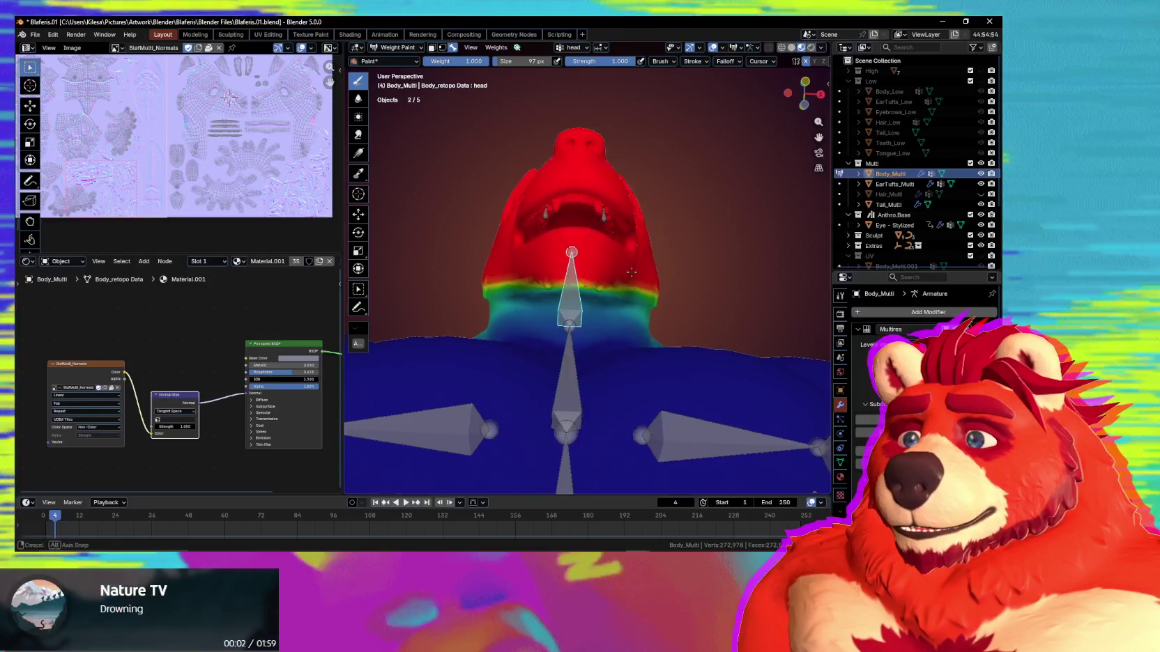
middle_drag(606, 266, 632, 267)
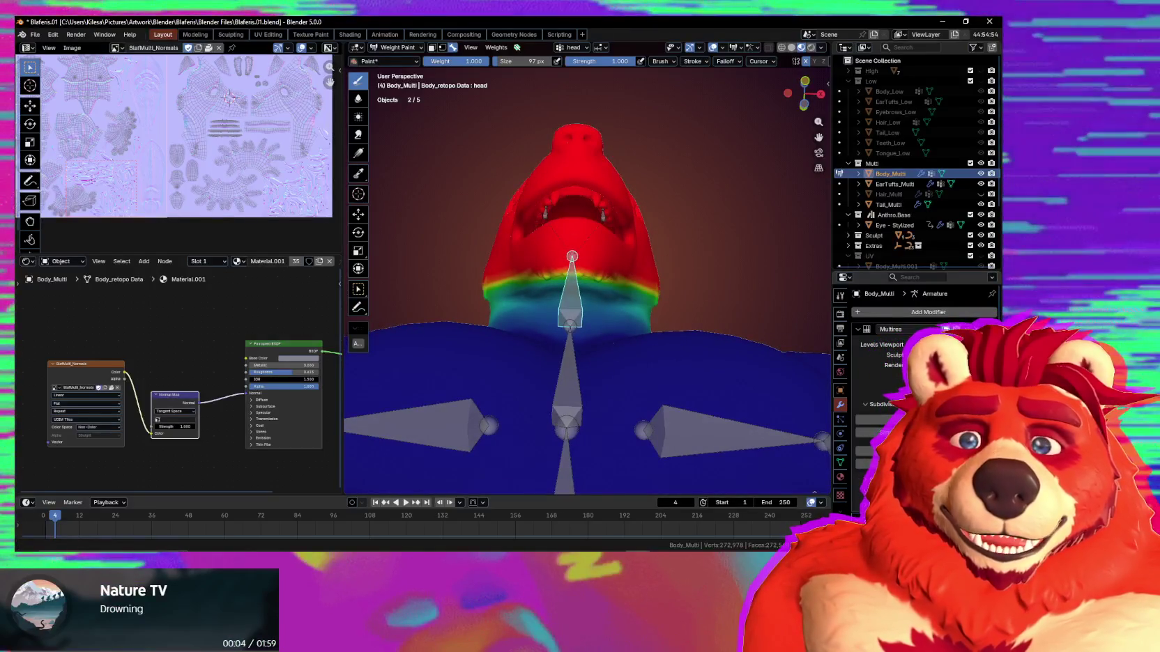
key(alt+Tab)
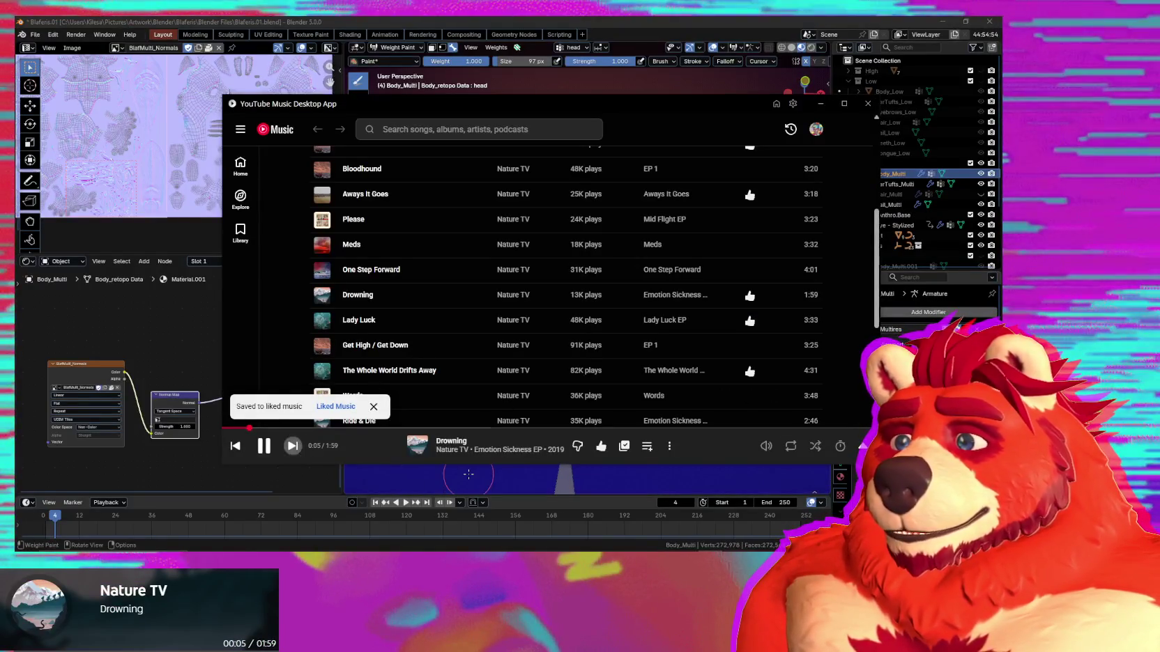
Skip to the next song and open the now-playing queue page.
key(alt+Tab)
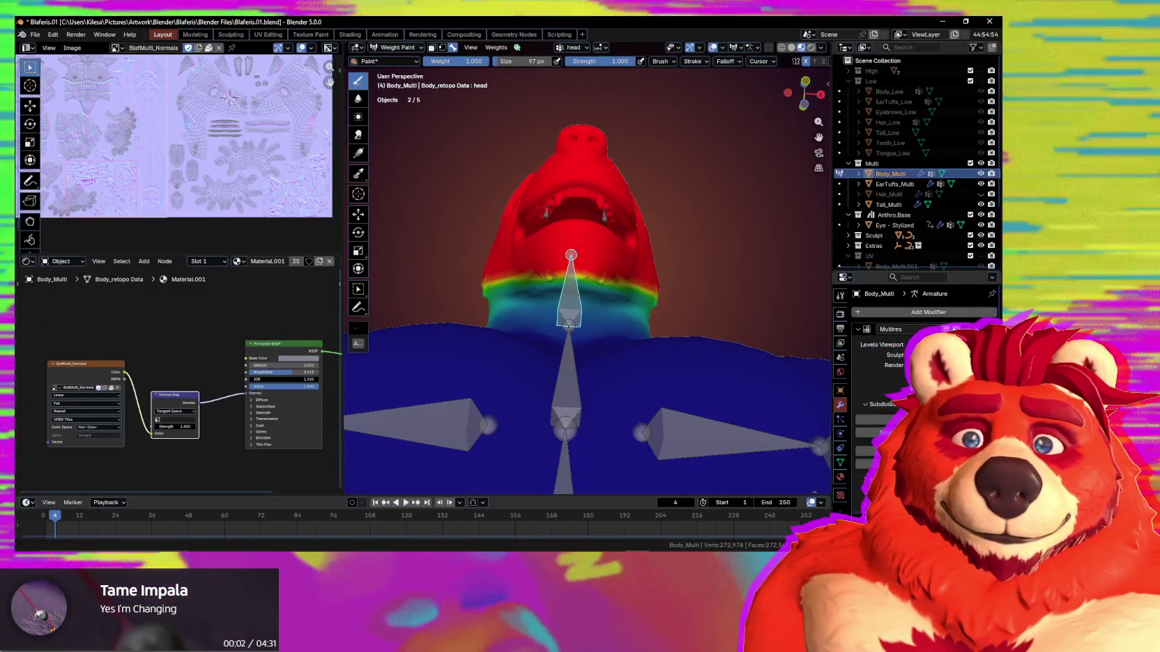
key(alt+Tab)
scroll(558, 292, down, 1)
scroll(558, 293, down, 2)
click(364, 460)
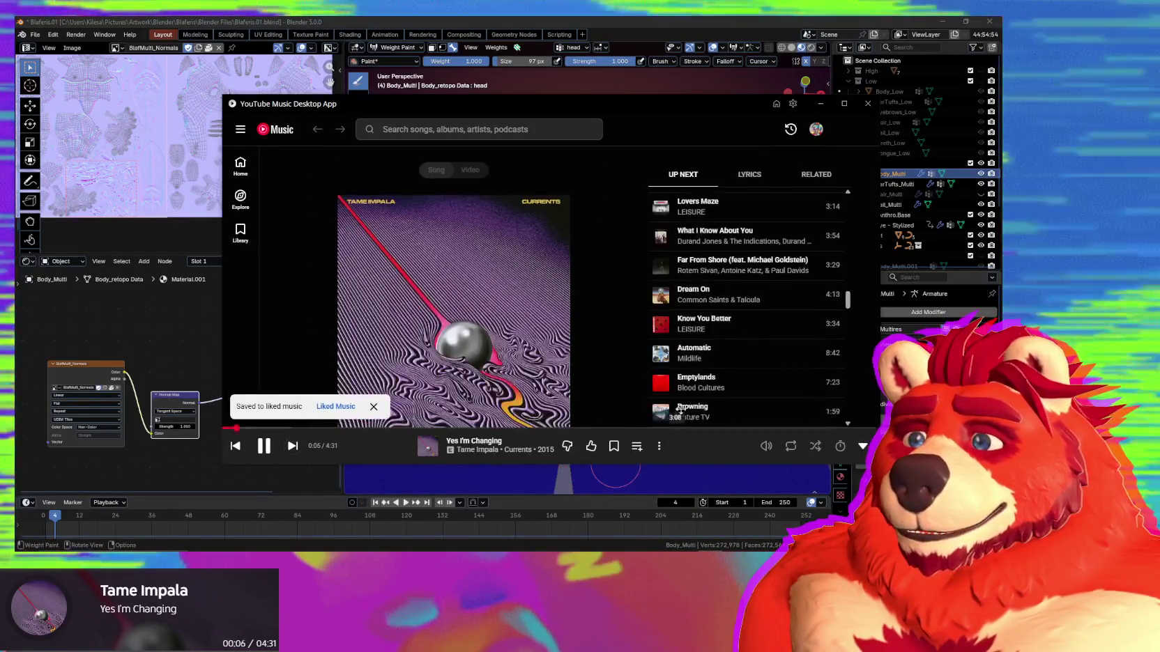
Browse the home page, then dismiss the player window and skip ahead to LIGHTNING.
scroll(731, 395, up, 1)
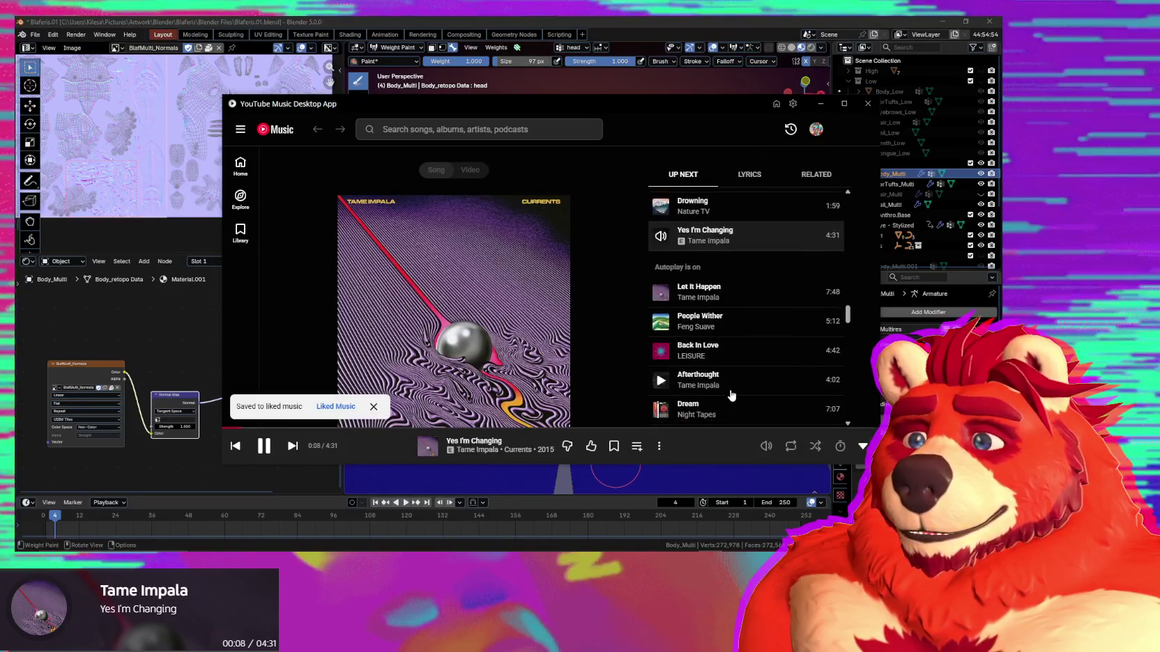
scroll(728, 386, up, 2)
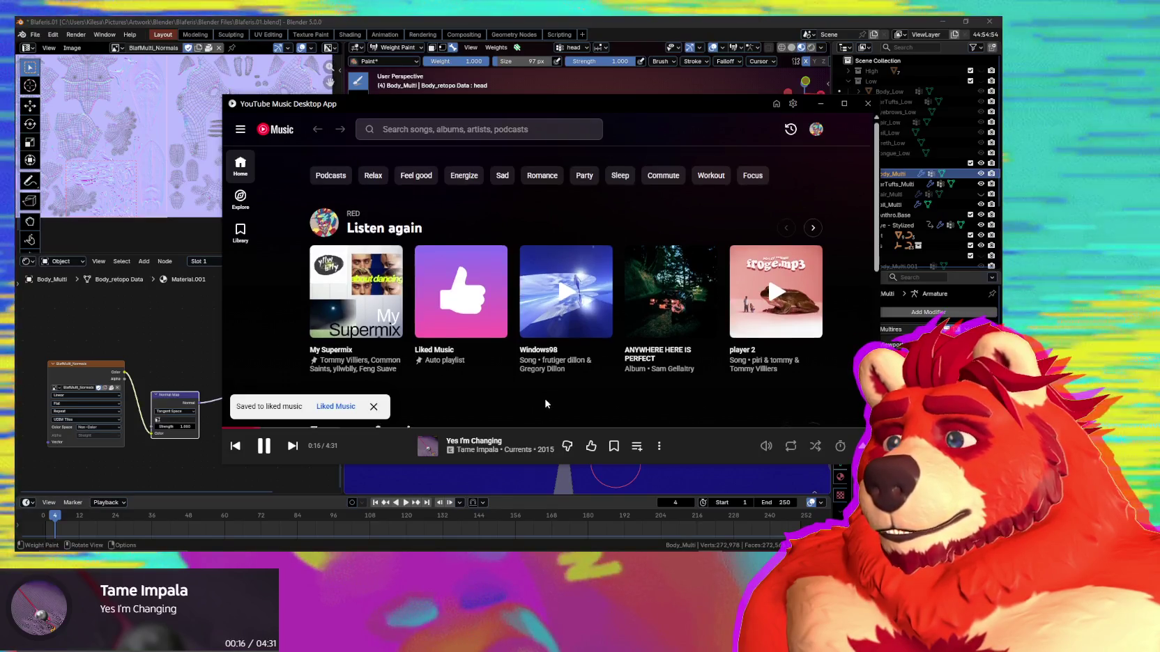
scroll(530, 397, down, 3)
scroll(370, 282, down, 1)
scroll(290, 310, down, 2)
scroll(289, 314, up, 2)
scroll(294, 320, up, 3)
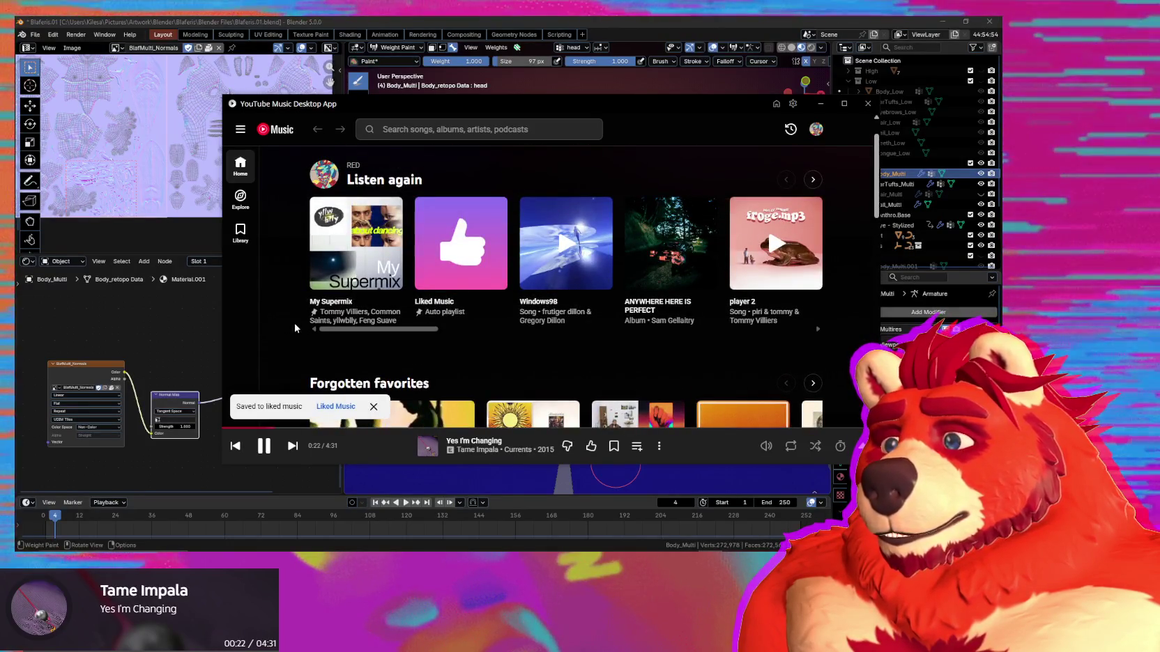
mouse_move(671, 242)
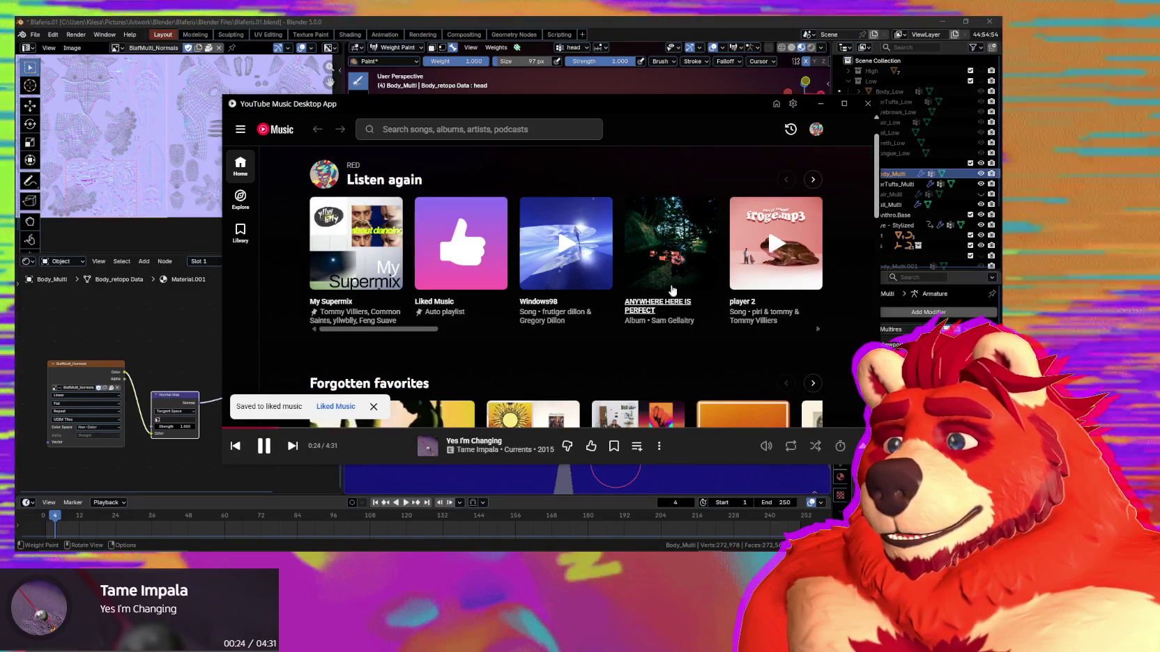
click(701, 272)
key(alt+Tab)
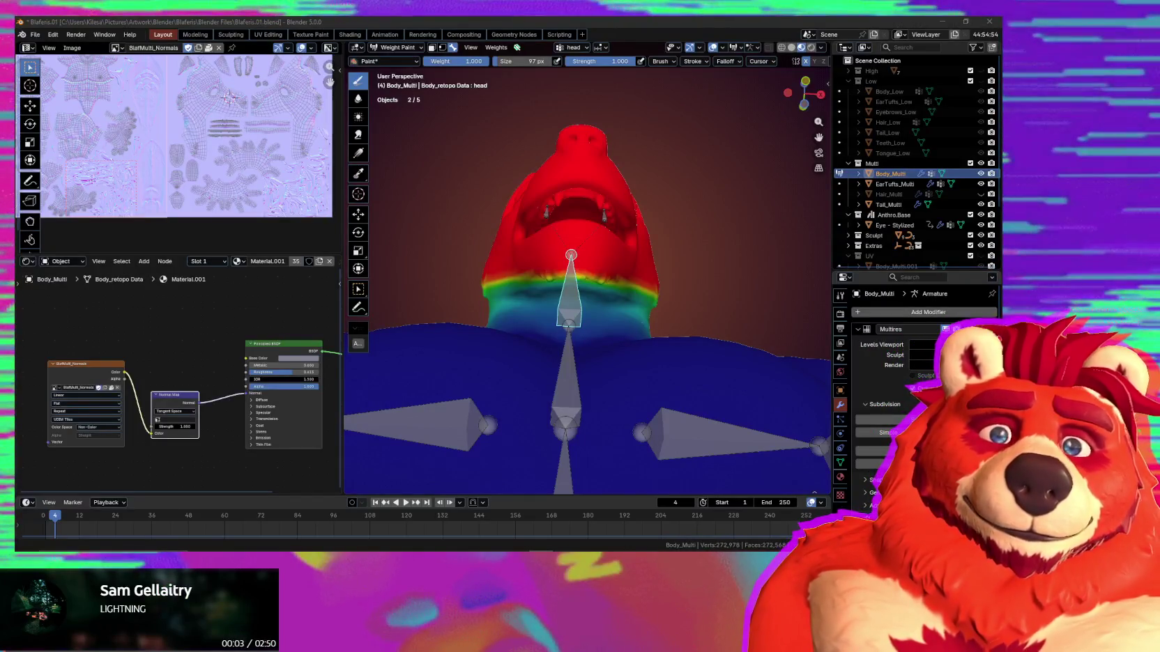
Enlarge the brush to 178 px and paint head weight further down the neck.
mouse_move(492, 300)
middle_down()
mouse_move(617, 310)
mouse_move(628, 293)
middle_up()
key(f)
click(643, 242)
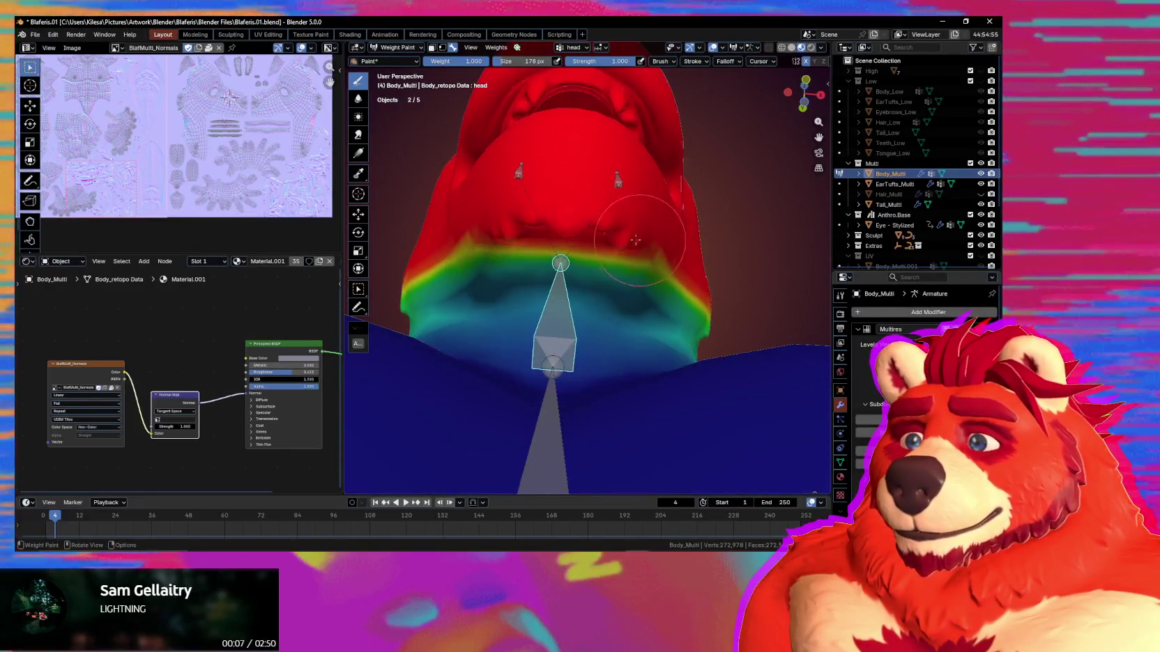
drag(481, 223, 722, 296)
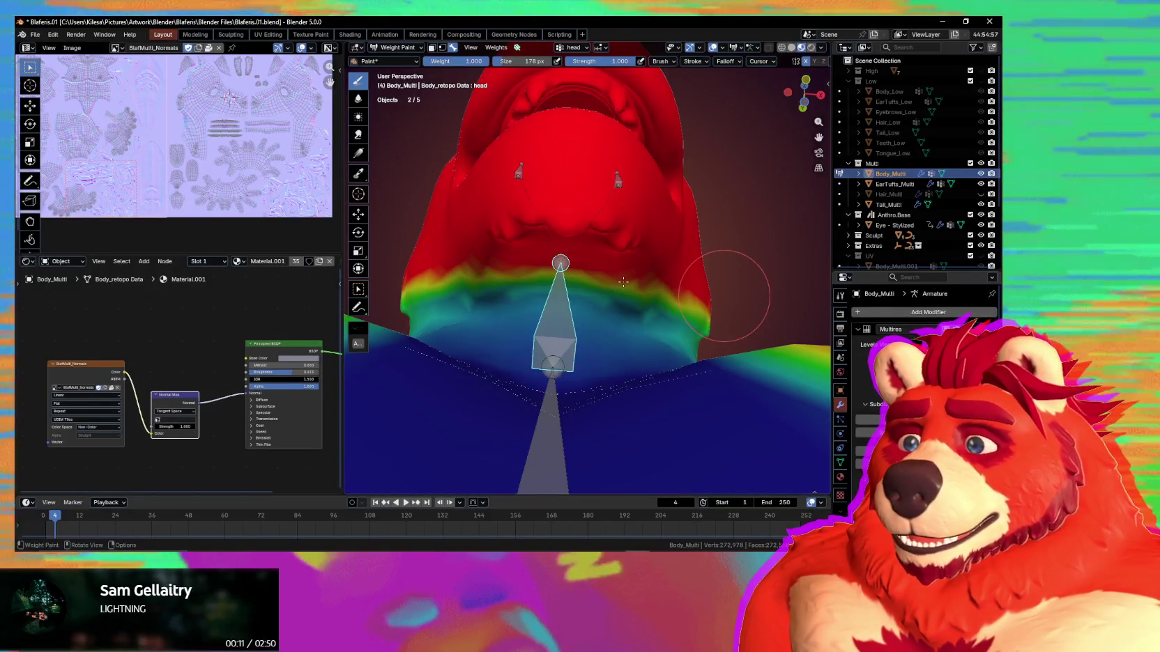
Extend the red head weight down the neck, checking it from the side and back.
mouse_move(675, 304)
middle_down()
mouse_move(603, 284)
mouse_move(654, 290)
middle_up()
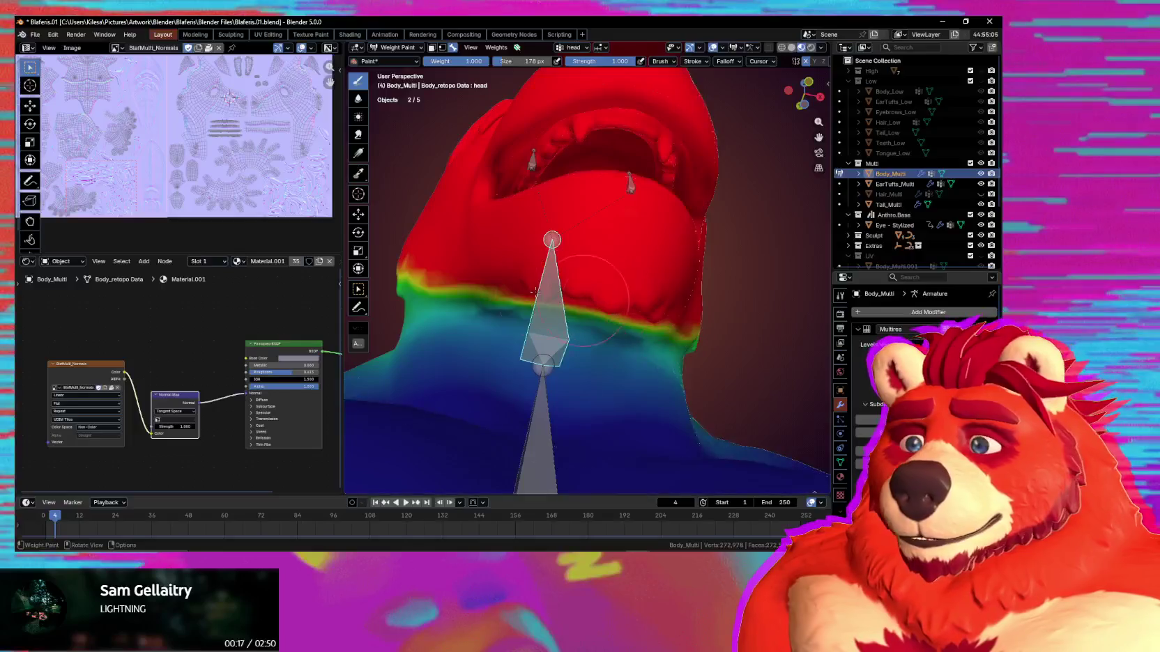
drag(414, 262, 680, 330)
middle_drag(488, 291, 642, 340)
mouse_move(584, 276)
middle_down()
mouse_move(621, 281)
mouse_move(543, 273)
mouse_move(570, 277)
middle_up()
mouse_move(523, 181)
middle_down()
mouse_move(678, 252)
mouse_move(566, 234)
middle_up()
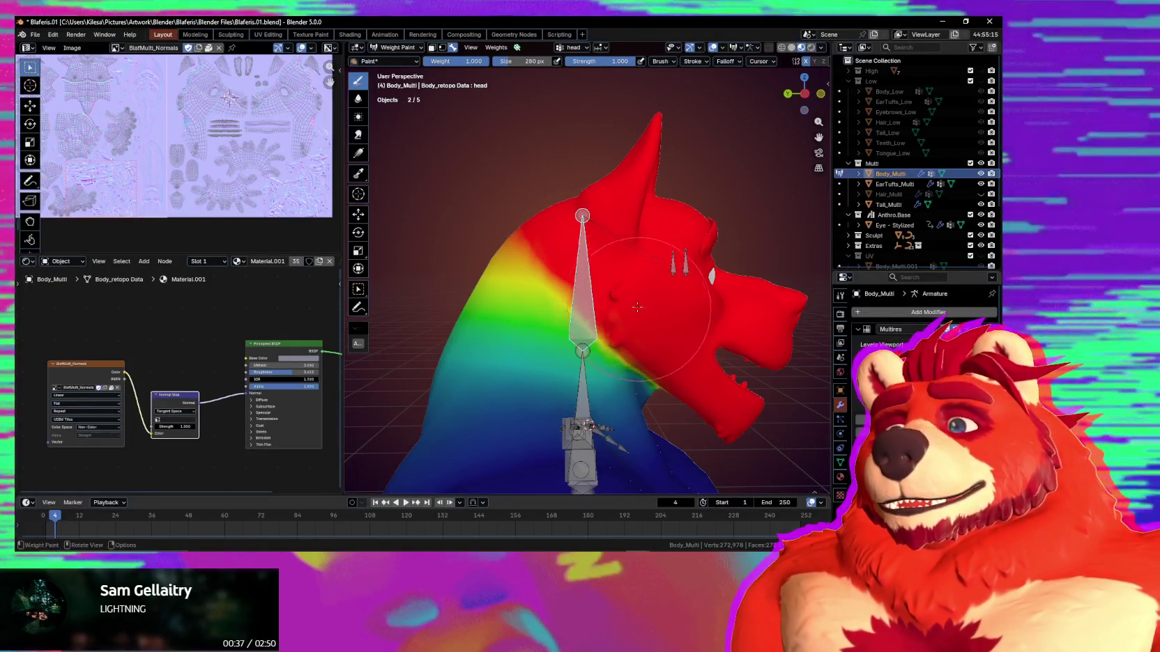
click(52, 36)
Enable Emulate 3 Button Mouse in Input preferences, close Preferences, and show the neck bone's weights.
click(103, 163)
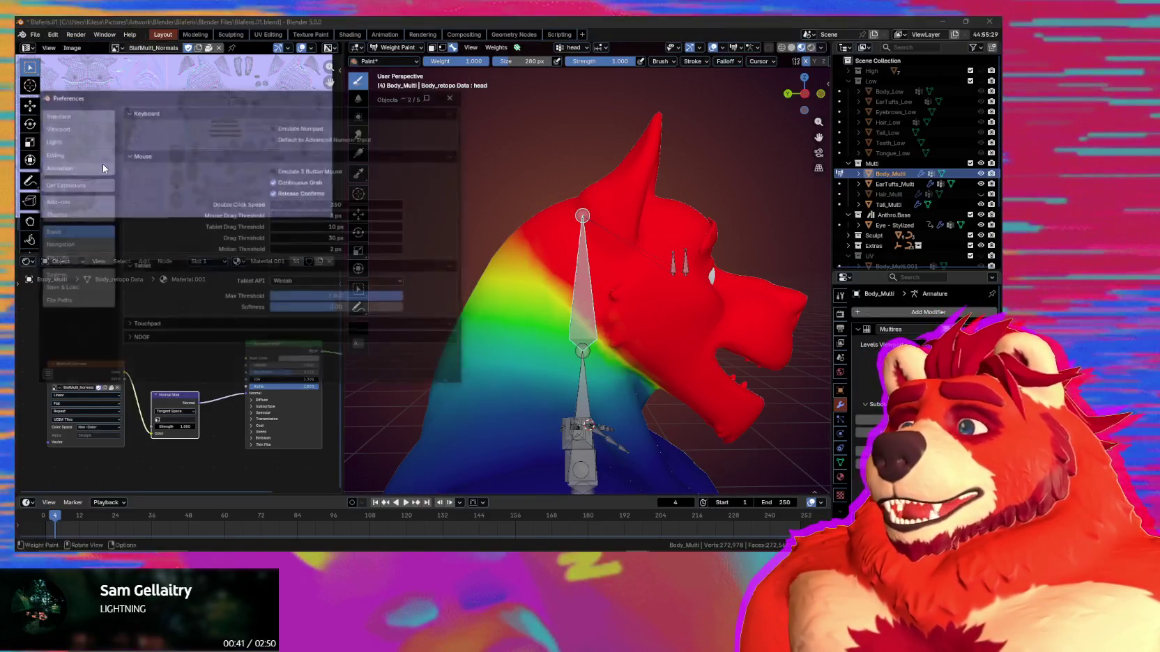
click(293, 170)
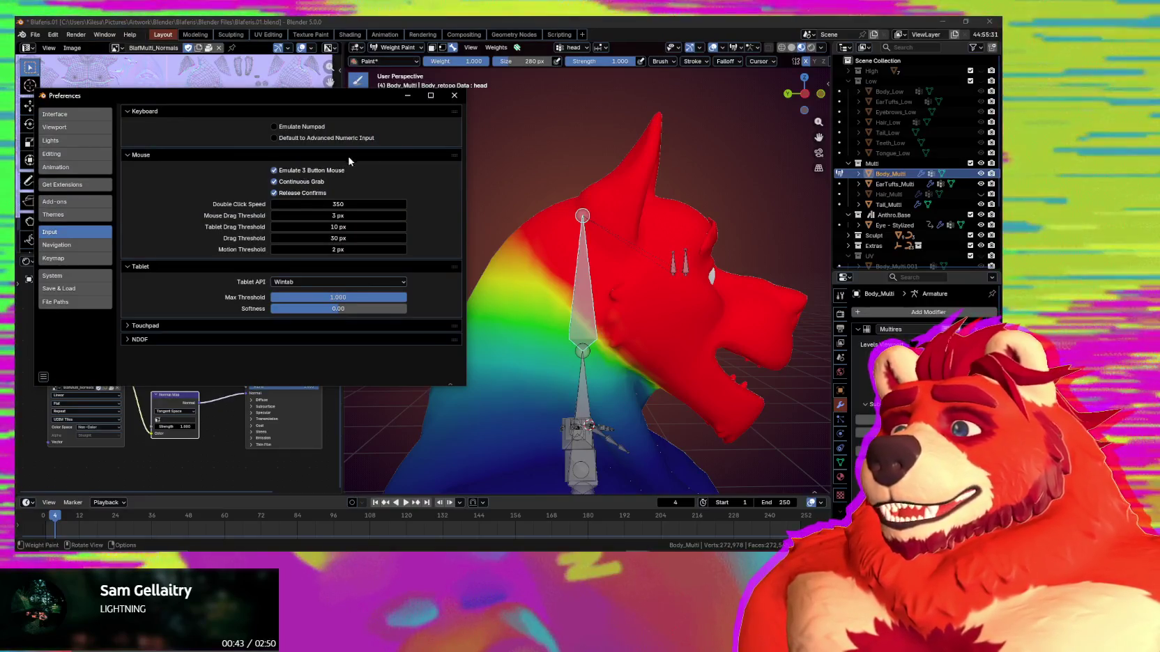
click(454, 95)
mouse_move(544, 230)
alt+mouse_down()
mouse_move(610, 239)
mouse_move(586, 317)
mouse_move(554, 325)
mouse_move(608, 303)
mouse_move(555, 239)
alt+mouse_up()
ctrl+click(567, 310)
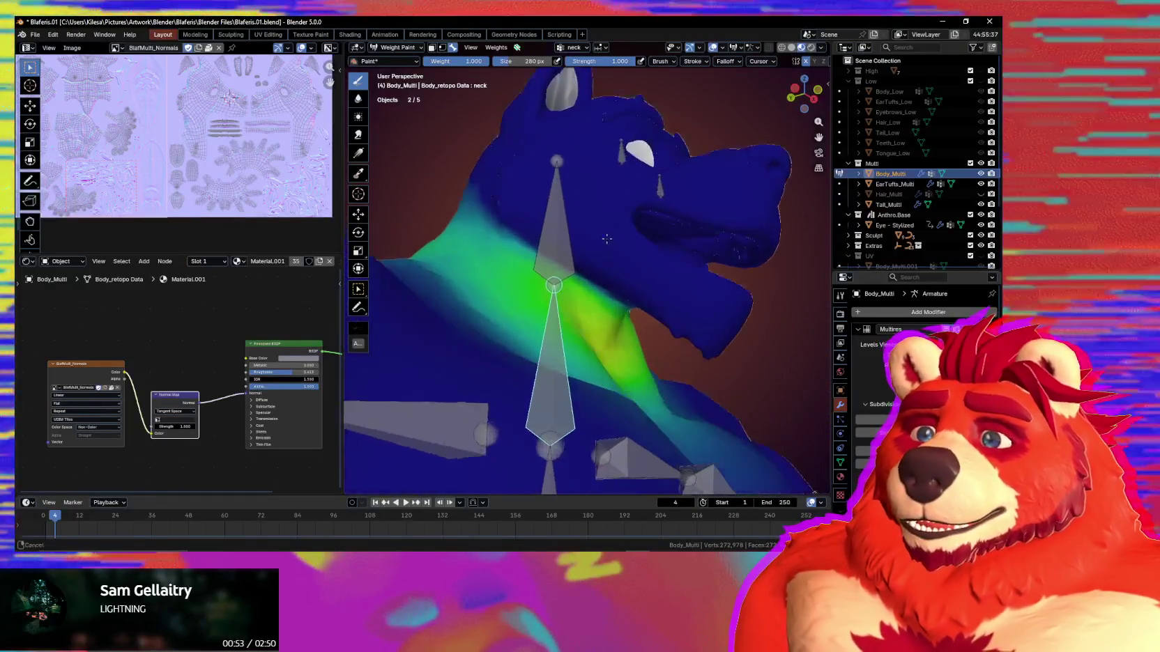
Switch back to the head bone's weights and resize the brush to 161 px, then 99 px.
ctrl+click(554, 239)
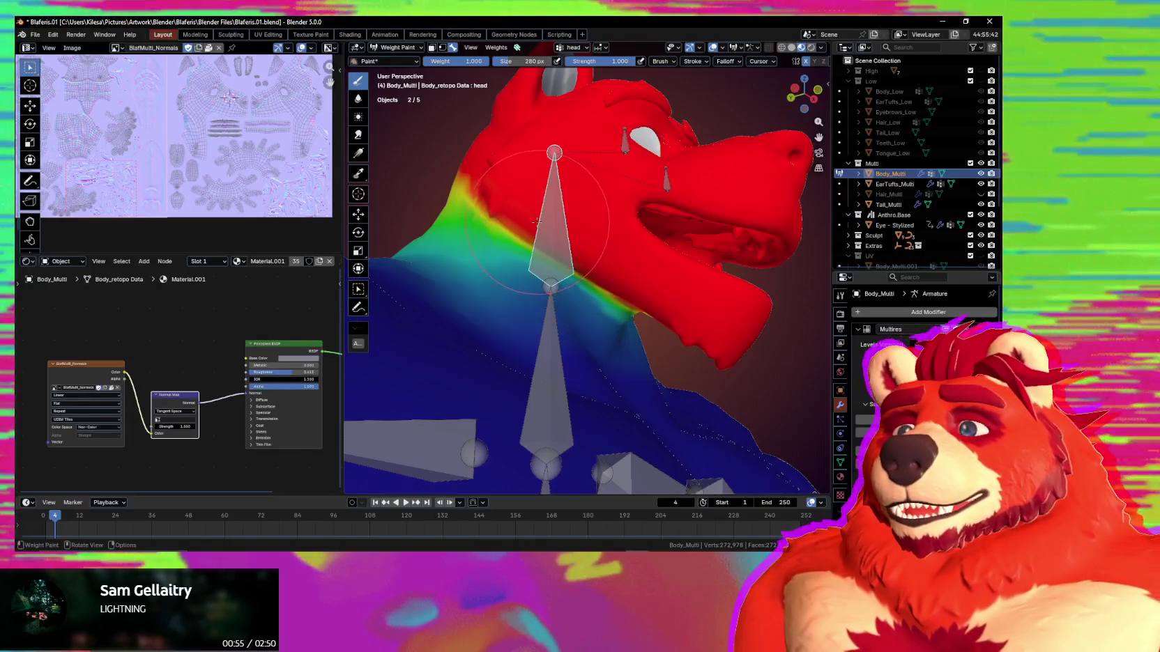
key(f)
click(471, 204)
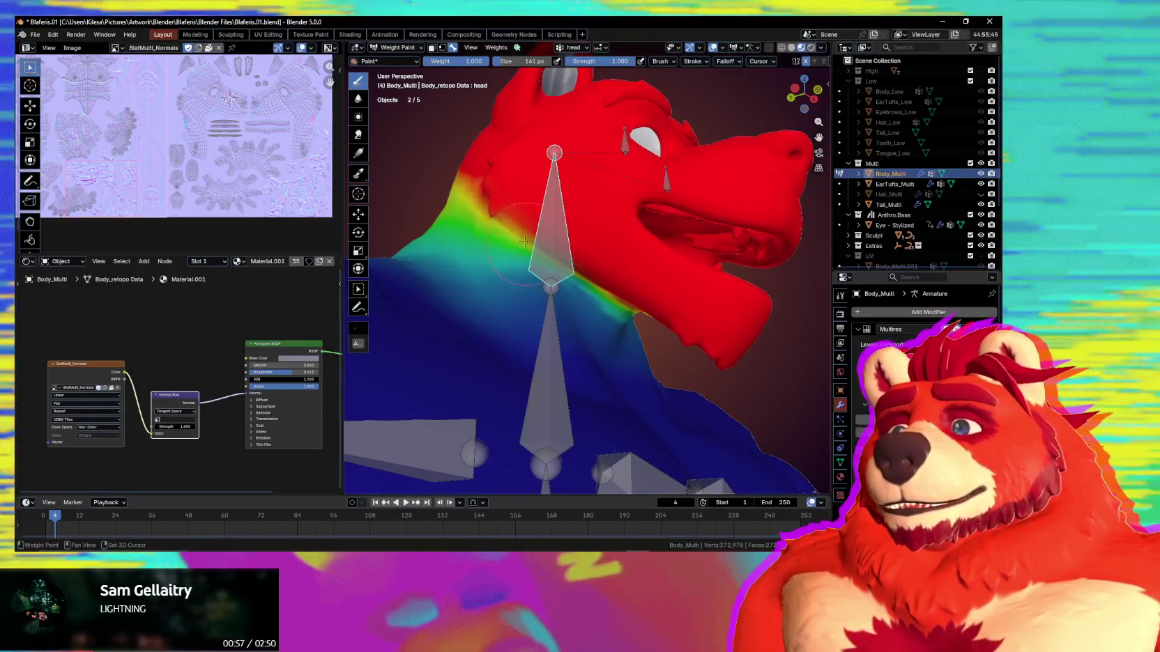
middle_drag(528, 244, 560, 269)
key(f)
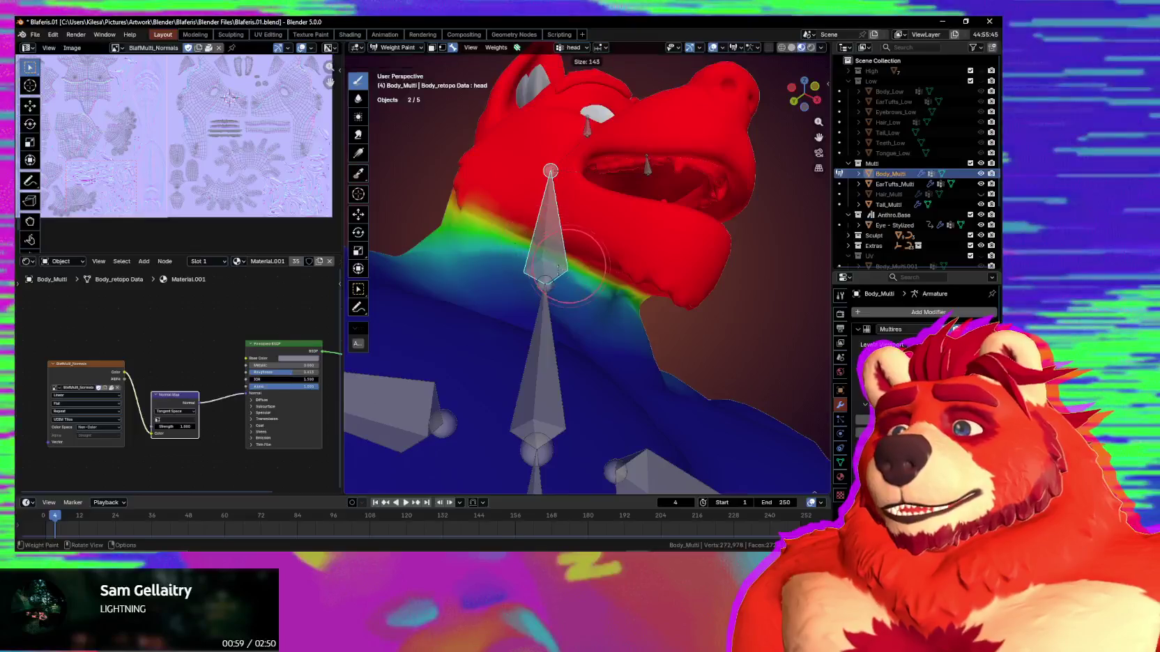
click(500, 242)
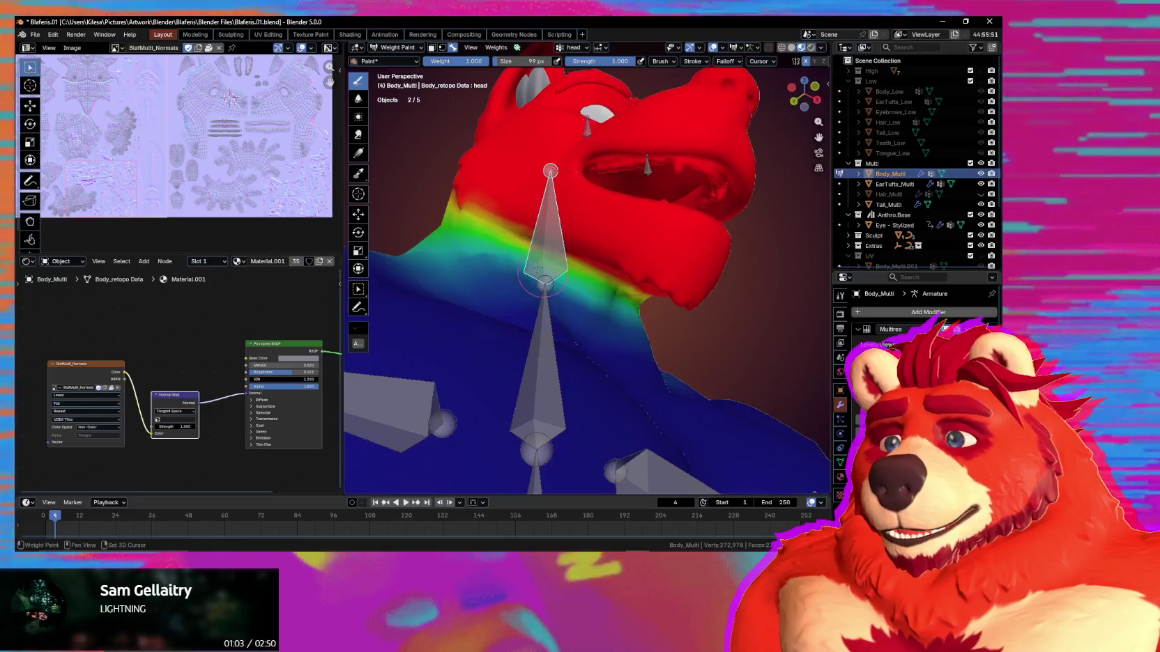
Enlarge the brush to 185 px and look over the brush falloff options.
mouse_move(543, 281)
middle_down()
mouse_move(549, 301)
mouse_move(589, 272)
mouse_move(551, 230)
mouse_move(584, 248)
middle_up()
key(f)
click(514, 207)
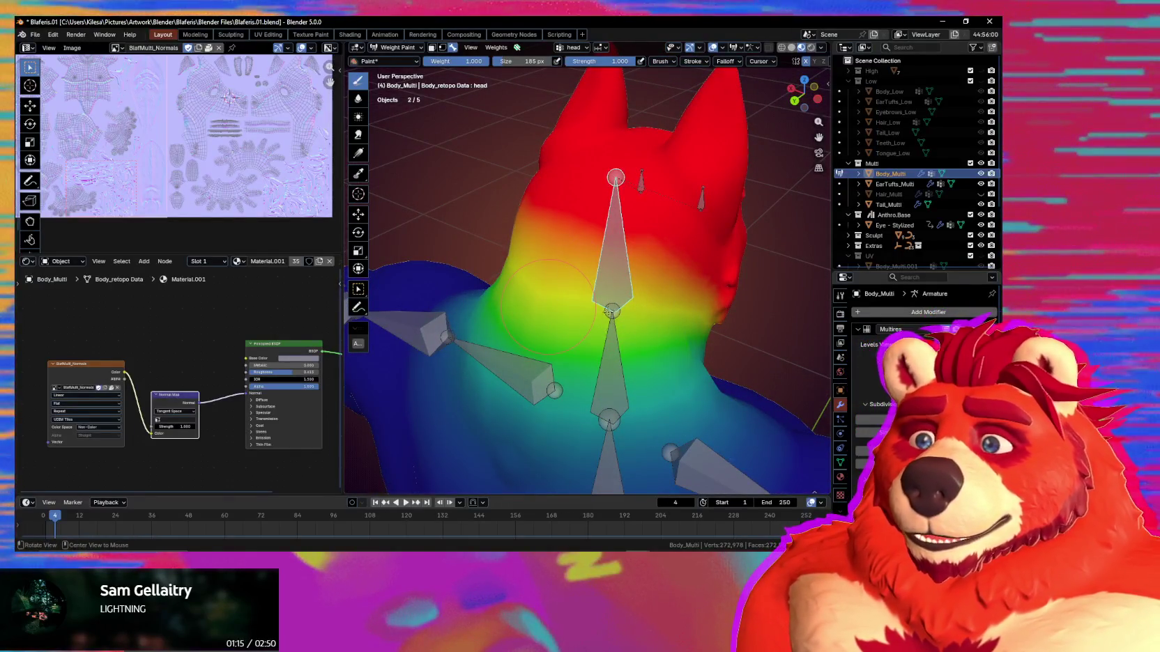
middle_drag(613, 355, 530, 152)
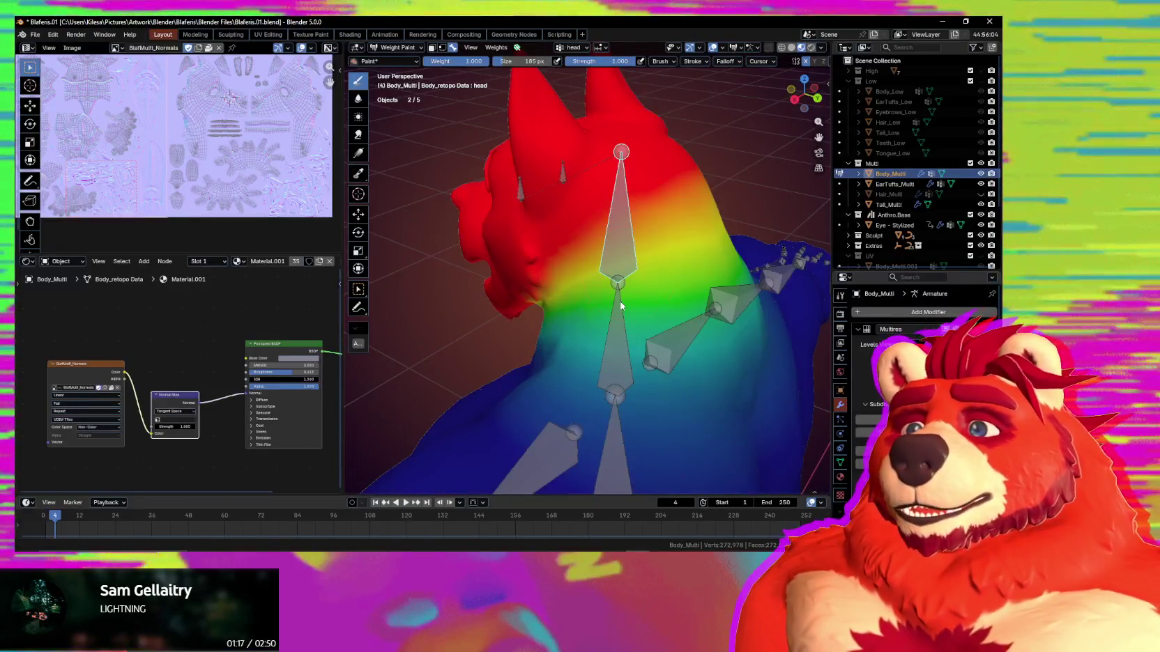
scroll(531, 152, down, 6)
mouse_move(531, 152)
middle_down()
mouse_move(747, 355)
mouse_move(687, 425)
middle_up()
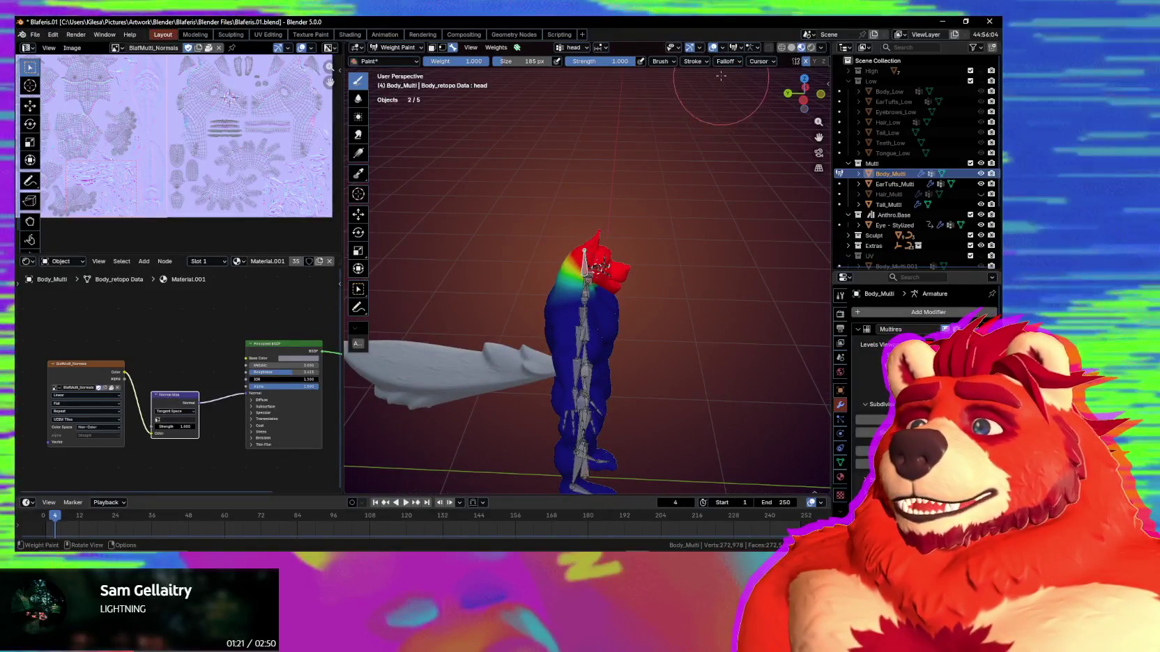
click(732, 62)
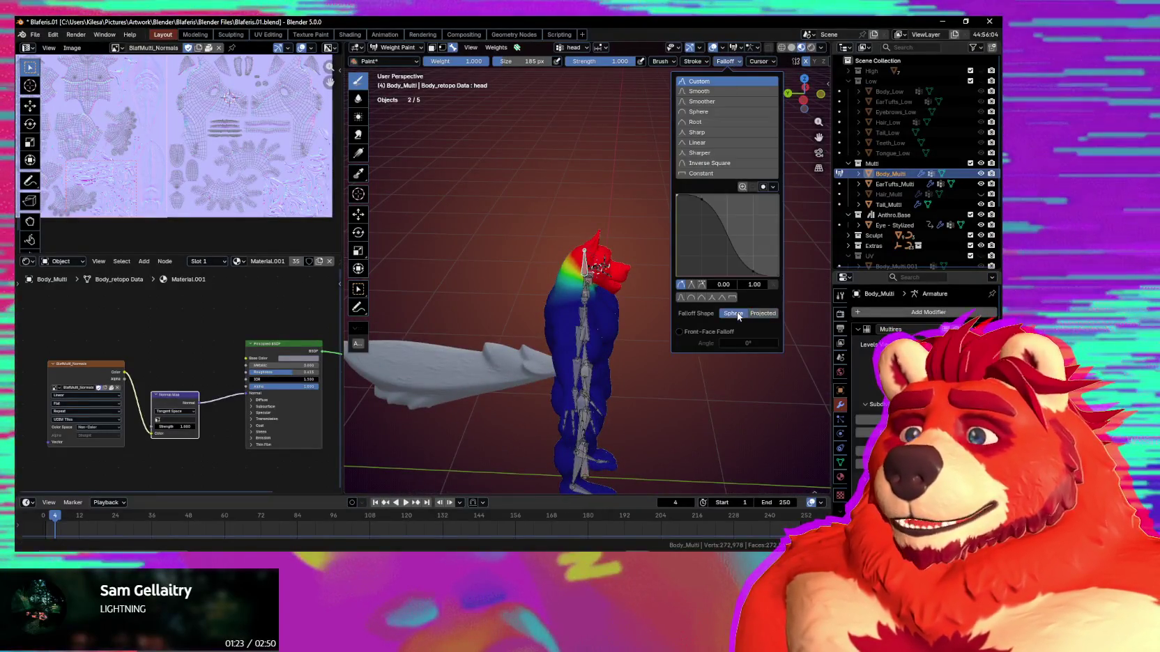
Show the chest bone's weights and set the brush to 174 px.
middle_drag(499, 309, 568, 268)
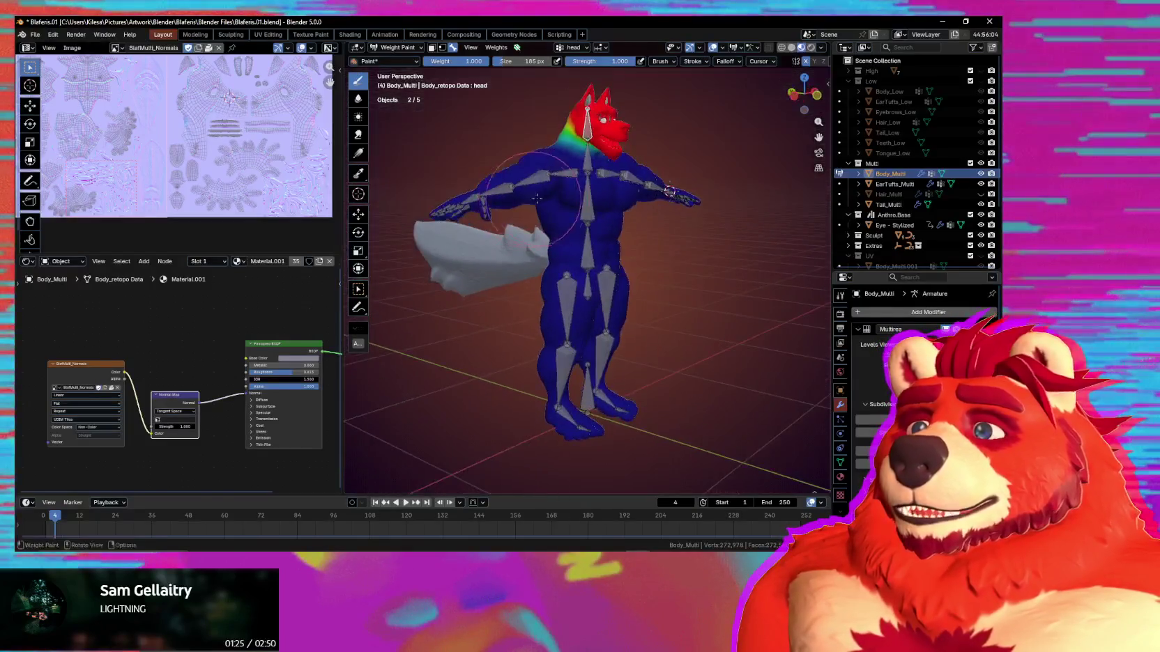
scroll(568, 269, up, 2)
ctrl+click(564, 222)
mouse_move(564, 221)
middle_down()
mouse_move(545, 220)
mouse_move(571, 241)
middle_up()
scroll(571, 240, up, 3)
key(f)
click(560, 244)
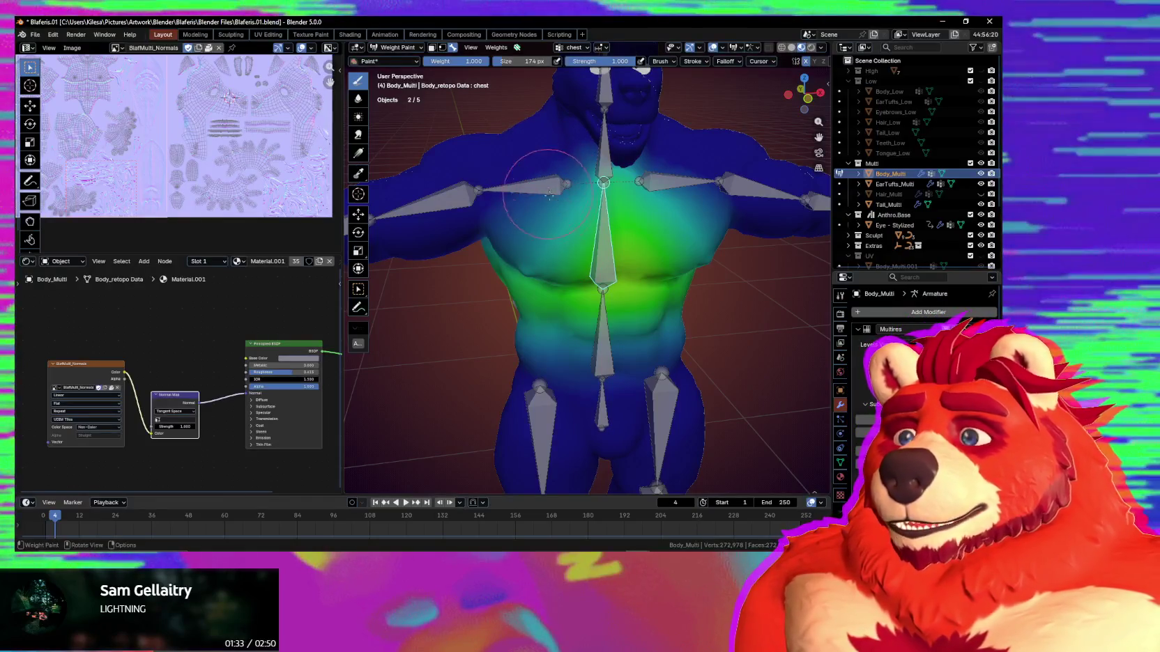
Paint chest-group weight down the upper chest sides and toward the sternum.
middle_drag(554, 181, 551, 167)
drag(540, 139, 568, 233)
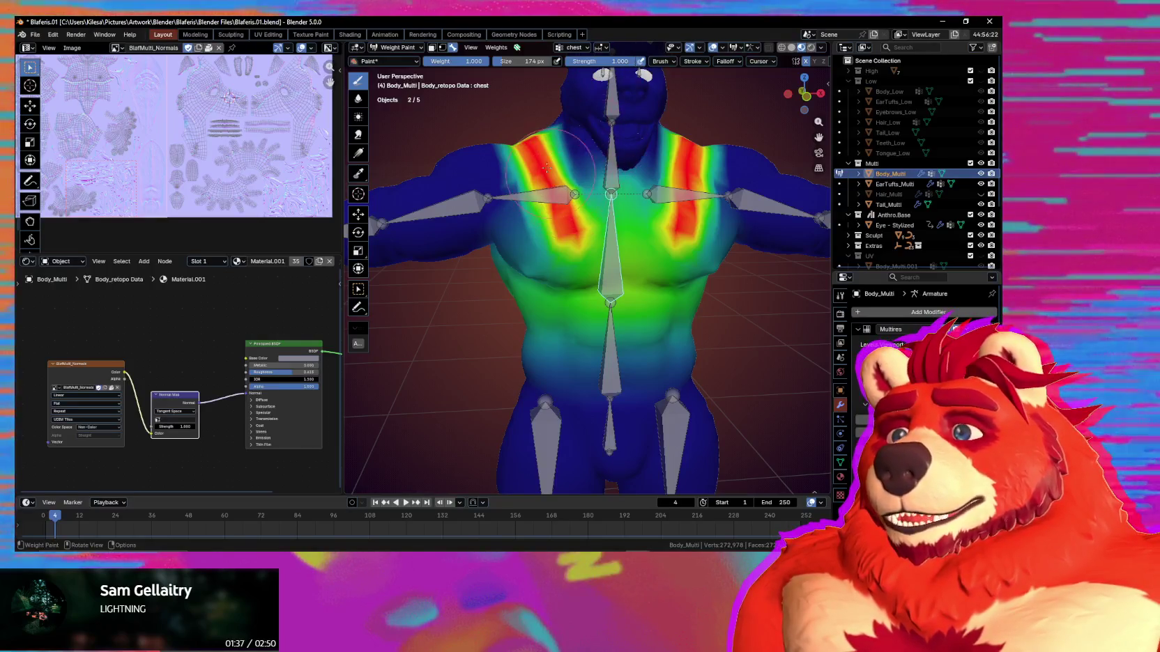
mouse_move(548, 182)
mouse_down()
mouse_move(573, 207)
mouse_move(580, 238)
mouse_up()
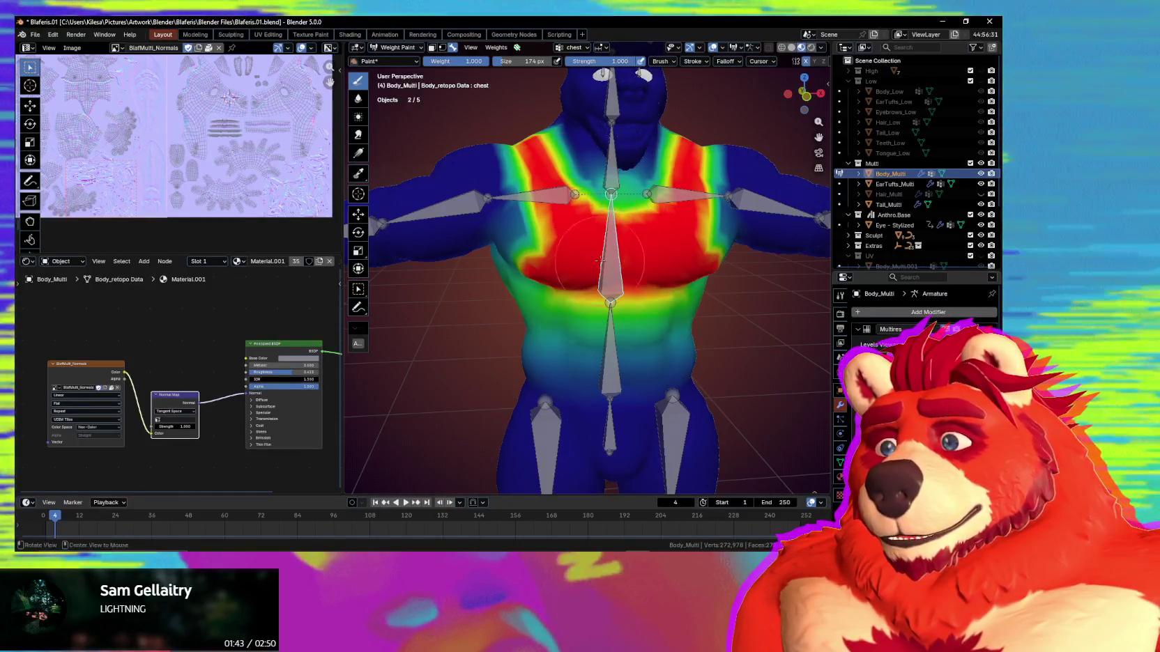
Lower the chest weight on the front, then paint a weight patch onto the back's right side.
middle_drag(619, 248, 564, 284)
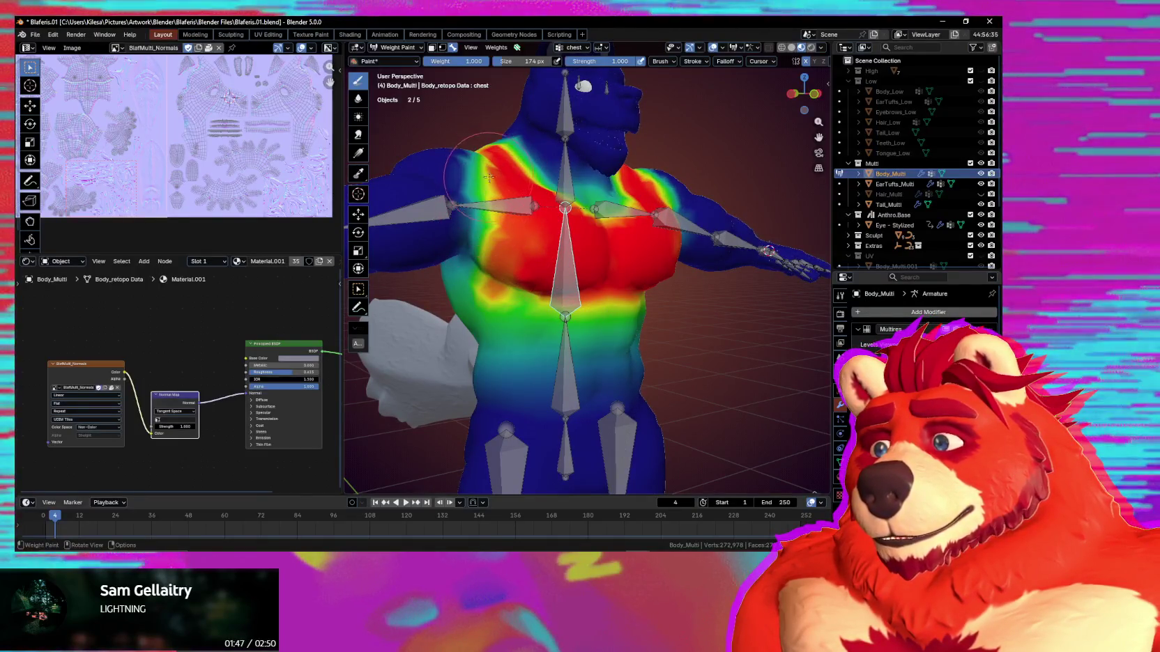
mouse_move(525, 250)
middle_down()
mouse_move(472, 293)
mouse_move(558, 278)
middle_up()
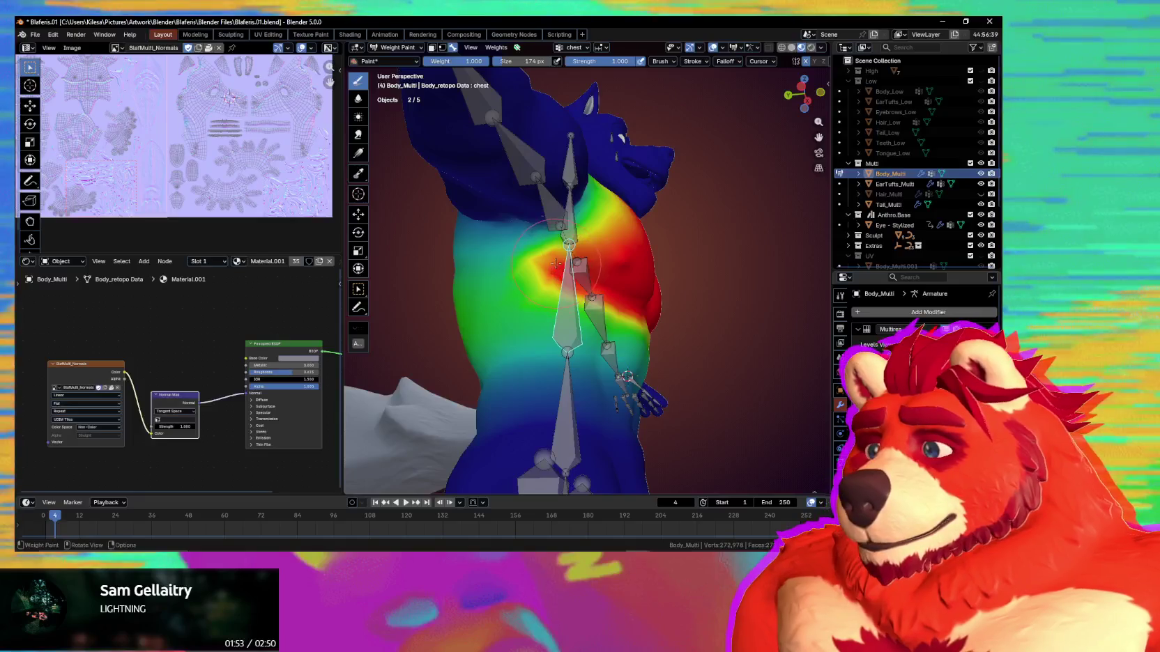
drag(555, 263, 615, 280)
mouse_move(615, 281)
middle_down()
mouse_move(583, 257)
mouse_move(533, 254)
middle_up()
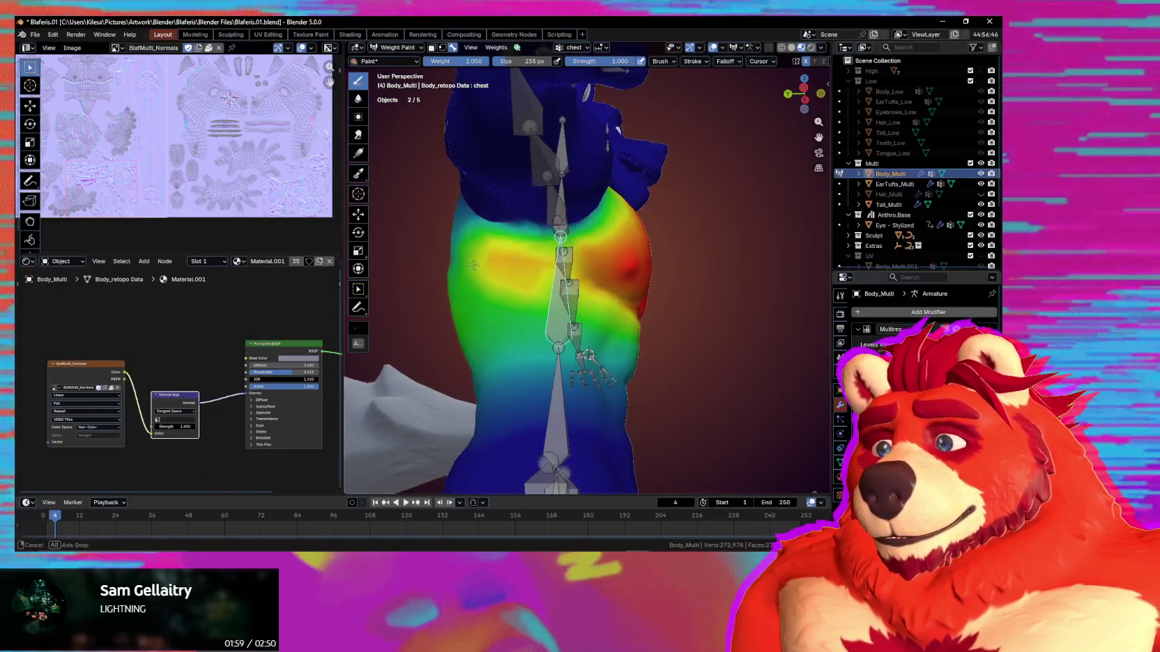
drag(532, 254, 572, 279)
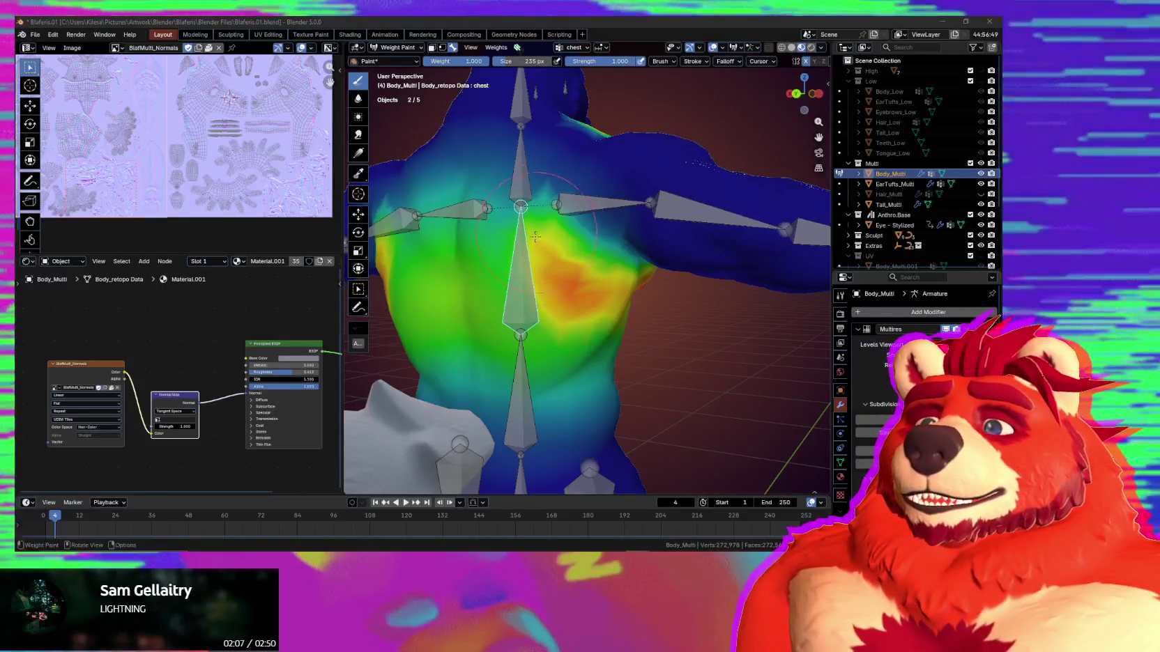
Paint chest weight symmetrically across the upper back, spine and shoulders.
middle_drag(558, 223, 578, 220)
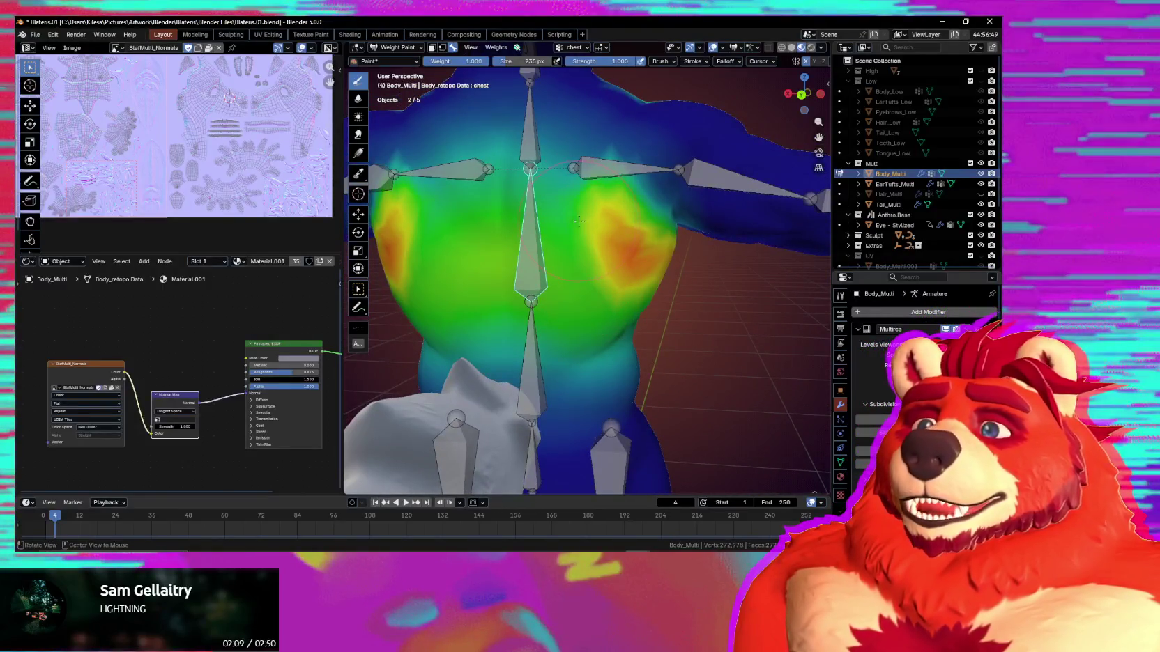
drag(597, 160, 523, 221)
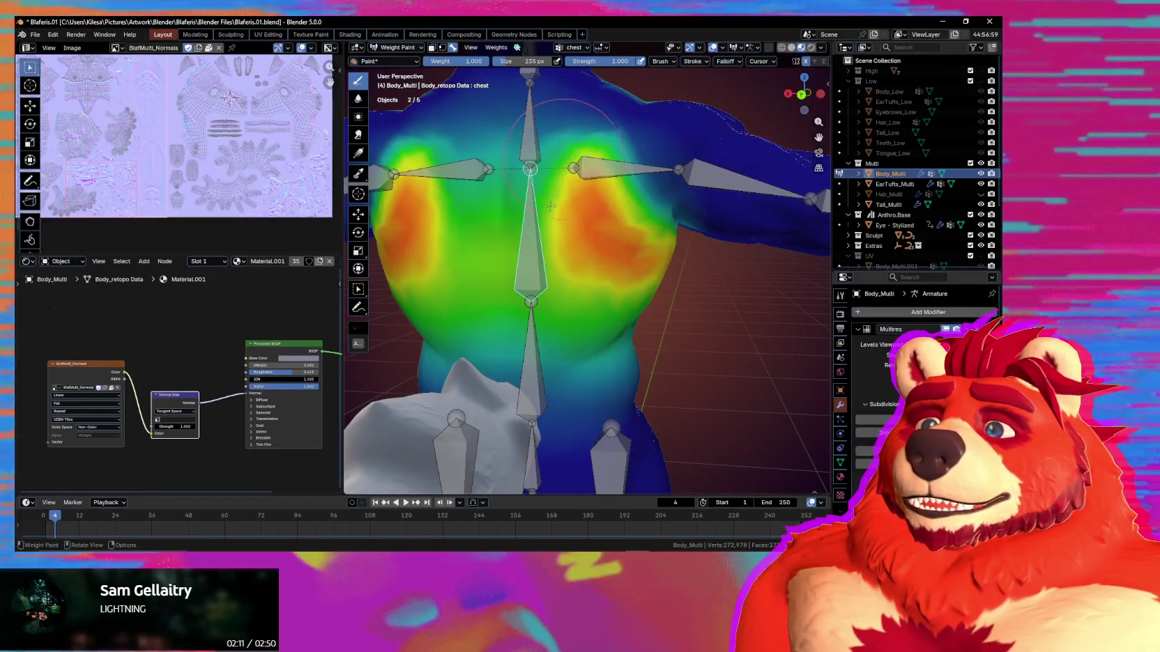
drag(520, 207, 519, 230)
mouse_move(519, 230)
middle_down()
mouse_move(561, 243)
mouse_move(533, 287)
middle_up()
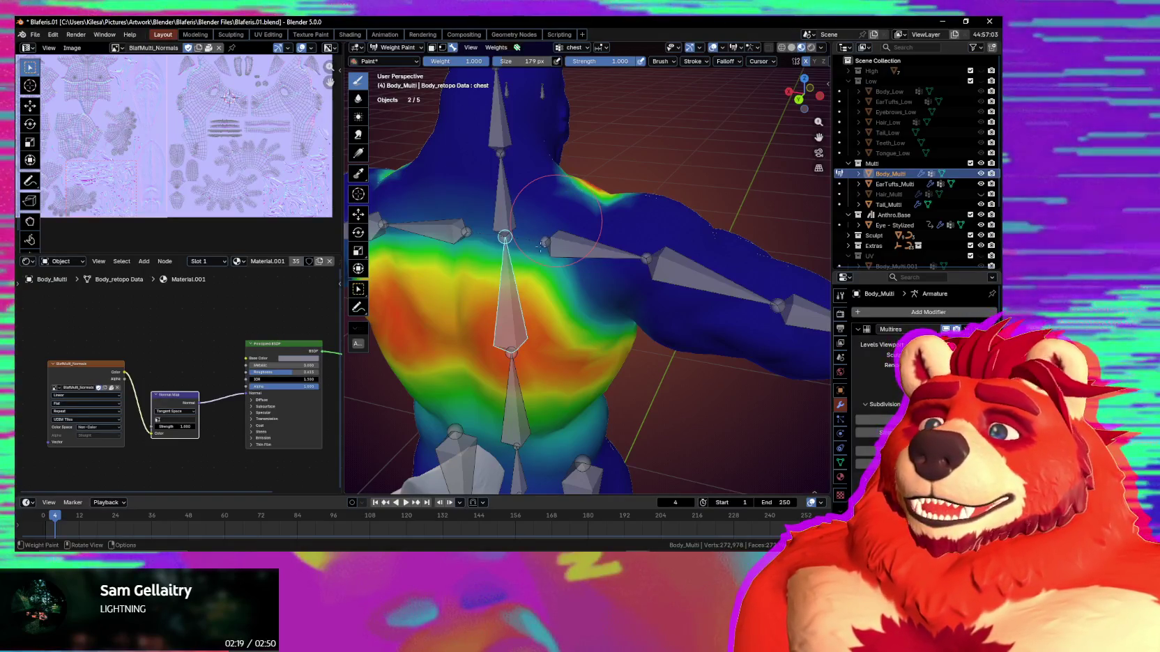
drag(572, 195, 509, 277)
middle_drag(504, 237, 544, 269)
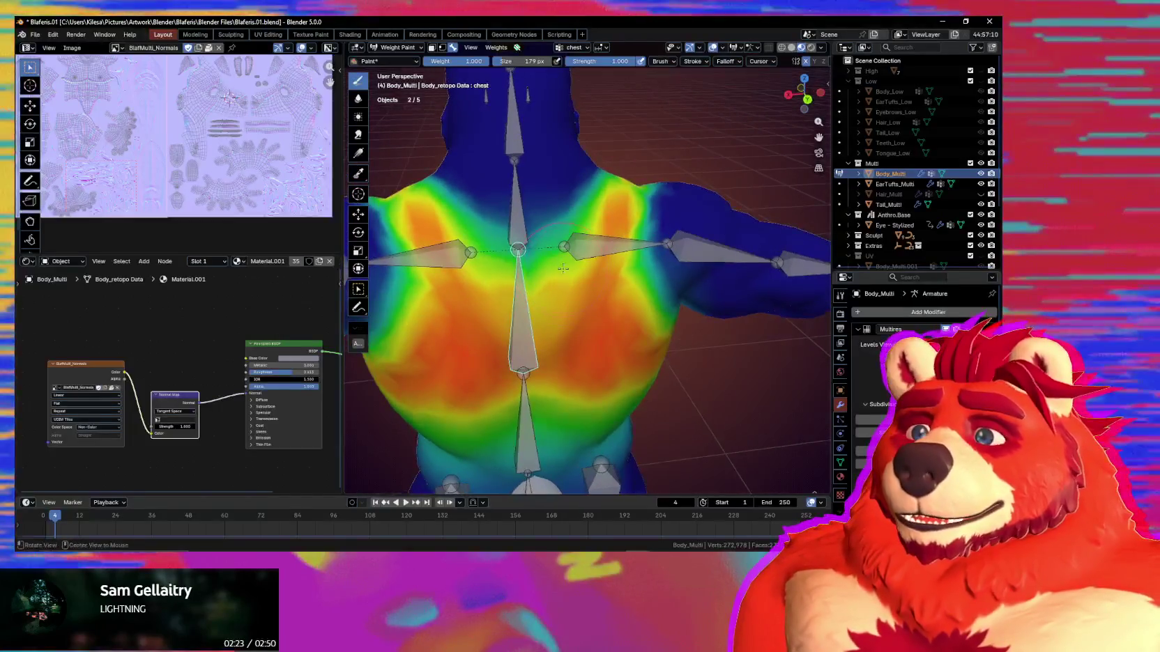
Add chest weight to the lower chest sides and strengthen the mid chest.
drag(607, 279, 624, 335)
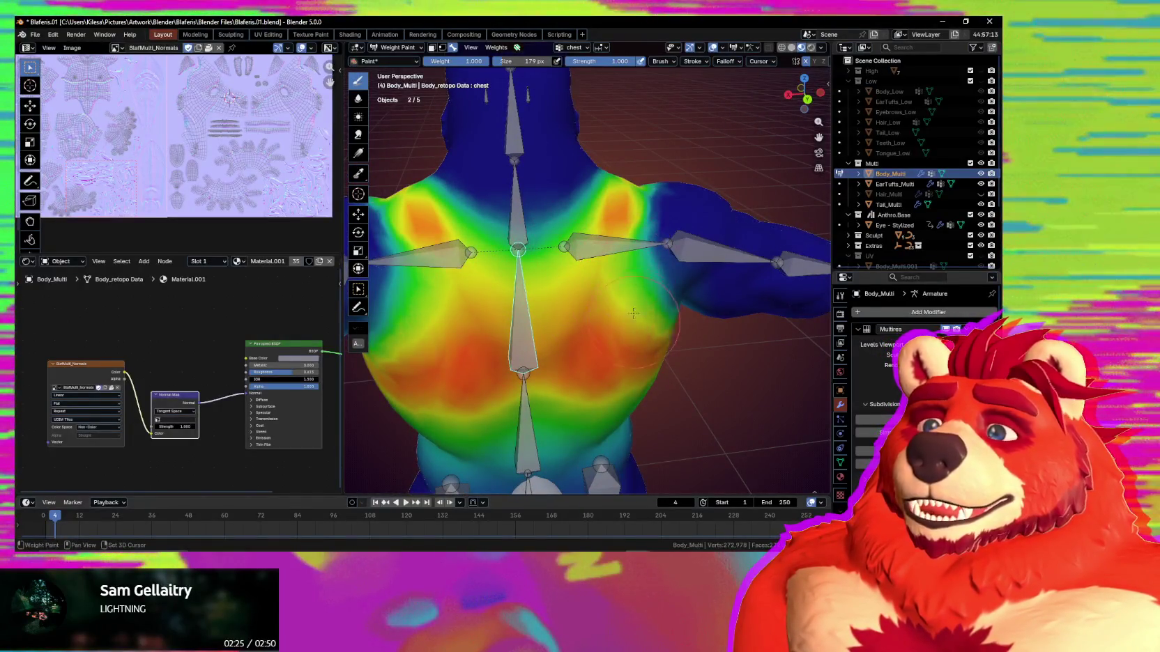
mouse_move(624, 334)
middle_down()
mouse_move(587, 297)
mouse_move(601, 276)
middle_up()
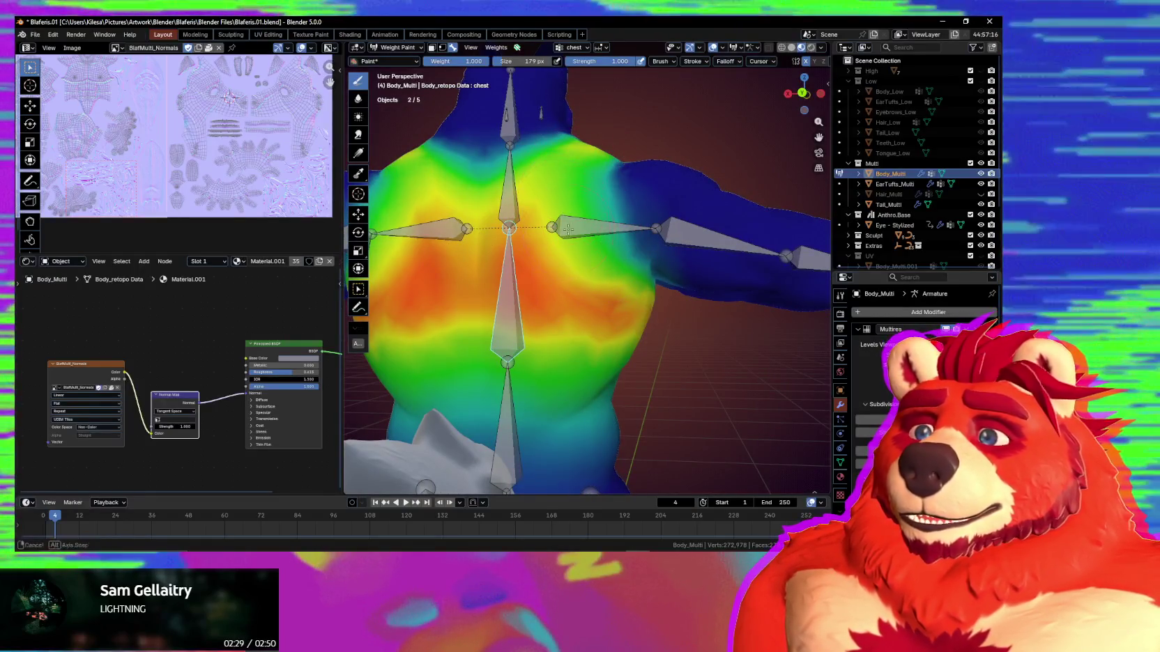
middle_drag(573, 177, 554, 235)
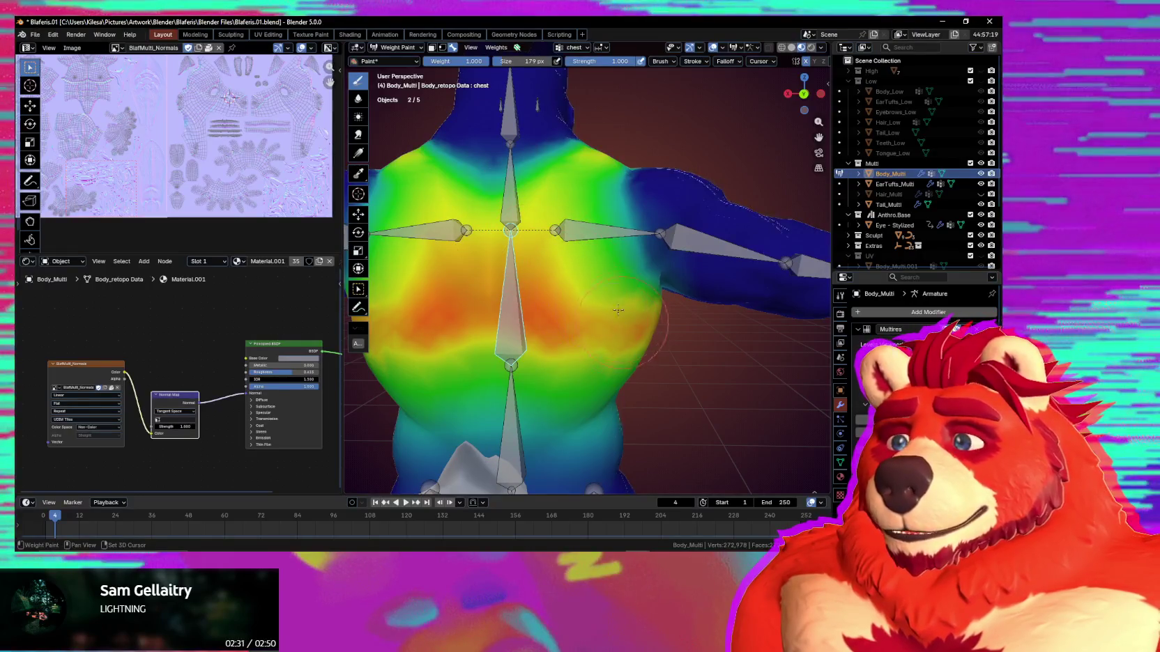
drag(481, 257, 542, 310)
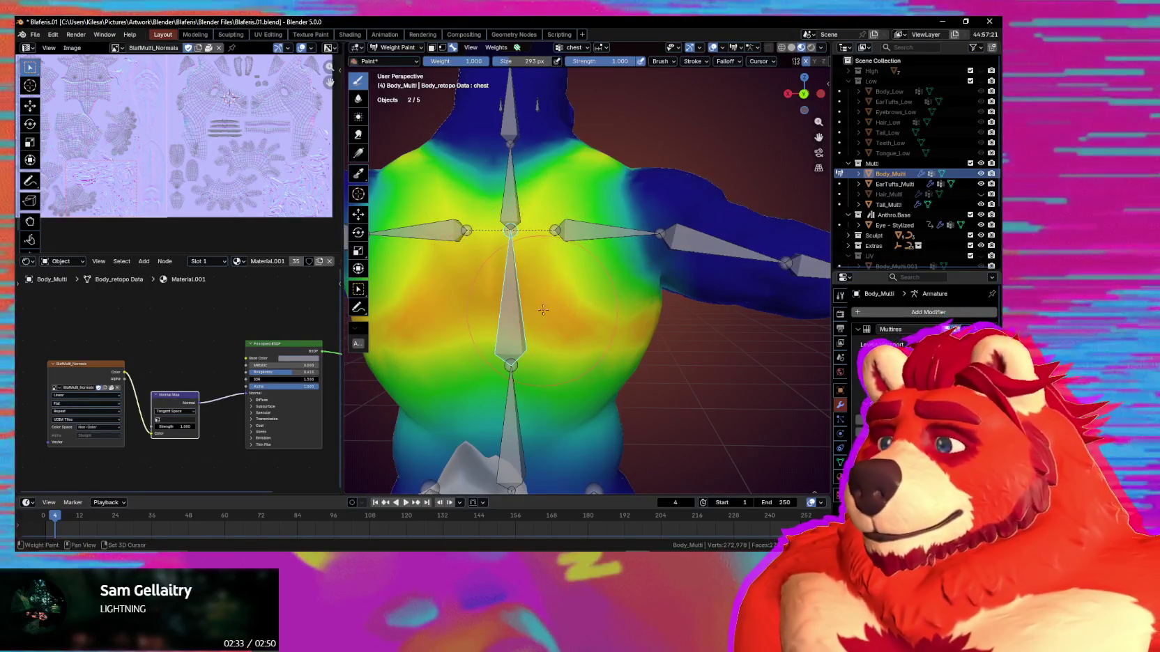
drag(538, 270, 523, 223)
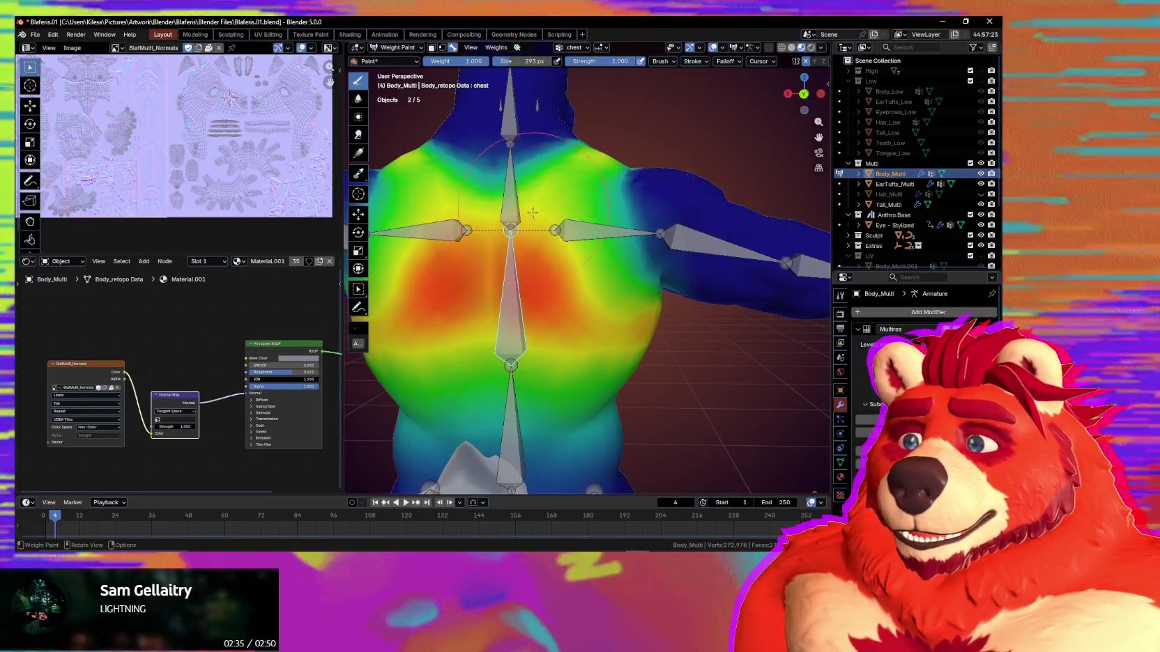
Undo and redo the latest chest strokes and set the brush size to 138 px.
key(ctrl+z)
key(ctrl+z)
key(ctrl+z)
mouse_move(522, 230)
middle_down()
mouse_move(543, 286)
mouse_move(586, 253)
mouse_move(614, 251)
middle_up()
key(ctrl+shift+z)
key(f)
click(630, 249)
key(ctrl+z)
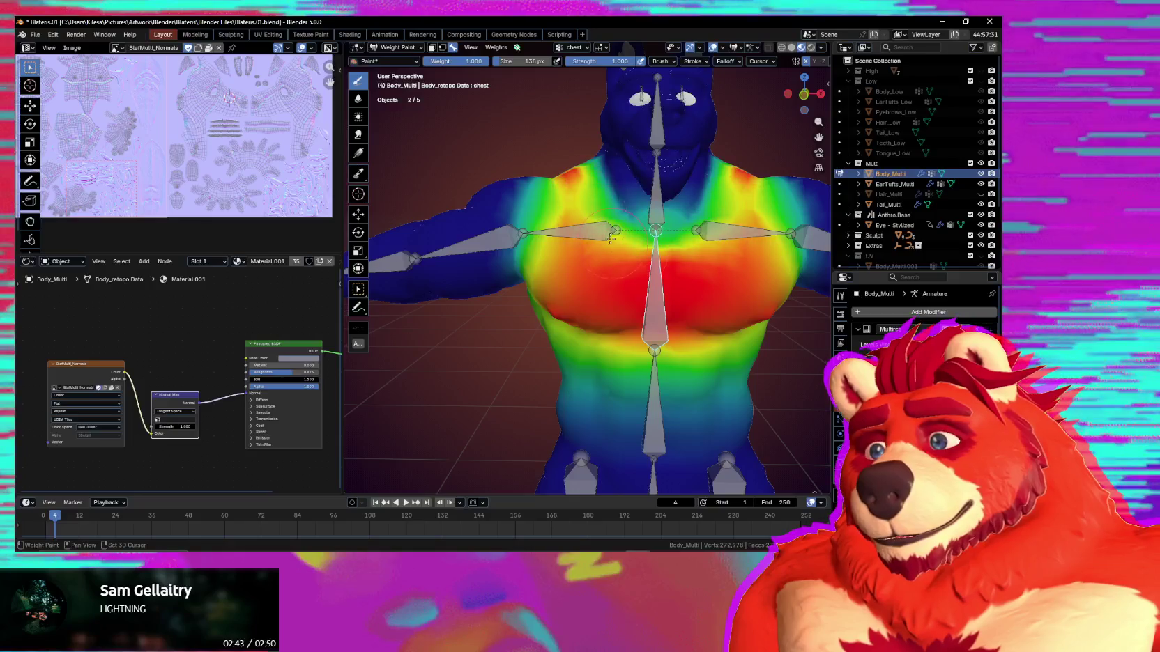
Switch to the upper_arm.R vertex group to display its weights.
mouse_move(573, 175)
middle_down()
mouse_move(588, 266)
mouse_move(622, 245)
middle_up()
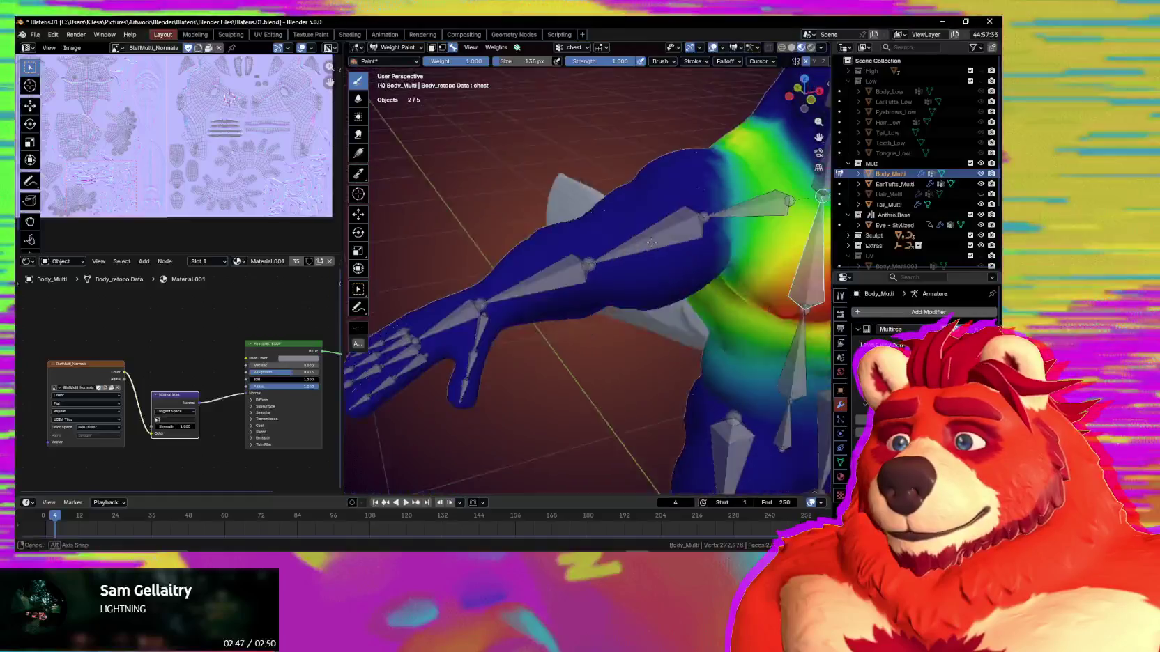
ctrl+click(623, 245)
mouse_move(622, 246)
middle_down()
mouse_move(587, 267)
mouse_move(610, 257)
middle_up()
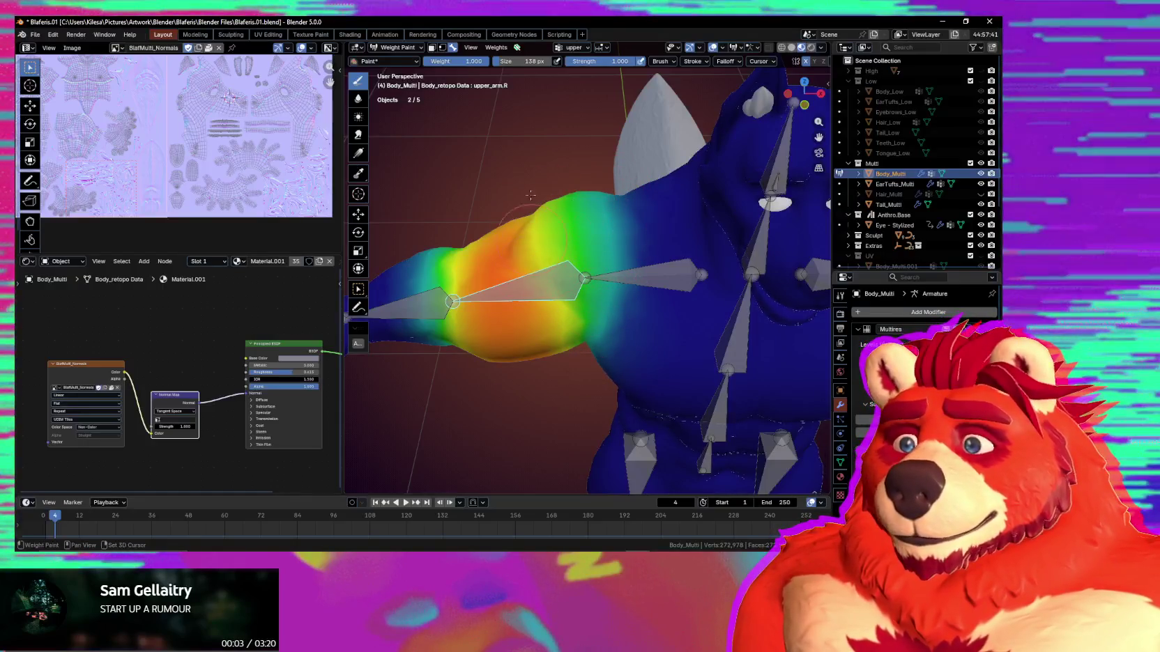
Select the shoulder.R group and enlarge the brush to 206 px.
ctrl+click(664, 276)
middle_drag(665, 276, 638, 208)
key(f)
click(663, 212)
key(ctrl+z)
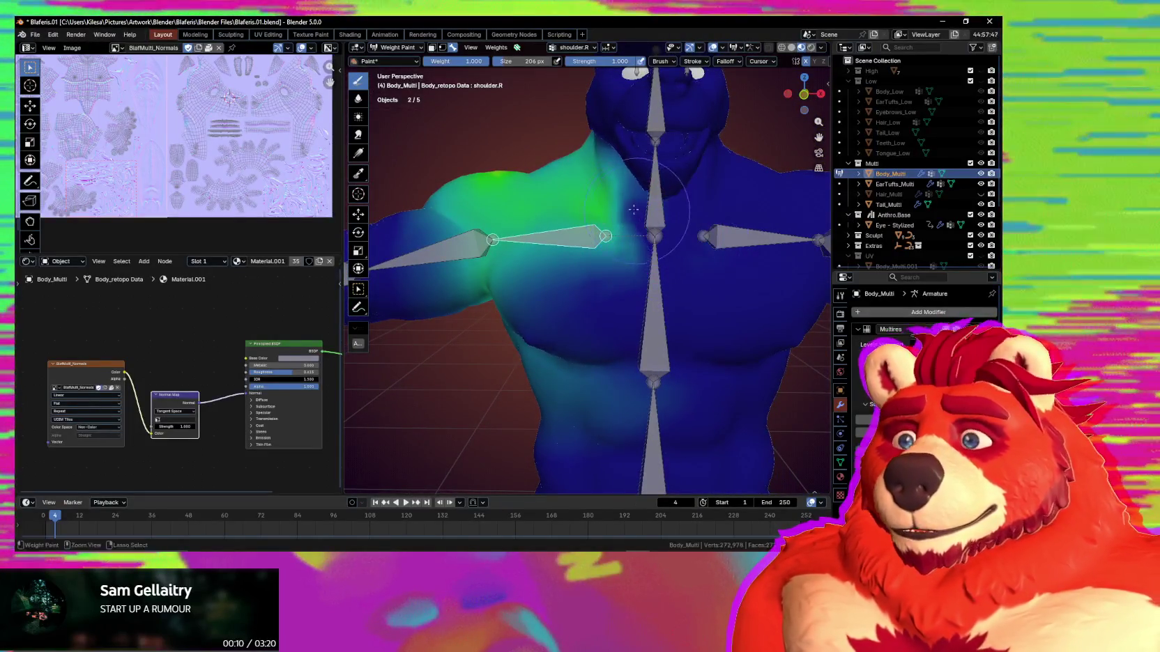
middle_drag(635, 210, 661, 214)
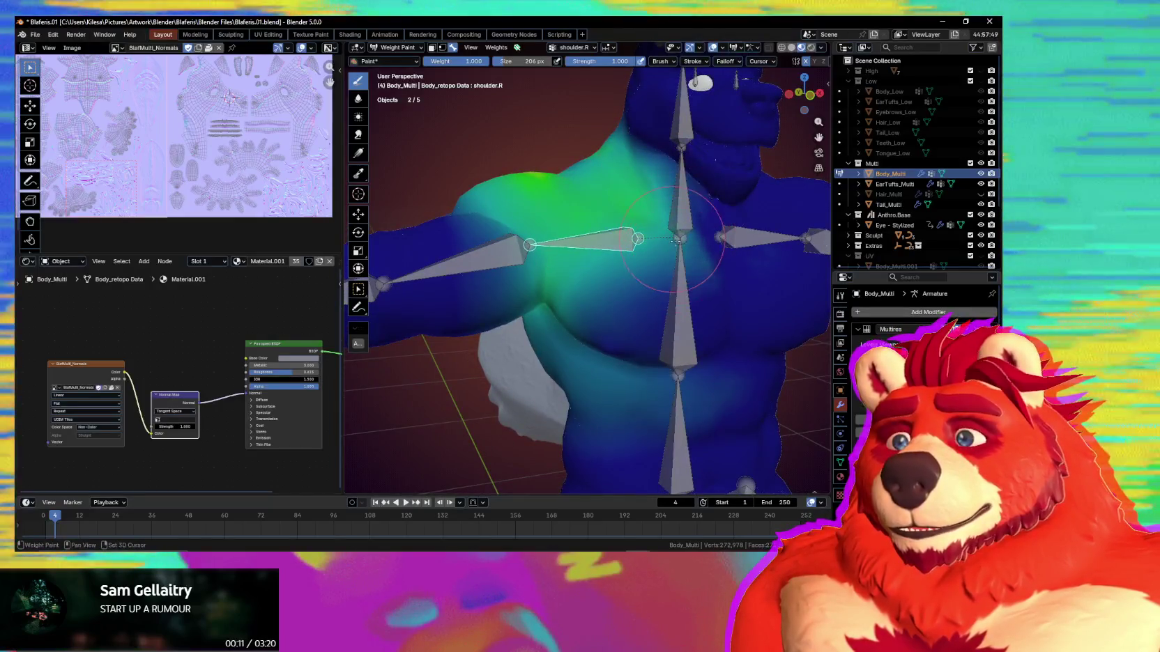
Lower the shoulder.R weight on the upper chest and inspect the shoulders from behind.
ctrl+click(676, 188)
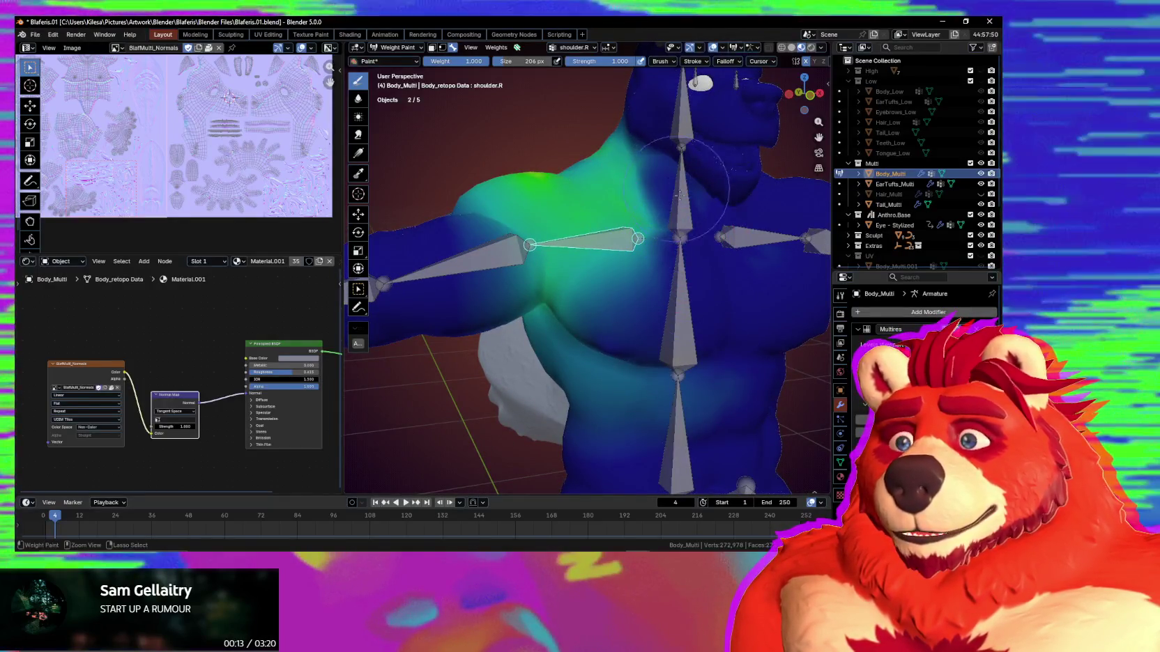
middle_drag(676, 188, 687, 182)
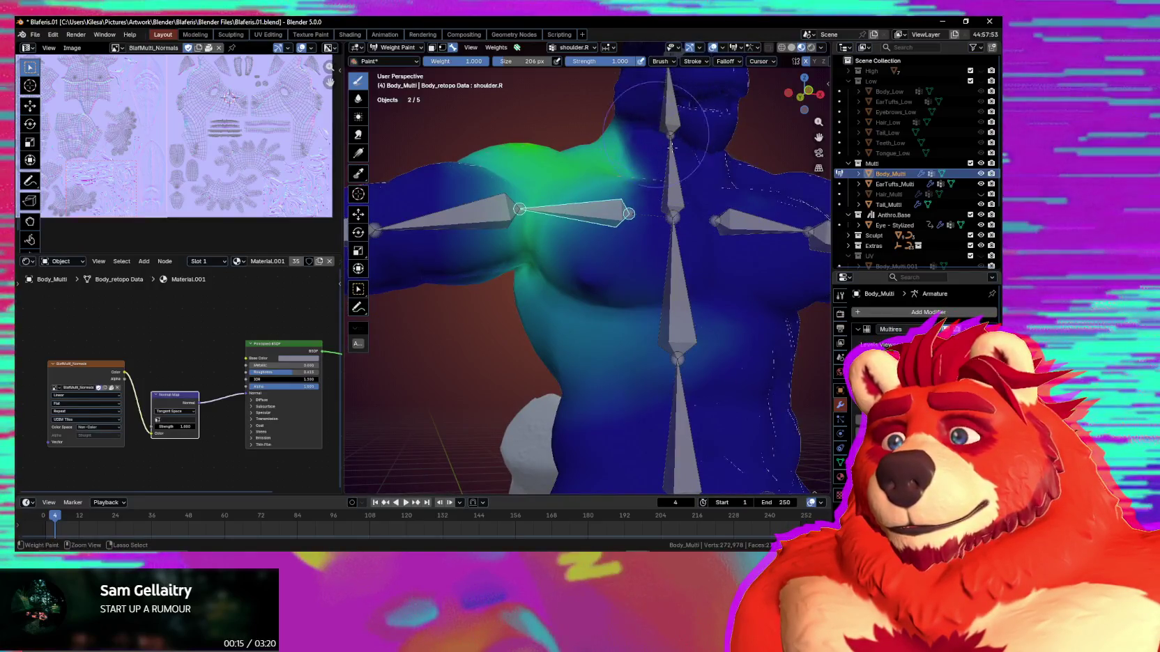
middle_drag(666, 143, 660, 147)
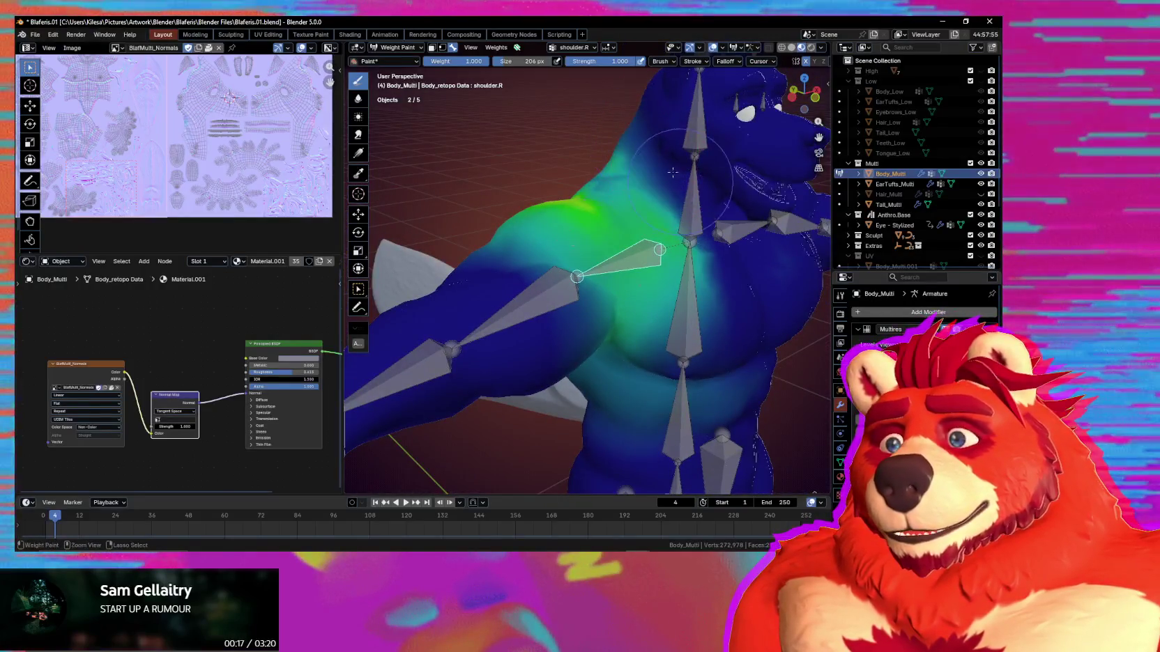
middle_drag(682, 228, 629, 273)
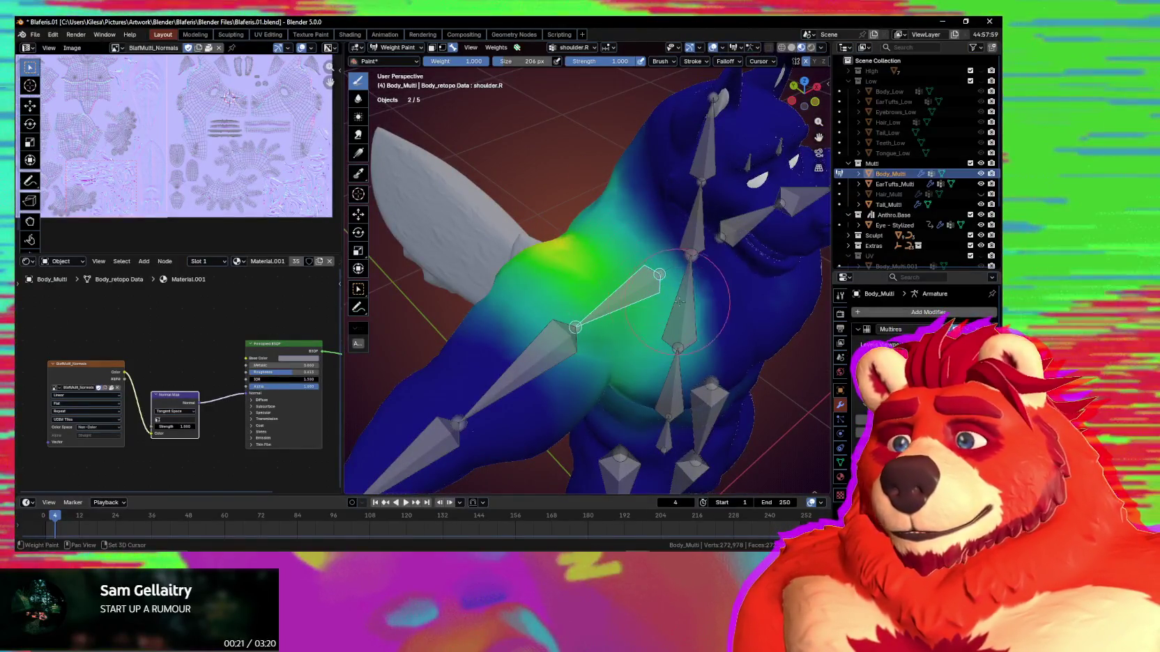
middle_drag(638, 352, 619, 220)
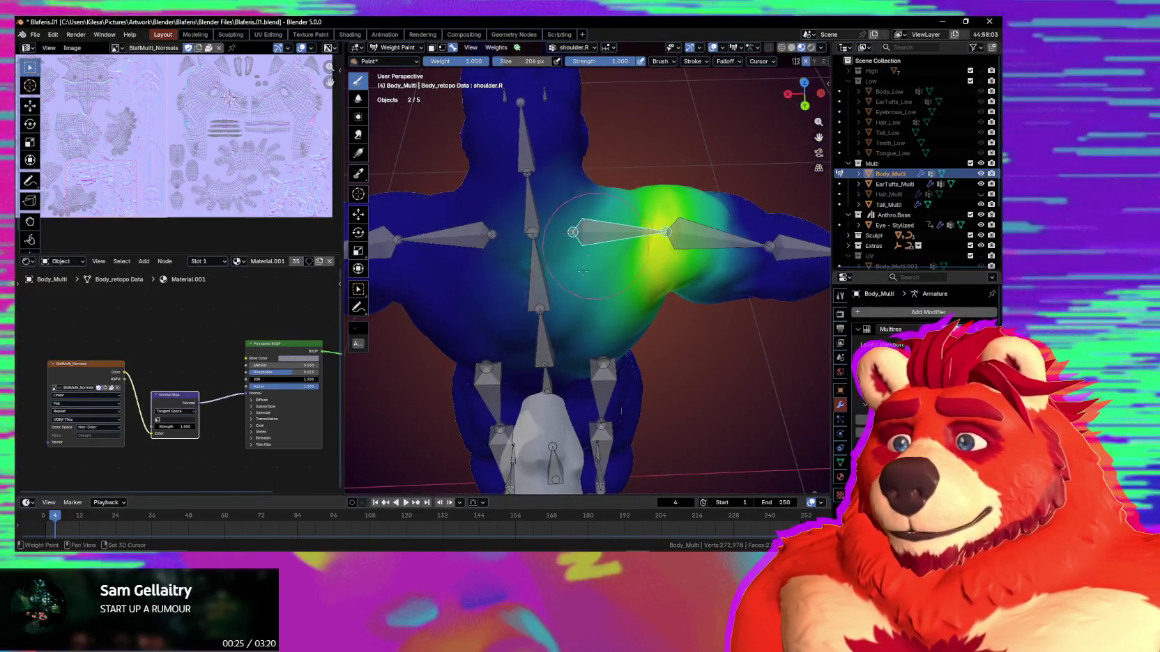
middle_drag(587, 289, 551, 220)
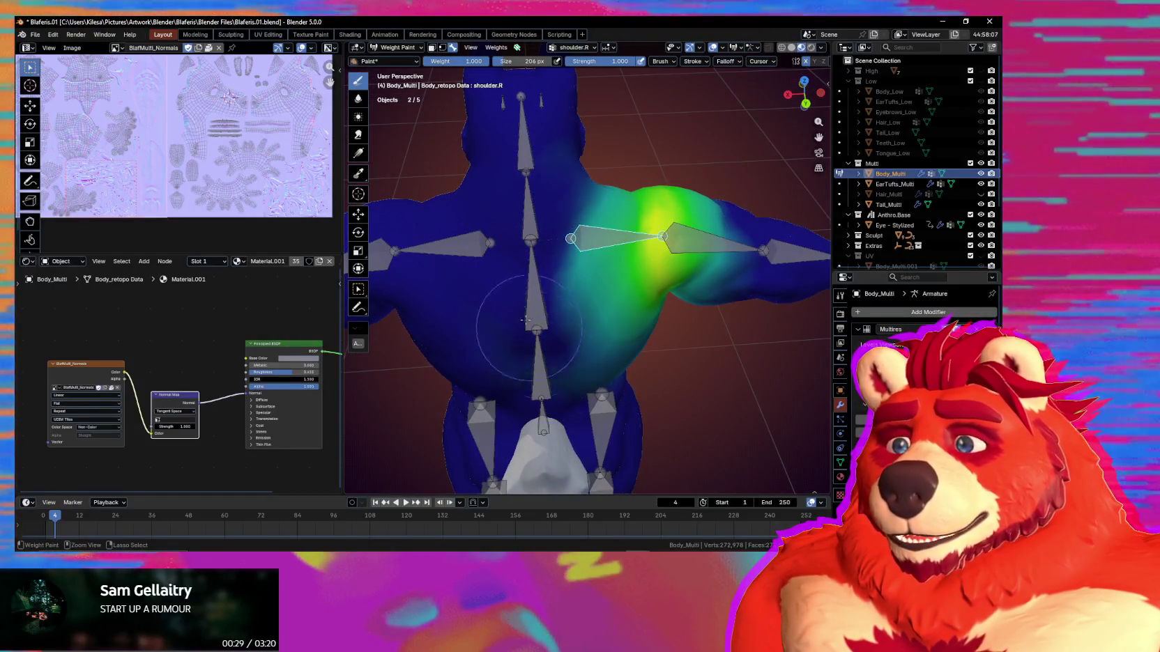
middle_drag(529, 328, 584, 191)
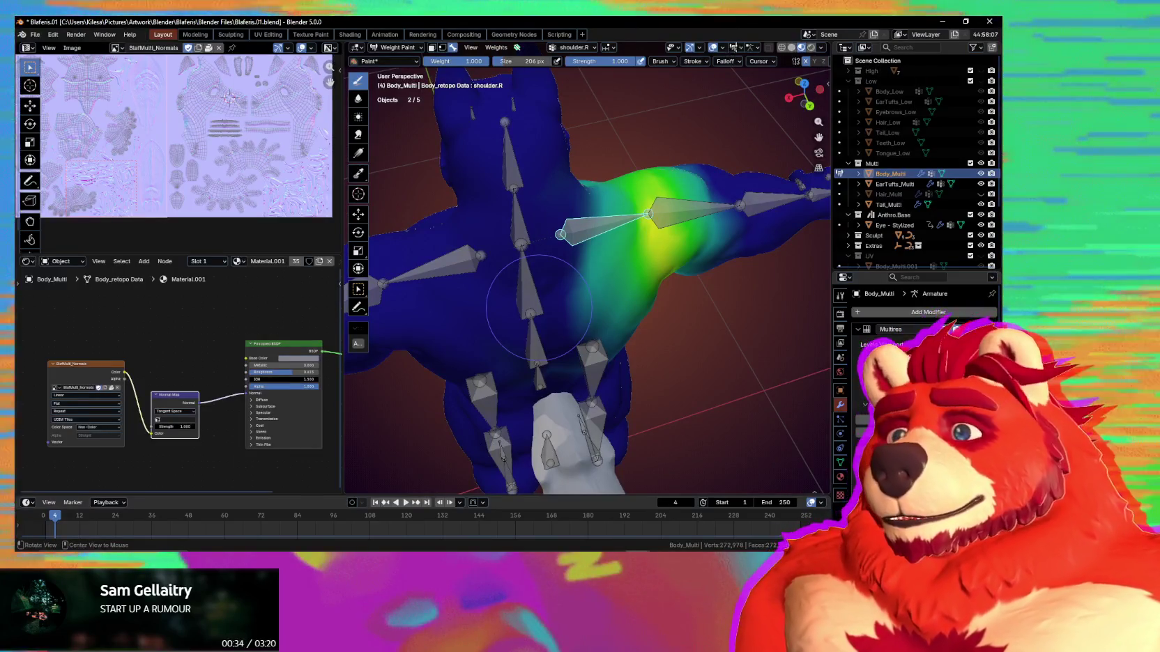
middle_drag(538, 307, 572, 209)
Show zero-weight areas in black and erase shoulder.R weight from the upper back.
click(736, 47)
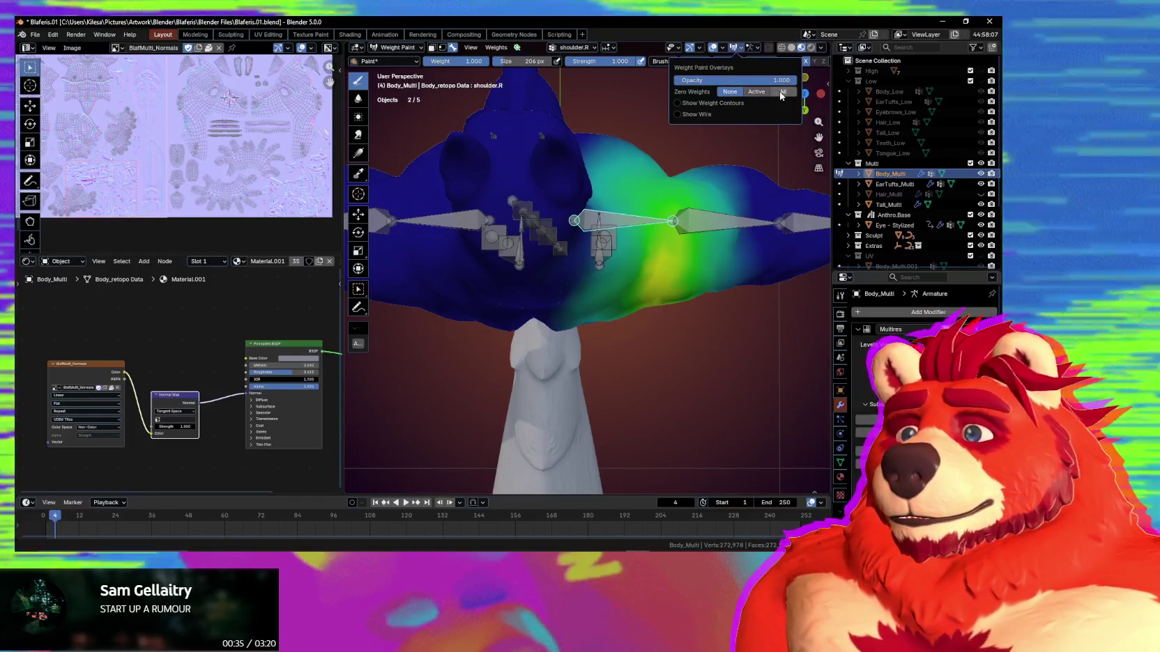
click(760, 93)
middle_drag(628, 182, 571, 160)
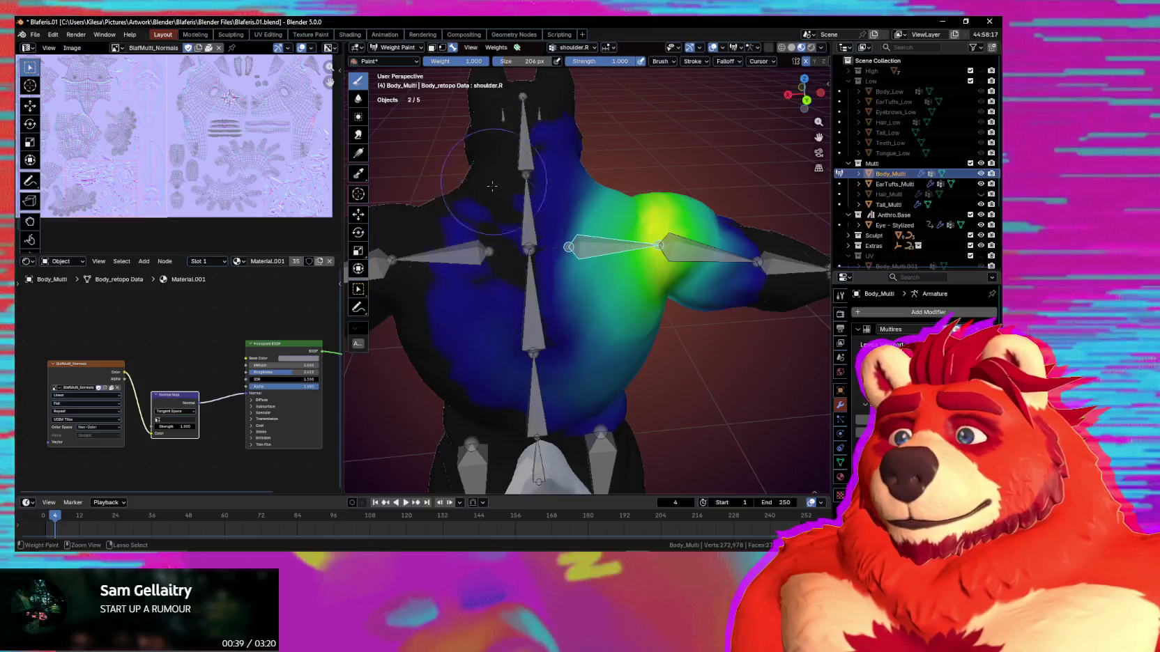
ctrl+drag(490, 331, 512, 396)
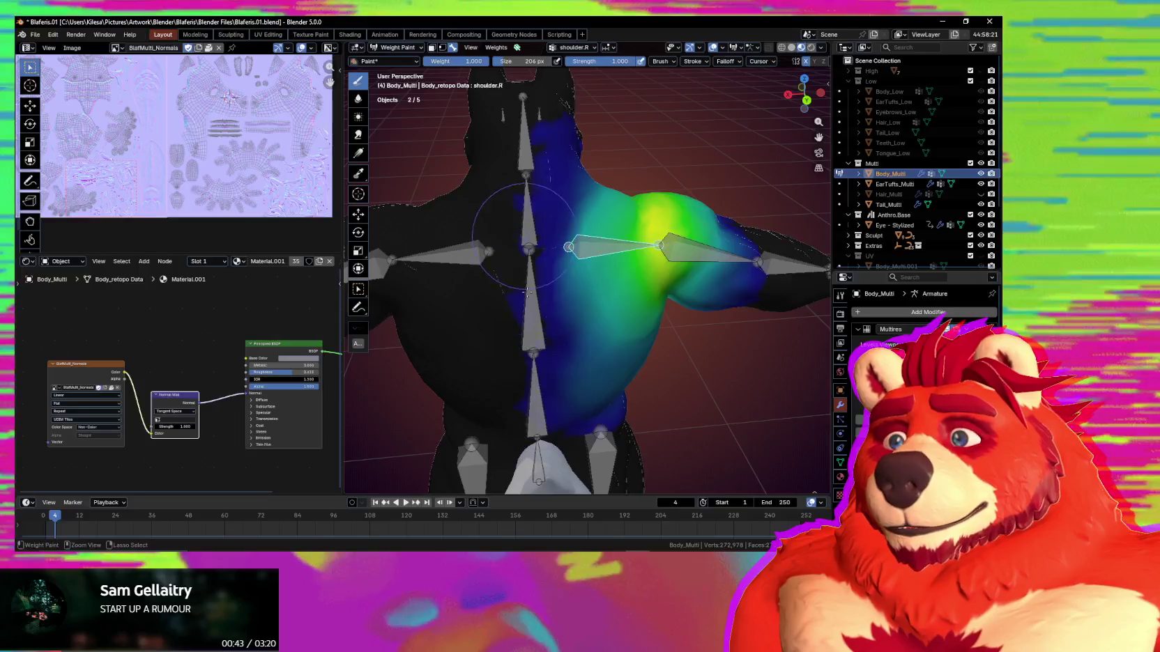
ctrl+drag(526, 252, 535, 254)
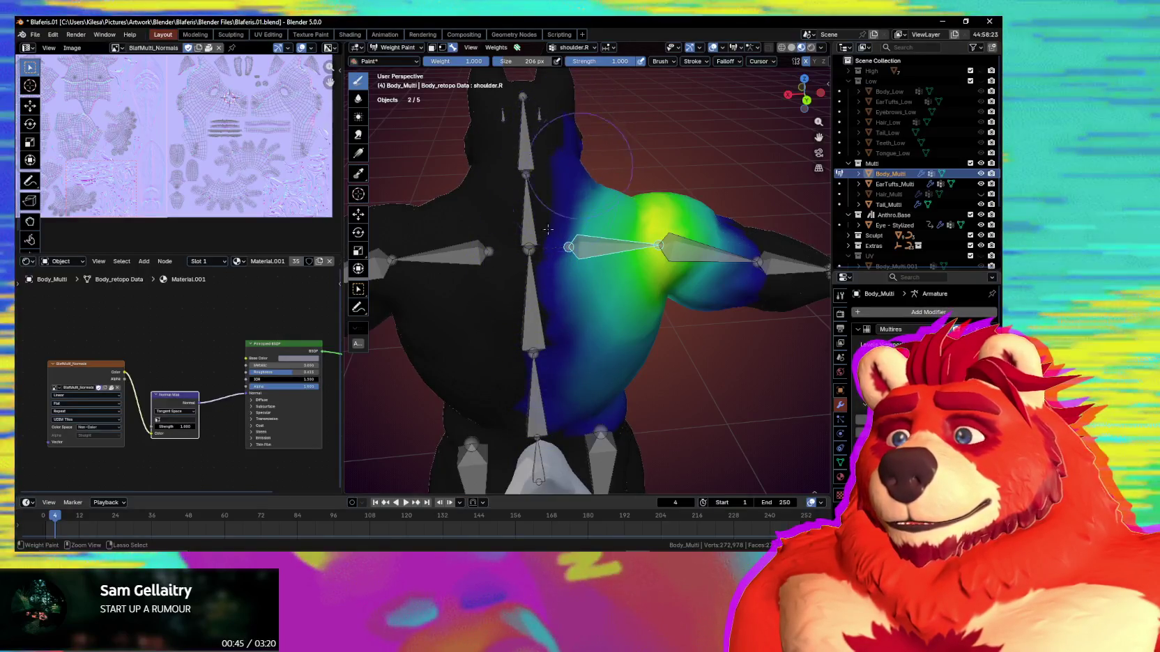
Enlarge the brush and erase shoulder.R weight from the right and lower centre chest.
middle_drag(552, 222, 672, 180)
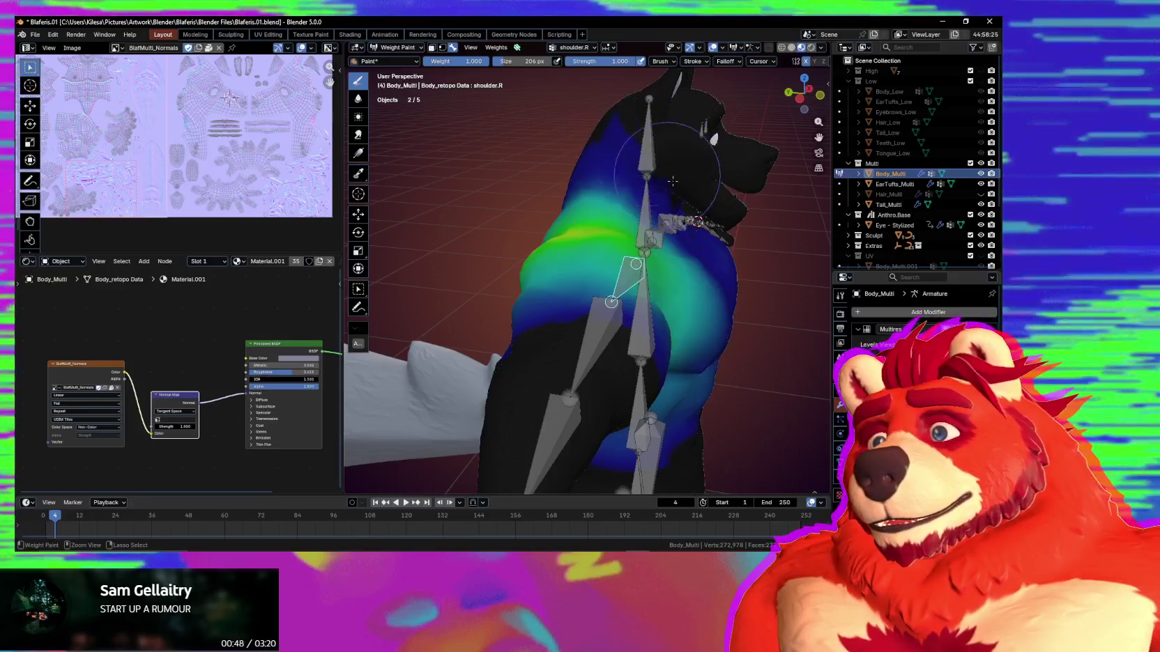
middle_drag(697, 248, 652, 189)
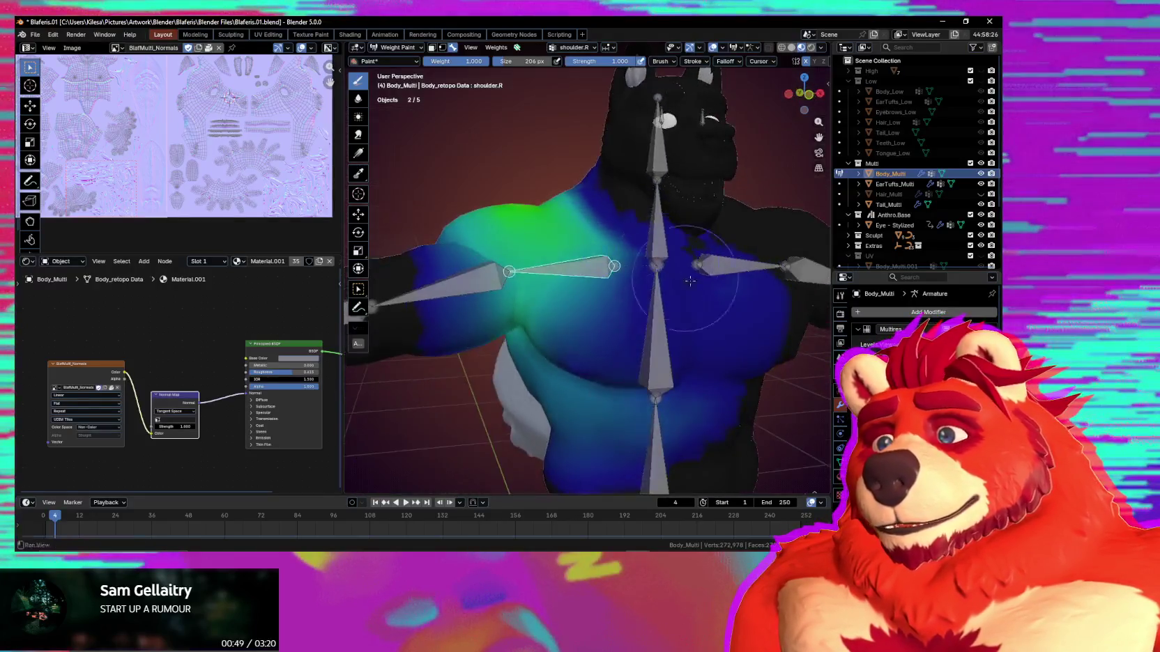
key(f)
click(619, 230)
drag(582, 295, 648, 209)
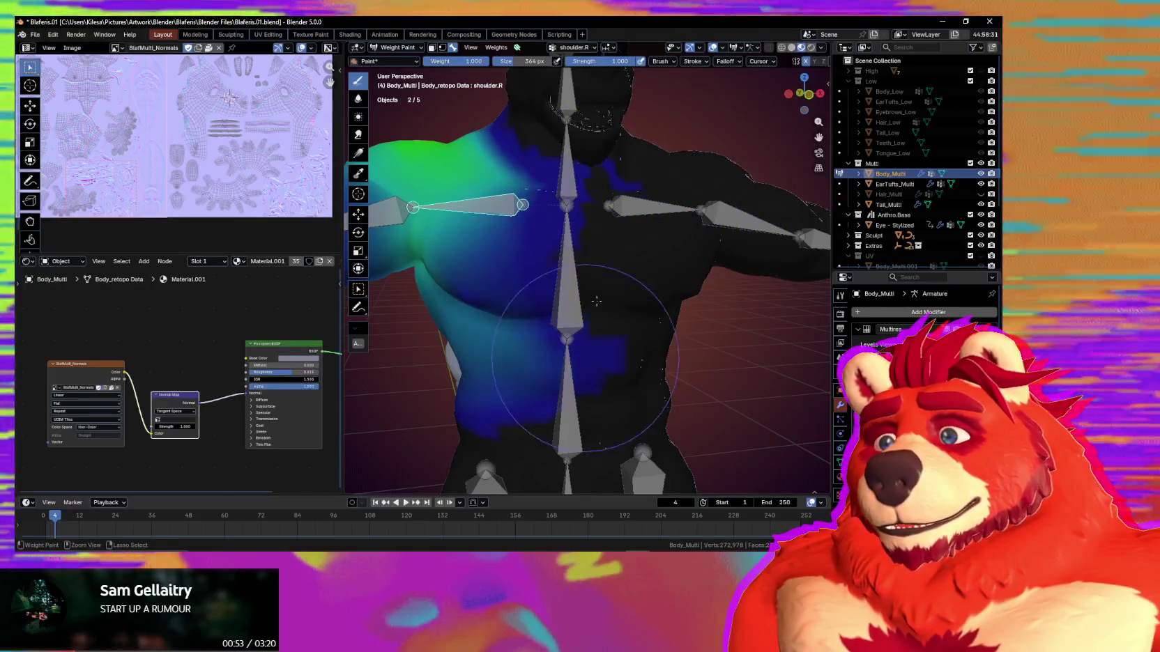
mouse_move(529, 363)
mouse_down()
mouse_move(581, 304)
mouse_move(526, 317)
mouse_up()
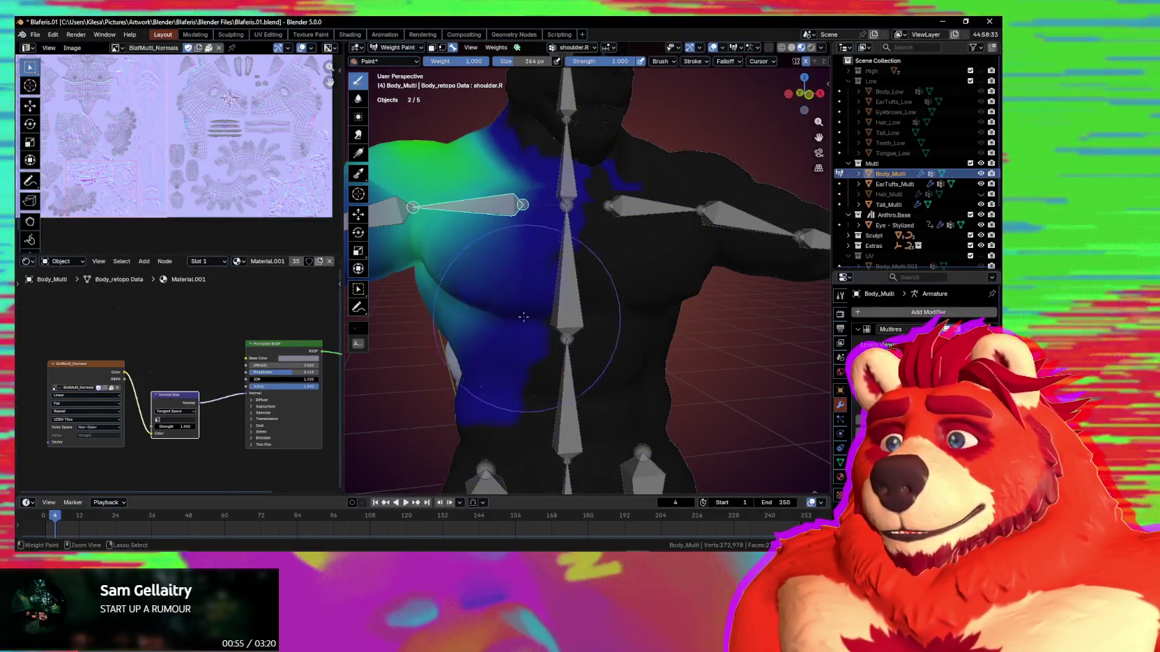
Reduce the remaining shoulder.R chest weight toward zero.
mouse_move(513, 352)
middle_down()
mouse_move(600, 248)
mouse_move(611, 258)
middle_up()
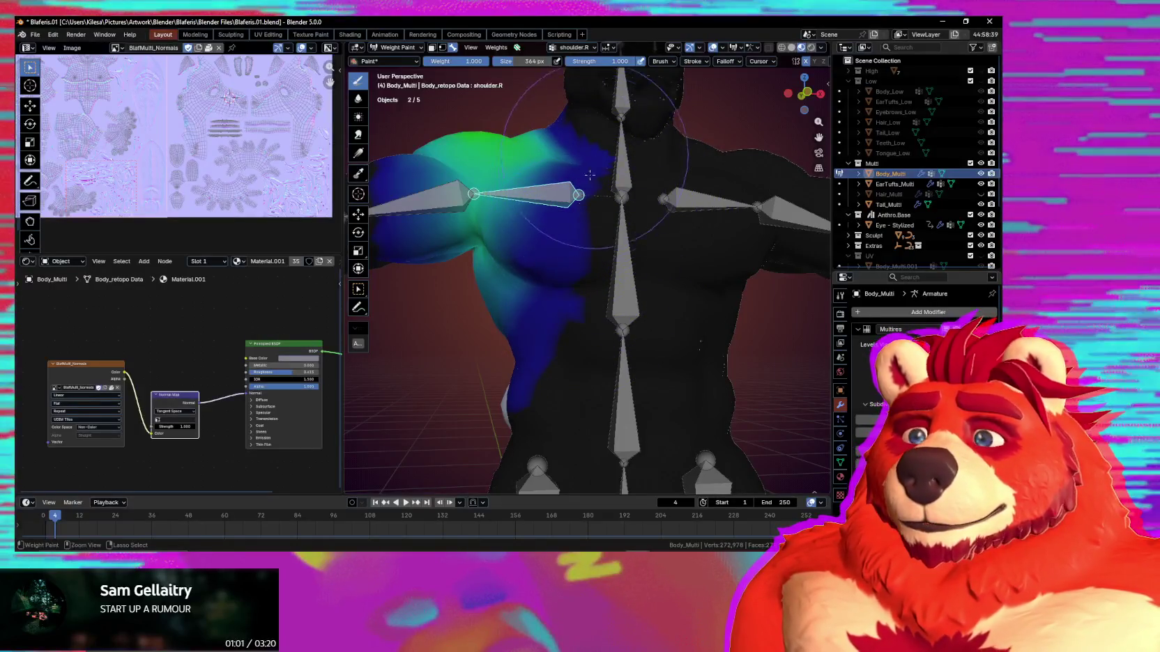
middle_drag(566, 248, 628, 238)
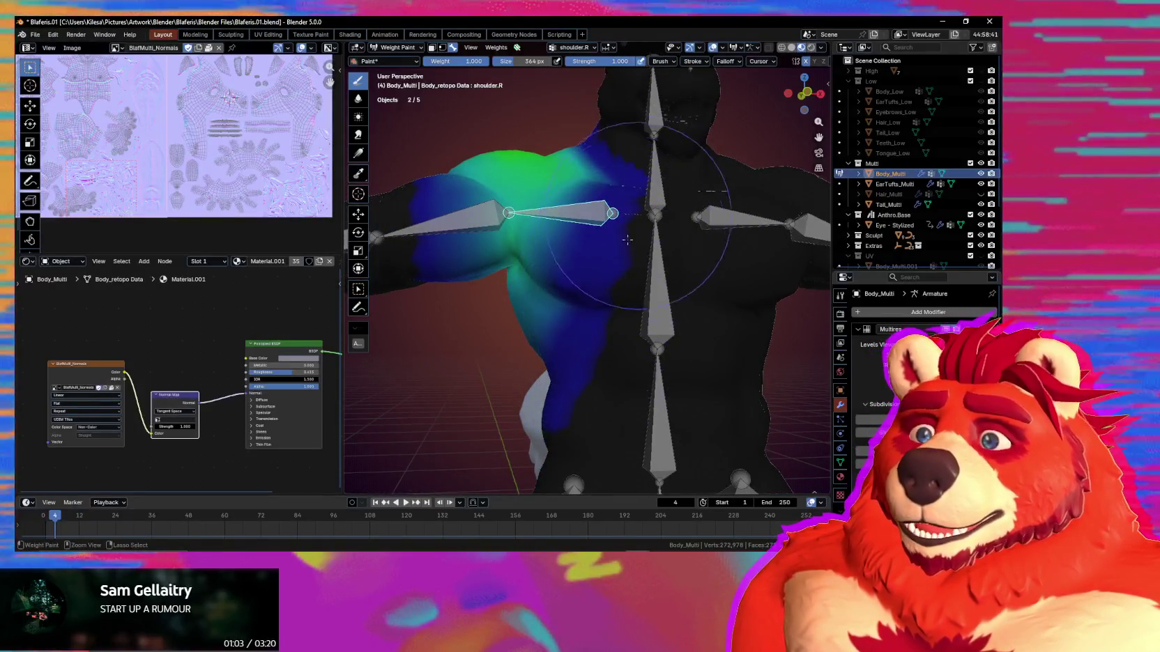
middle_drag(574, 400, 605, 383)
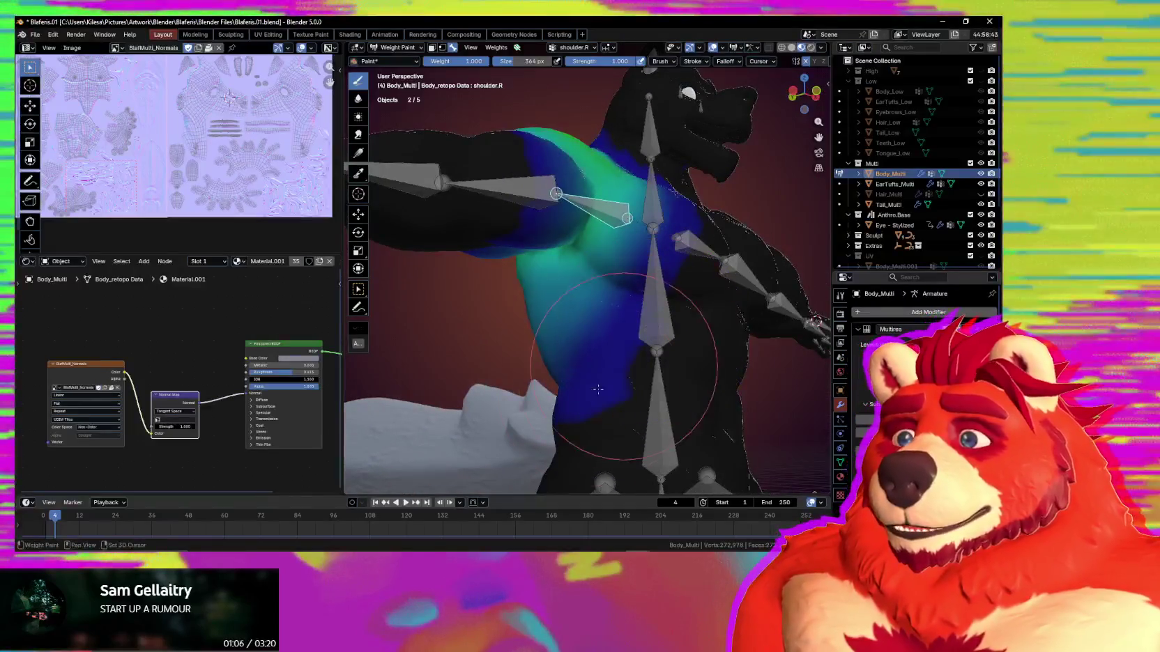
ctrl+drag(583, 342, 590, 382)
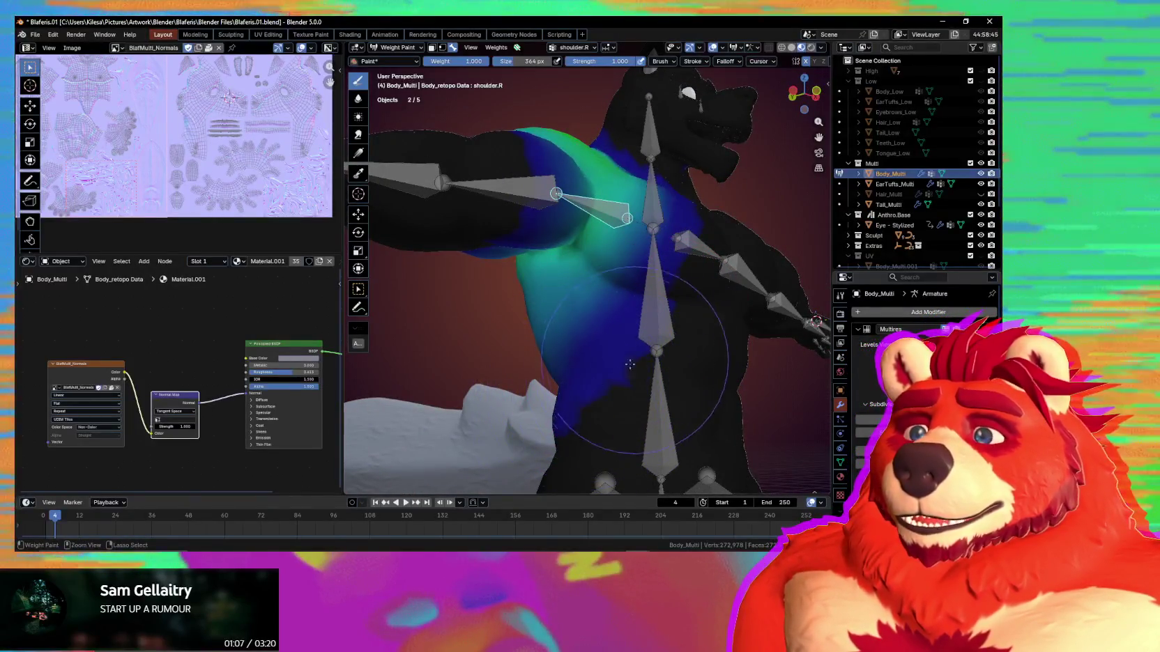
mouse_move(630, 412)
middle_down()
mouse_move(593, 317)
mouse_move(659, 336)
mouse_move(606, 242)
middle_up()
Switch to the upper_leg.R group and shrink the brush for thigh work.
ctrl+click(592, 317)
key(f)
click(613, 328)
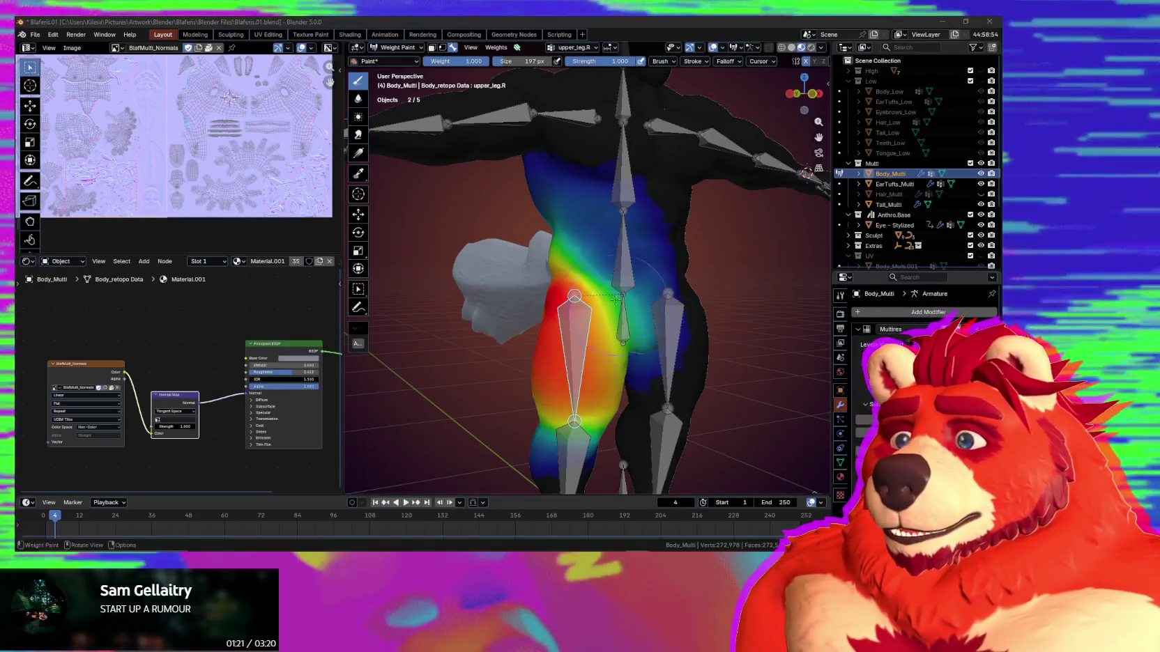
Inspect the hip and thigh weights, then save Blaferis.01.blend.
middle_drag(592, 288, 628, 249)
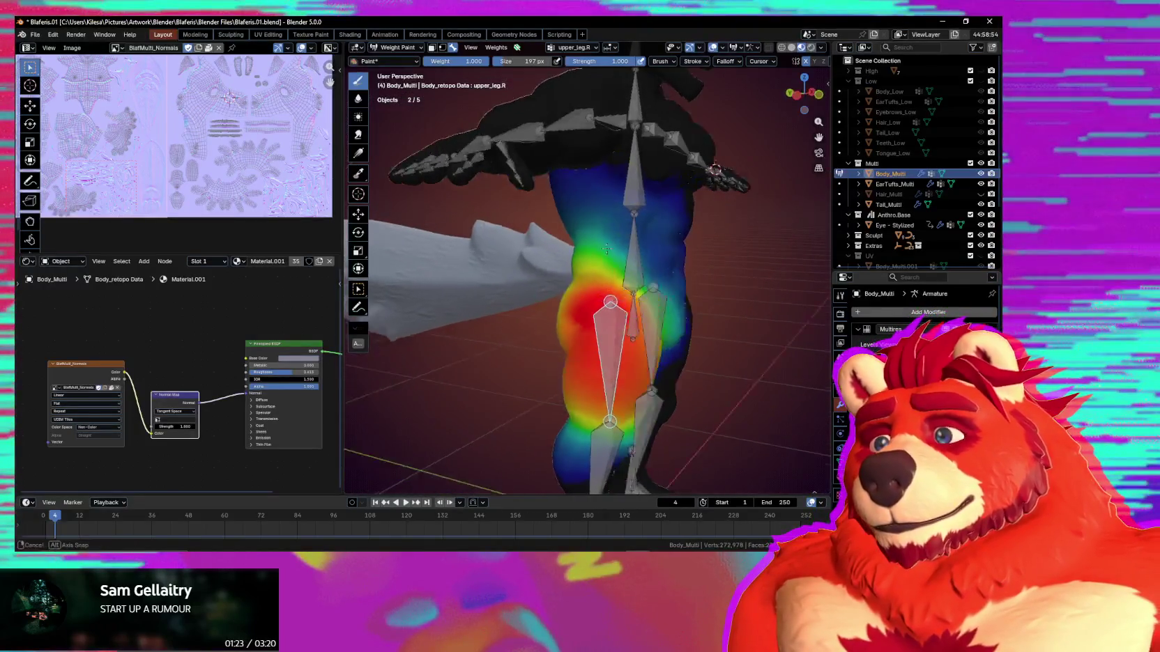
middle_drag(672, 289, 667, 299)
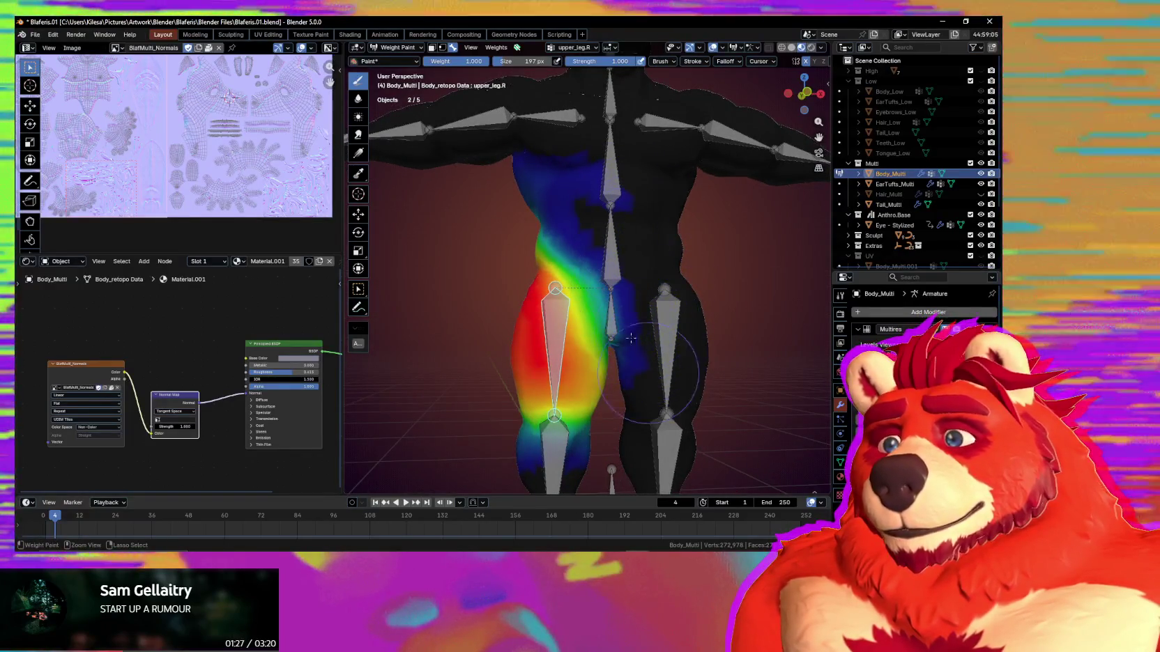
middle_drag(641, 261, 511, 329)
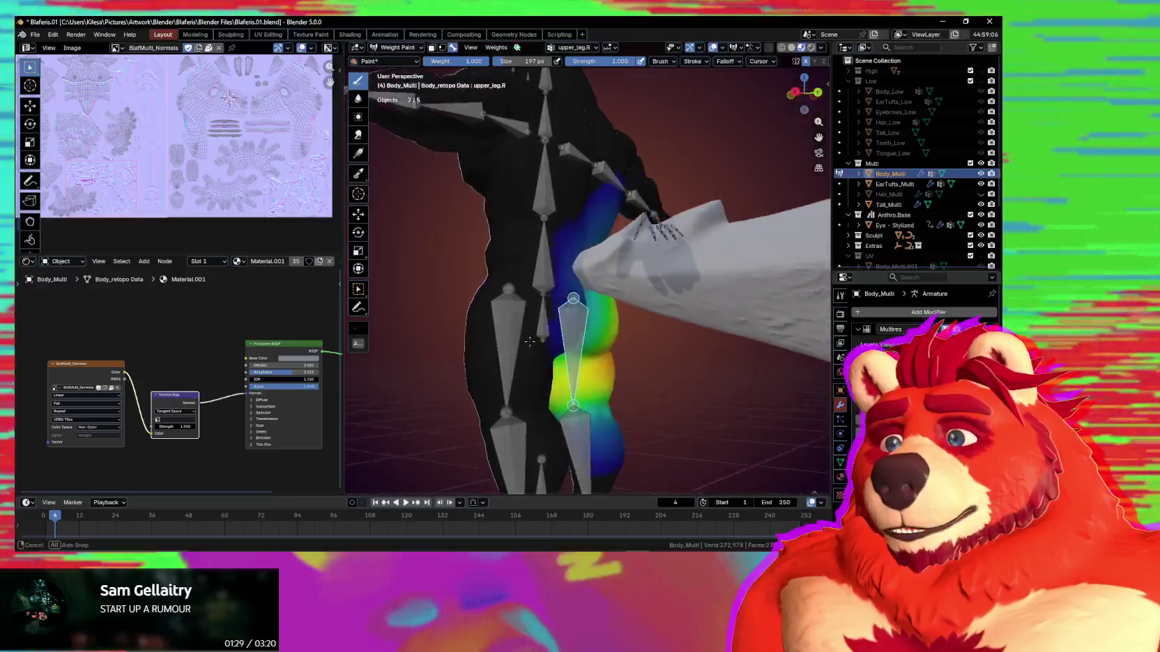
middle_drag(532, 283, 628, 195)
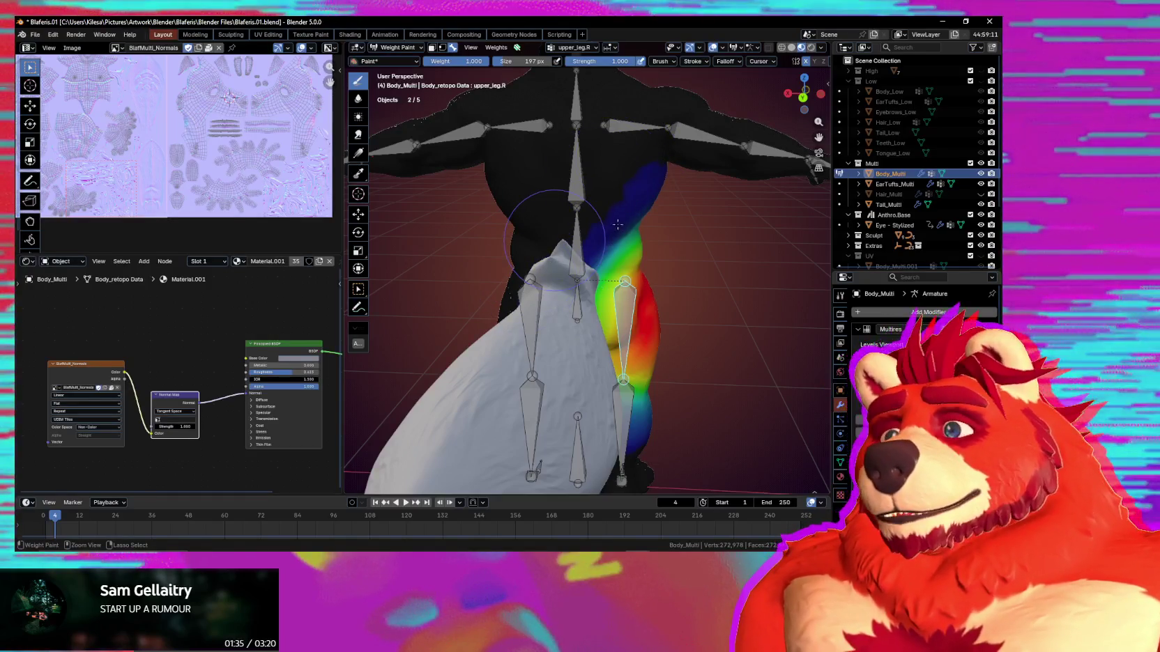
middle_drag(657, 205, 616, 207)
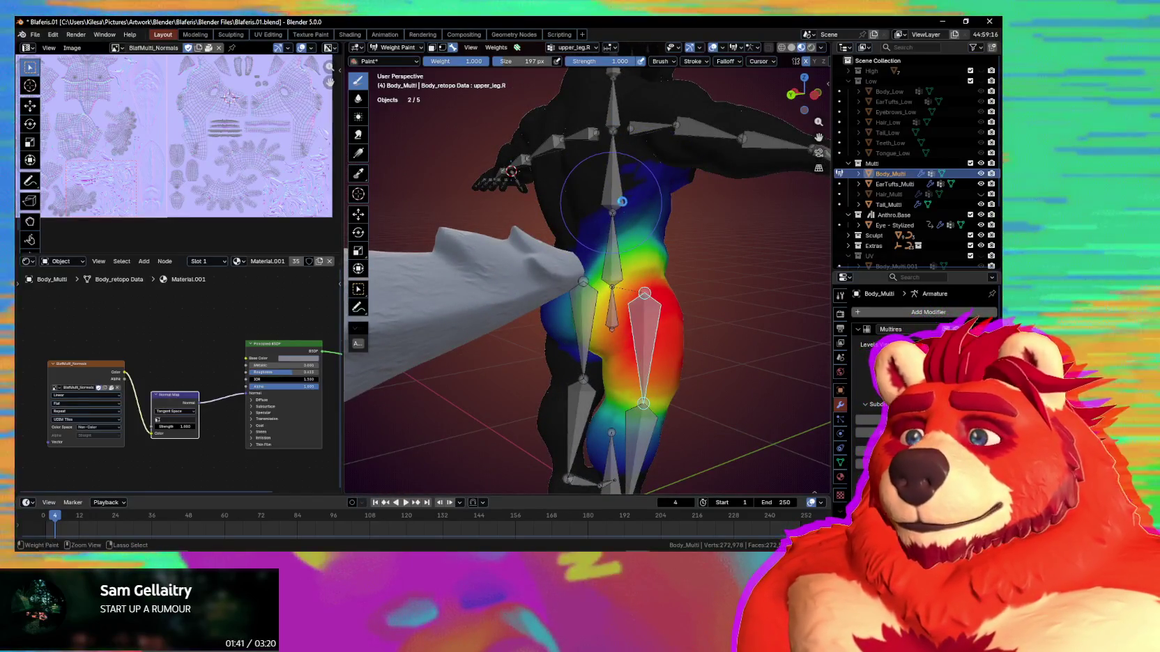
key(ctrl+s)
Examine the leg weights from several angles and open the Weight Paint overlay settings.
middle_drag(625, 210, 611, 246)
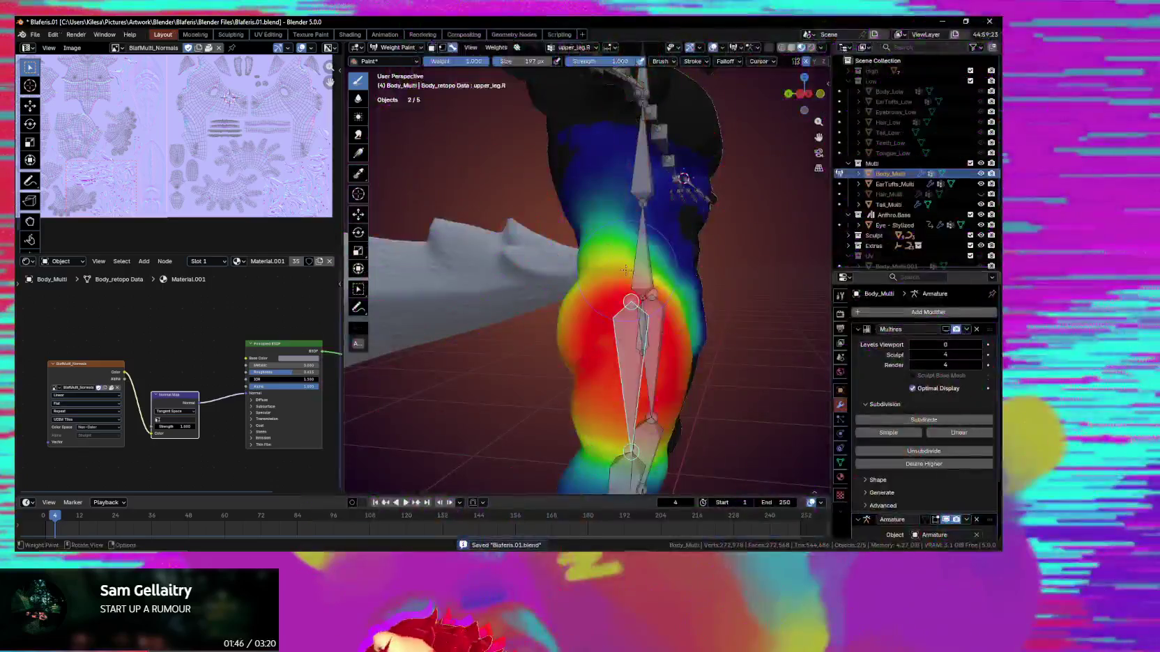
middle_drag(658, 258, 598, 255)
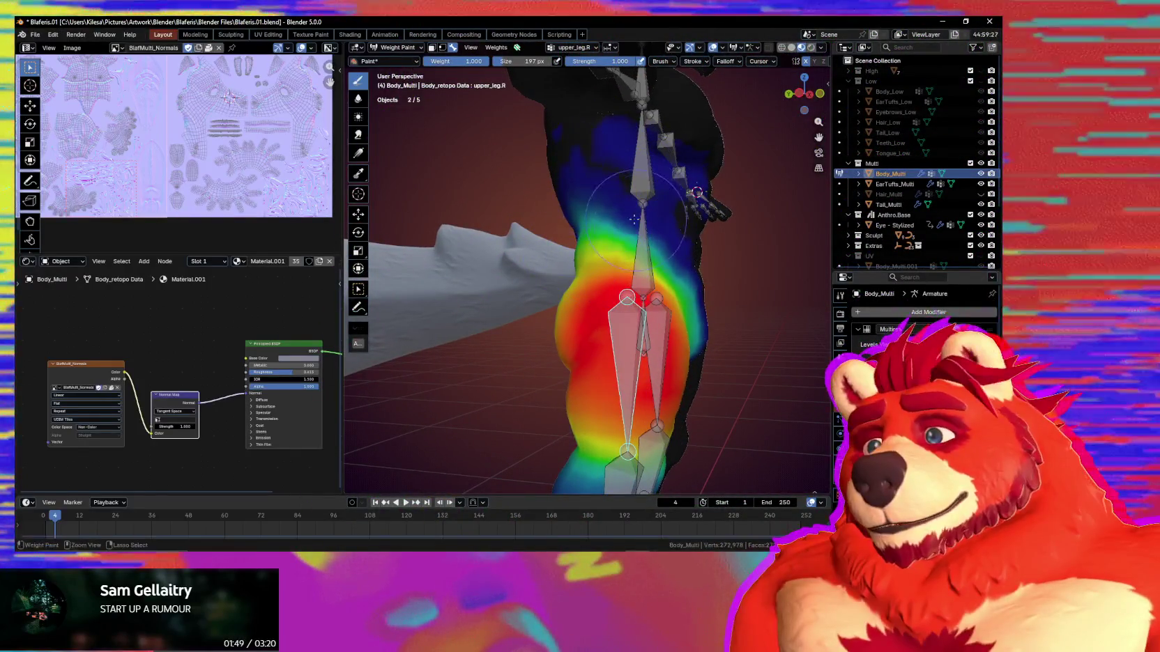
mouse_move(635, 189)
middle_down()
mouse_move(646, 193)
mouse_move(647, 178)
middle_up()
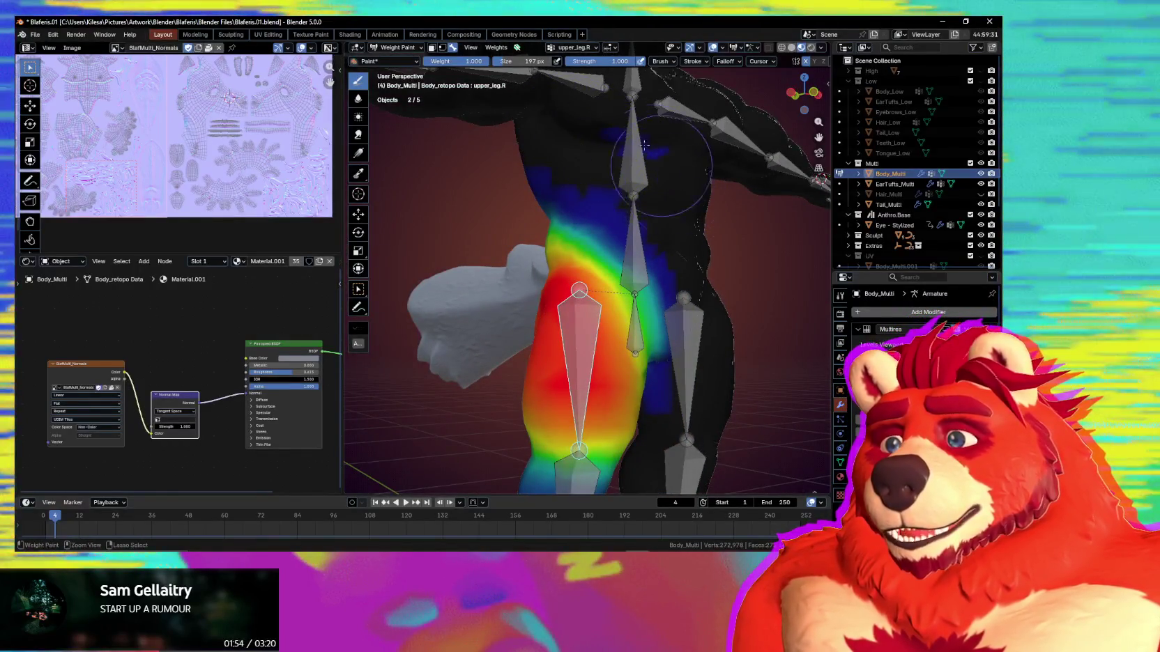
mouse_move(648, 150)
middle_down()
mouse_move(579, 189)
mouse_move(581, 211)
middle_up()
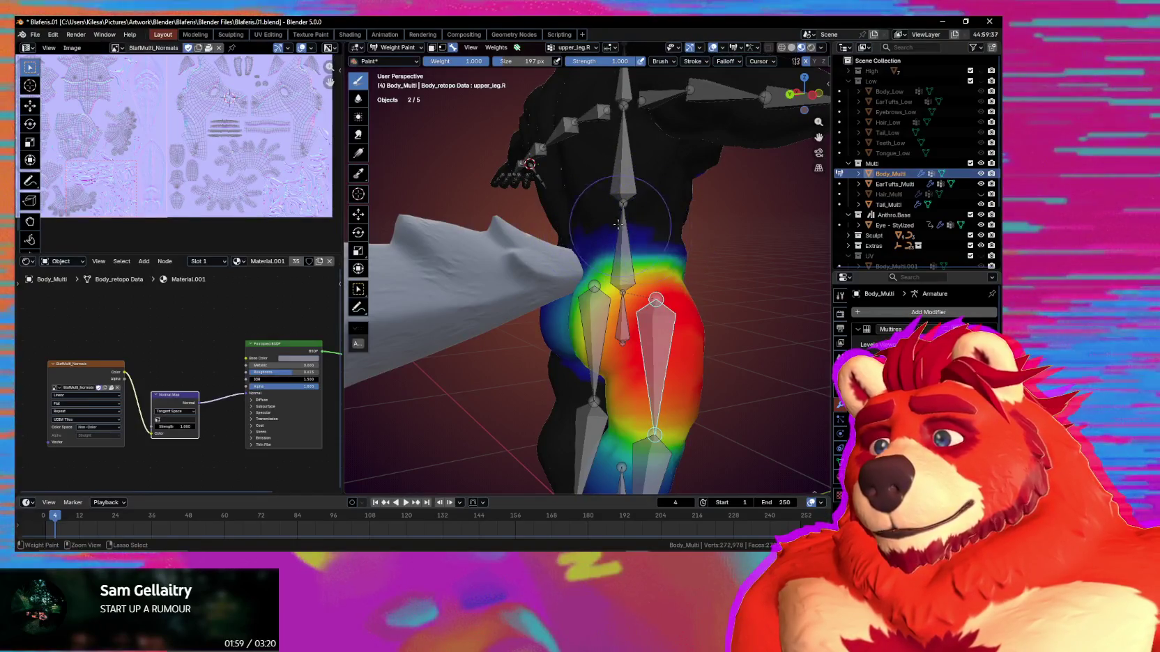
middle_drag(697, 266, 704, 39)
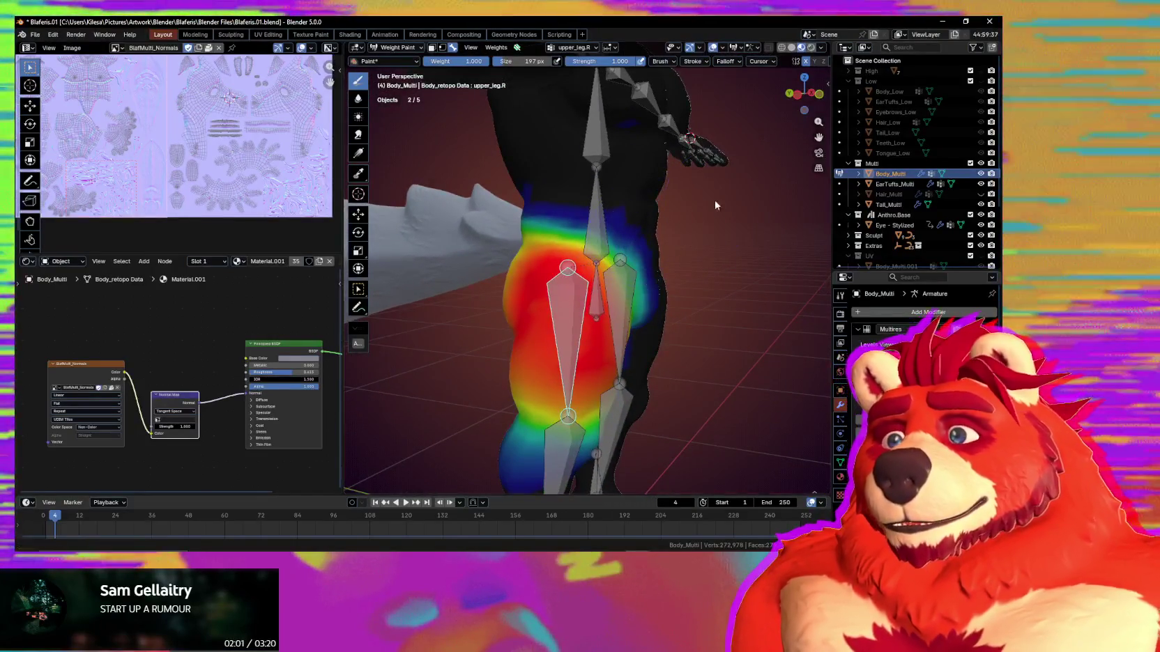
click(735, 49)
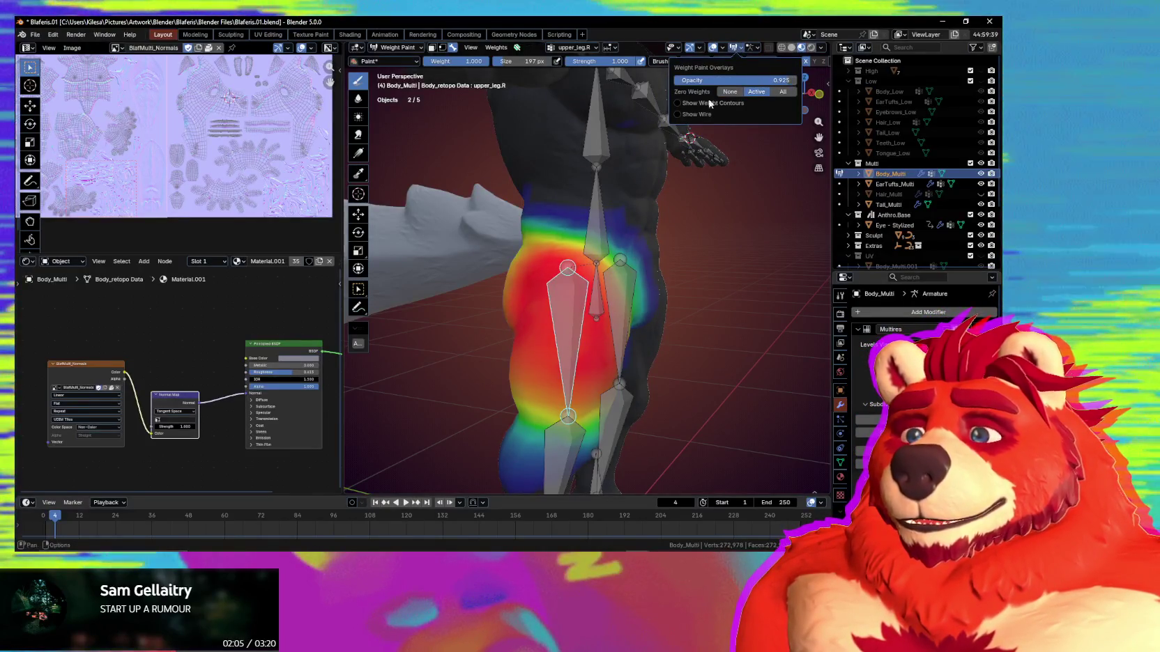
Shrink the brush and trial-rotate the upper_leg.R bone to test the thigh.
middle_drag(628, 160, 532, 159)
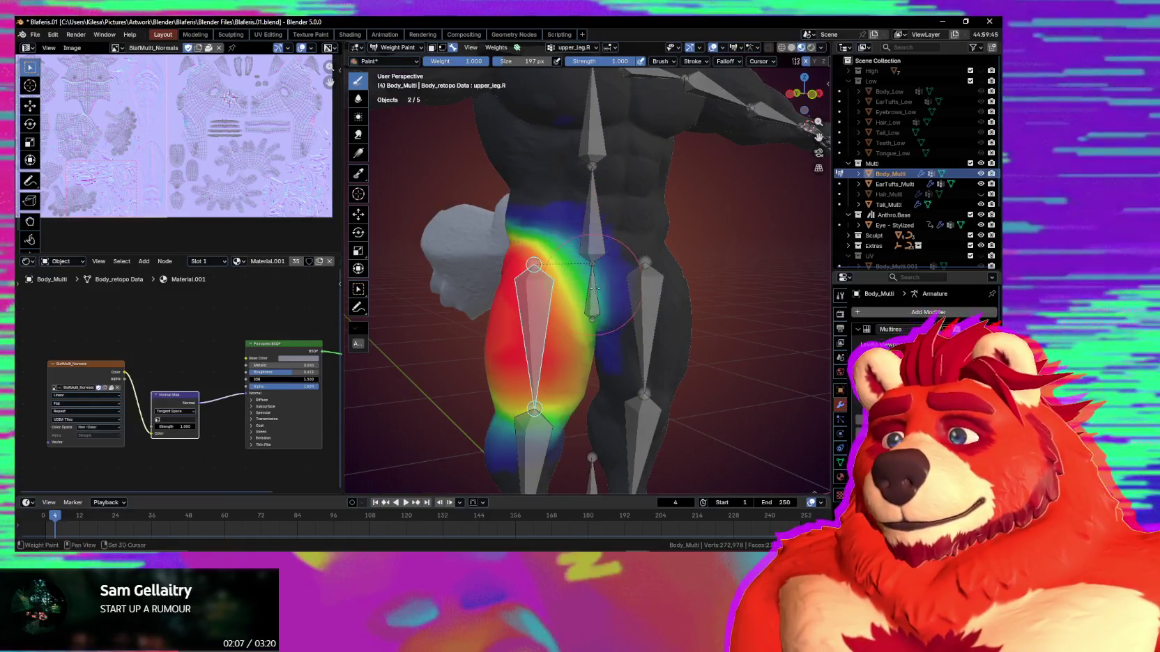
middle_drag(615, 257, 593, 262)
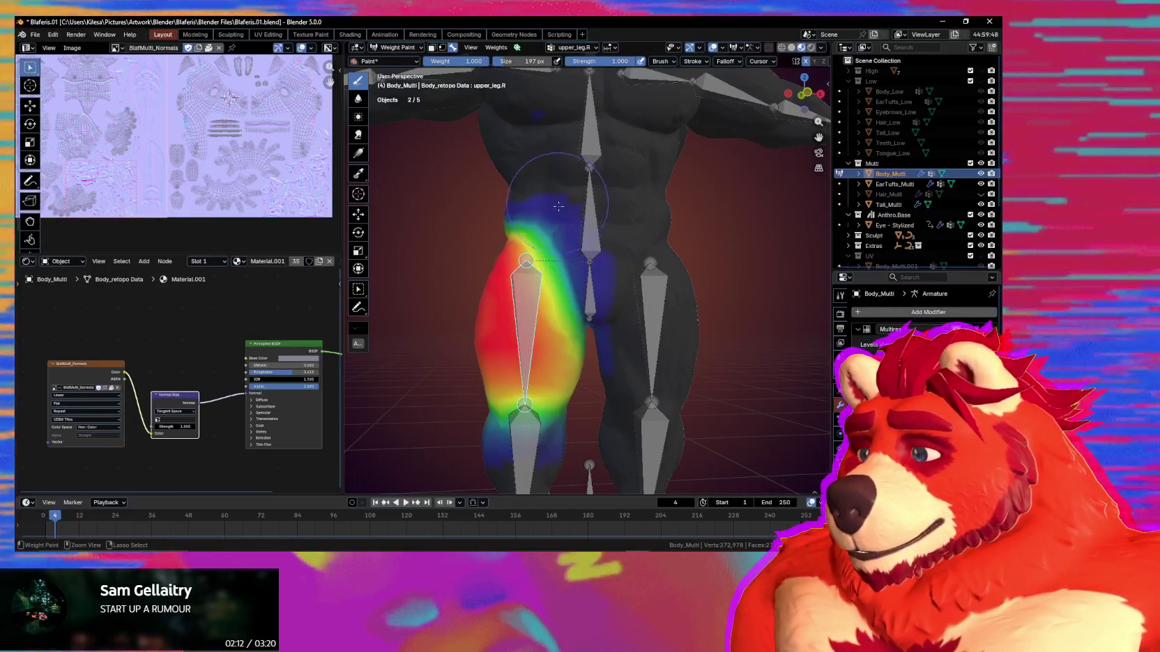
key(f)
click(550, 268)
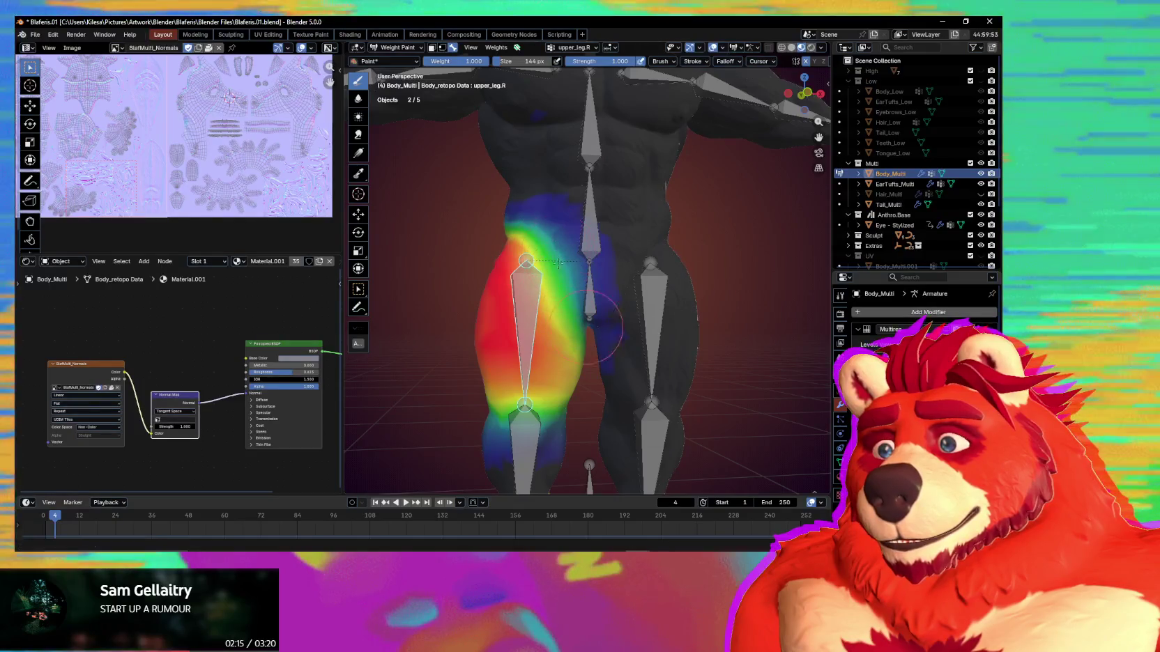
key(r)
key(r)
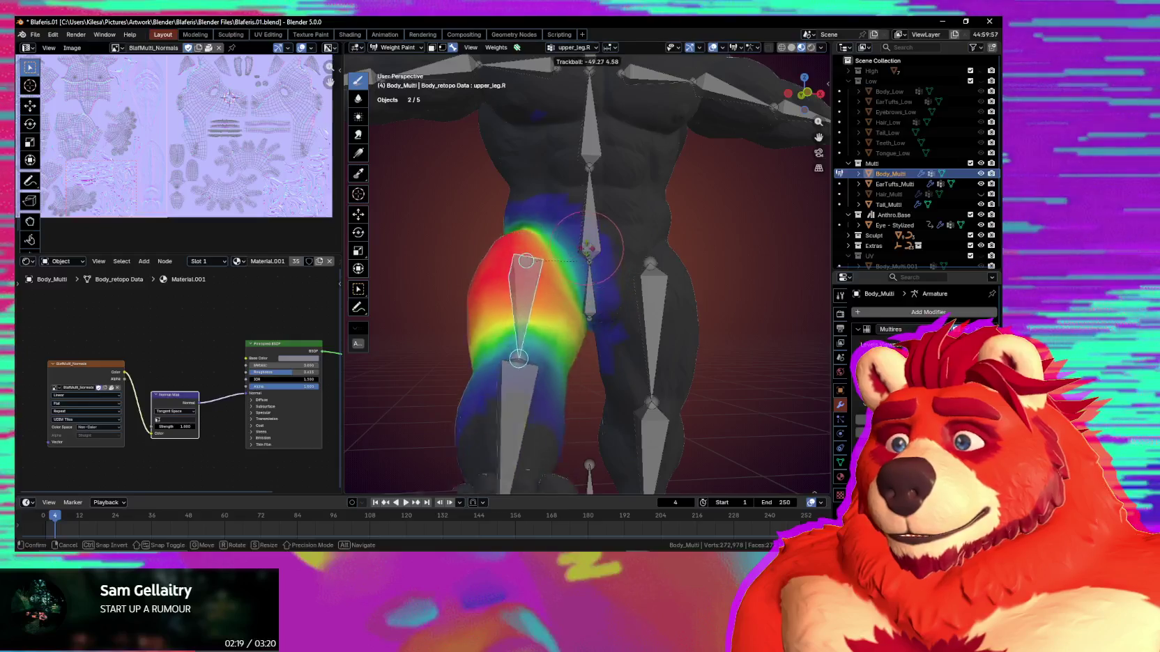
click(578, 298)
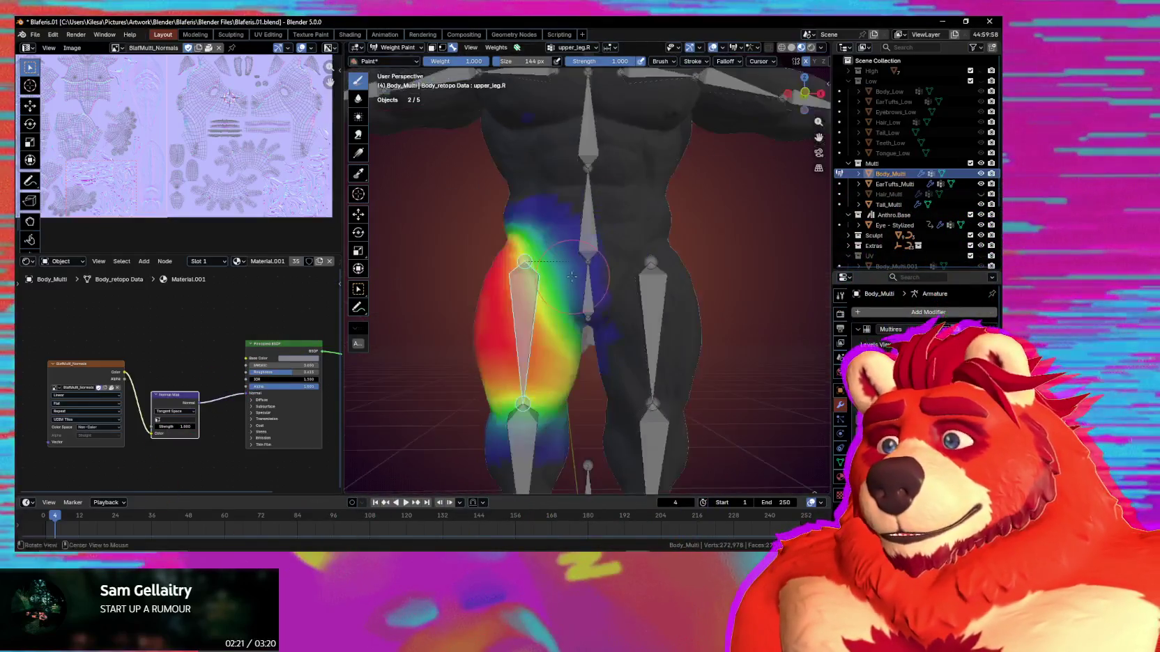
Check the inner and side thighs, then bend the thigh bone again to test weights.
mouse_move(528, 240)
middle_down()
mouse_move(571, 250)
mouse_move(580, 228)
mouse_move(586, 252)
mouse_move(604, 262)
middle_up()
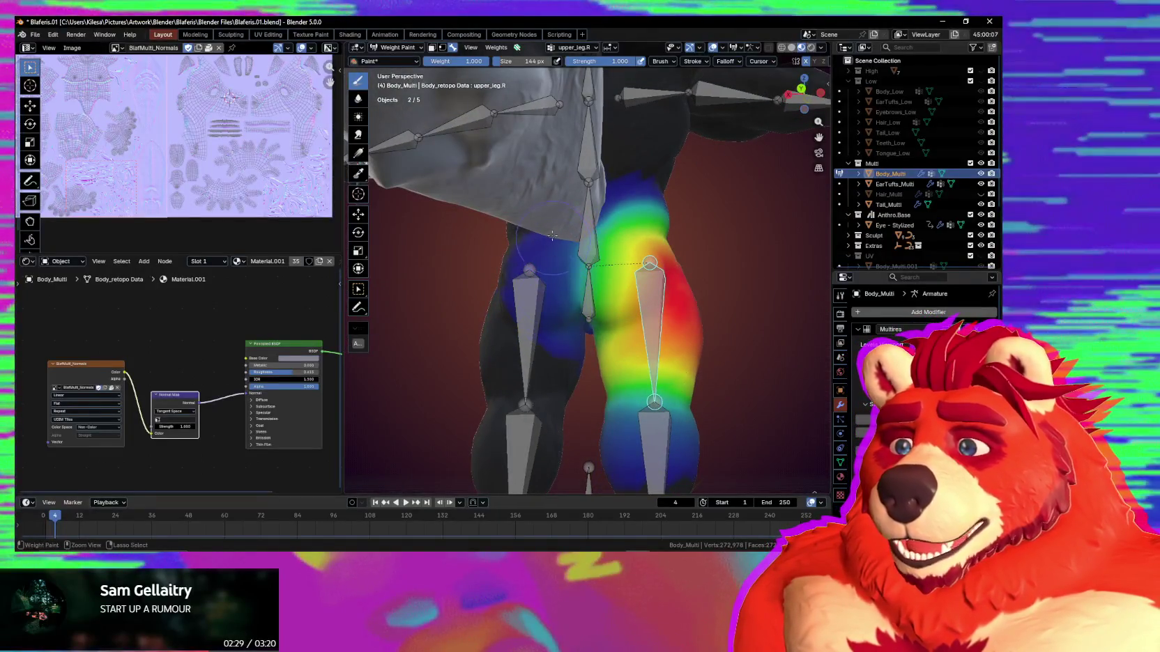
middle_drag(545, 328, 542, 239)
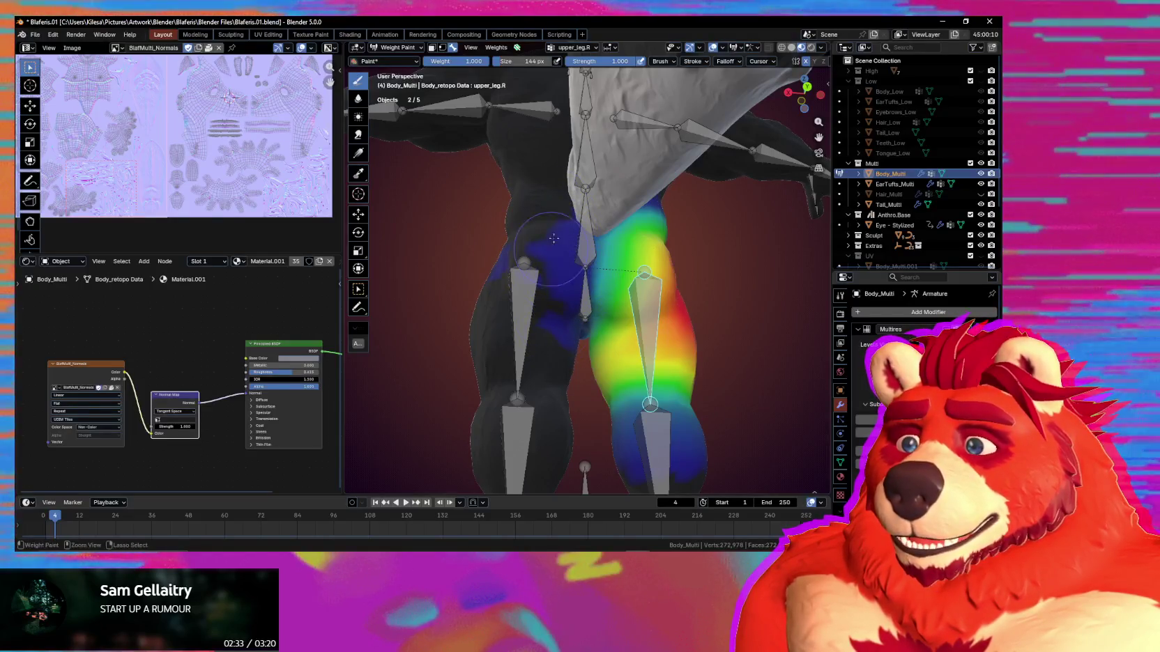
mouse_move(559, 341)
middle_down()
mouse_move(538, 284)
mouse_move(636, 278)
mouse_move(557, 257)
middle_up()
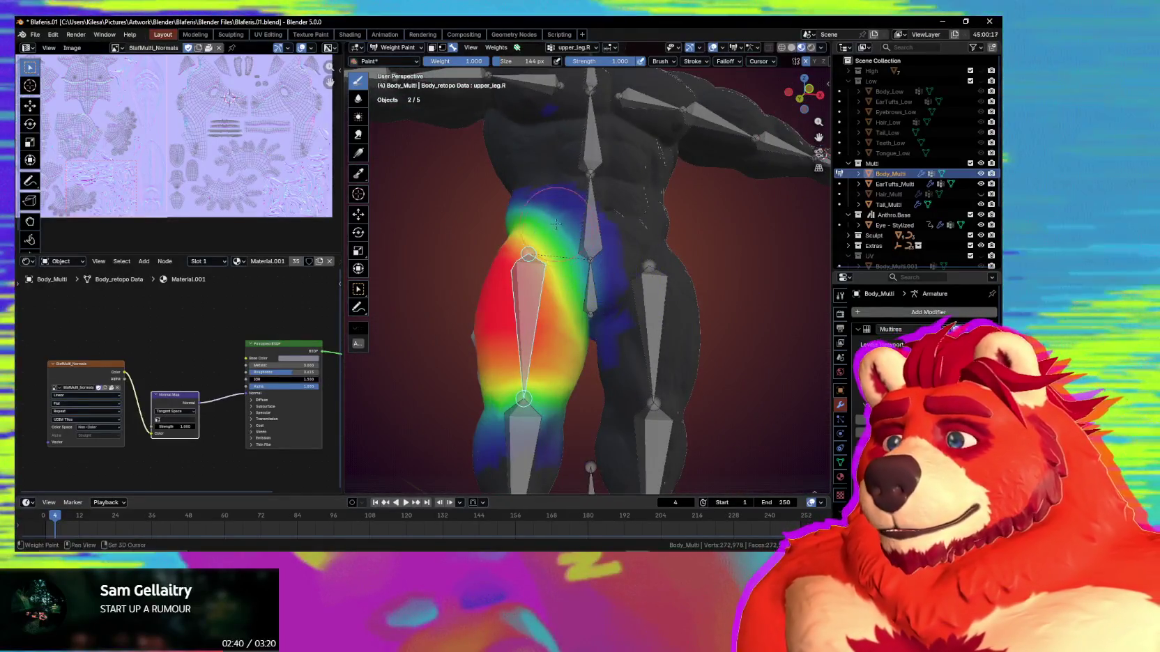
middle_drag(549, 321, 654, 265)
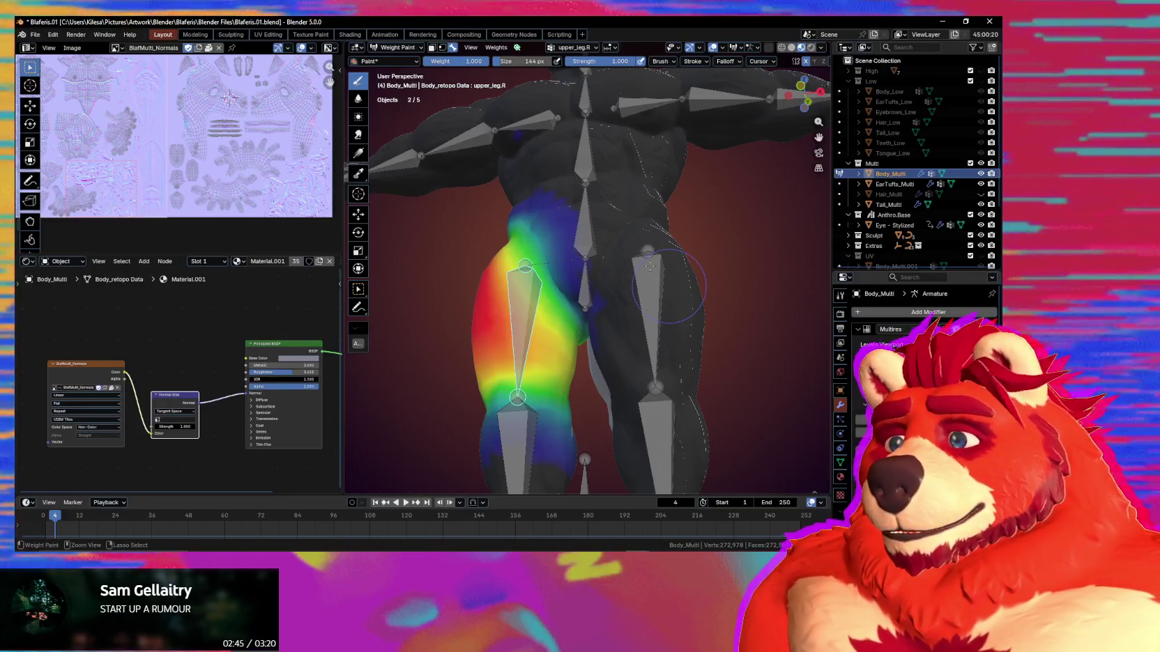
mouse_move(650, 267)
middle_down()
mouse_move(662, 333)
mouse_move(619, 345)
middle_up()
key(r)
key(r)
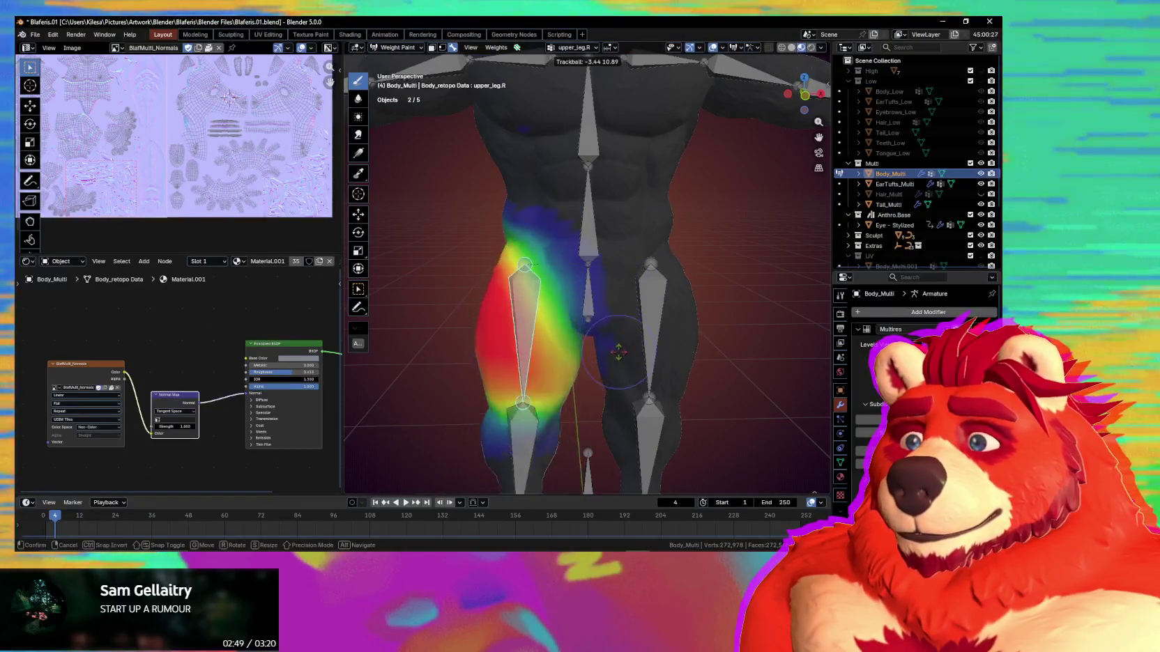
click(619, 345)
Resize the weight brush from 103 px to 151 px, finally settling on 81 px.
mouse_move(619, 345)
middle_down()
mouse_move(582, 292)
mouse_move(622, 318)
mouse_move(592, 328)
middle_up()
key(f)
click(504, 340)
key(f)
click(556, 332)
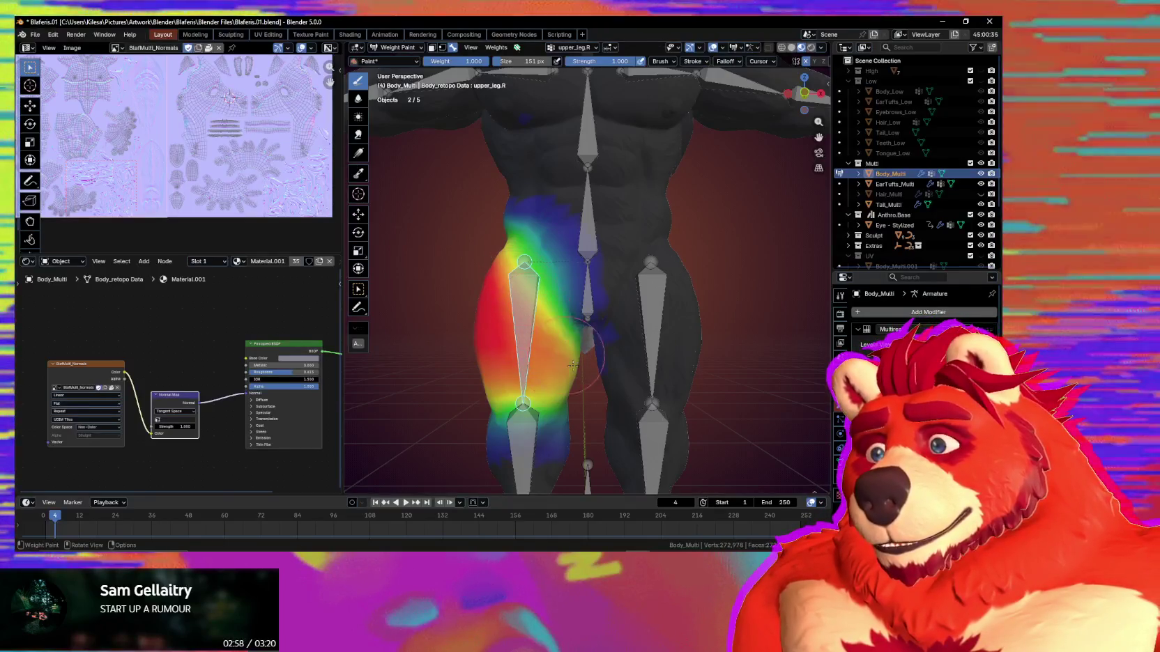
mouse_move(558, 360)
middle_down()
mouse_move(533, 318)
mouse_move(554, 340)
middle_up()
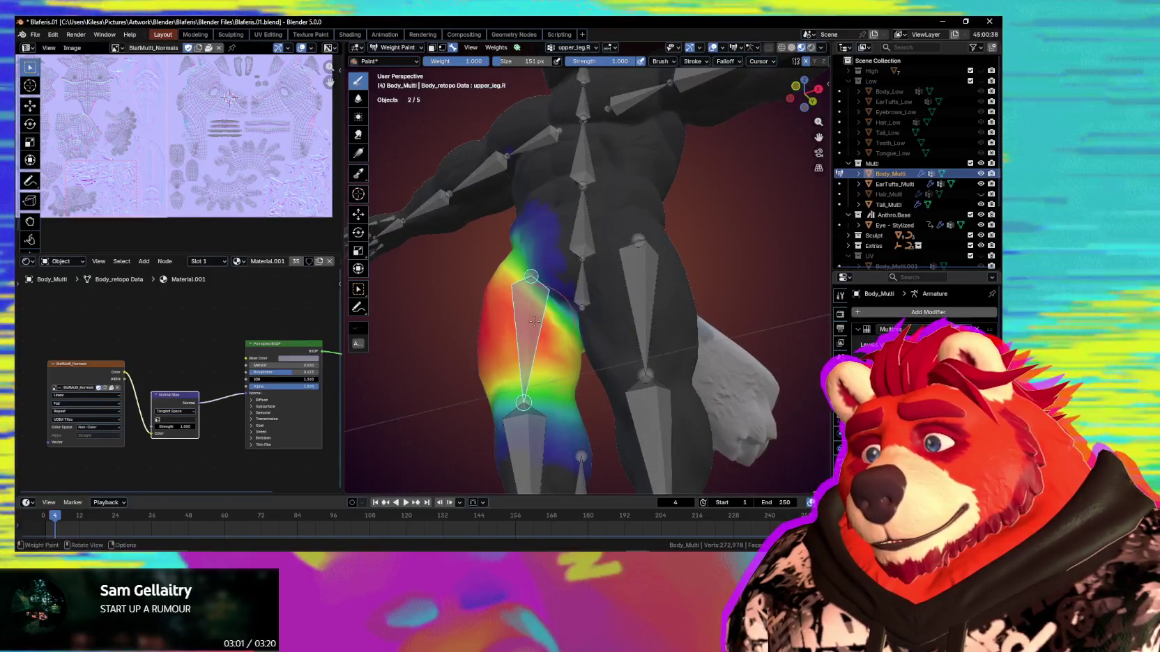
key(f)
click(550, 336)
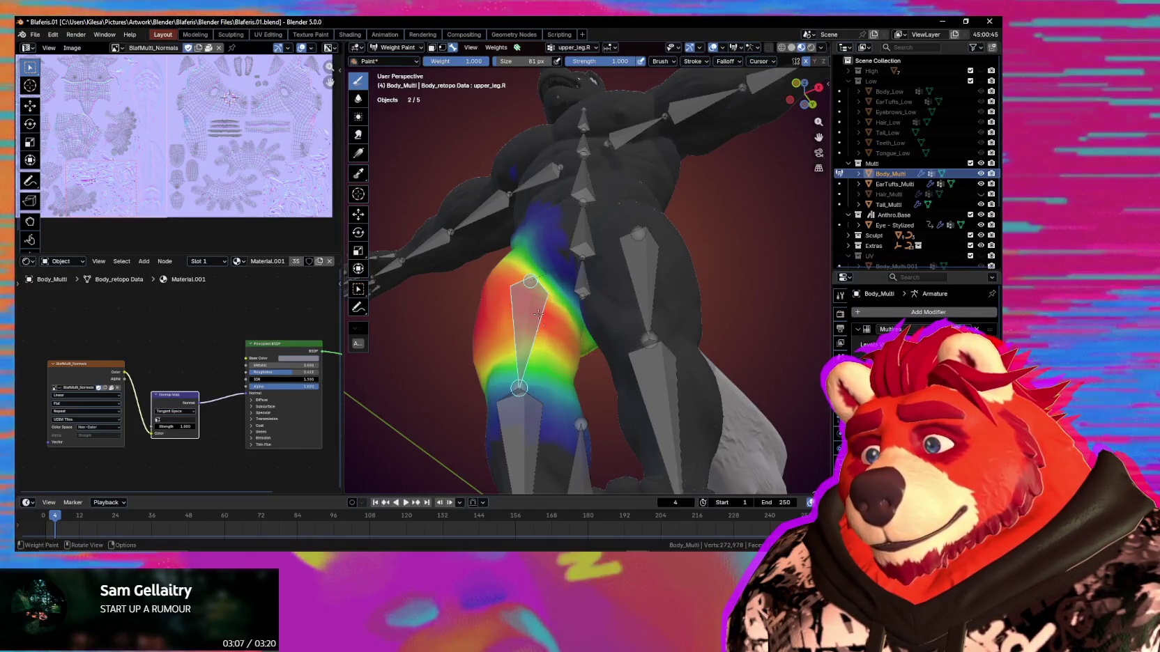
Bend the leg bone to check deformation, cancel back to rest, and zoom out.
middle_drag(541, 317, 657, 354)
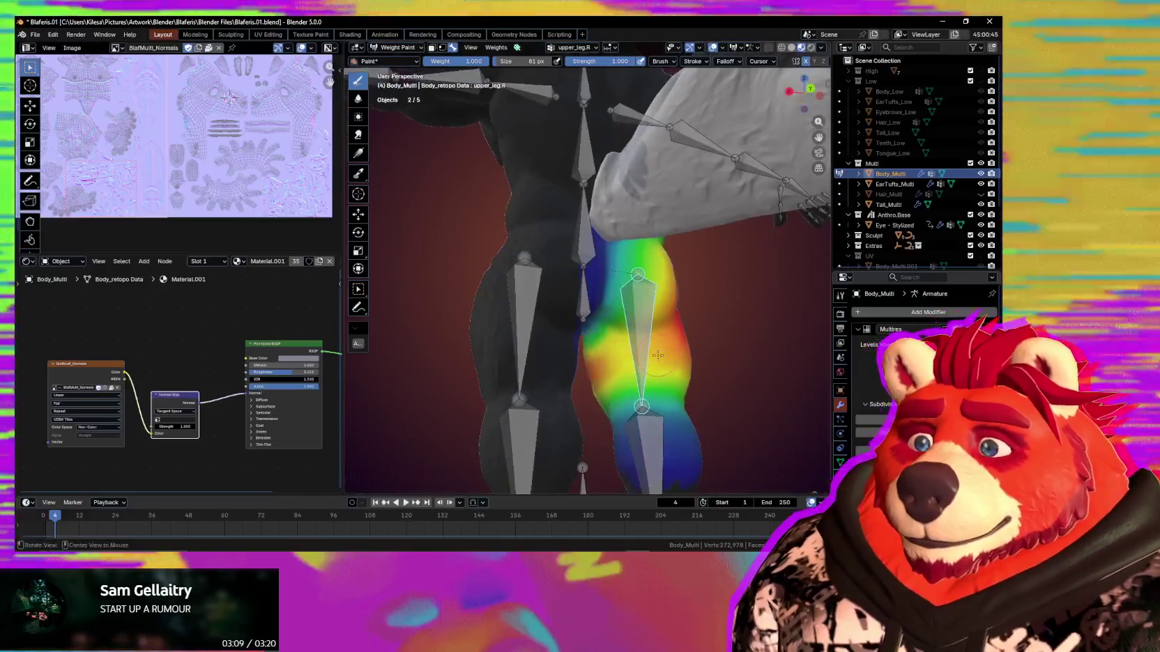
key(r)
key(r)
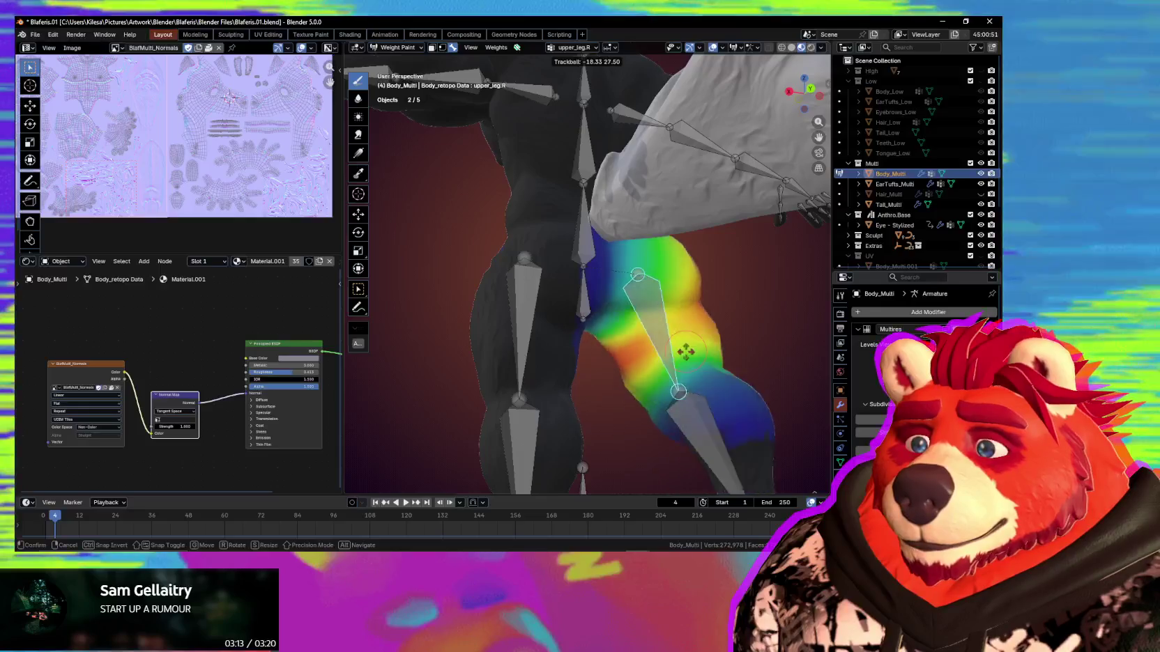
key(Escape)
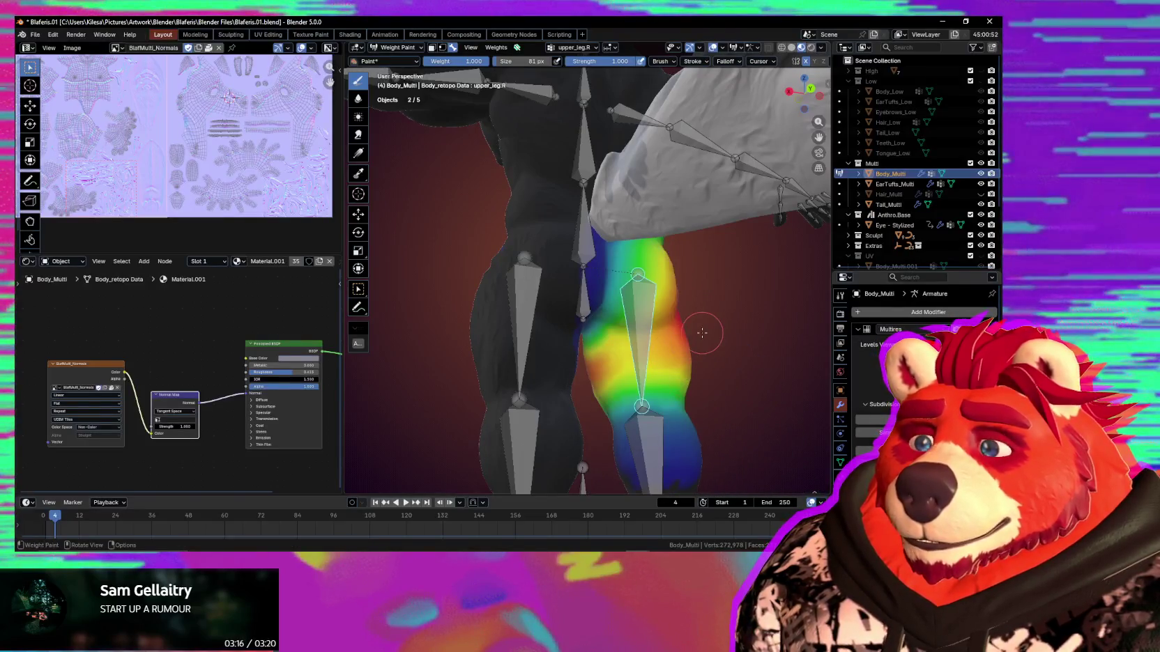
mouse_move(757, 320)
middle_down()
mouse_move(754, 171)
mouse_move(702, 338)
middle_up()
scroll(702, 337, down, 3)
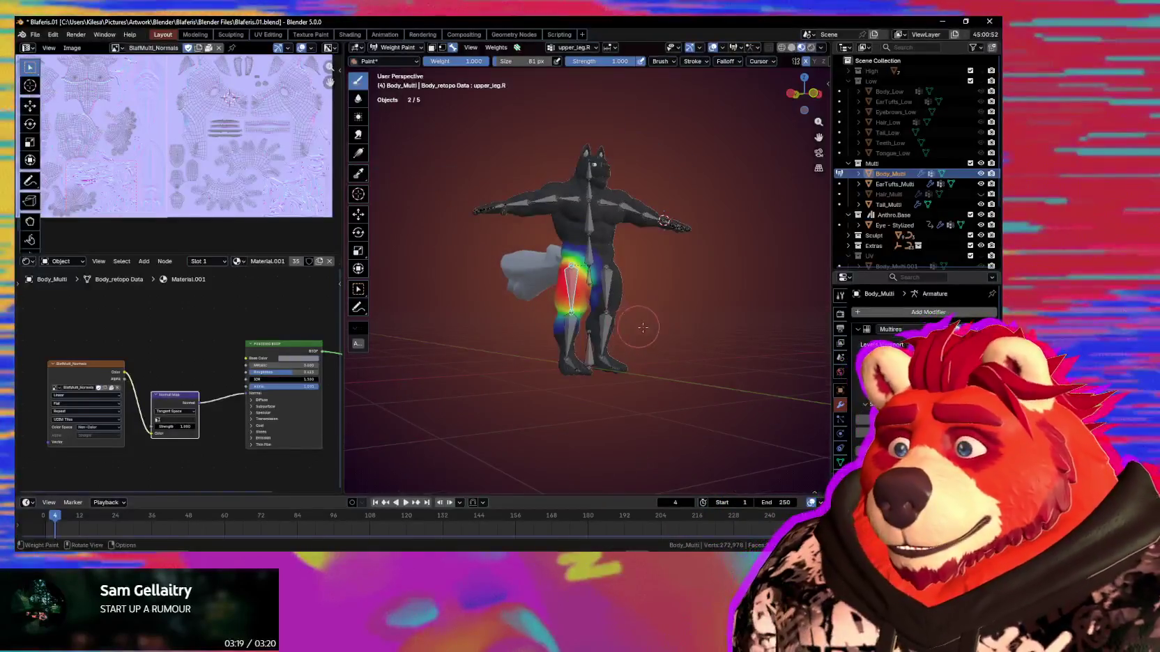
Leave Weight Paint for Object Mode and enter Edit Mode on the wolf's armature.
key(ctrl+Tab)
click(540, 337)
scroll(576, 257, up, 3)
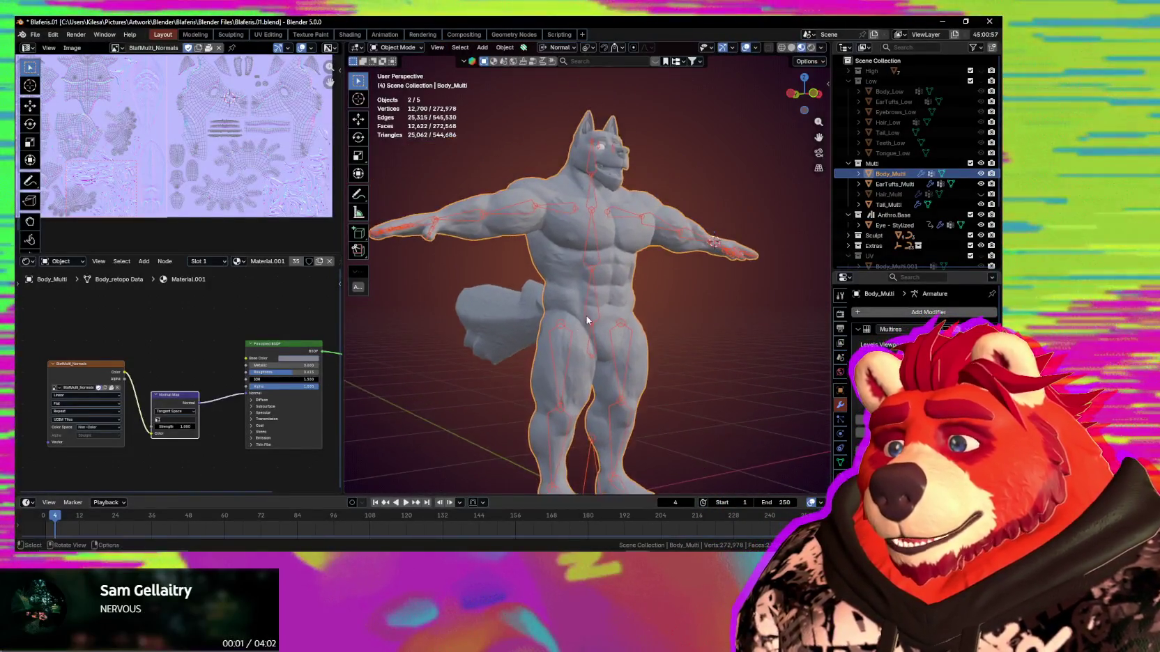
scroll(603, 257, up, 3)
click(603, 257)
key(Tab)
mouse_move(604, 258)
middle_down()
mouse_move(618, 323)
mouse_move(466, 198)
mouse_move(468, 240)
mouse_move(490, 235)
middle_up()
scroll(618, 323, up, 3)
Duplicate the shoulder bone, slide the copy along Y and rotate it 90° on Z.
click(444, 219)
key(shift+d)
key(y)
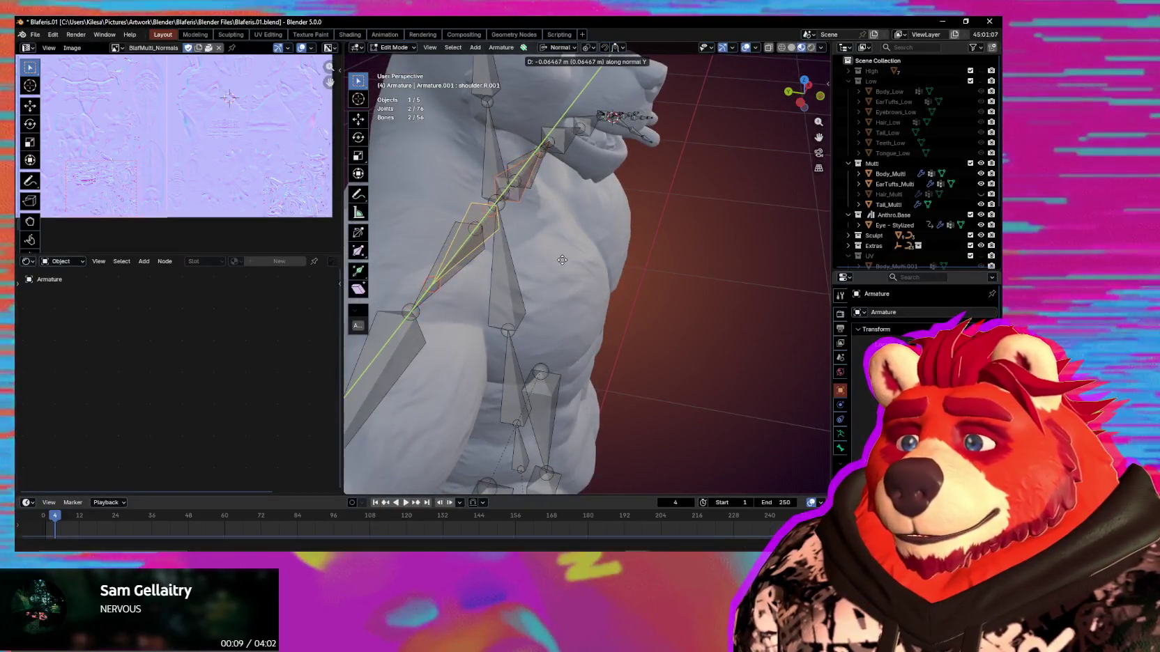
key(y)
click(560, 271)
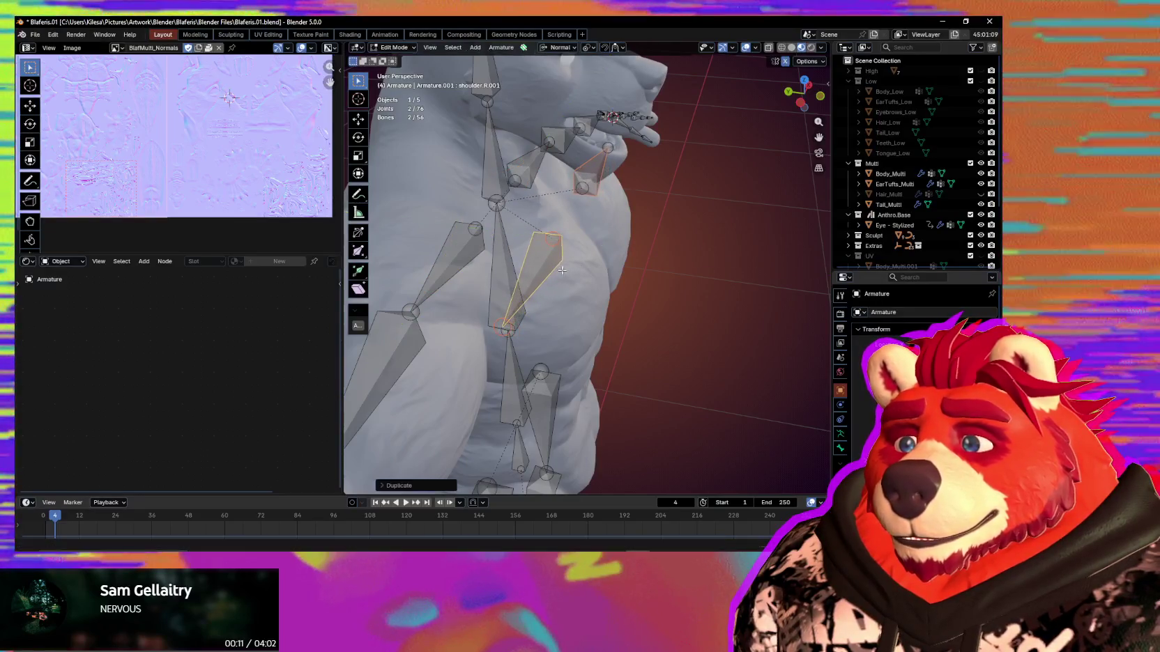
text(rz)
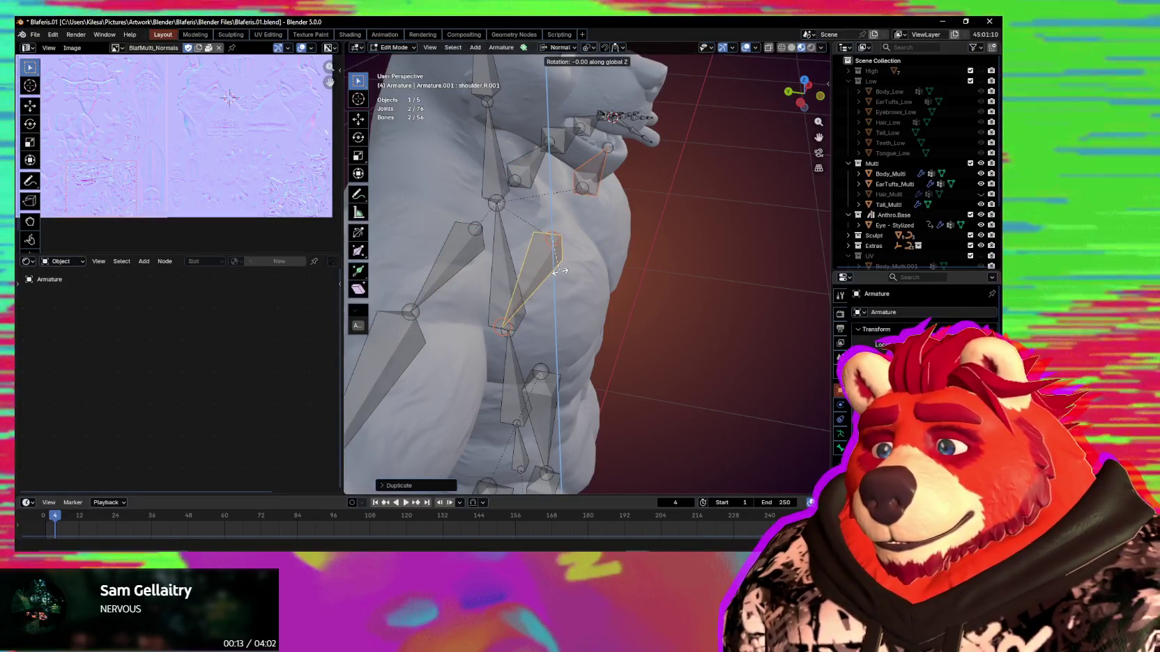
text(90)
Set the new chest bones' roll to -172° in the side panel's transform values.
mouse_move(589, 257)
middle_down()
mouse_move(541, 202)
mouse_move(552, 212)
middle_up()
key(n)
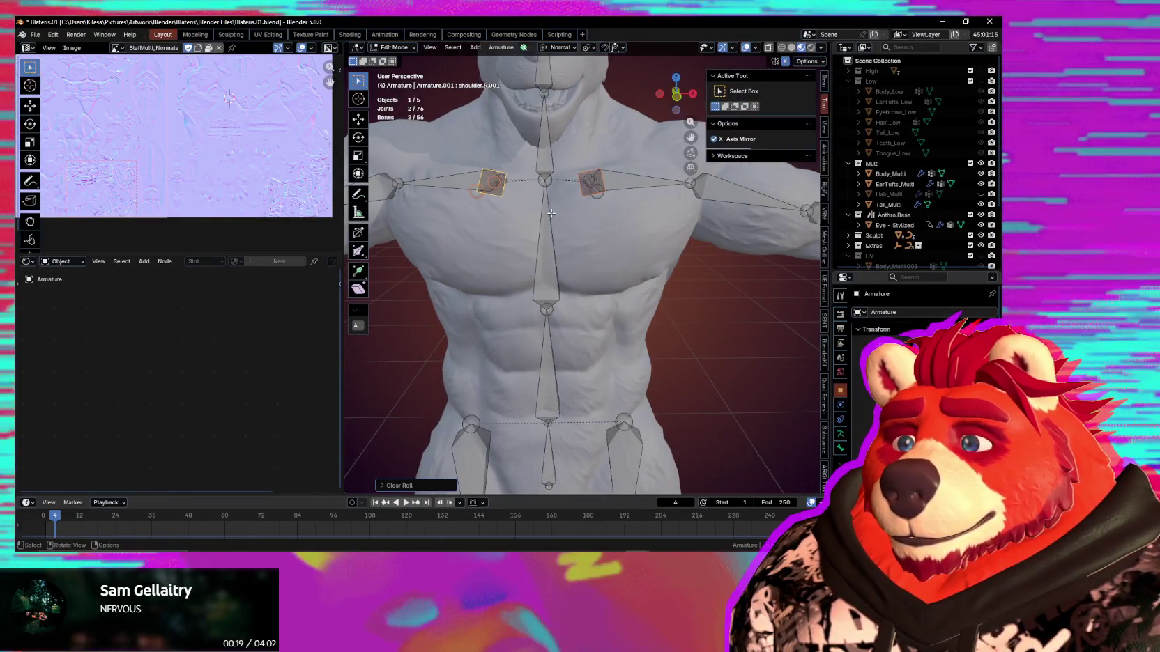
click(824, 84)
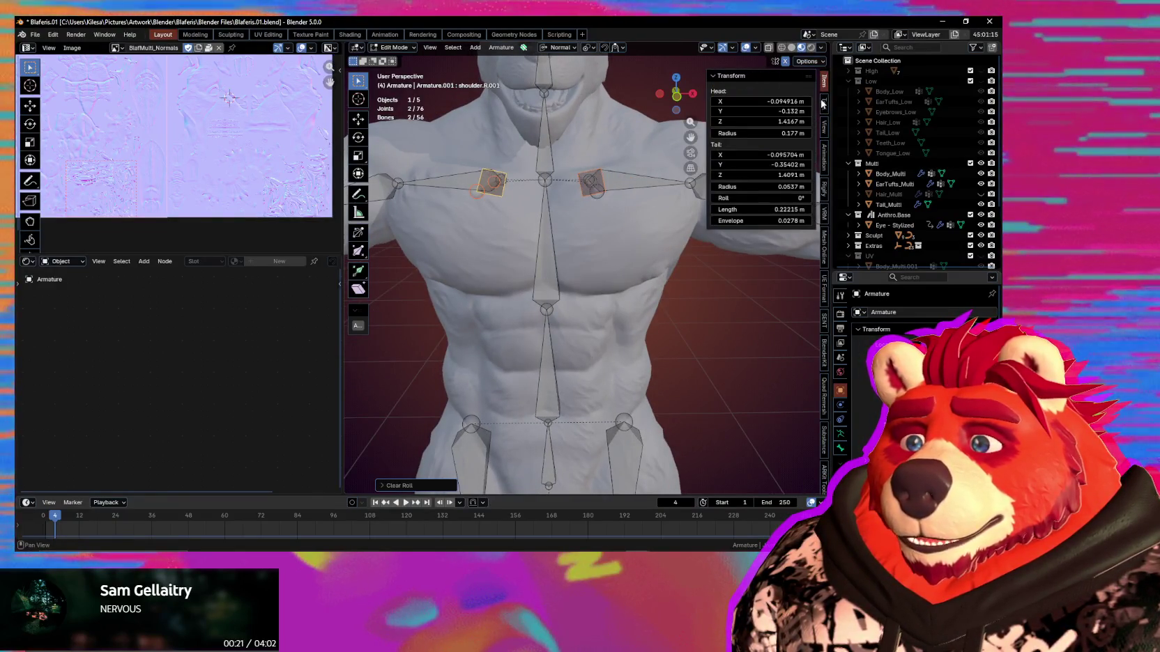
mouse_move(600, 174)
middle_down()
mouse_move(610, 241)
mouse_move(580, 225)
middle_up()
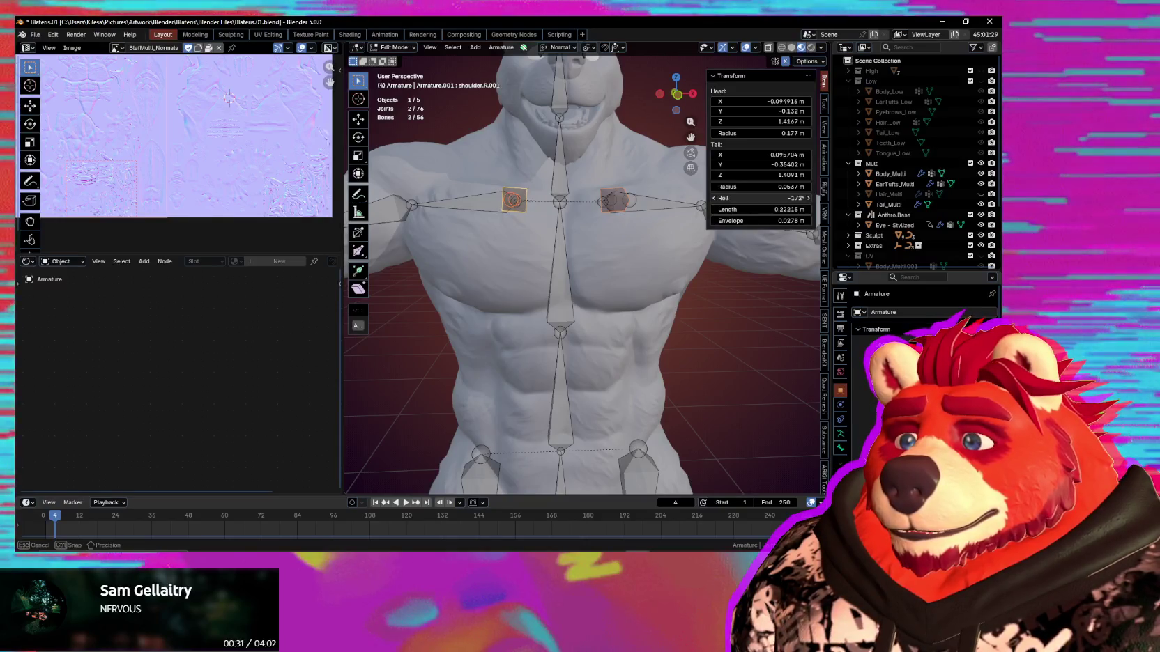
alt+middle_drag(552, 221, 535, 216)
drag(762, 198, 784, 199)
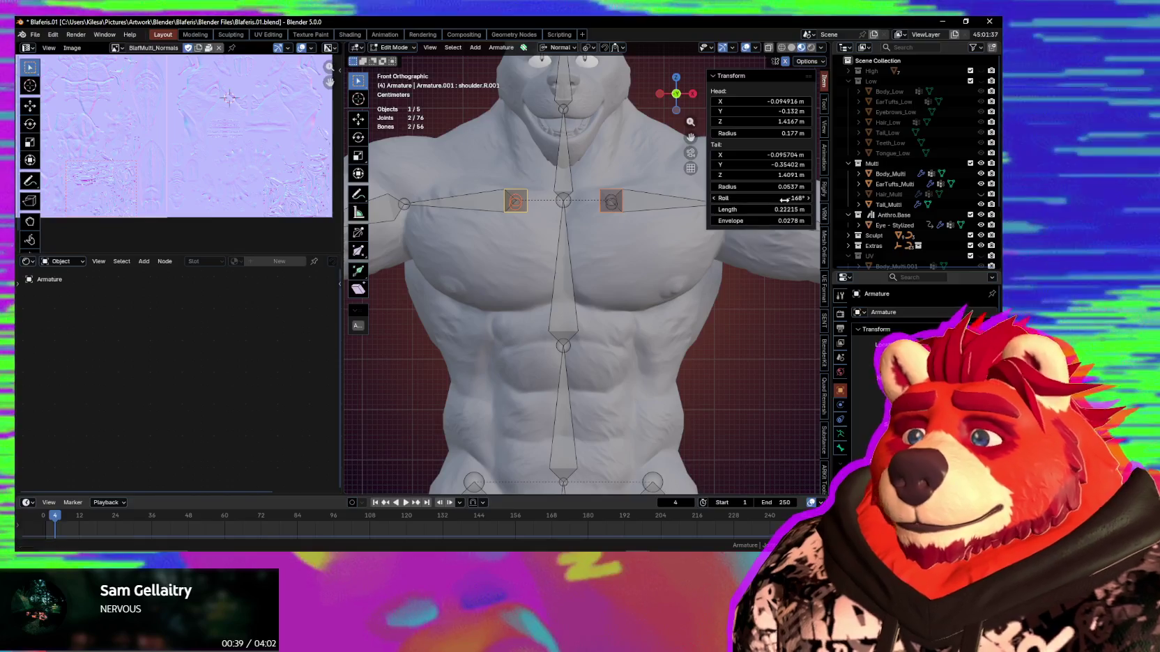
Move the chest bones down, outward and forward onto the chest.
key(g)
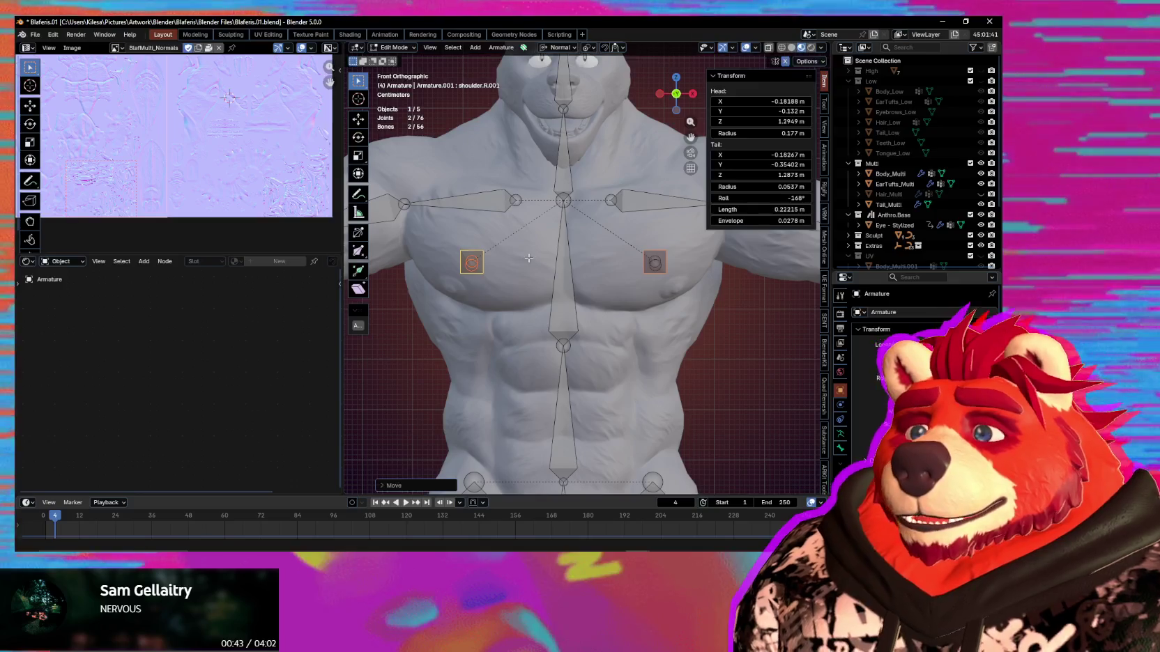
middle_drag(529, 258, 675, 316)
key(n)
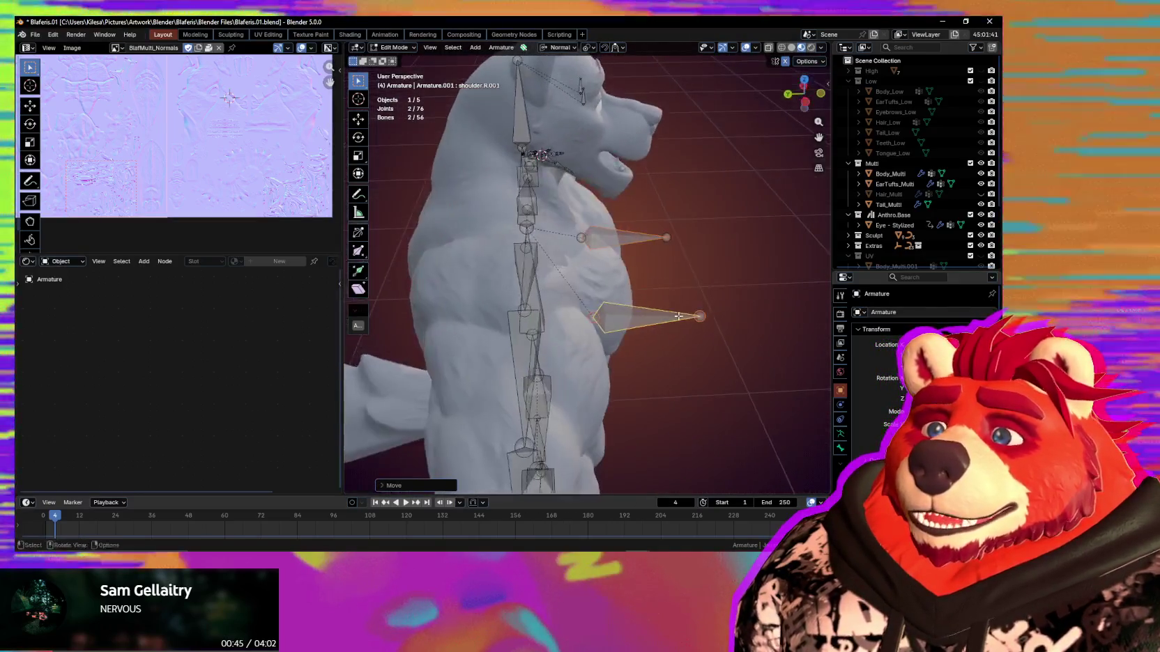
key(g)
key(y)
click(631, 317)
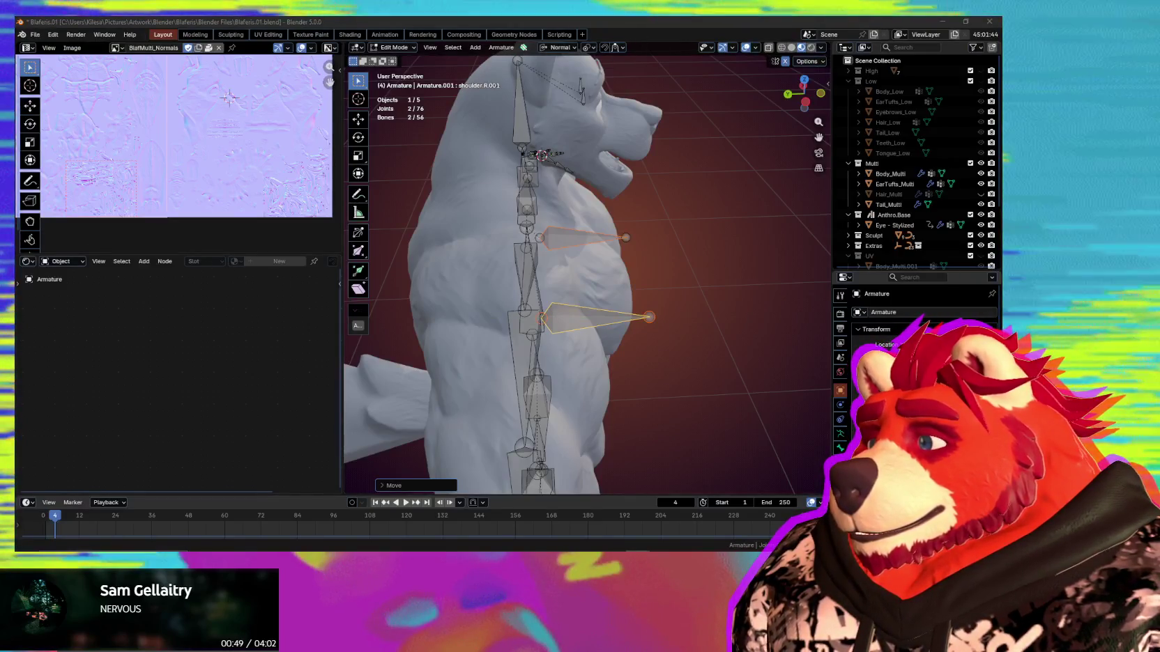
Rotate the chest bones around Z, shift them along global X and lengthen them.
middle_drag(523, 359, 616, 356)
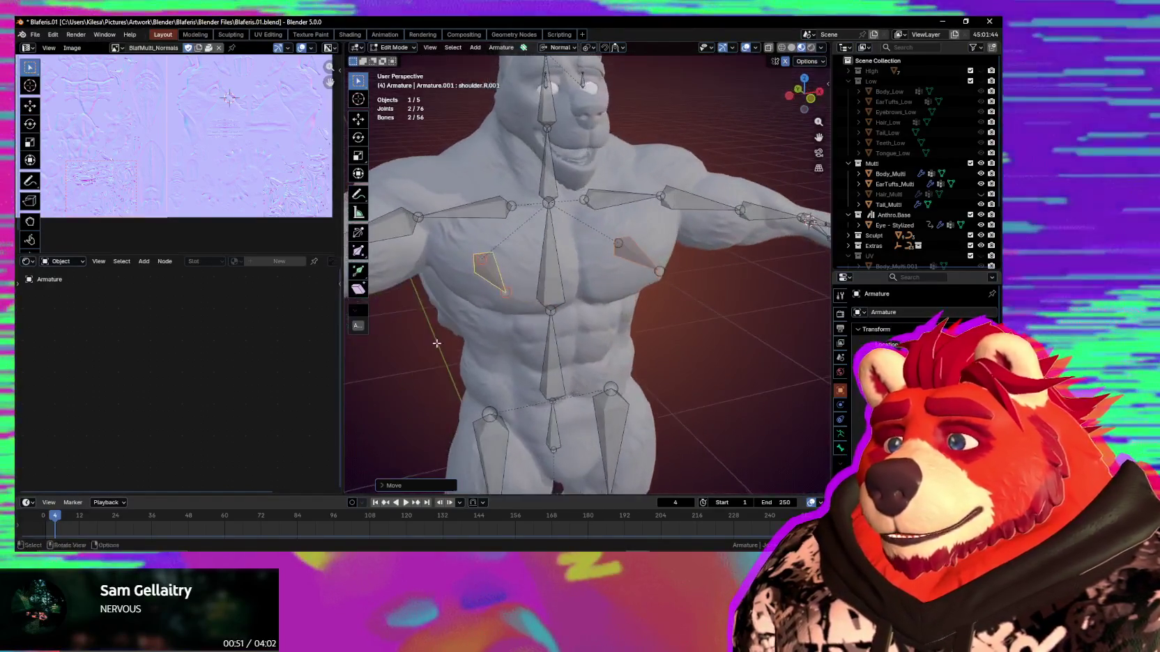
key(z)
key(z)
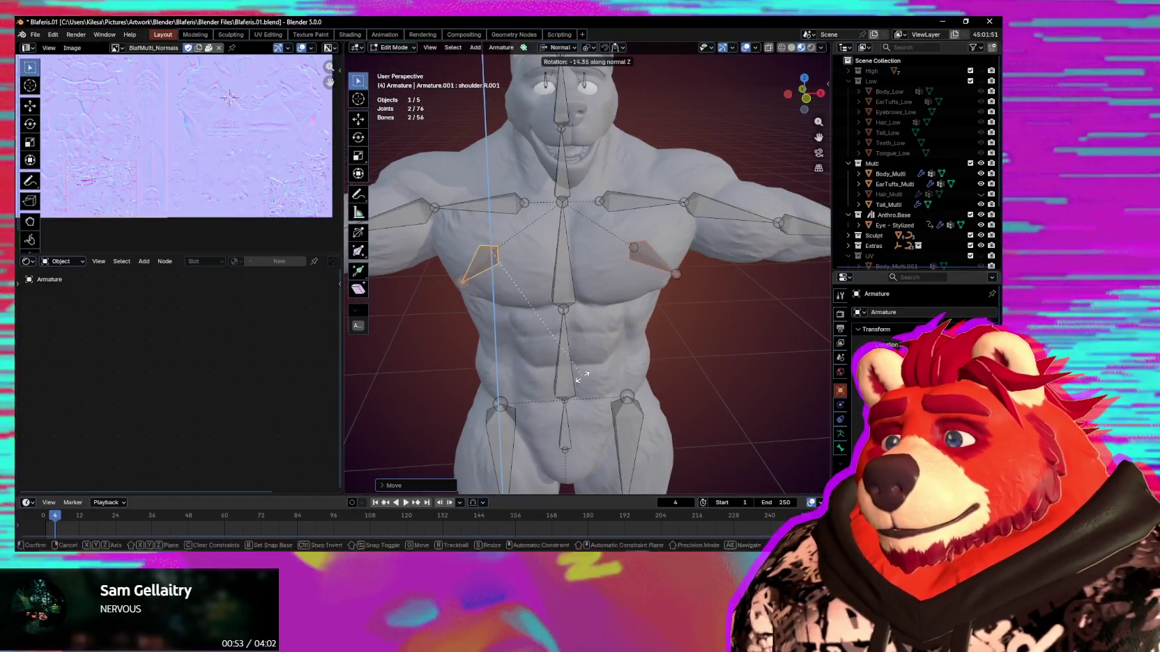
key(x)
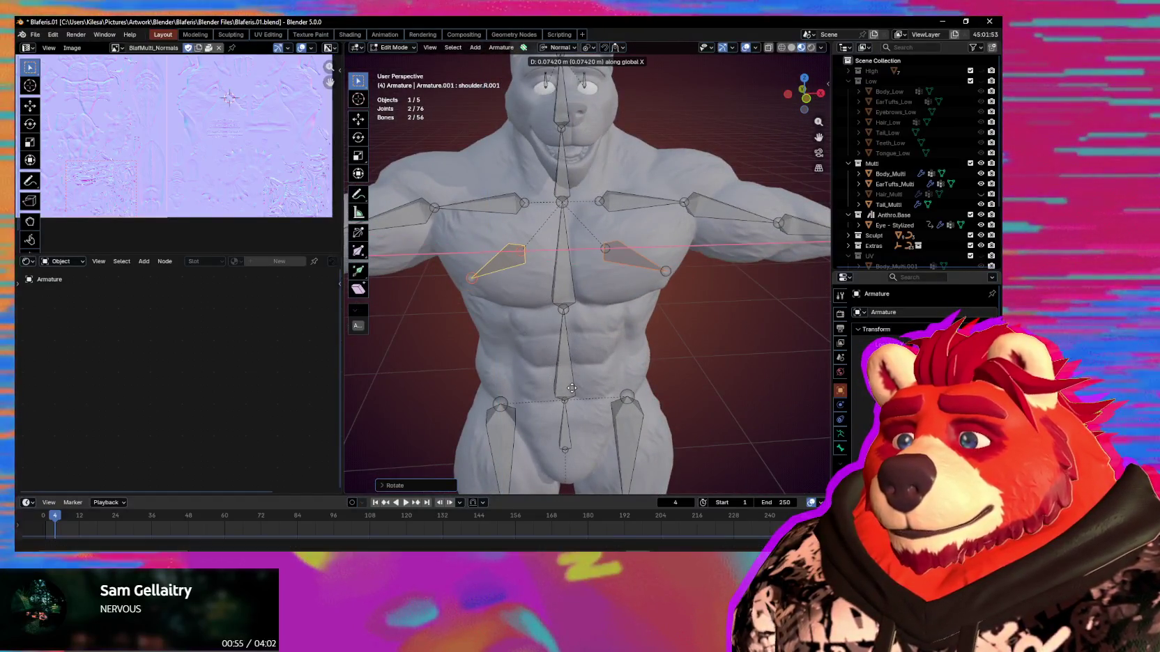
click(581, 387)
mouse_move(580, 387)
middle_down()
mouse_move(623, 418)
mouse_move(693, 407)
mouse_move(712, 363)
mouse_move(722, 368)
middle_up()
key(s)
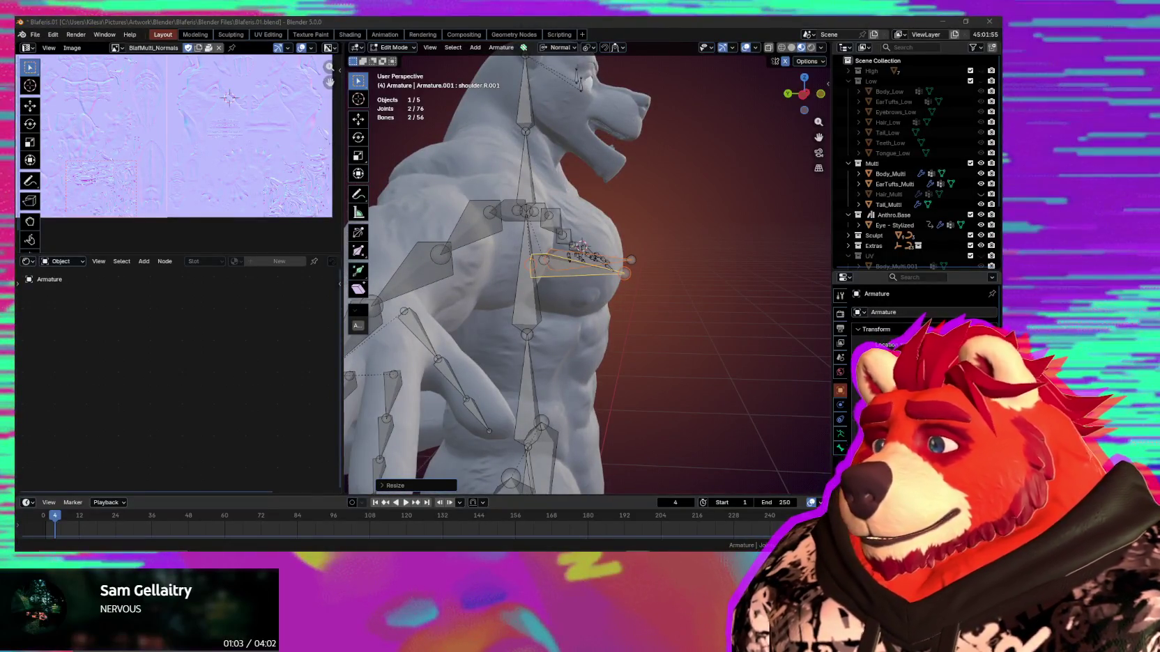
Tilt the chest bone on X and lower it along global Z over each pectoral.
middle_drag(579, 246, 589, 361)
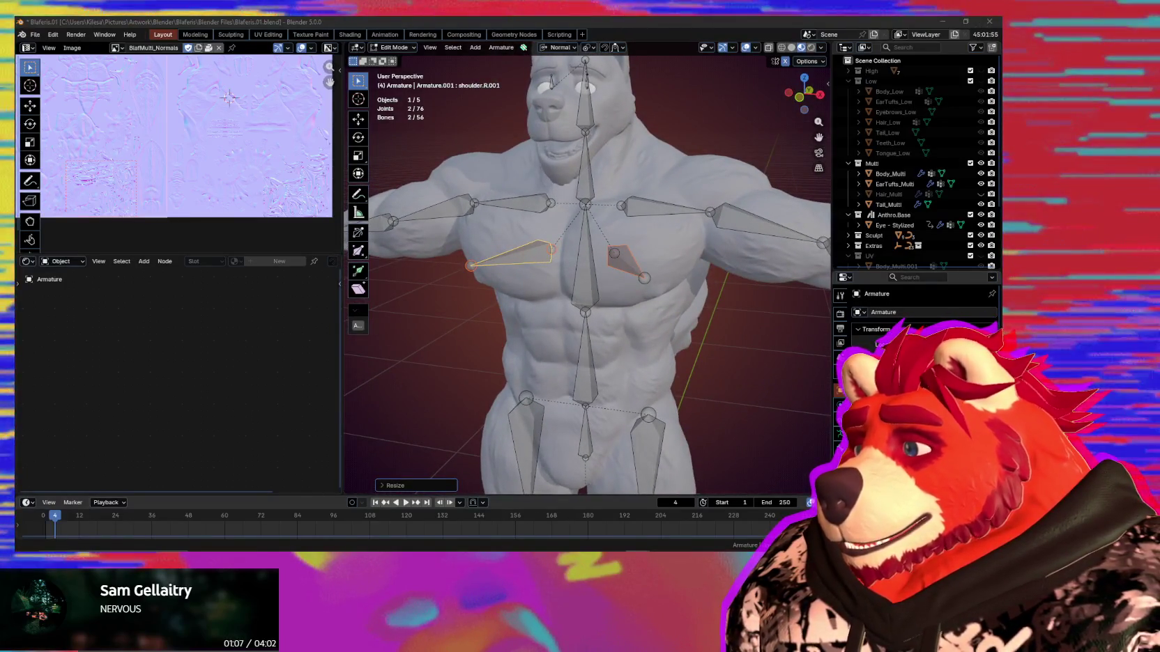
mouse_move(600, 362)
middle_down()
mouse_move(616, 364)
mouse_move(613, 347)
mouse_move(682, 359)
middle_up()
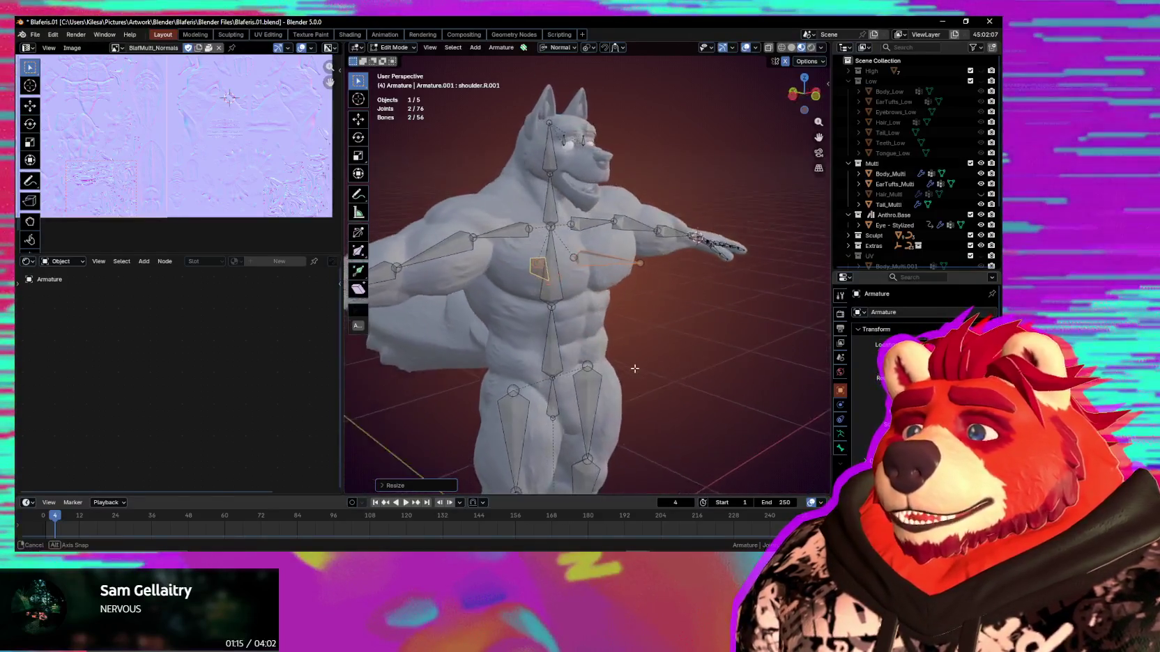
key(r)
key(x)
key(x)
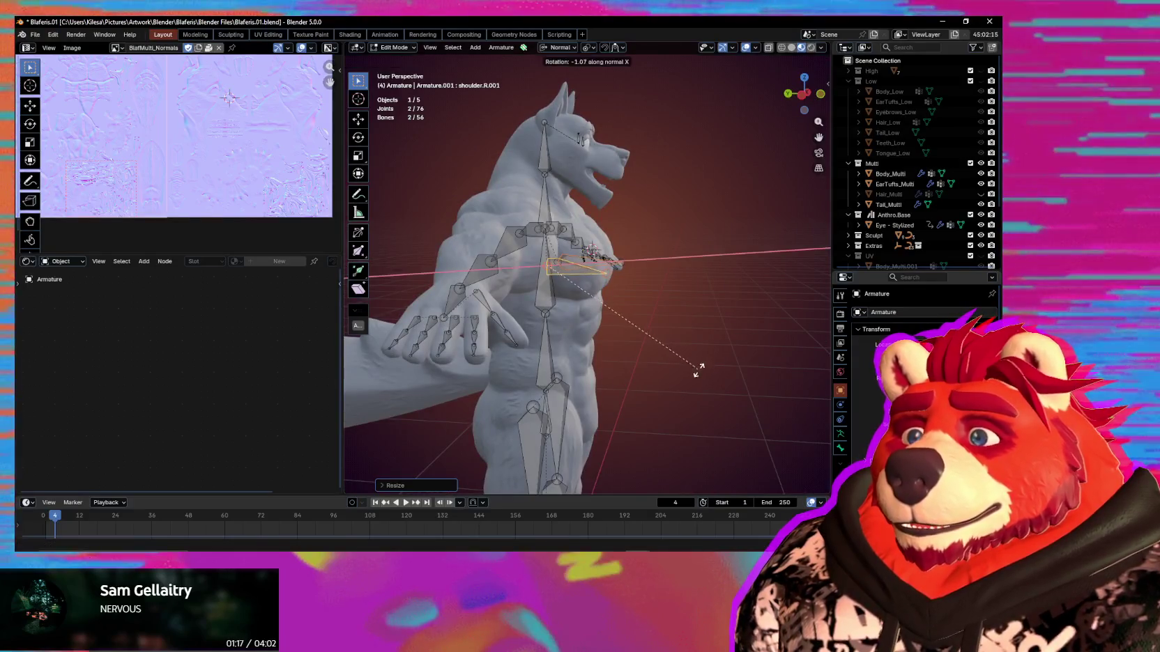
click(691, 392)
key(g)
key(z)
key(z)
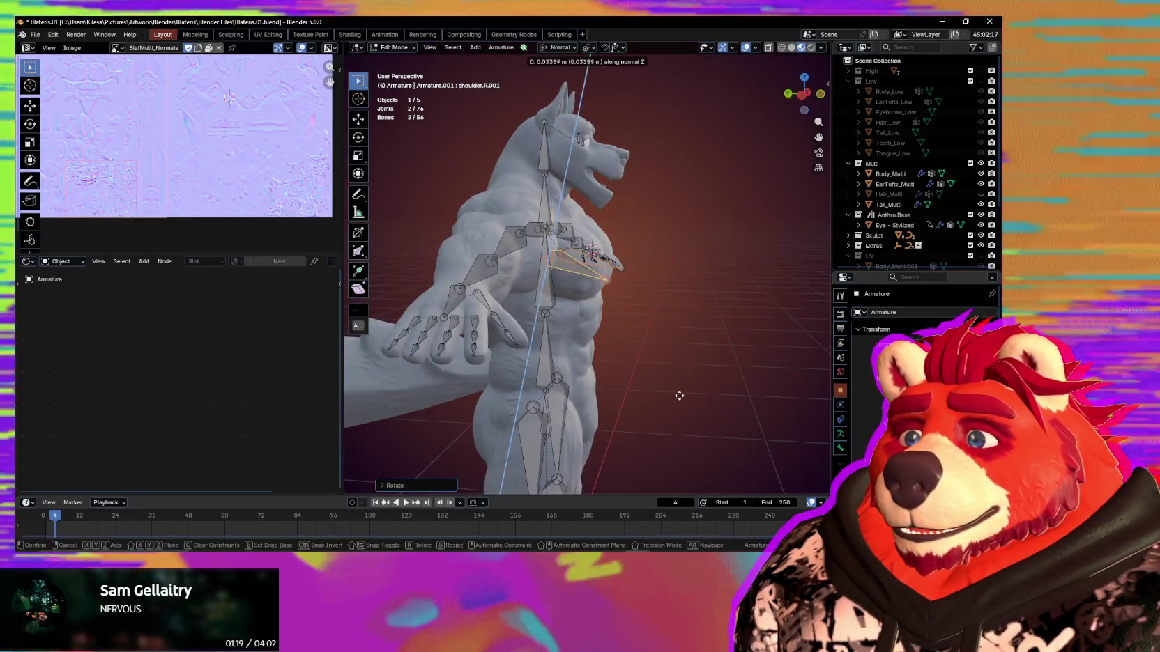
key(z)
middle_drag(680, 390, 648, 404)
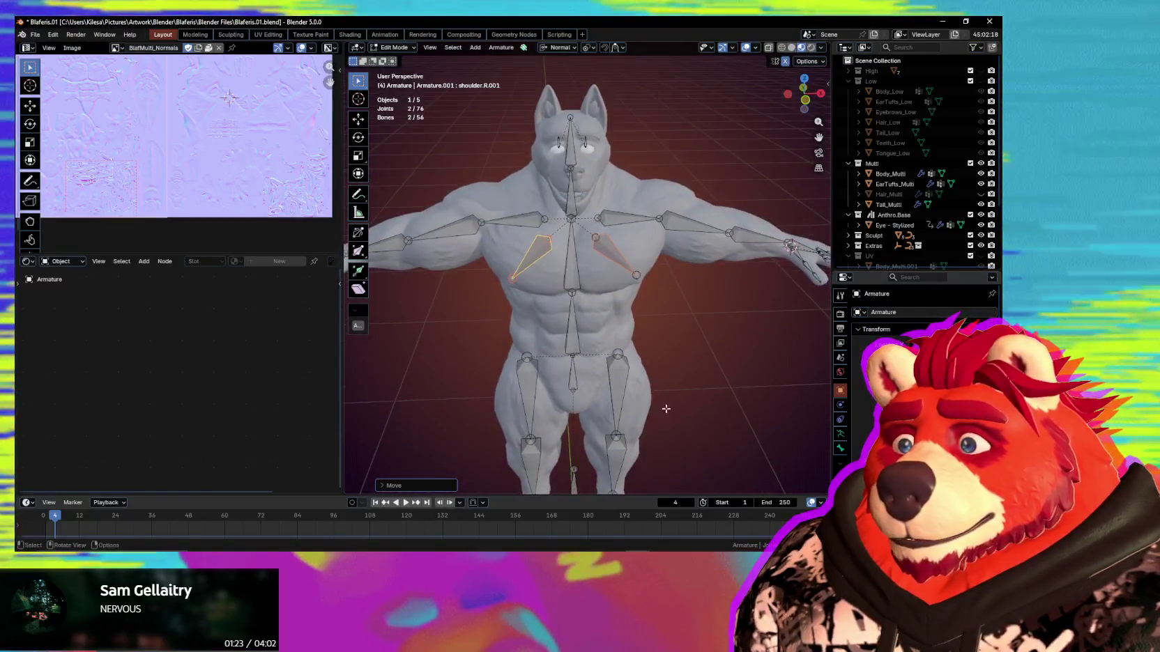
scroll(662, 389, up, 1)
scroll(670, 379, up, 1)
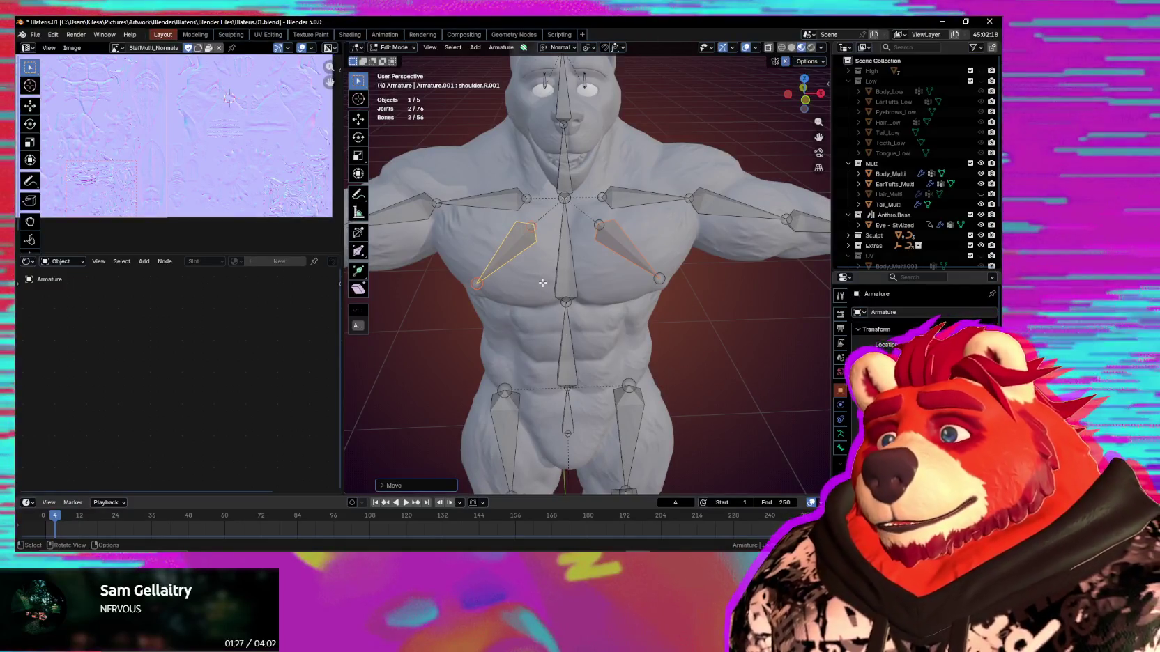
key(F2)
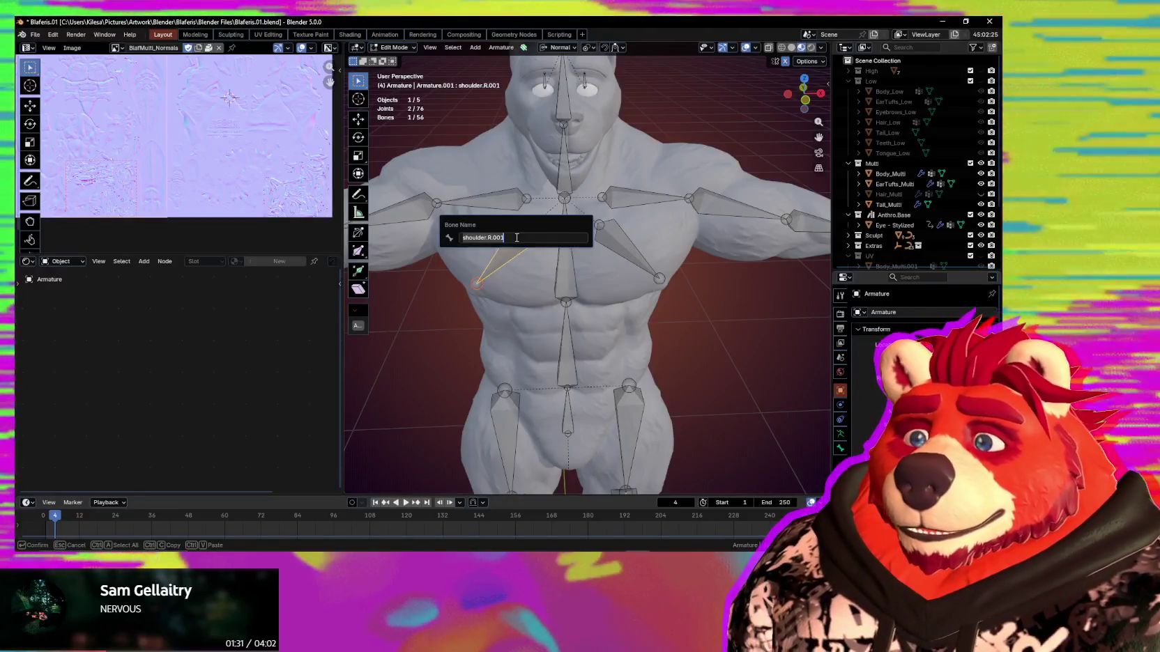
Name the right chest helper Chest.R and rename shoulder.L.001 to Chest.L.
text(Chest.R)
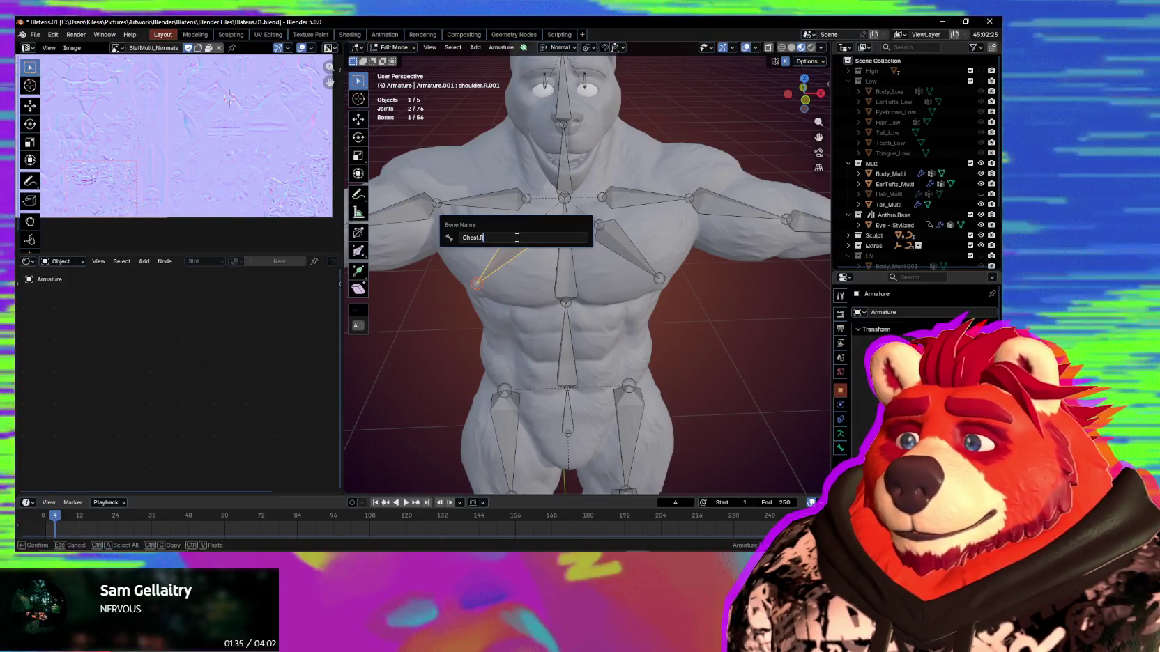
key(Return)
click(628, 250)
key(F2)
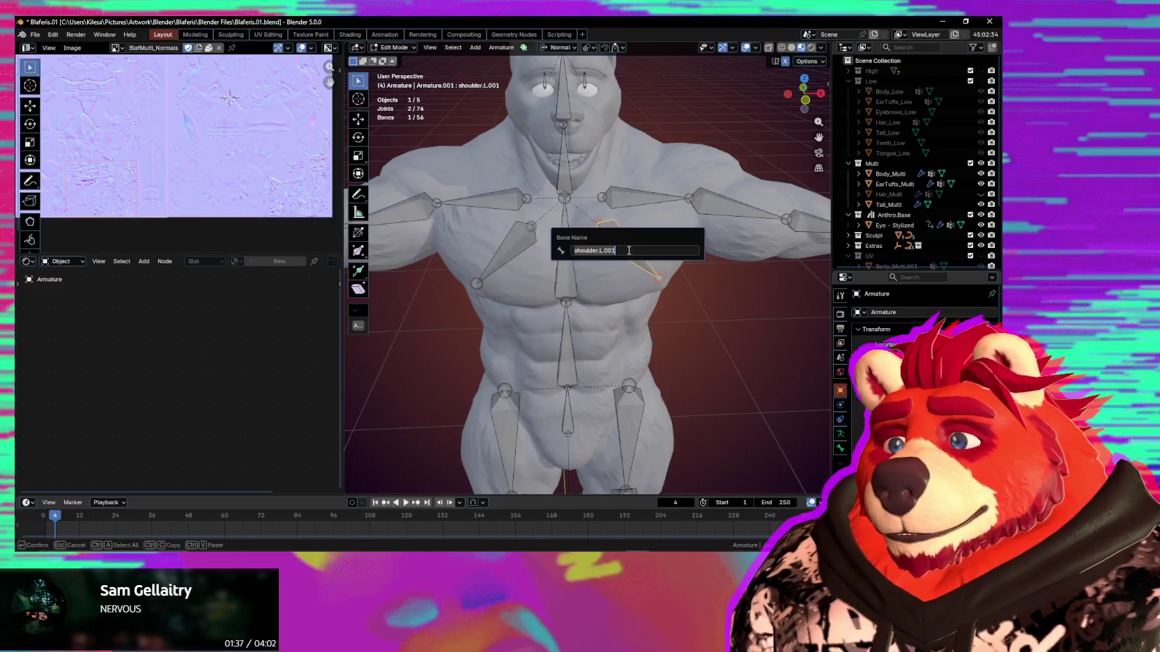
text(est.L)
key(Return)
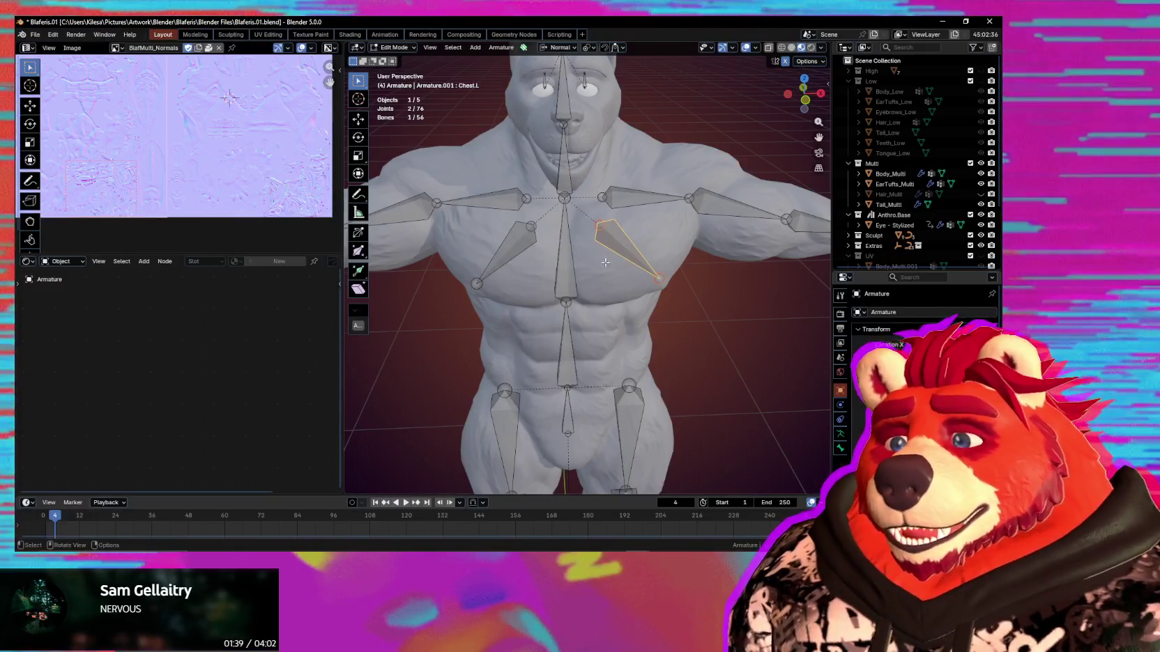
middle_drag(568, 247, 572, 260)
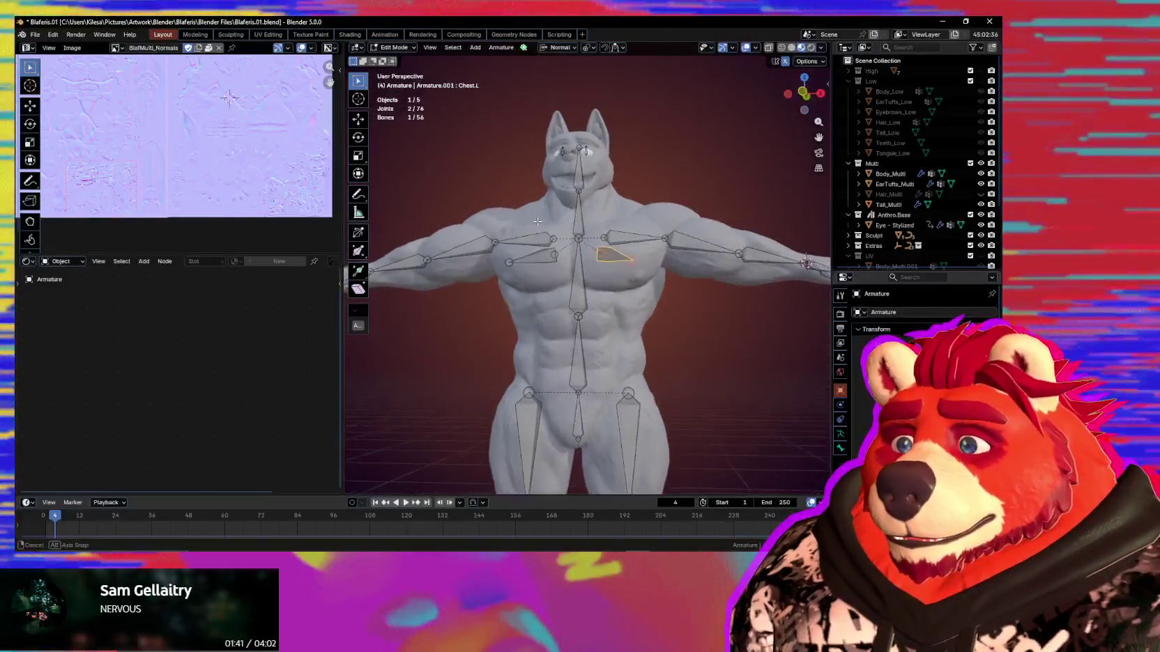
scroll(572, 260, down, 5)
mouse_move(572, 260)
middle_down()
mouse_move(617, 288)
mouse_move(620, 306)
mouse_move(651, 312)
middle_up()
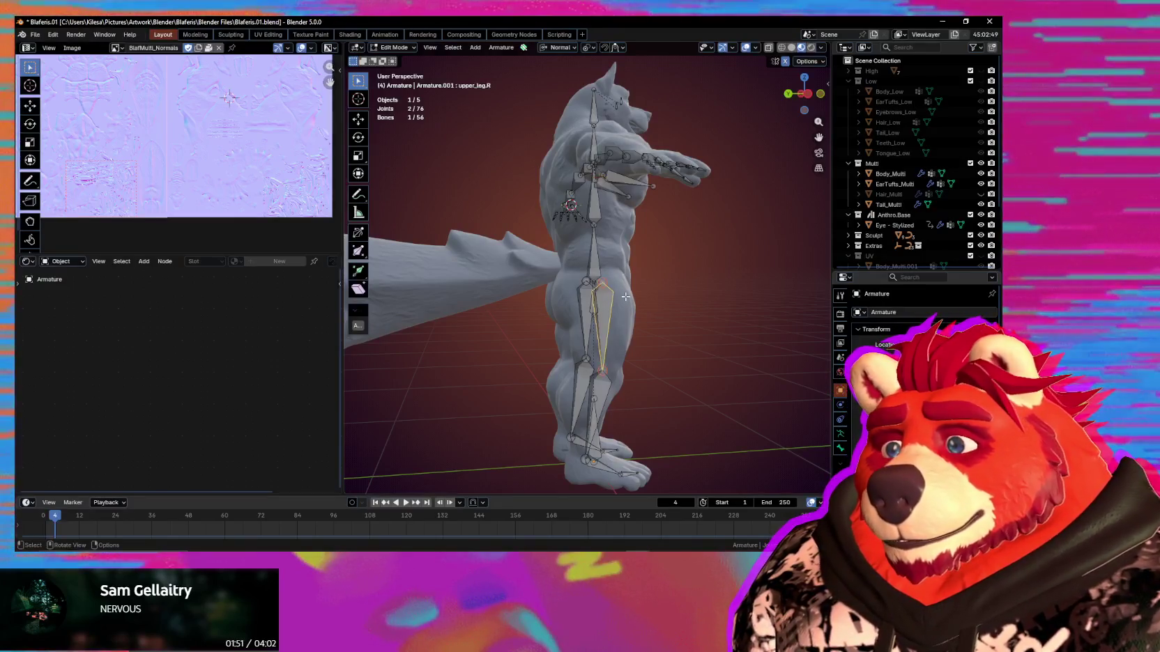
Place the duplicated upper leg bones along Y, rotate them 90° on X and shrink them.
key(y)
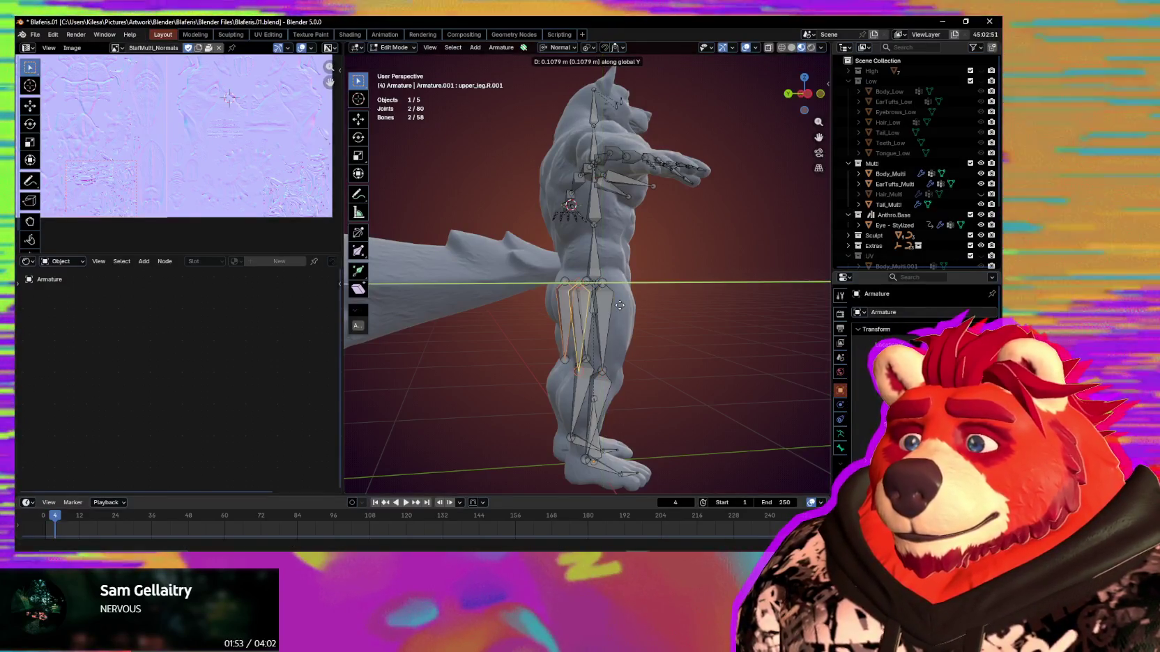
click(617, 306)
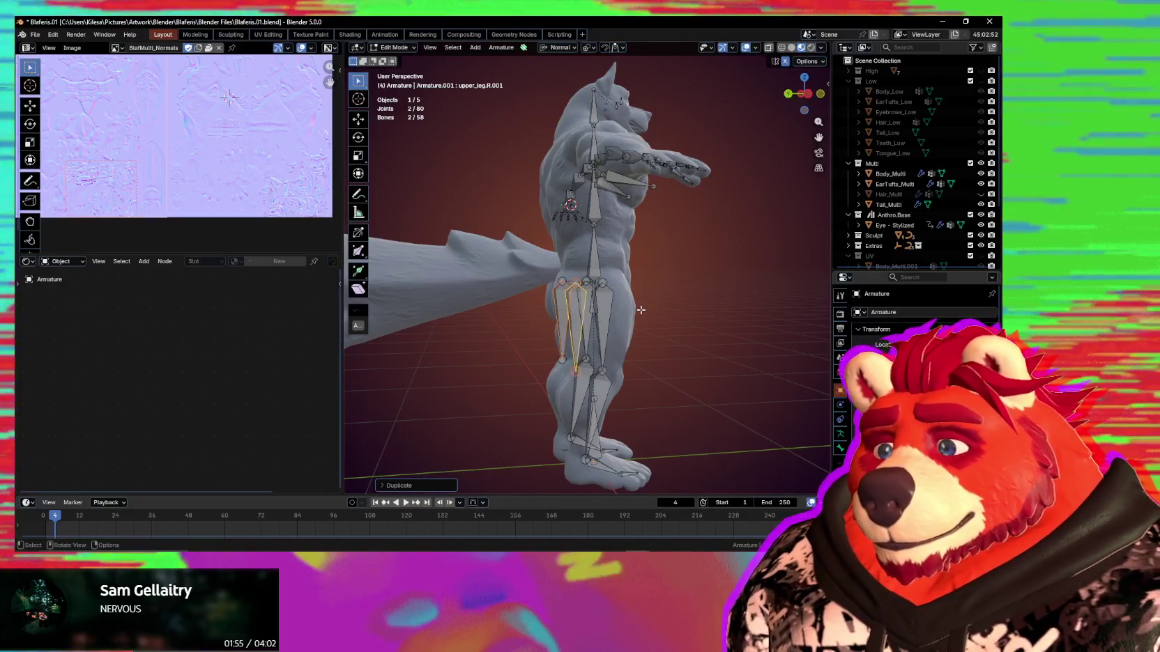
key(r)
key(x)
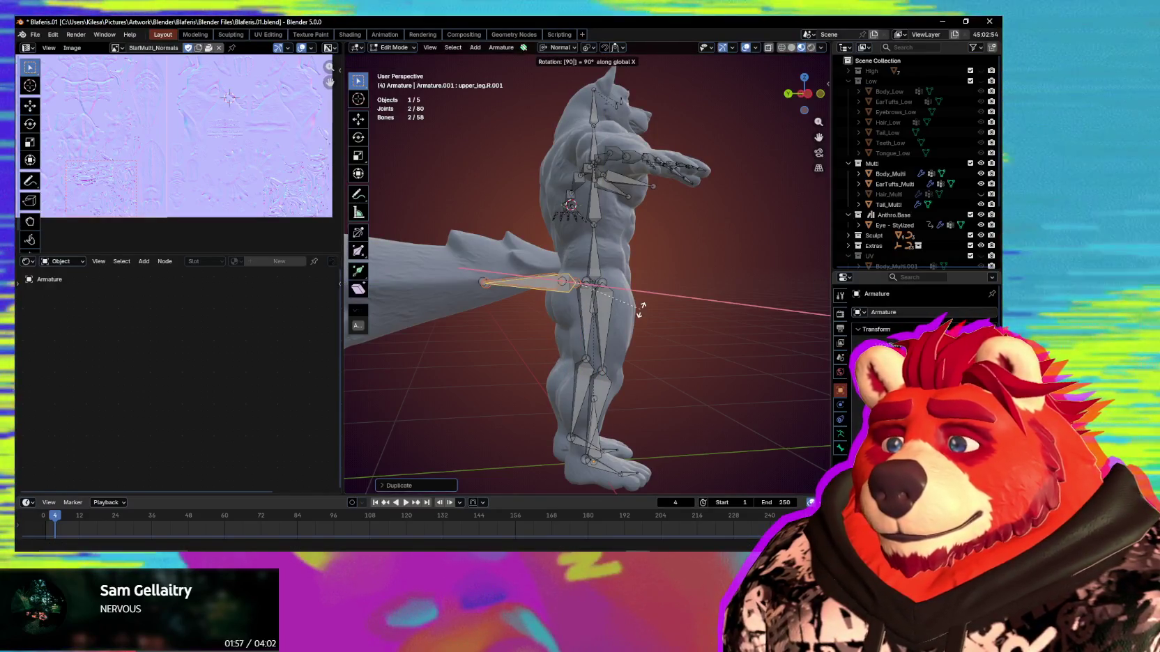
key(Return)
key(r)
key(x)
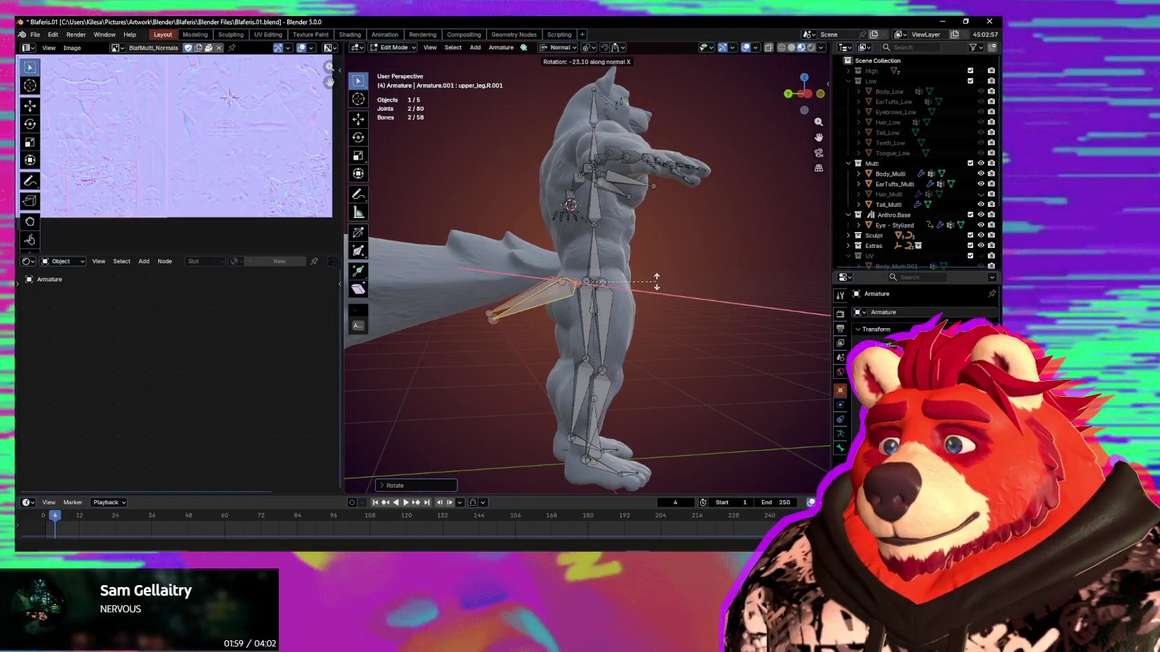
click(640, 293)
Move the new bones behind the hips, adjusting along X and Z over the buttocks.
mouse_move(640, 293)
middle_down()
mouse_move(658, 321)
mouse_move(752, 345)
mouse_move(649, 320)
mouse_move(628, 333)
middle_up()
scroll(658, 321, up, 5)
click(742, 346)
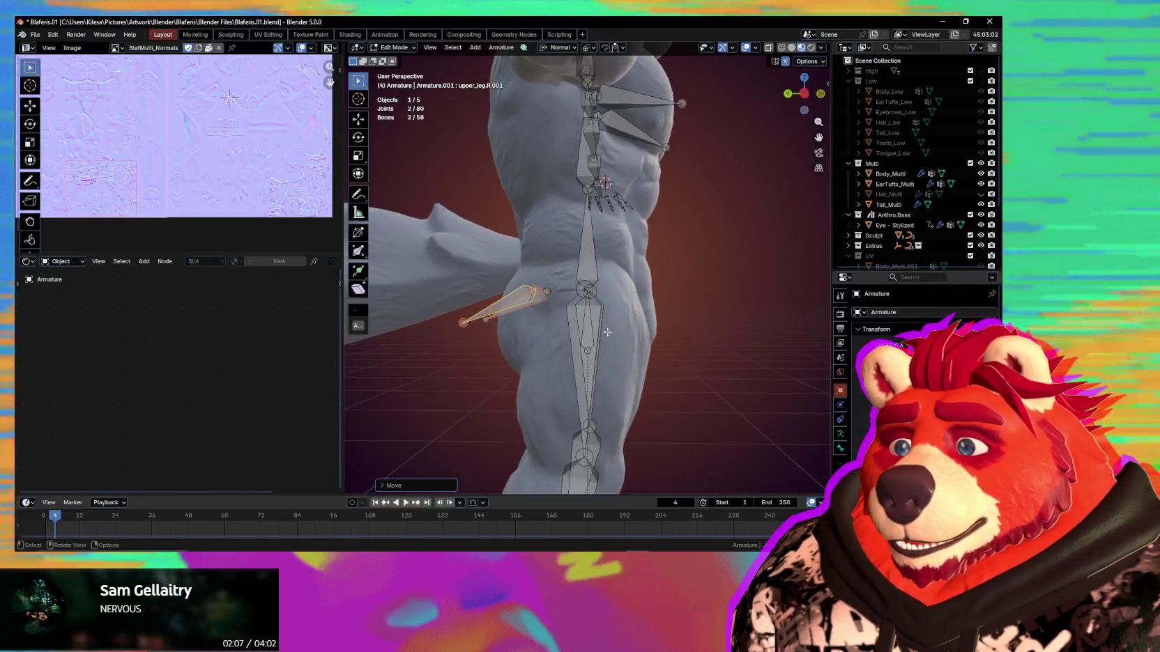
key(g)
key(x)
click(629, 335)
key(g)
key(z)
key(z)
middle_drag(627, 354, 627, 327)
text(Butt.R)
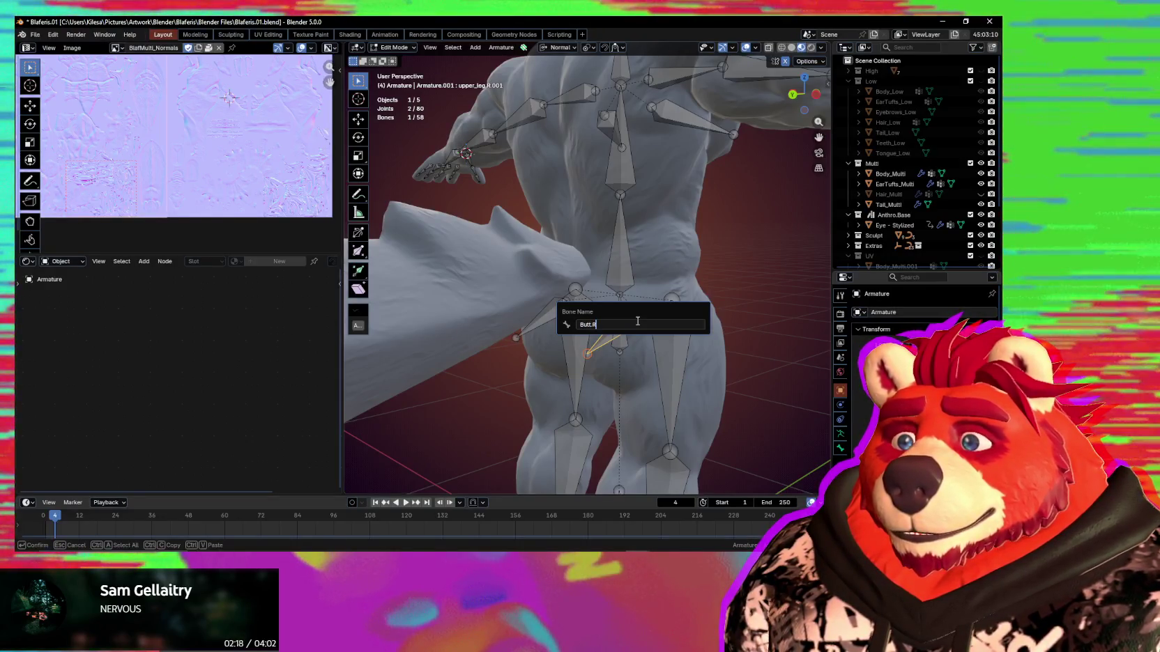
Name the new hip bones Butt.R and Butt.L.
key(Return)
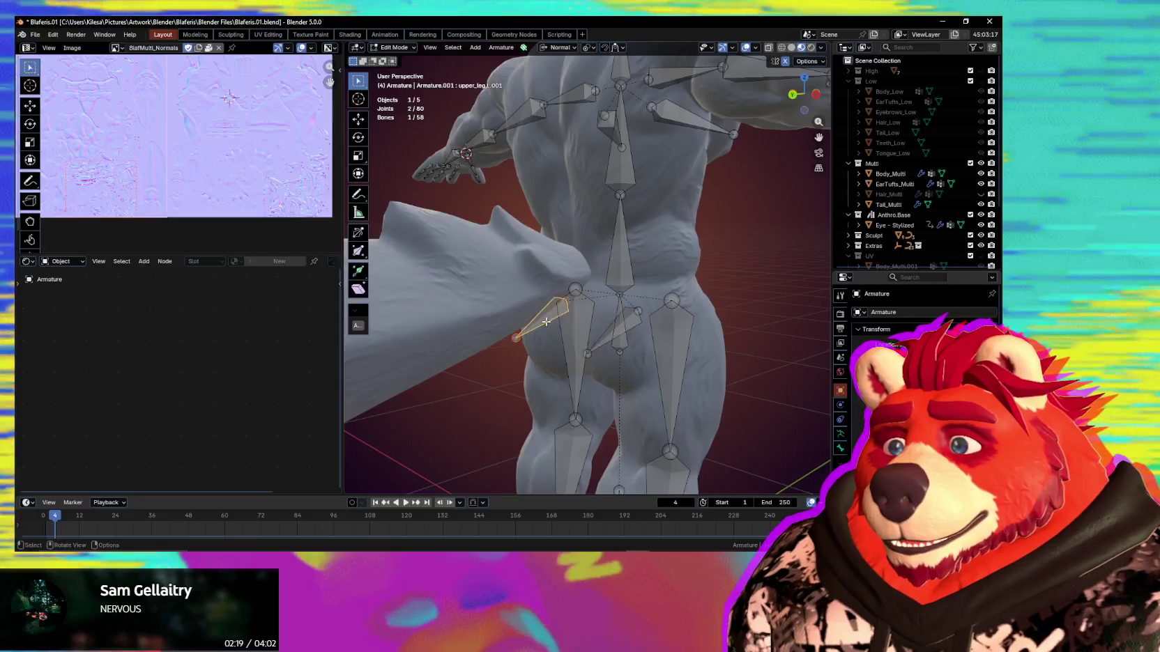
key(F2)
text(Butt)
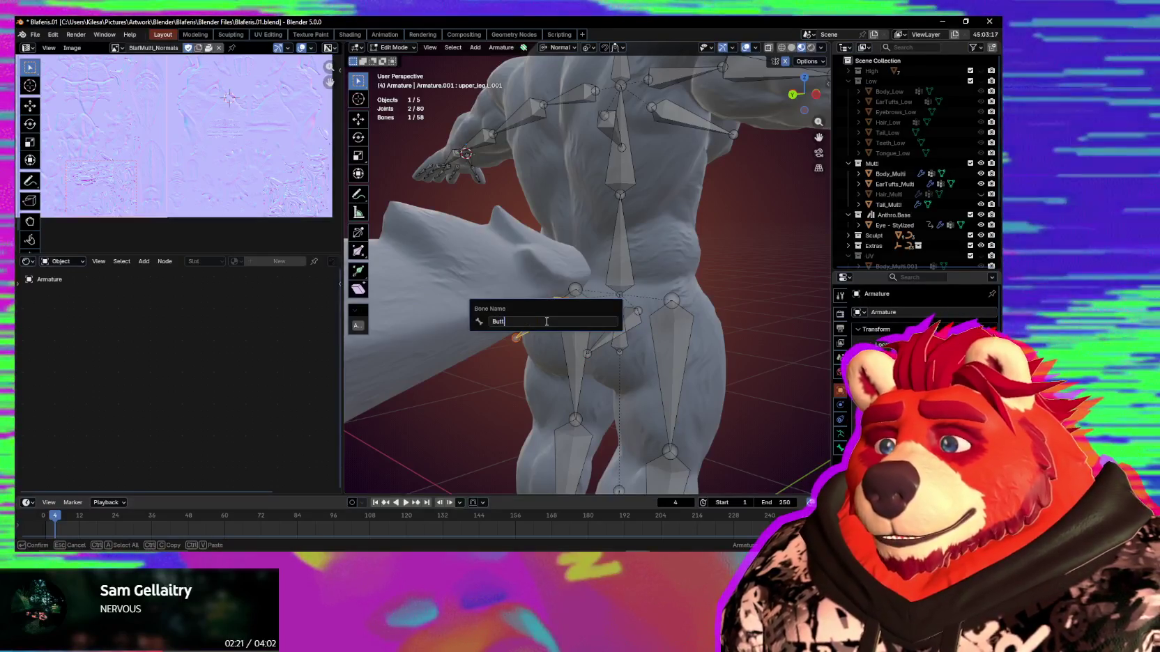
text(.L)
key(Return)
Return the armature to Object Mode.
mouse_move(624, 268)
middle_down()
mouse_move(531, 265)
mouse_move(541, 292)
mouse_move(589, 231)
middle_up()
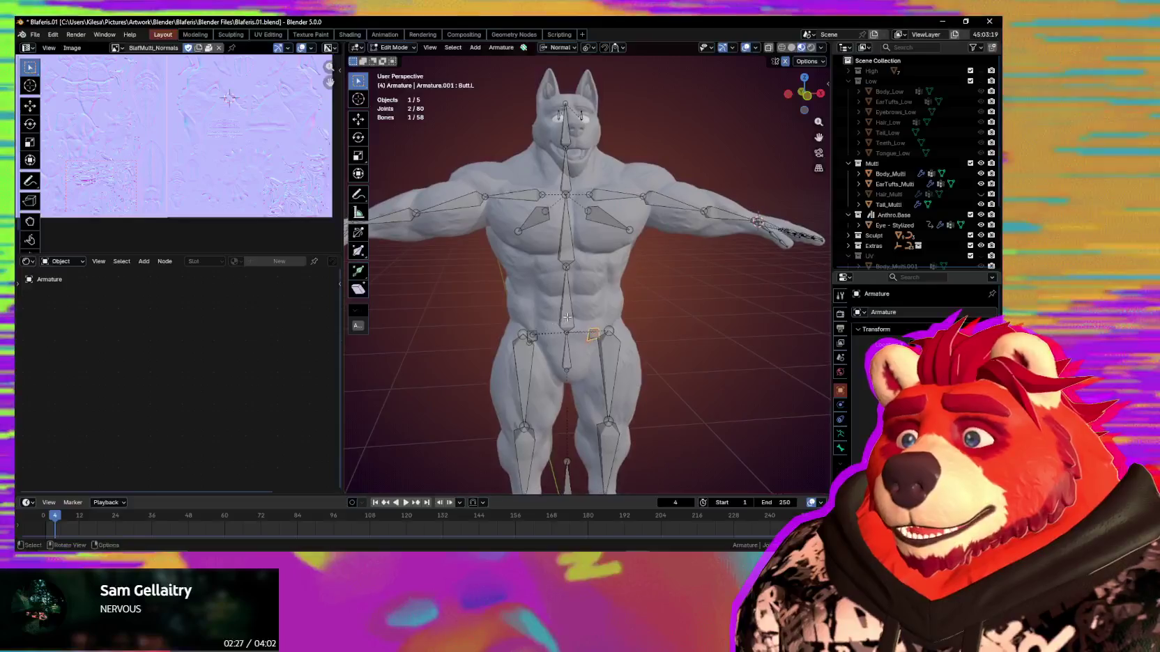
scroll(589, 231, up, 2)
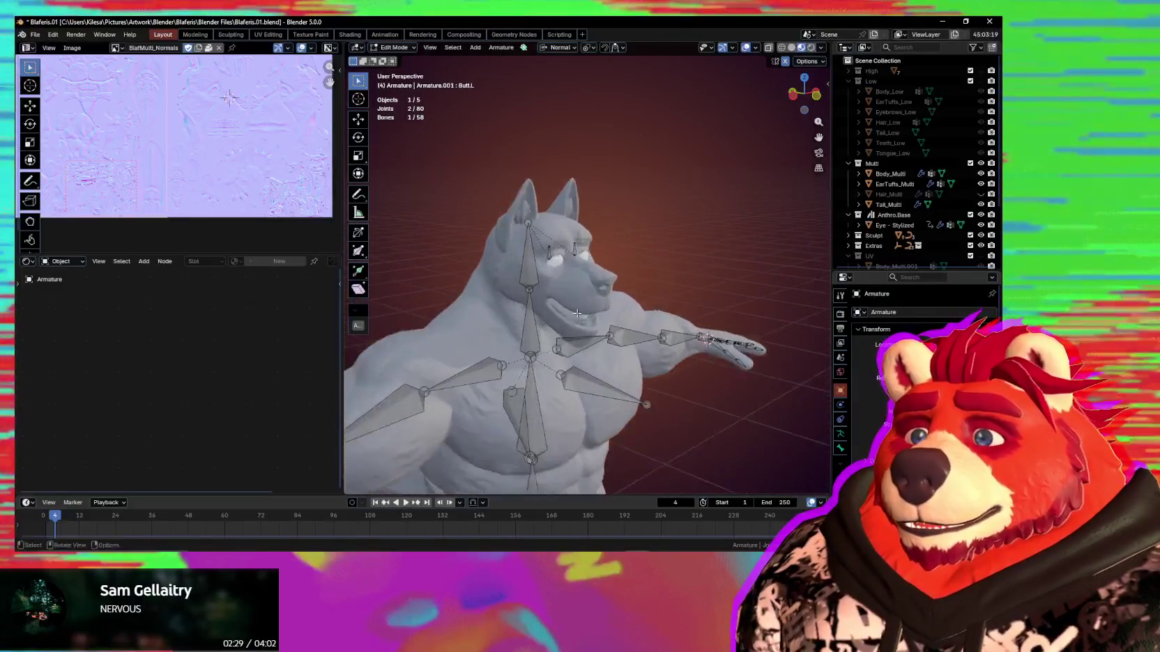
scroll(540, 242, up, 2)
key(ctrl+Tab)
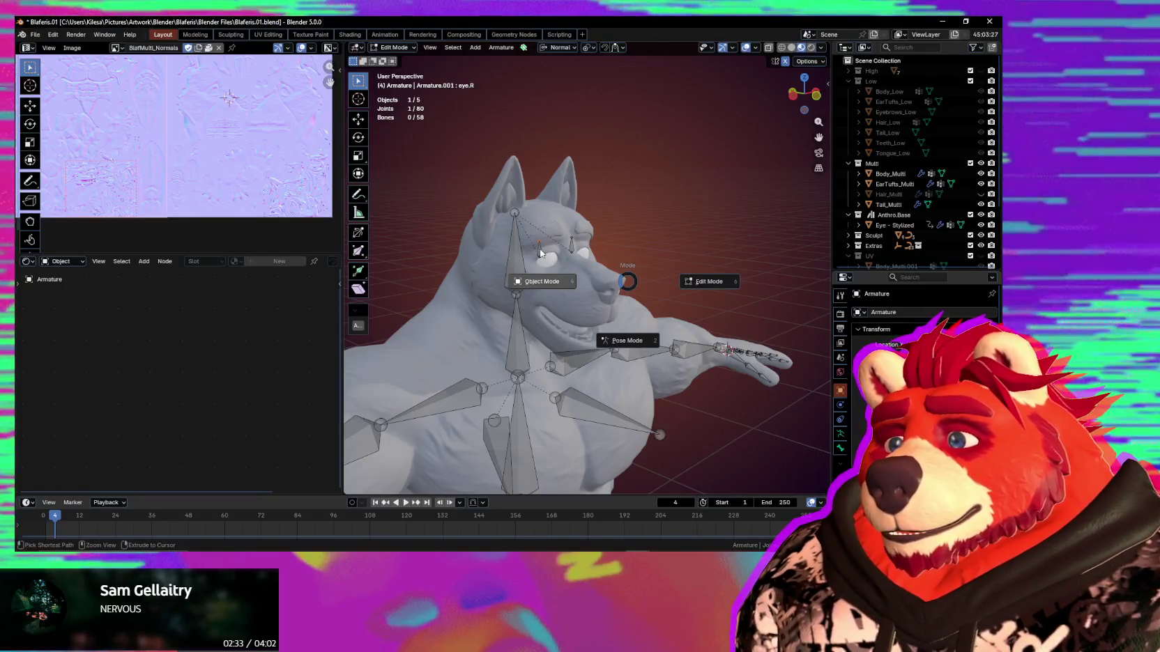
click(540, 254)
Put Body_Multi in Weight Paint with a 380 px brush and Projected falloff.
shift+click(527, 232)
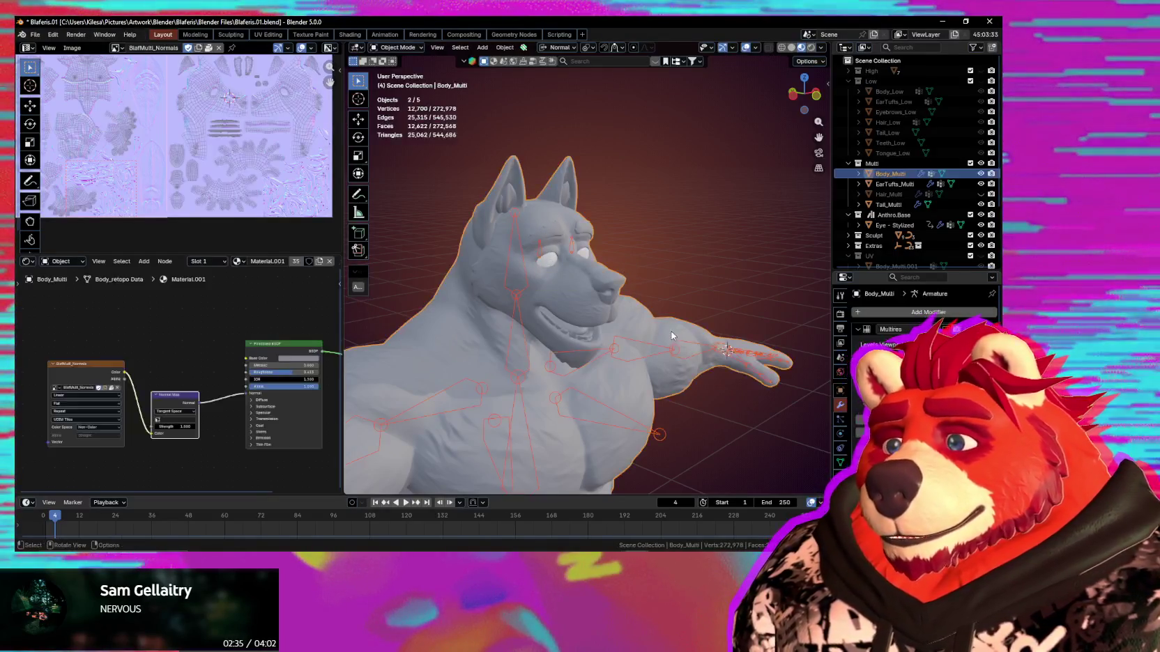
key(ctrl+Tab)
scroll(527, 237, up, 2)
ctrl+click(509, 239)
scroll(523, 244, down, 2)
key(f)
click(544, 250)
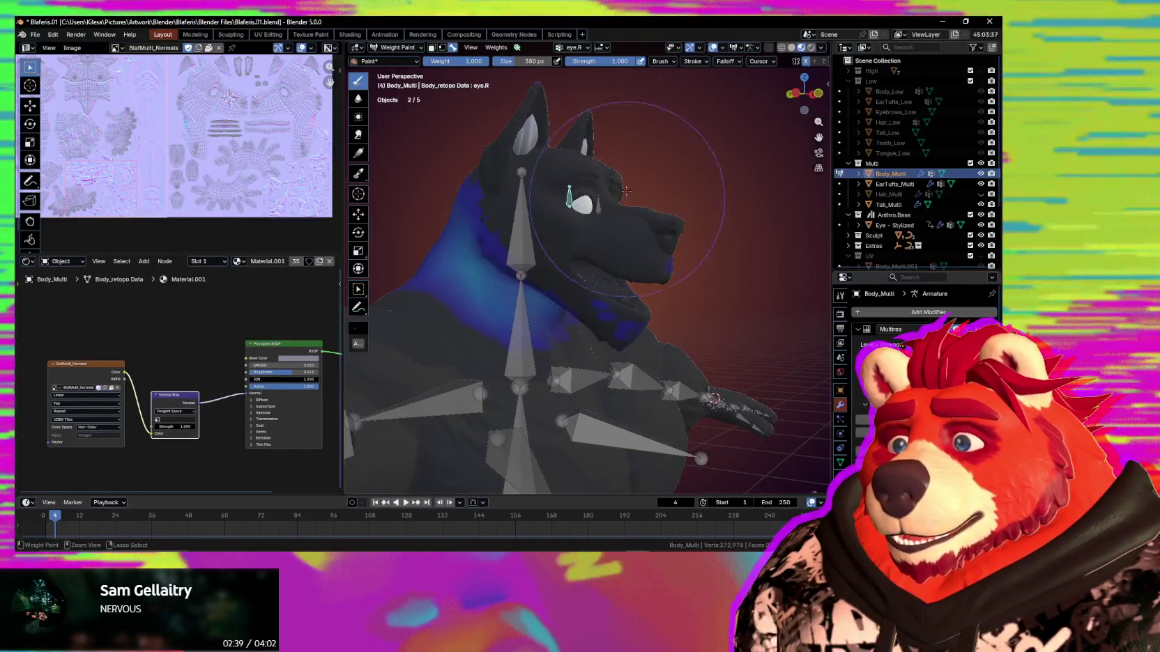
click(725, 61)
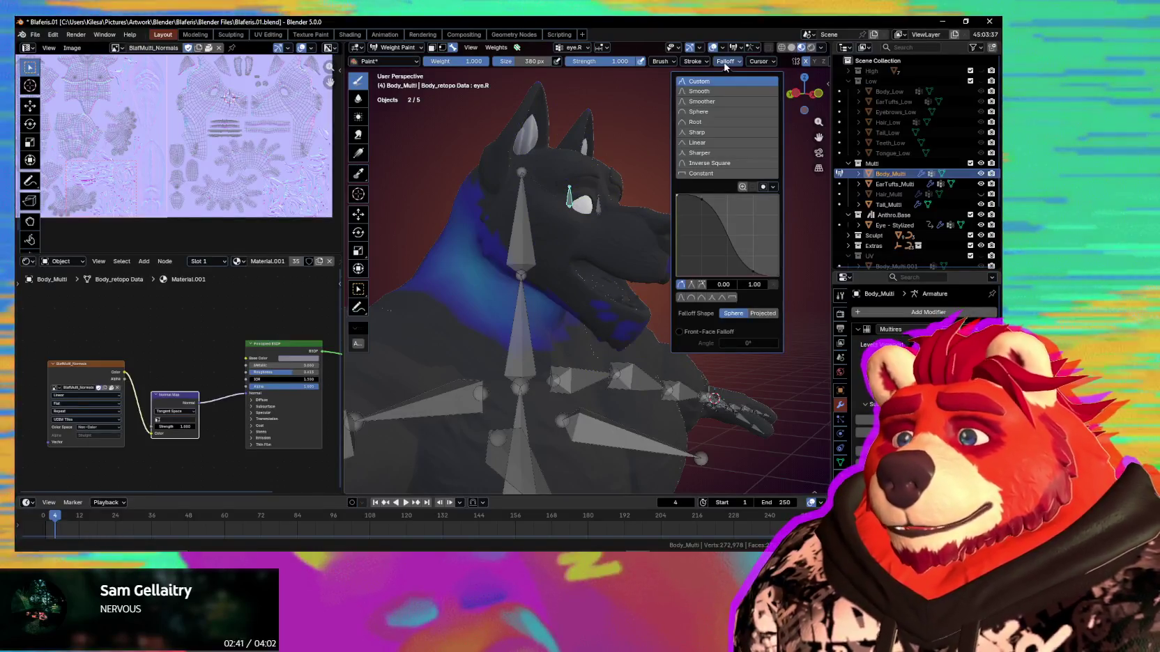
click(764, 314)
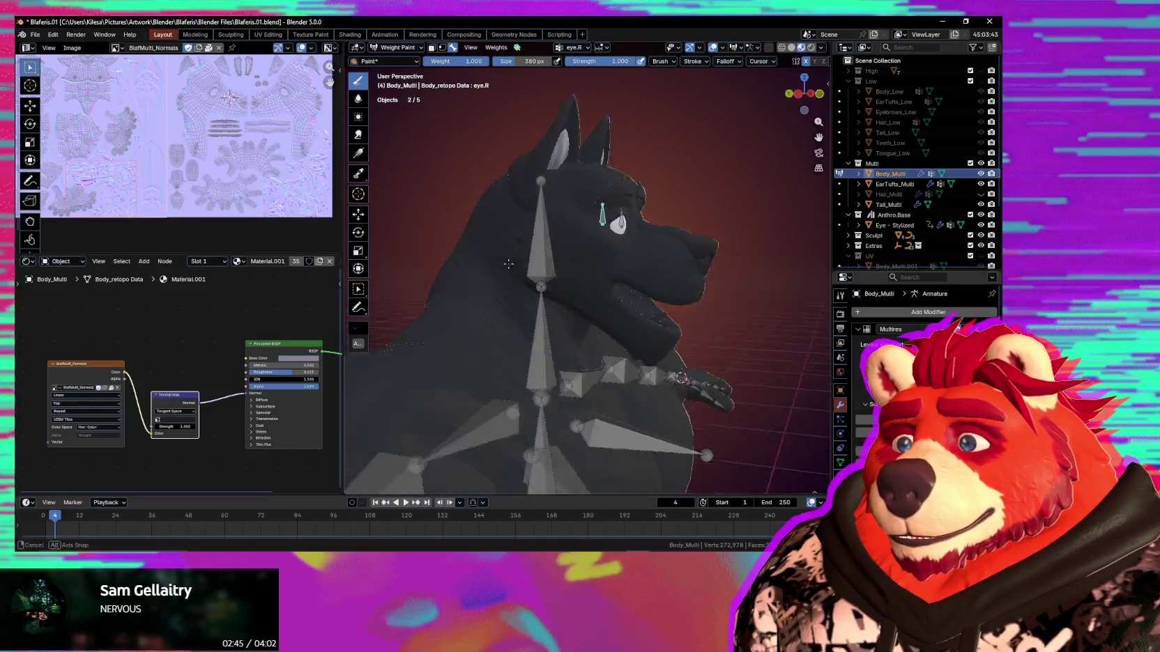
Rotate the head bone about 21.72° to test the head group's red weights.
middle_drag(593, 228, 735, 250)
middle_drag(645, 202, 428, 223)
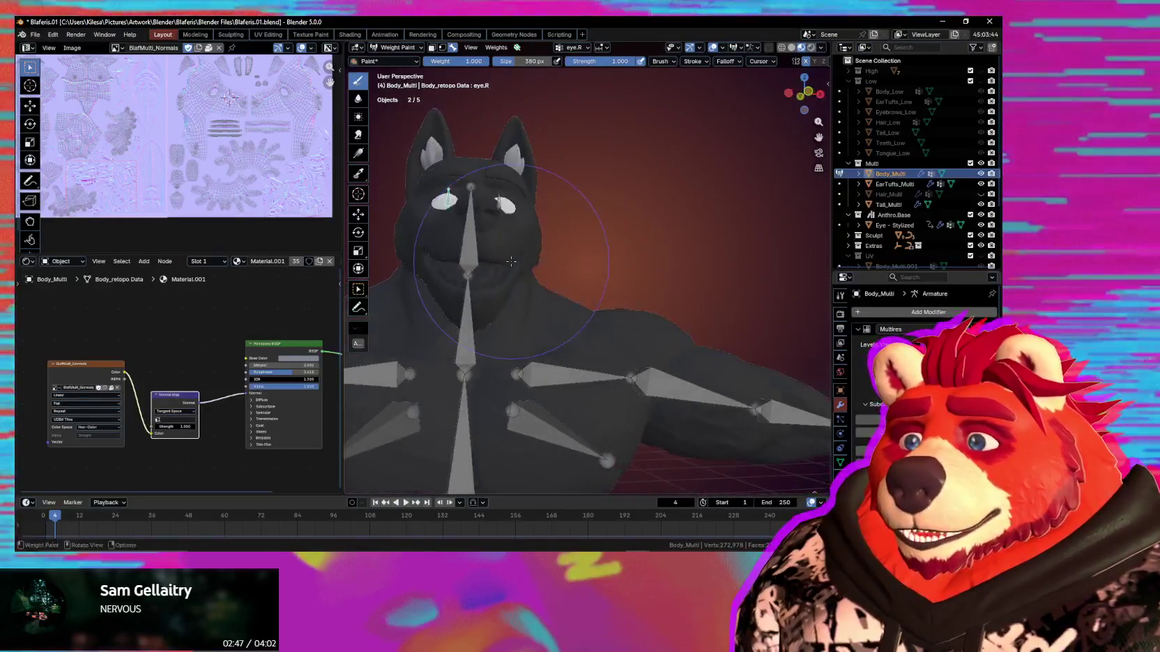
key(g)
click(506, 147)
scroll(506, 147, down, 4)
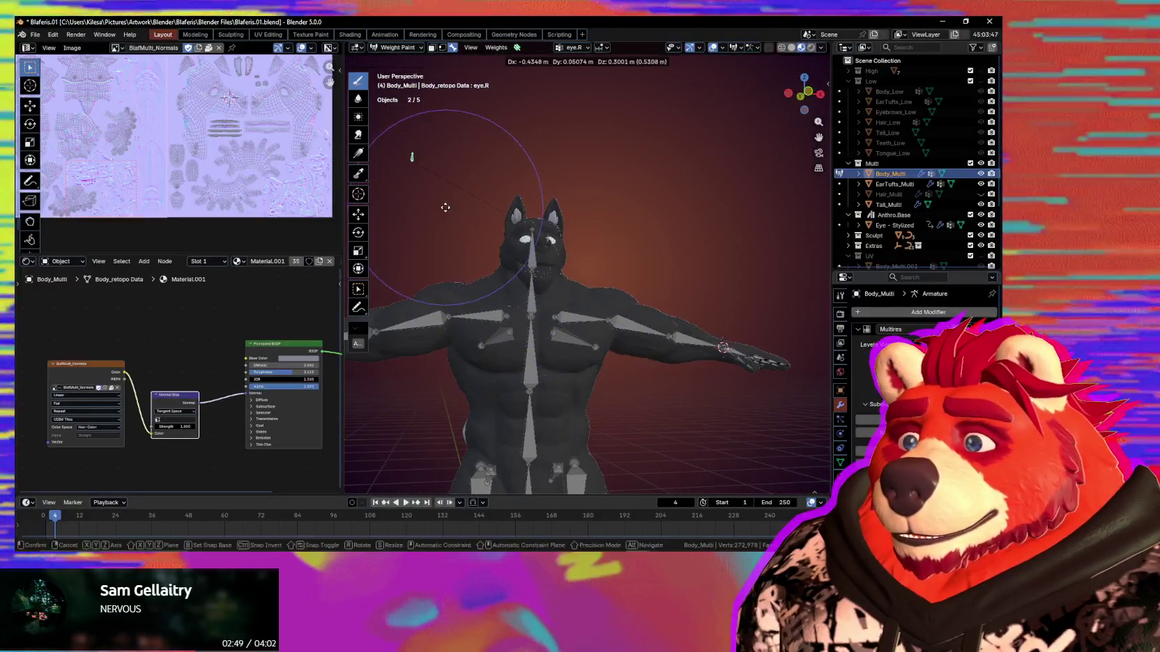
scroll(523, 237, up, 2)
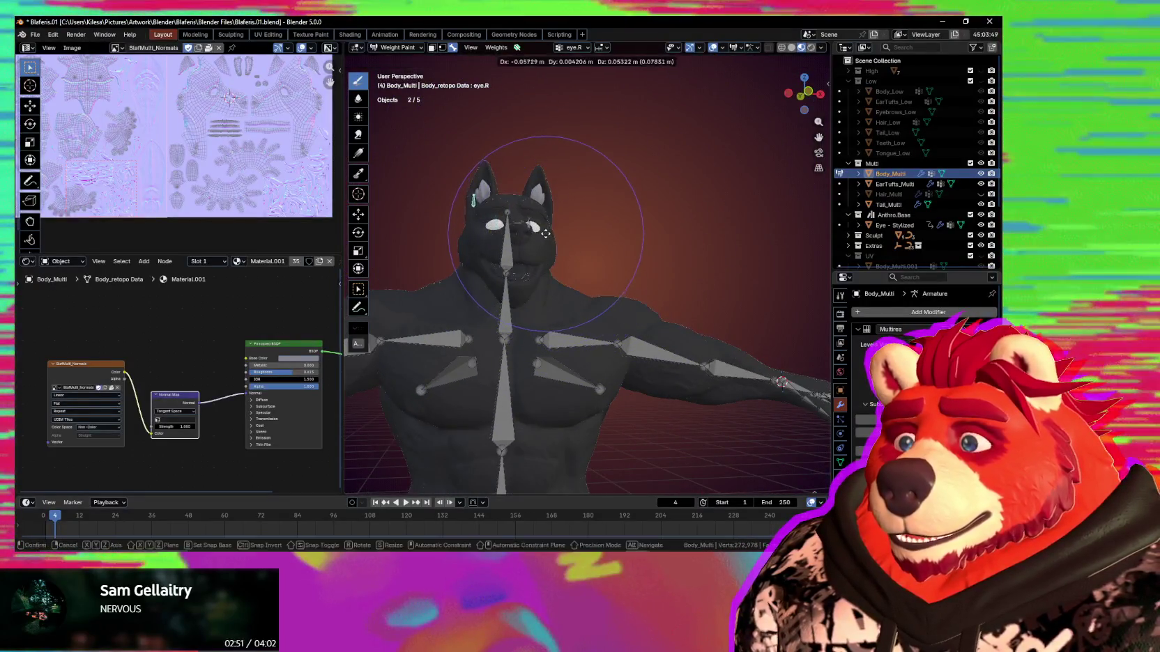
scroll(530, 249, up, 2)
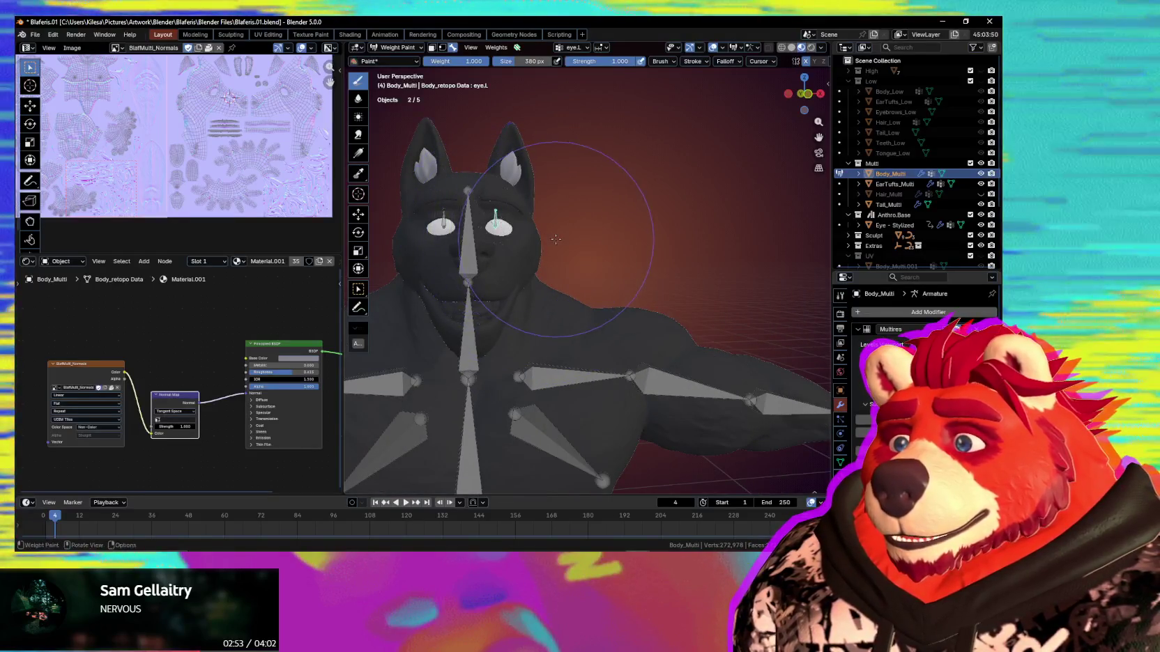
scroll(586, 292, down, 3)
scroll(590, 311, down, 2)
mouse_move(591, 311)
middle_down()
mouse_move(559, 223)
mouse_move(573, 208)
middle_up()
key(r)
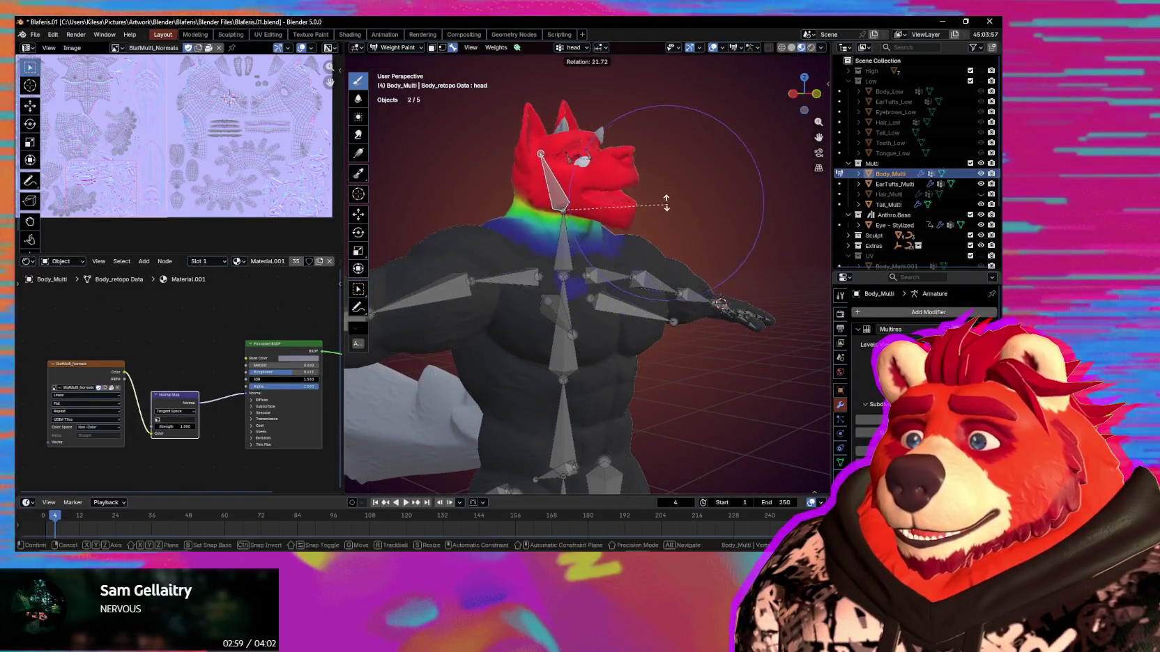
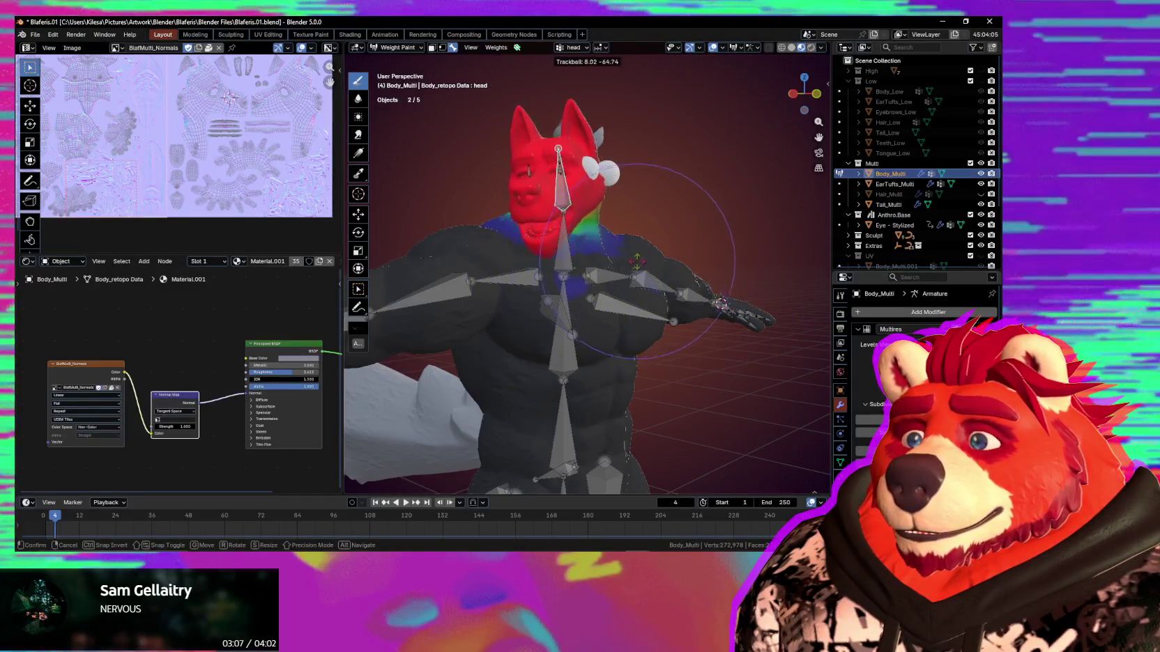
Confirm the head rotation, make the neck bone active and test-rotate it to check deformation.
alt+middle_drag(673, 245, 617, 241)
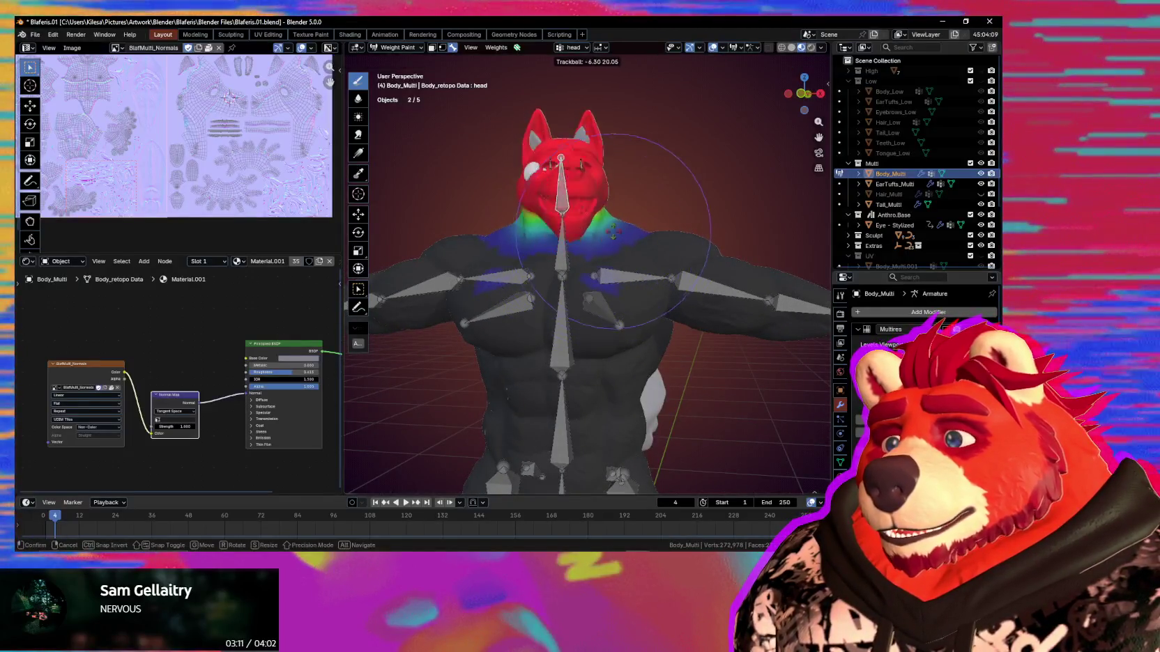
click(610, 244)
mouse_move(610, 244)
middle_down()
mouse_move(607, 261)
mouse_move(638, 245)
mouse_move(698, 247)
middle_up()
ctrl+click(610, 251)
key(r)
key(r)
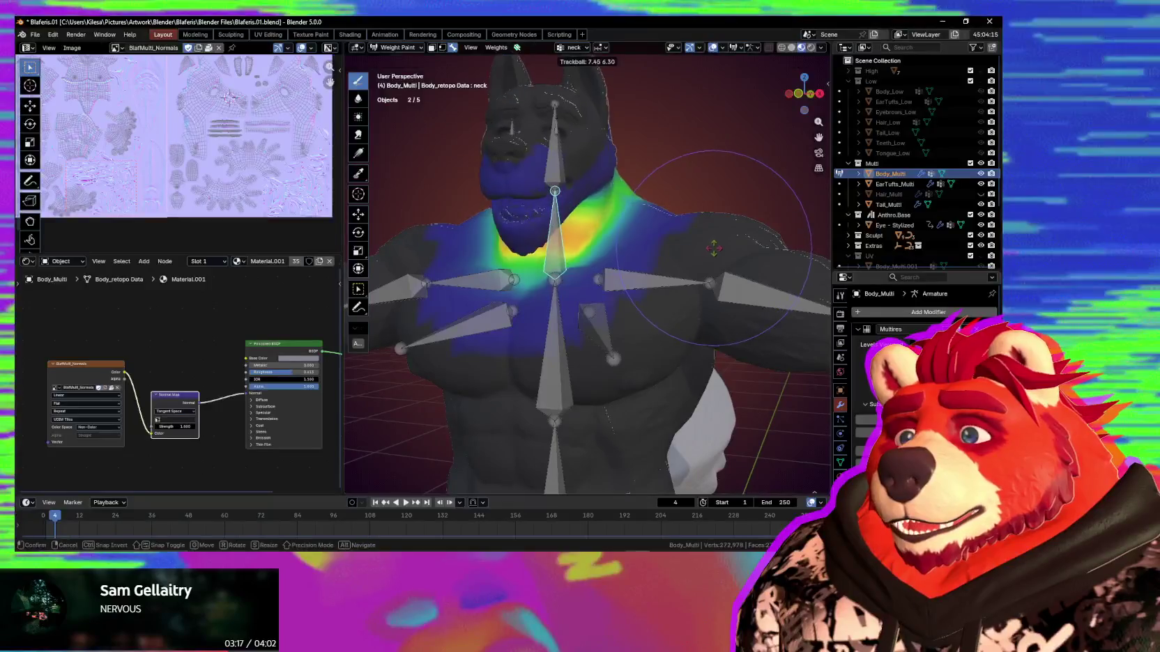
middle_drag(749, 242, 685, 264)
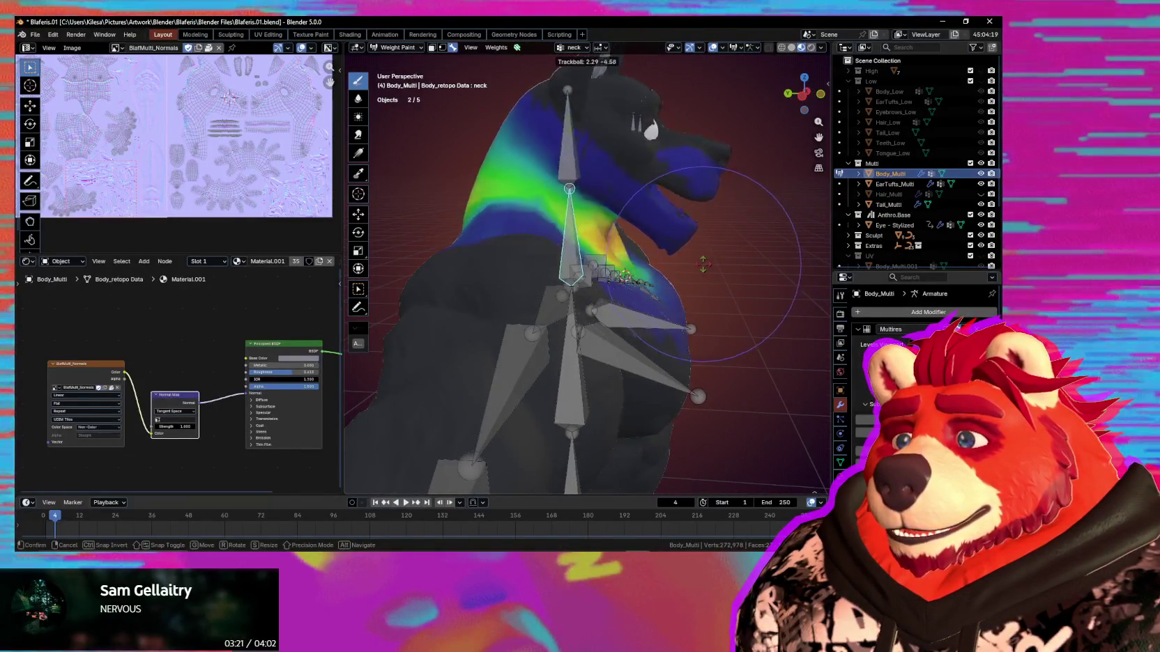
right_click(704, 264)
mouse_move(704, 264)
middle_down()
mouse_move(524, 232)
mouse_move(686, 247)
middle_up()
Enlarge the brush to 218 px and test-rotate the neck bone from the side.
key(f)
click(458, 211)
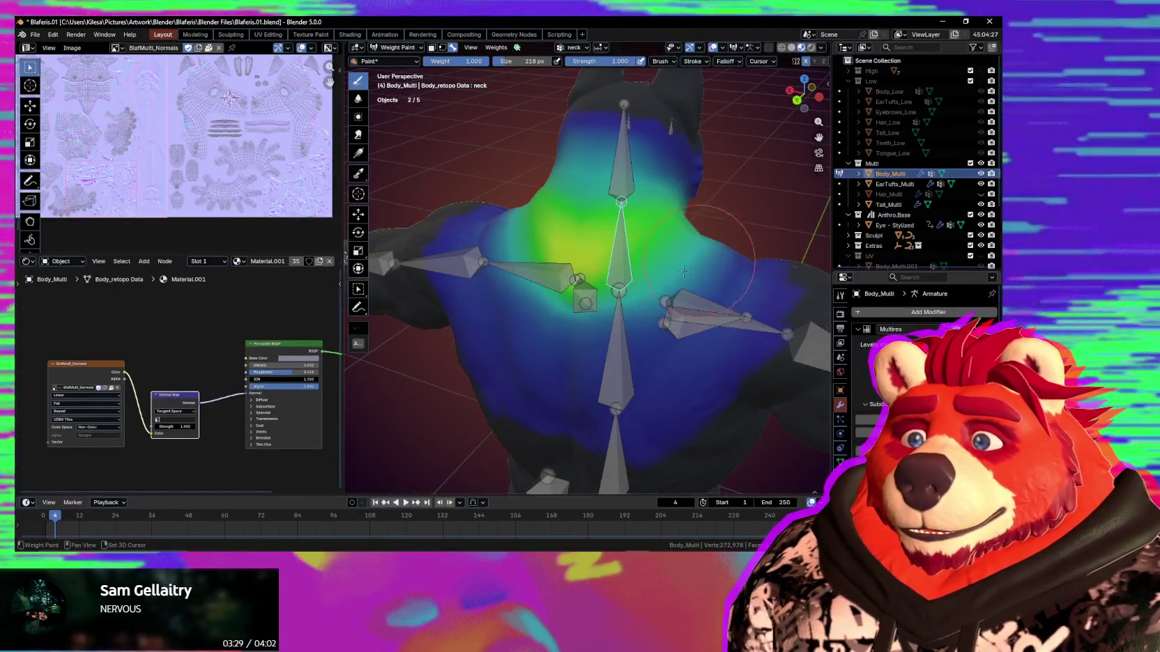
middle_drag(706, 295, 634, 293)
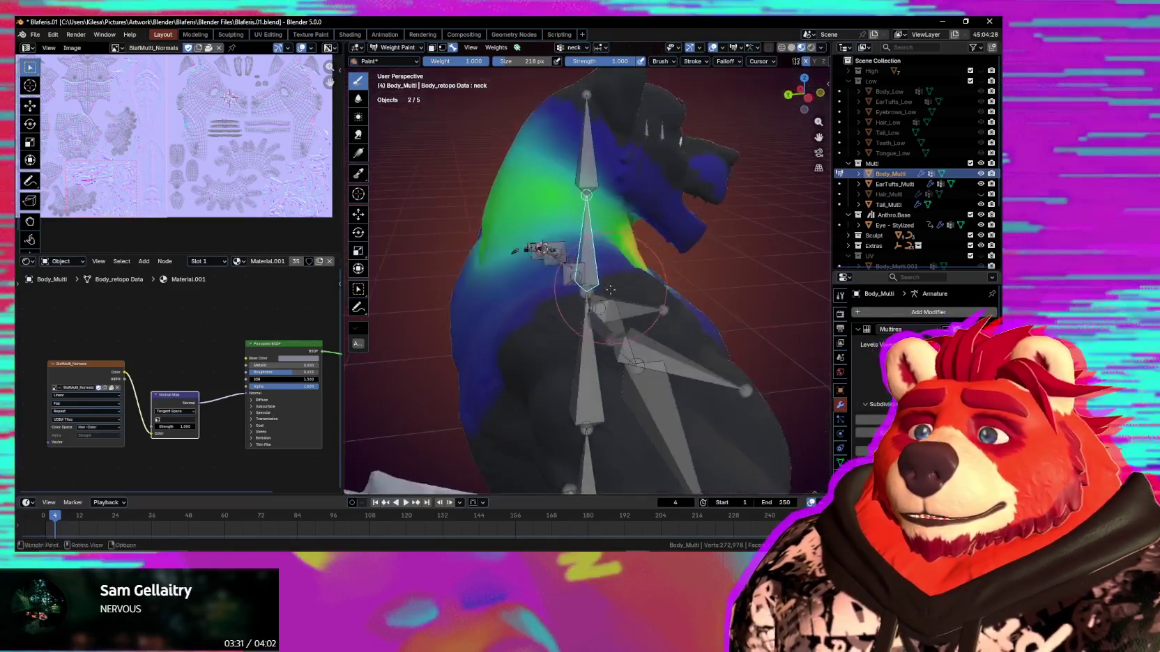
key(r)
key(r)
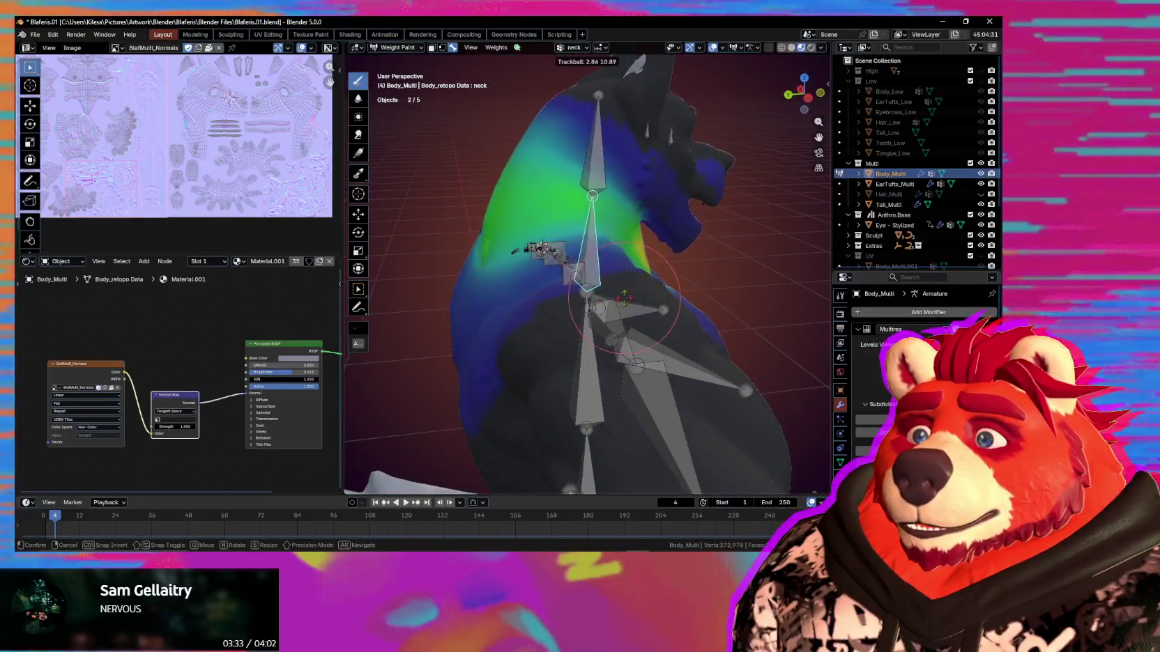
click(615, 292)
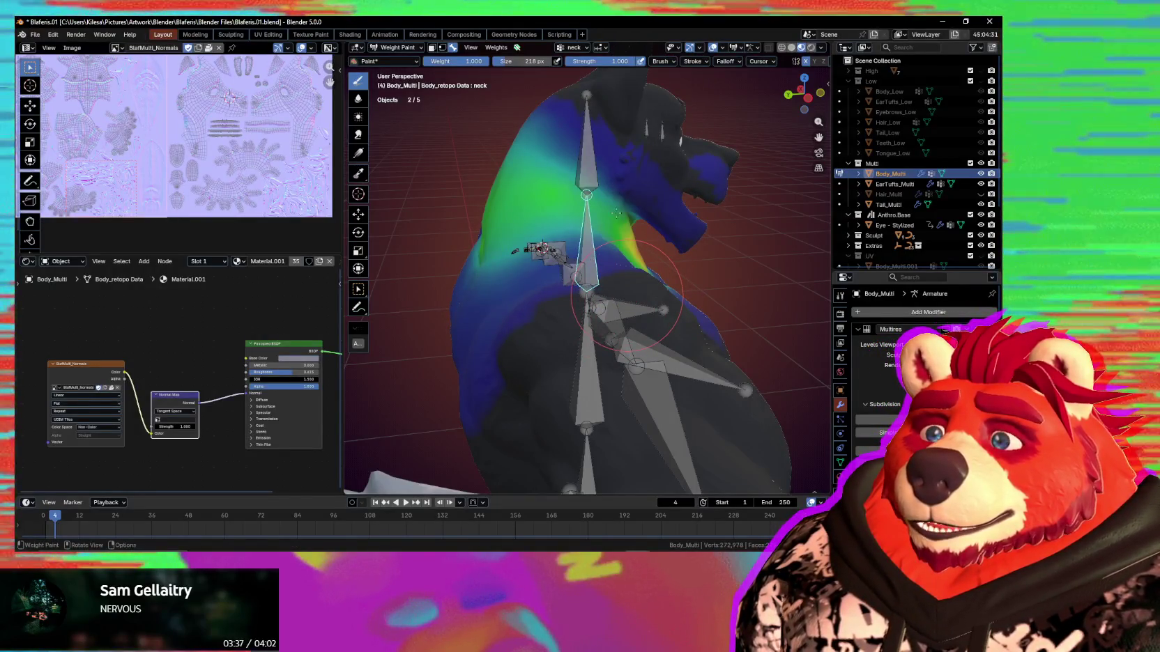
Test-rotate the neck bone again from behind, then shrink the brush to 131 px.
middle_drag(615, 214, 614, 239)
middle_drag(594, 290, 599, 292)
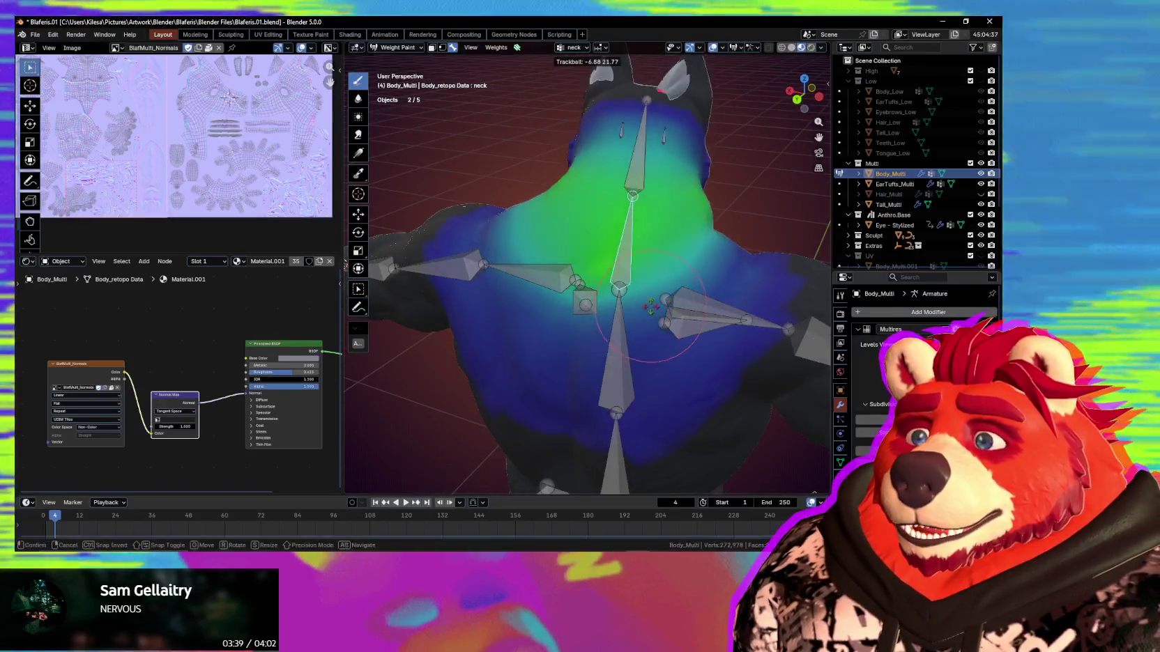
key(r)
key(r)
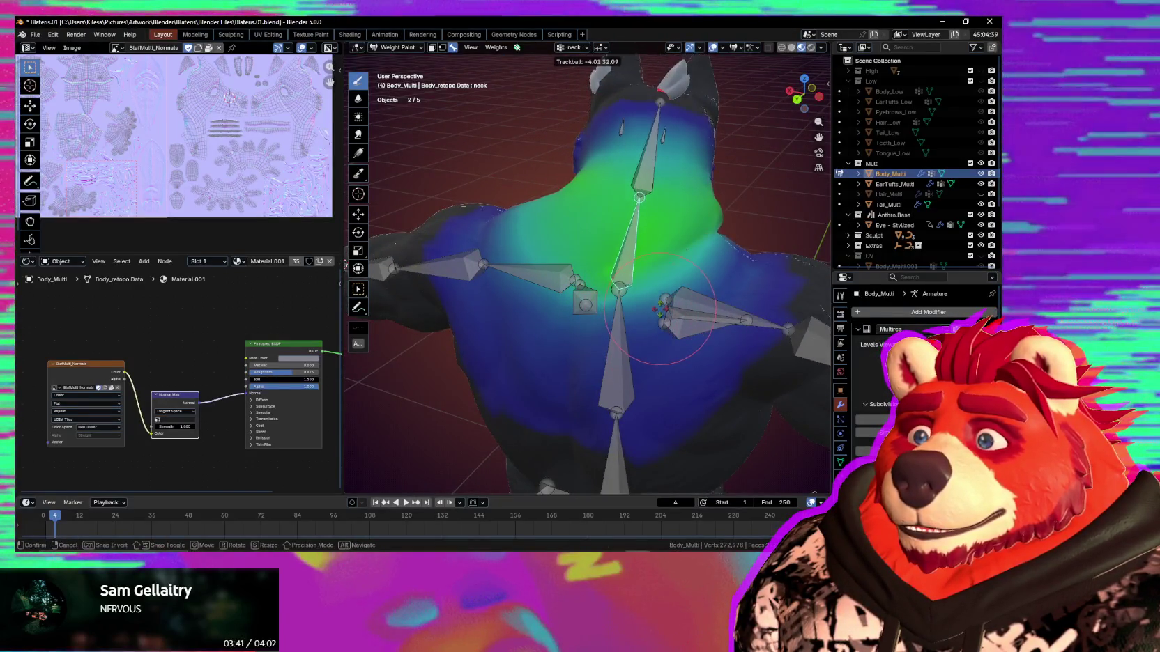
click(637, 293)
middle_drag(638, 293, 528, 219)
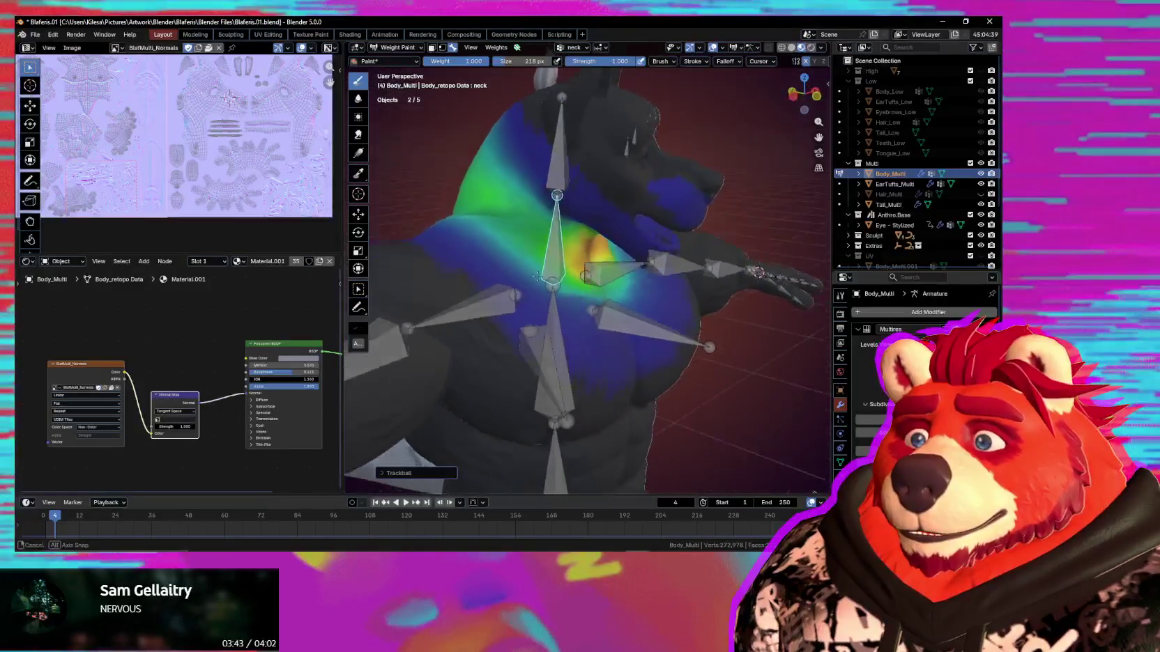
key(f)
click(482, 223)
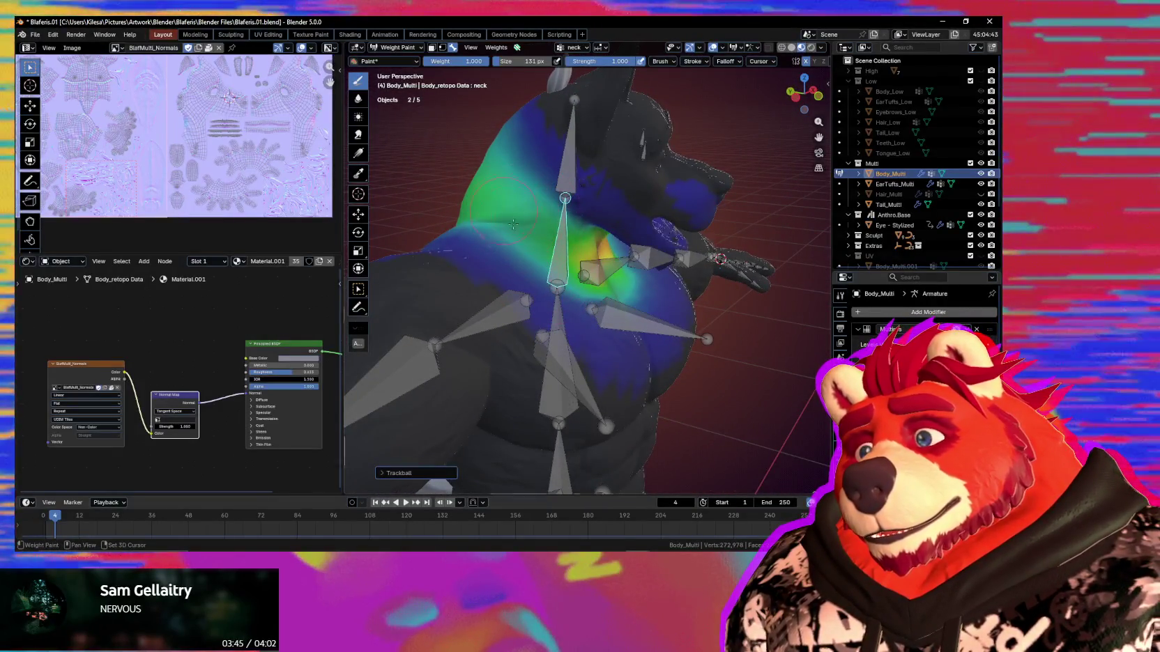
middle_drag(507, 217, 552, 168)
Make the head bone active, paint extra head weight into the neck, and test-tilt the head.
ctrl+click(552, 169)
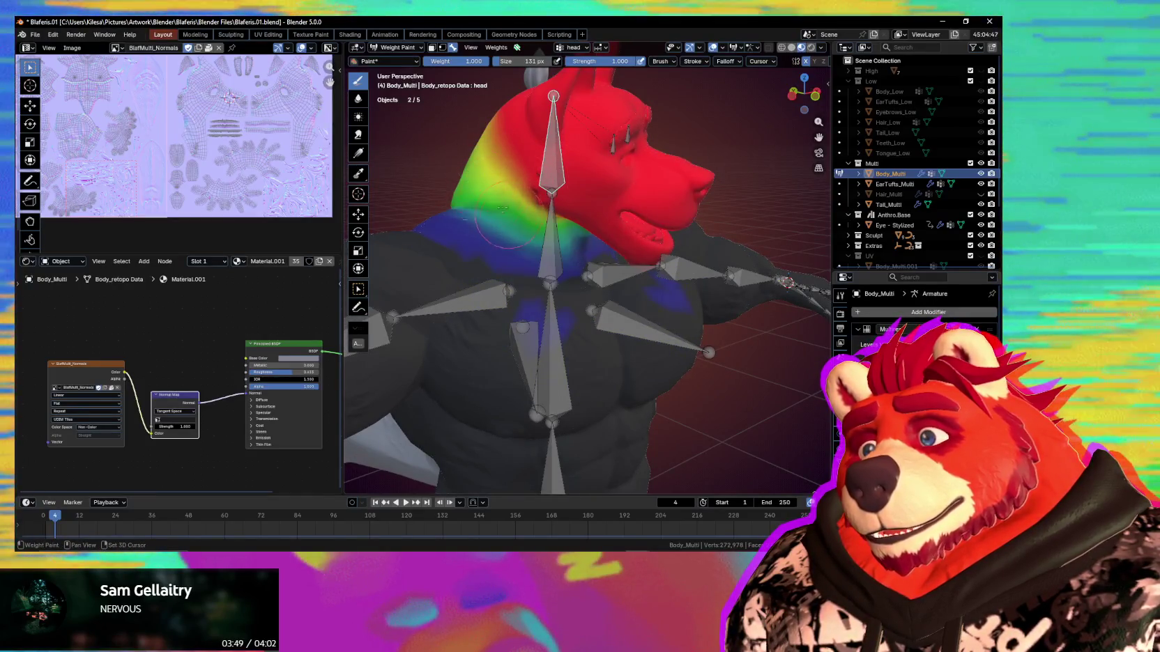
drag(487, 168, 472, 189)
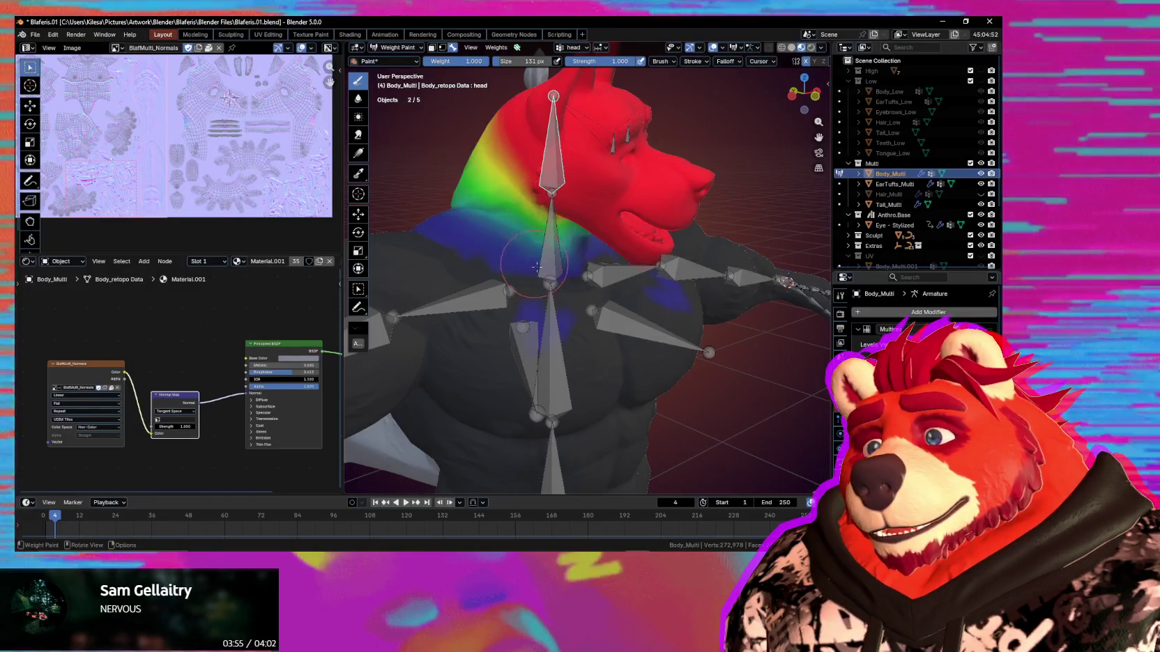
middle_drag(534, 266, 486, 244)
key(r)
key(r)
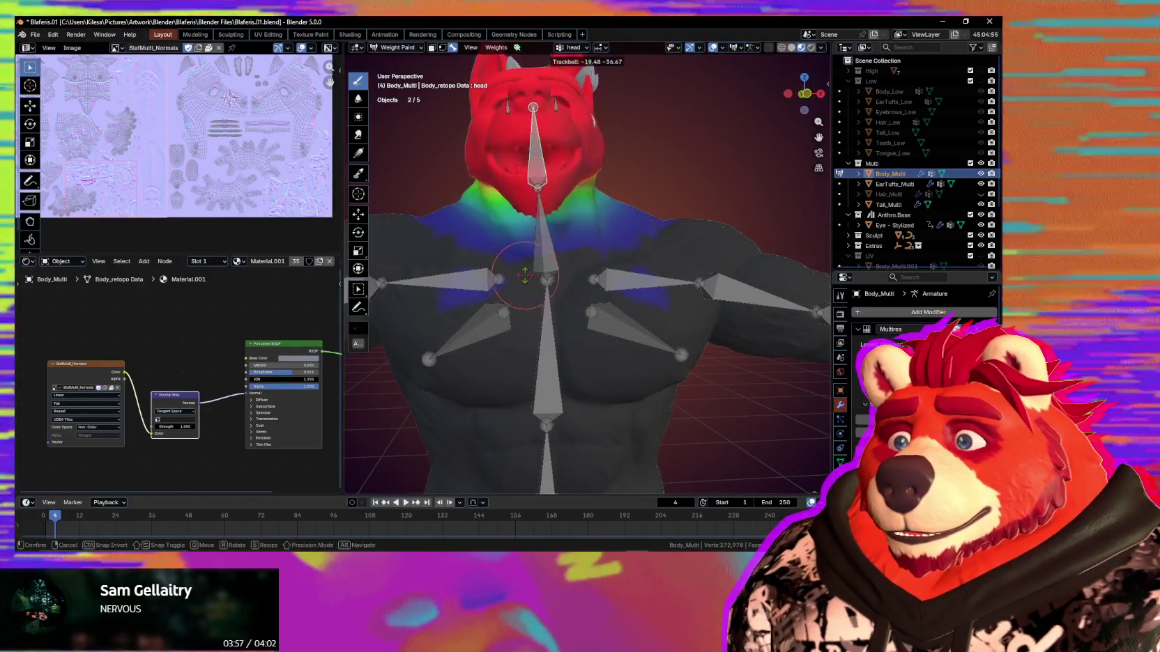
click(579, 289)
middle_drag(580, 289, 607, 265)
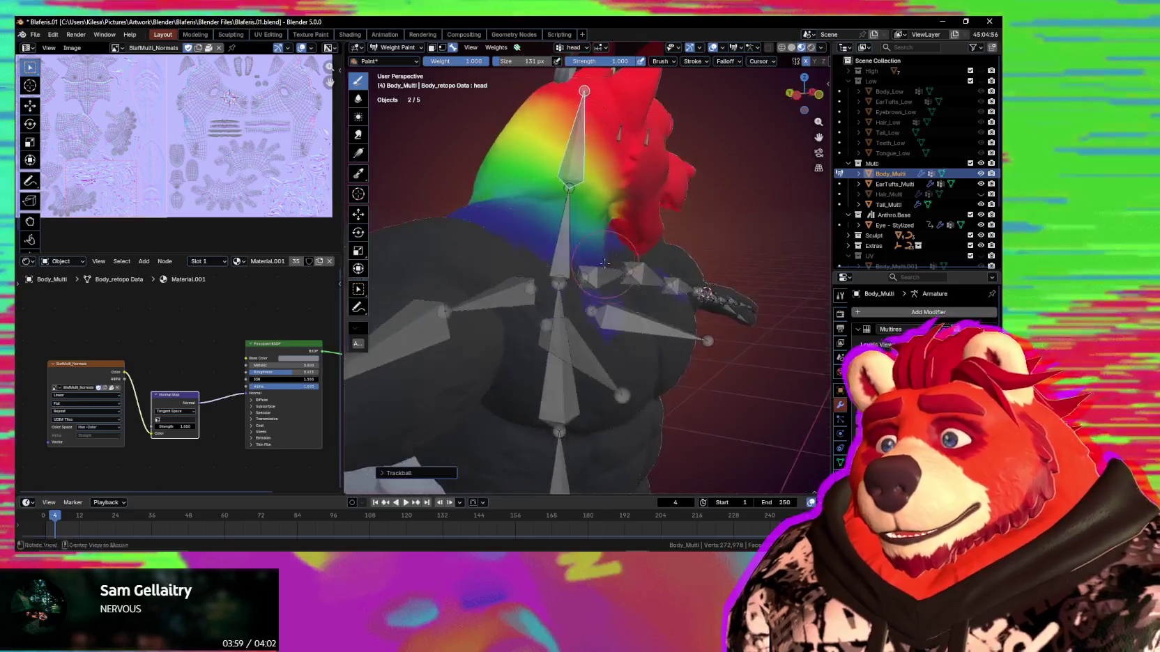
mouse_move(560, 189)
middle_down()
mouse_move(529, 230)
mouse_move(516, 322)
middle_up()
Make the chest bone active and inspect its torso weights from several angles.
ctrl+click(516, 322)
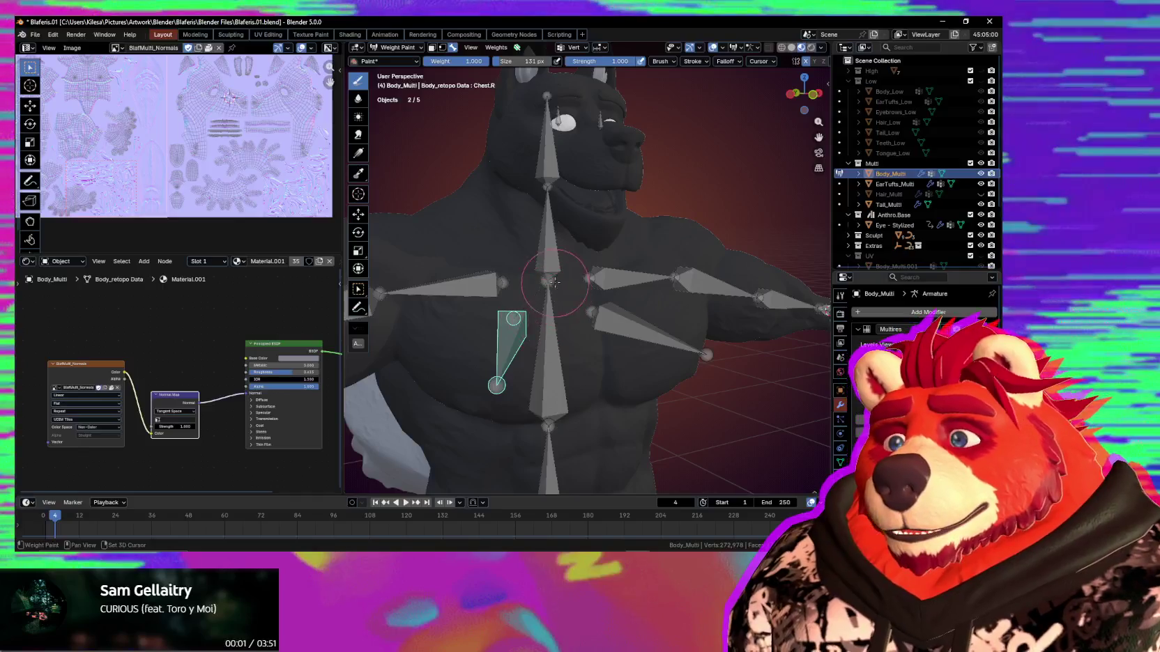
ctrl+click(548, 313)
middle_drag(548, 280, 483, 198)
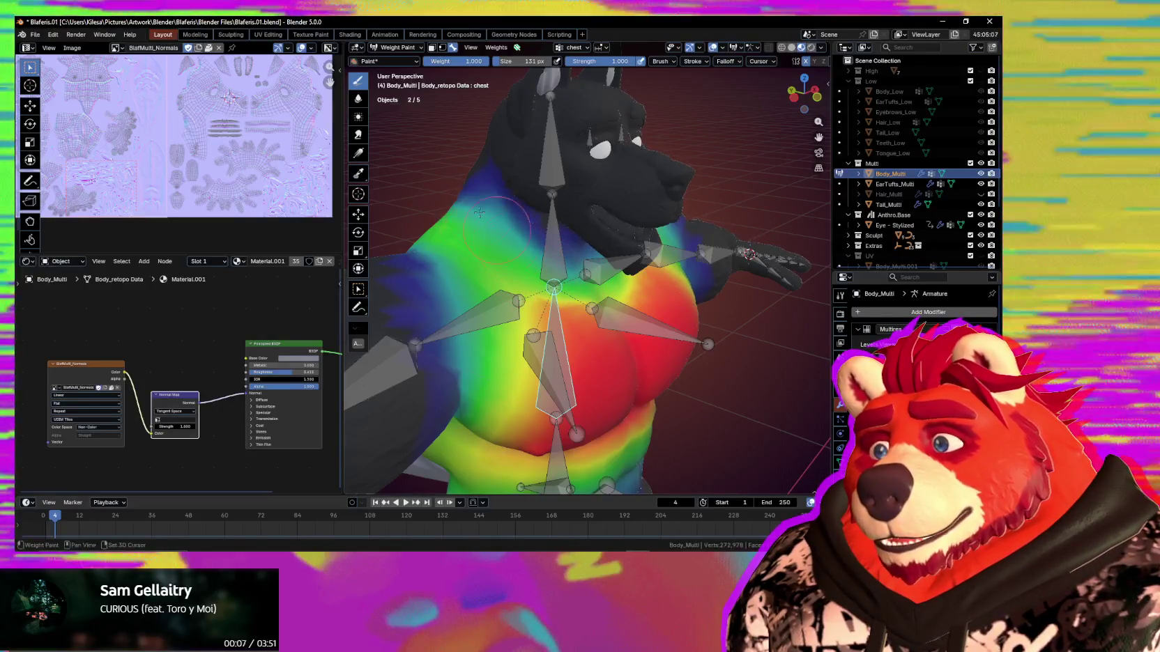
middle_drag(481, 246, 633, 305)
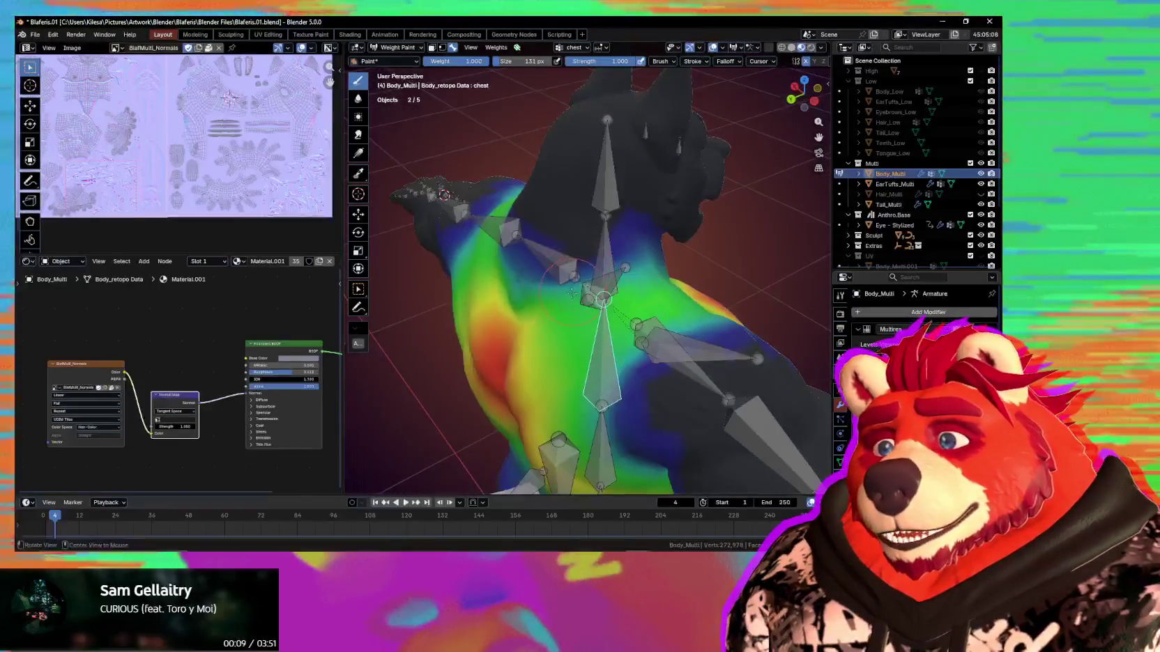
mouse_move(634, 296)
middle_down()
mouse_move(652, 244)
mouse_move(599, 218)
middle_up()
Enlarge the brush to 204 px, review the chest weights front and back, then select shoulder.R.
key(f)
click(561, 259)
middle_drag(642, 250, 659, 244)
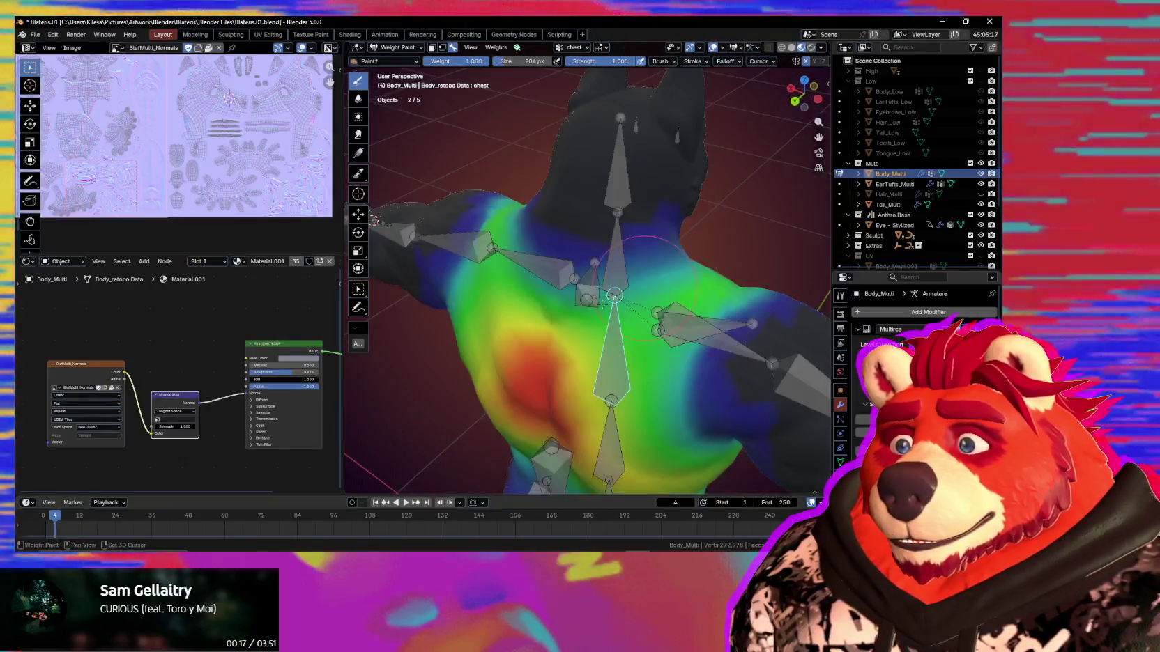
mouse_move(542, 335)
middle_down()
mouse_move(481, 324)
mouse_move(488, 267)
middle_up()
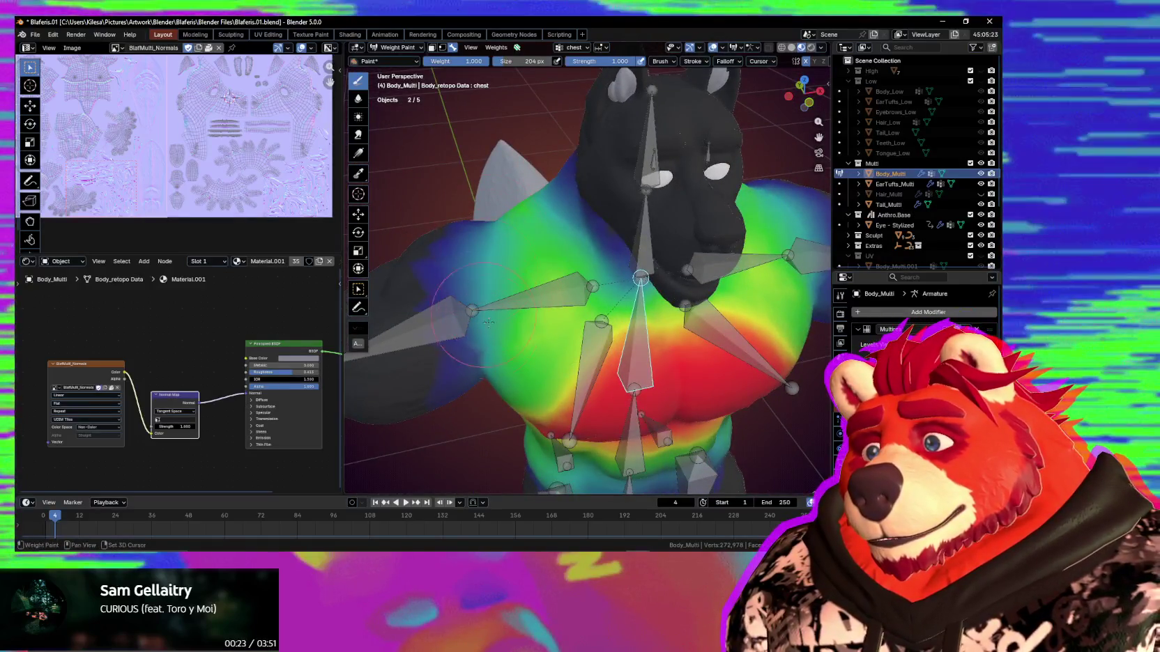
mouse_move(488, 267)
middle_down()
mouse_move(509, 292)
mouse_move(556, 279)
middle_up()
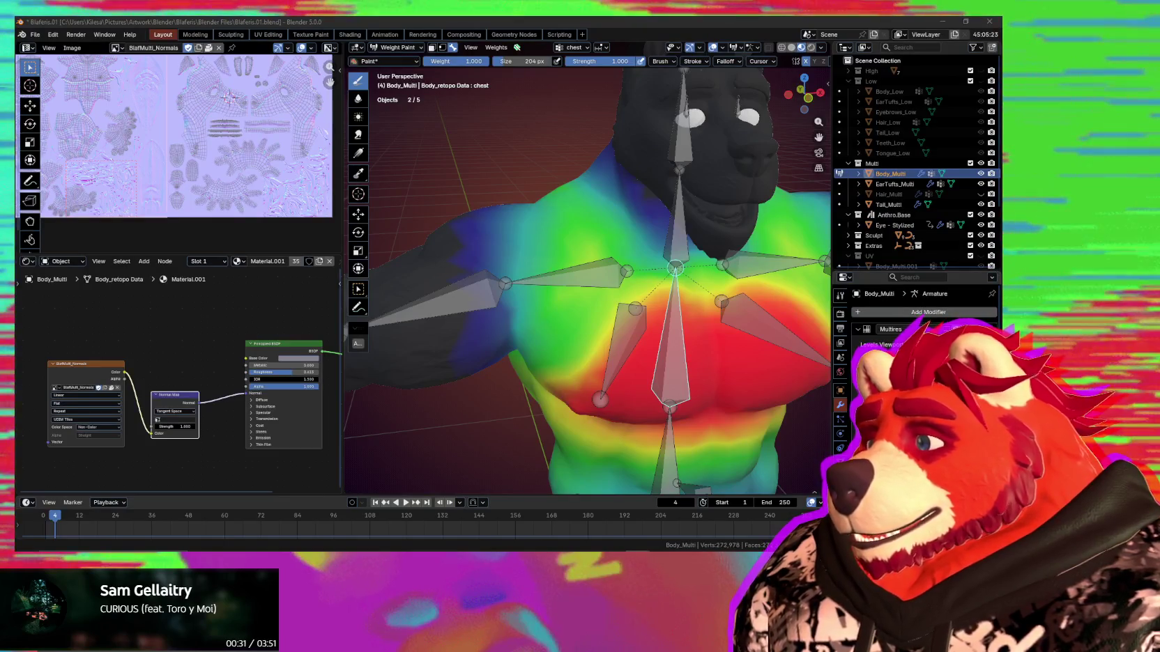
mouse_move(549, 297)
middle_down()
mouse_move(575, 338)
mouse_move(673, 278)
middle_up()
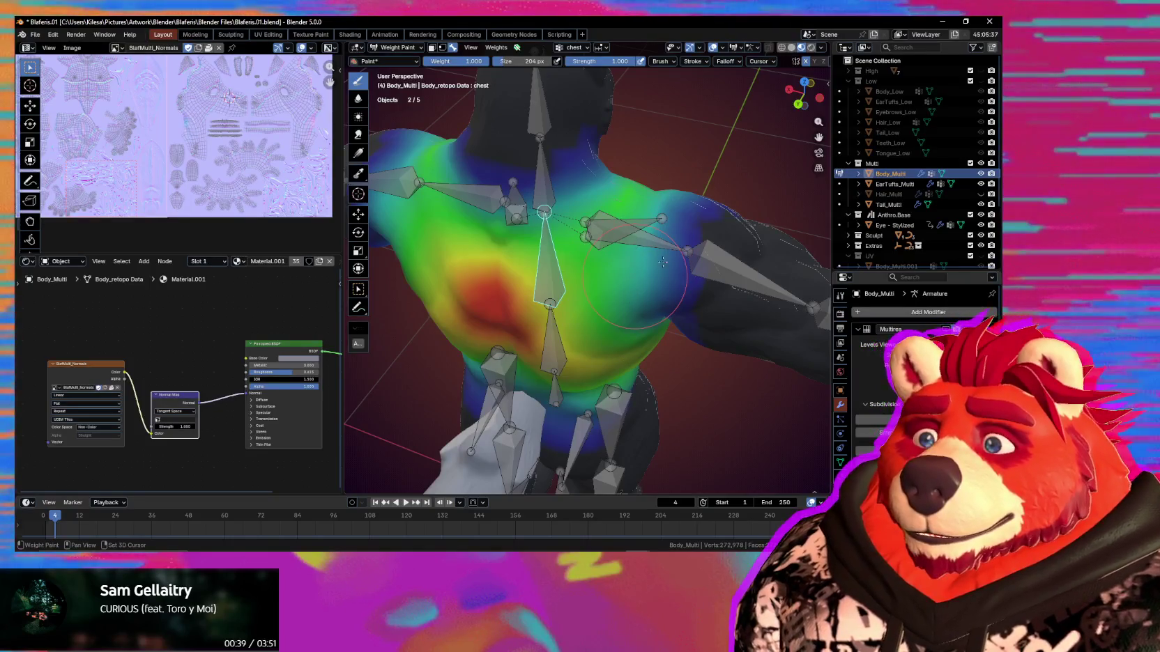
mouse_move(657, 298)
middle_down()
mouse_move(648, 237)
mouse_move(657, 277)
mouse_move(636, 345)
mouse_move(609, 311)
middle_up()
ctrl+click(648, 237)
Enlarge the brush and test-rotate shoulder.R to check its weights.
key(f)
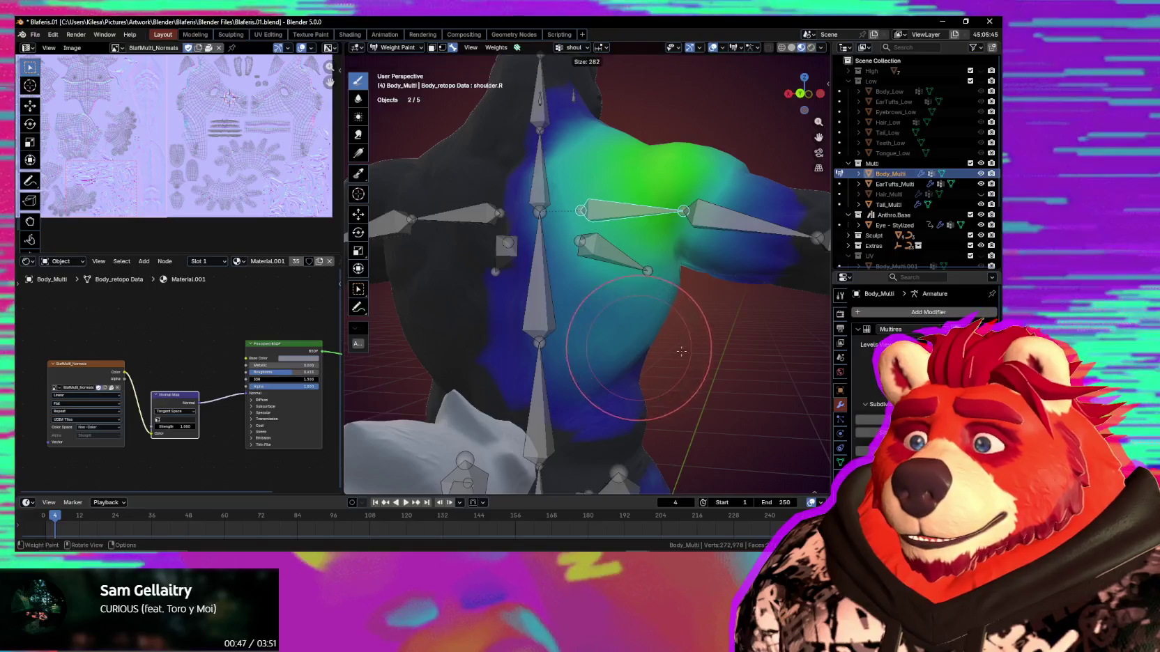
click(593, 383)
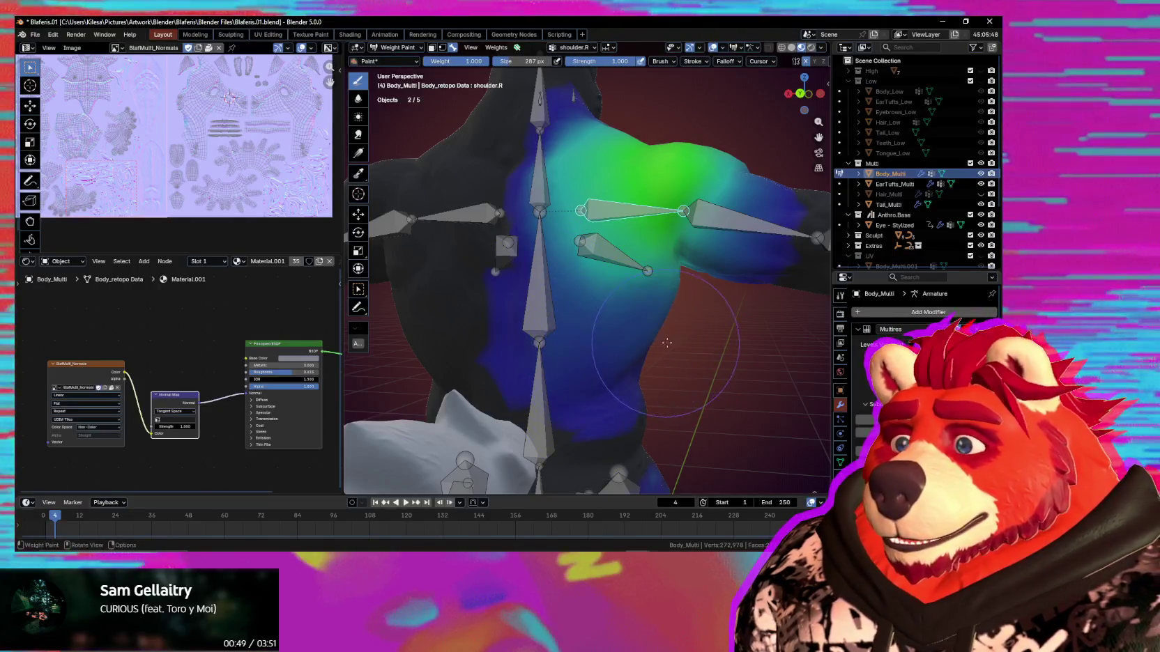
key(r)
key(r)
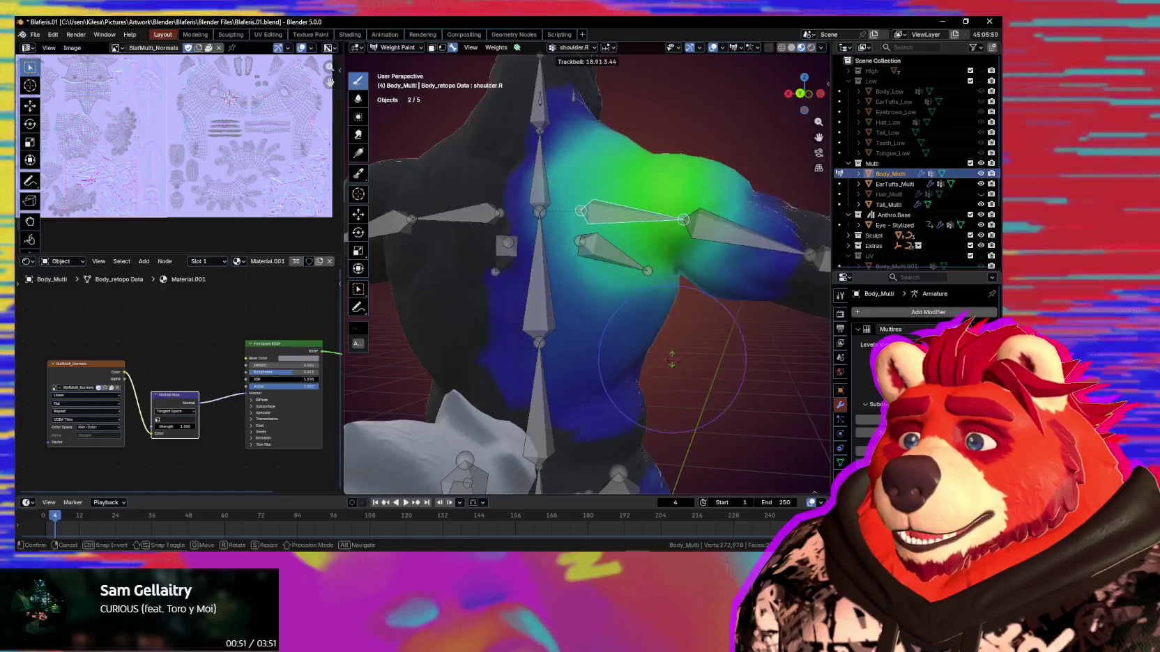
click(672, 359)
mouse_move(672, 359)
middle_down()
mouse_move(595, 344)
mouse_move(645, 358)
middle_up()
mouse_move(621, 311)
middle_down()
mouse_move(607, 305)
mouse_move(639, 296)
middle_up()
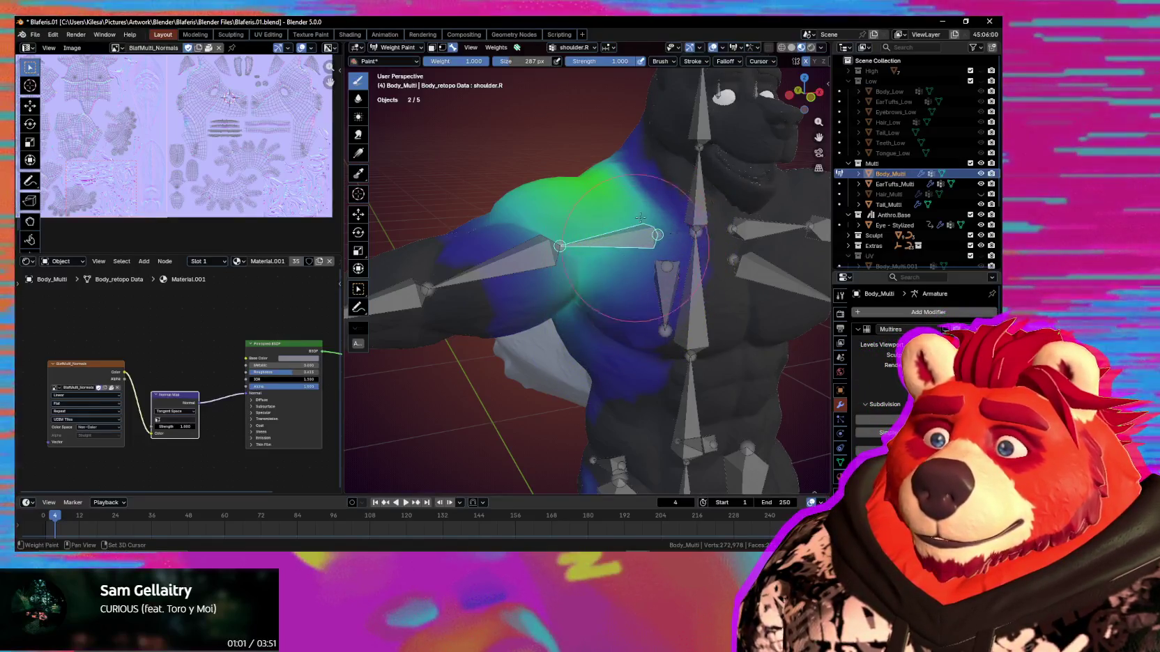
Test the shoulder.R pose again from the front, undo it, and select Chest.R.
key(r)
key(r)
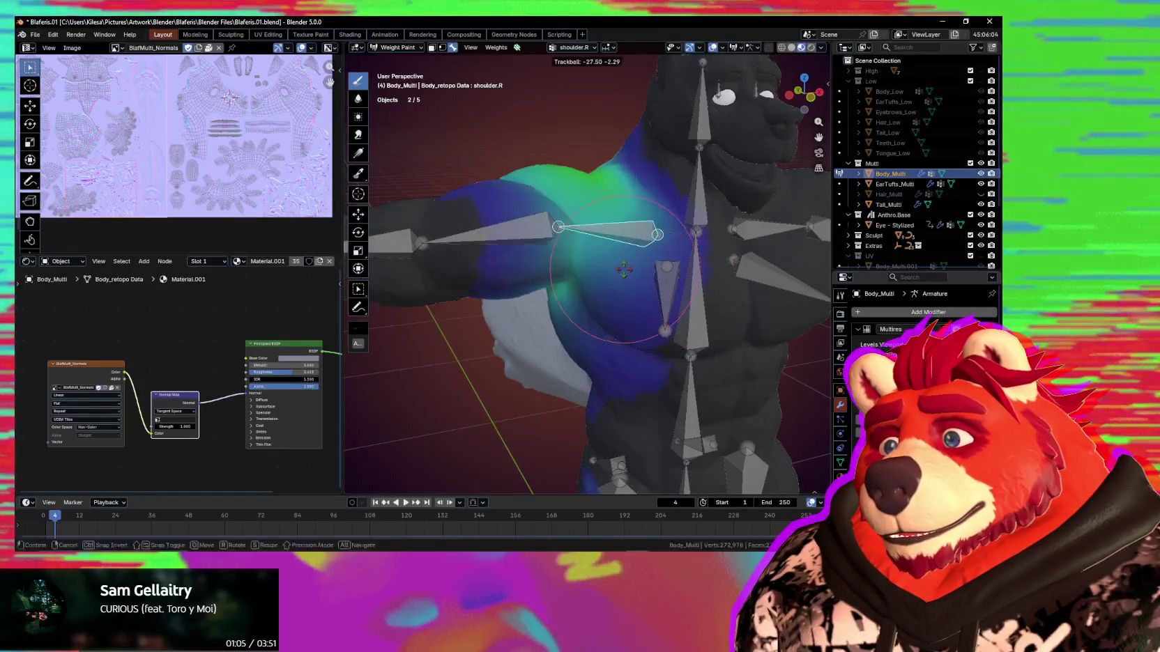
click(666, 295)
key(ctrl+z)
ctrl+click(662, 293)
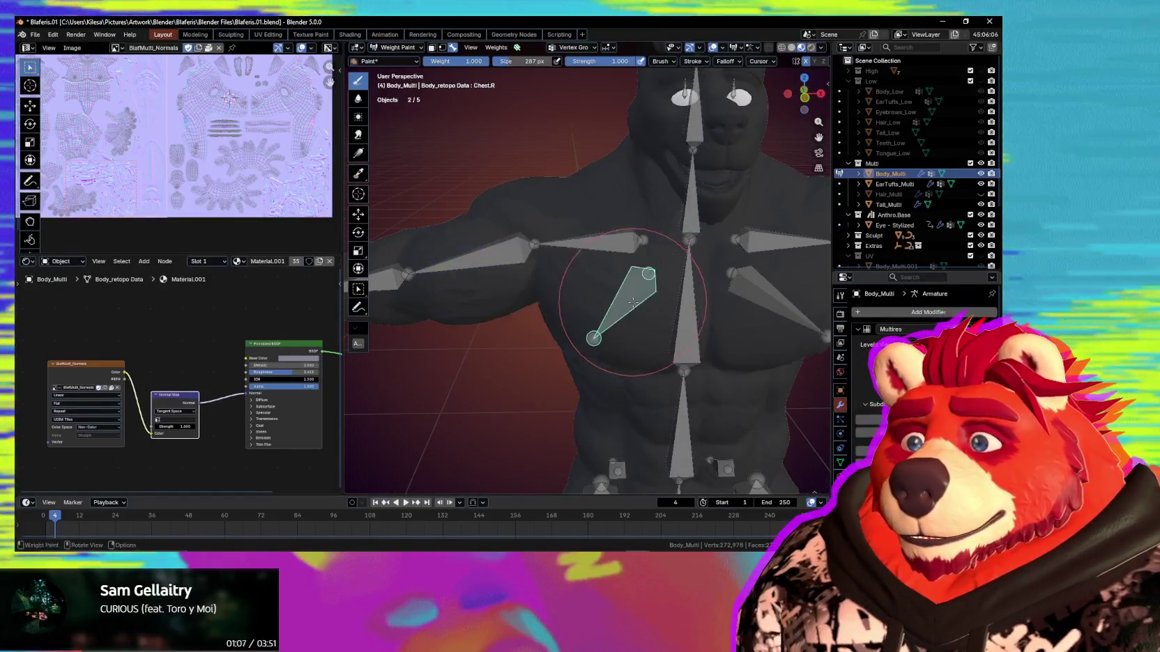
Set the brush to 250 px, test-rotate Chest.R, and paint wider, softer pectoral weight.
key(f)
click(631, 307)
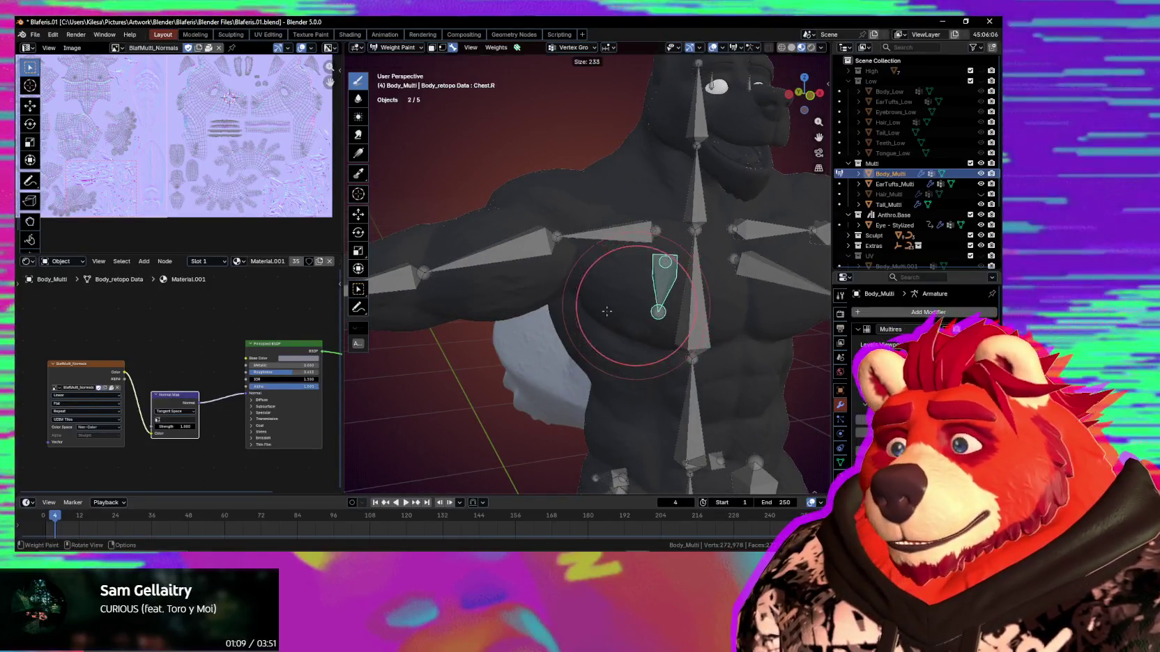
middle_drag(631, 307, 639, 276)
key(f)
click(678, 276)
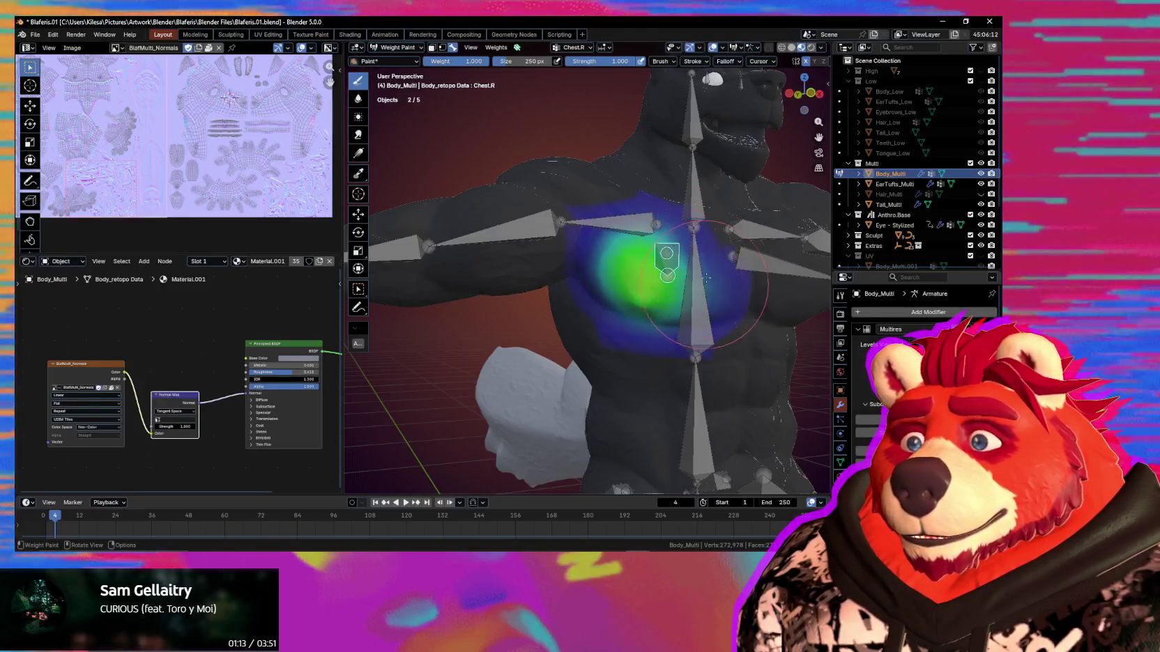
key(r)
key(r)
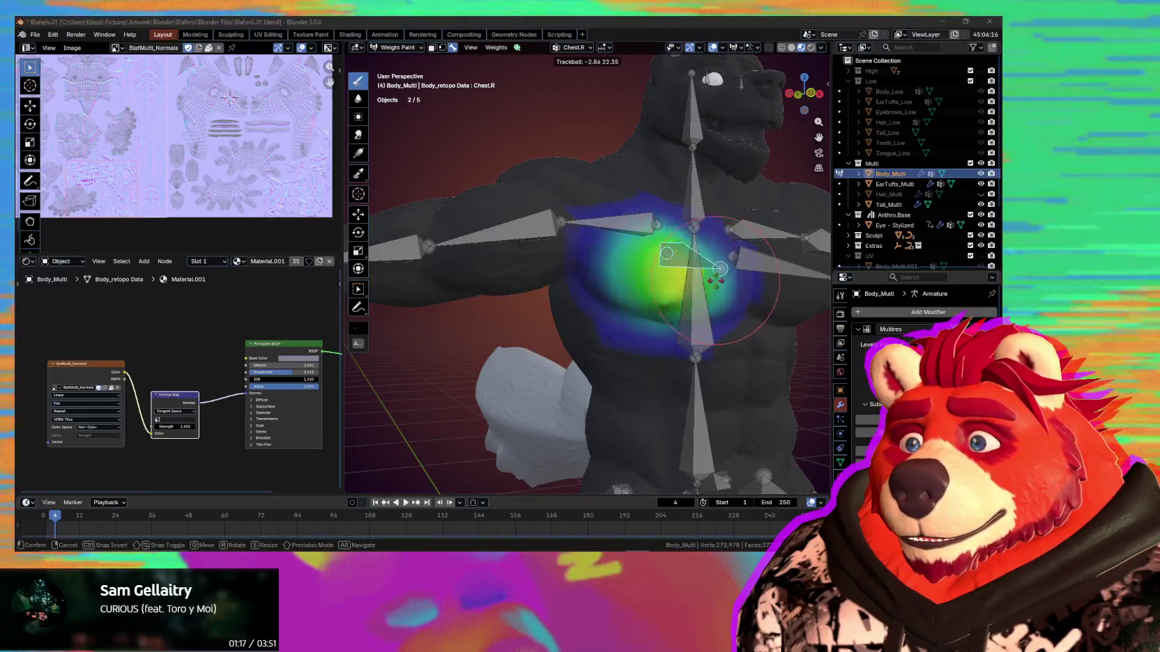
click(667, 254)
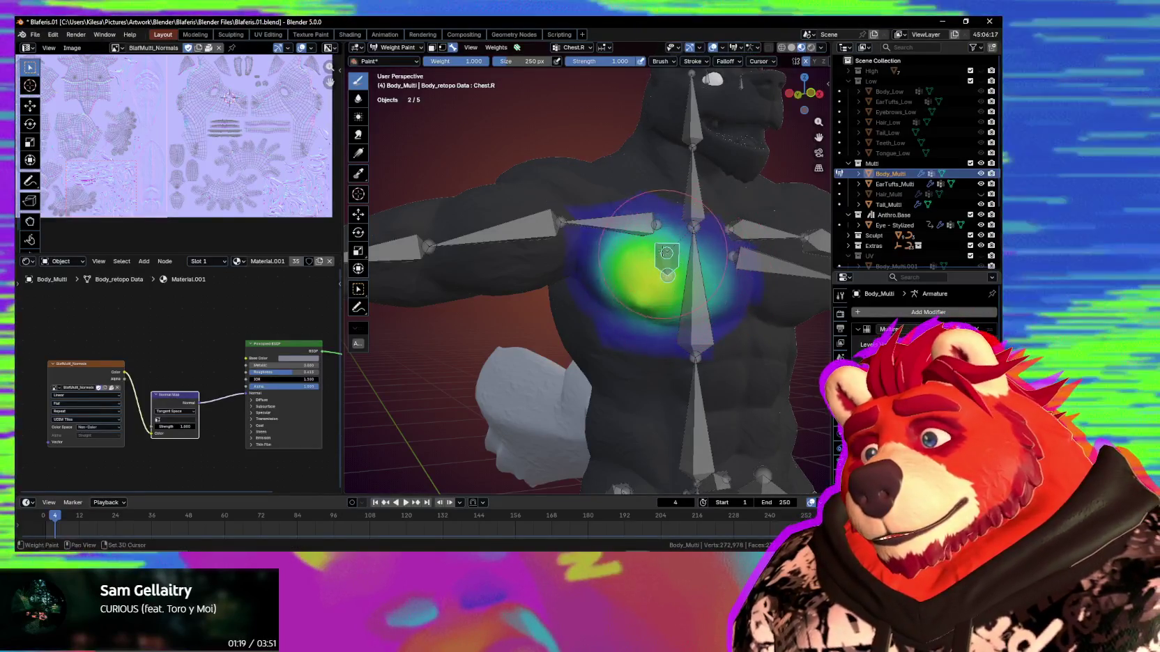
drag(667, 255, 685, 264)
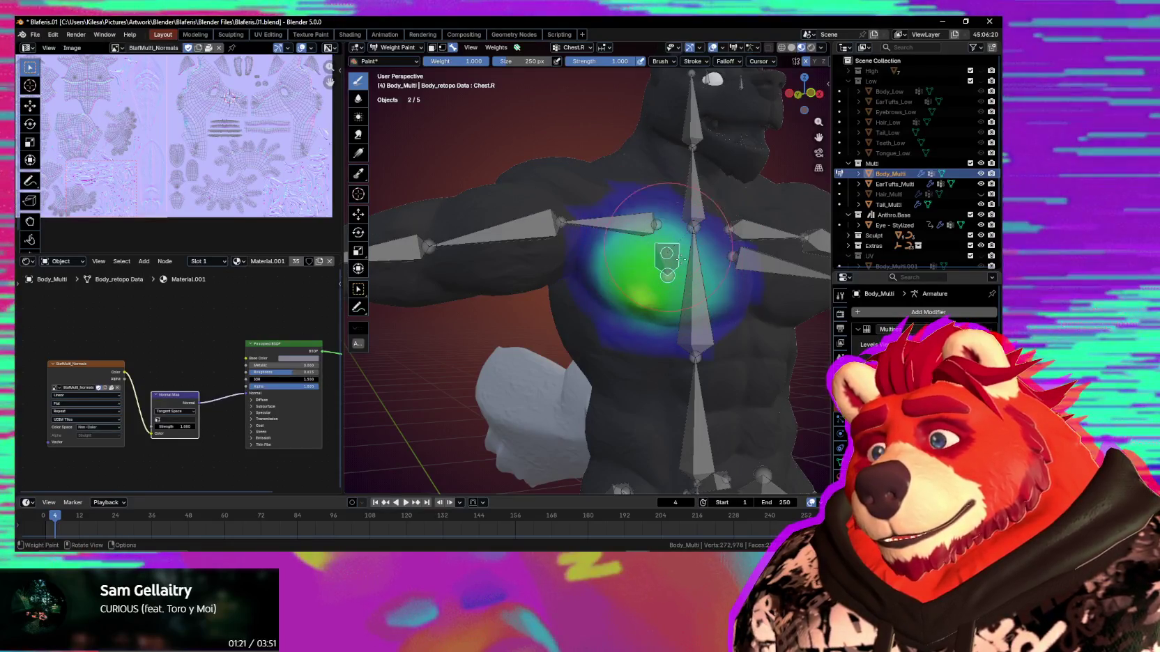
Extend the Chest.R weight toward the shoulder and test-rotate Chest.R again.
middle_drag(713, 287, 673, 295)
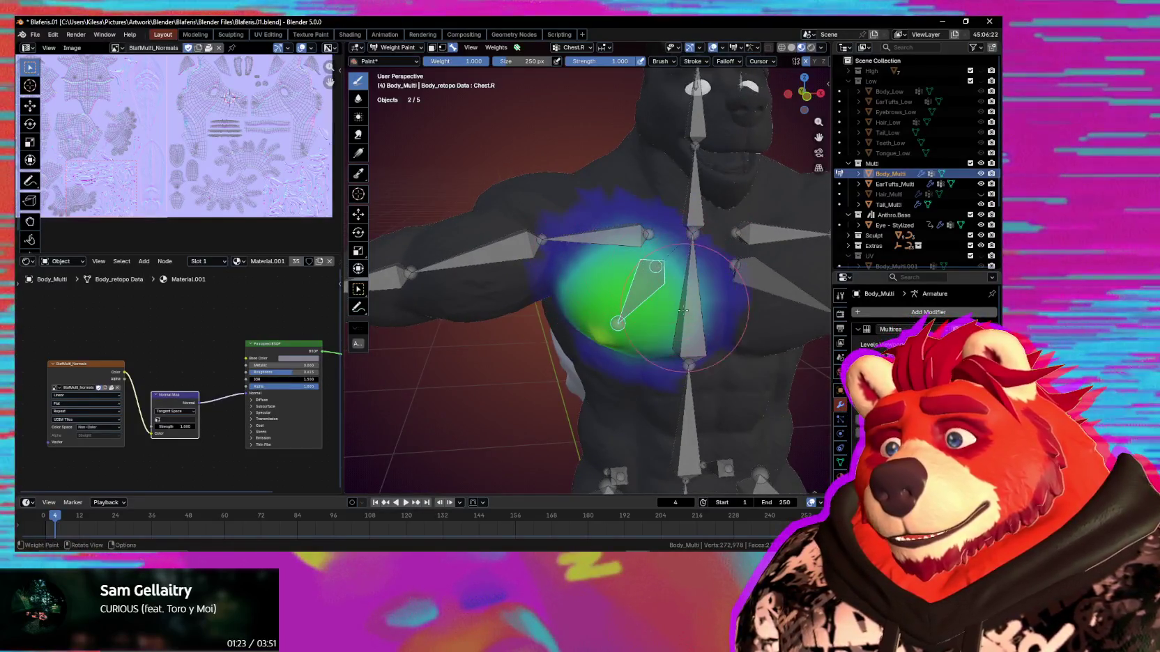
middle_drag(625, 325, 681, 283)
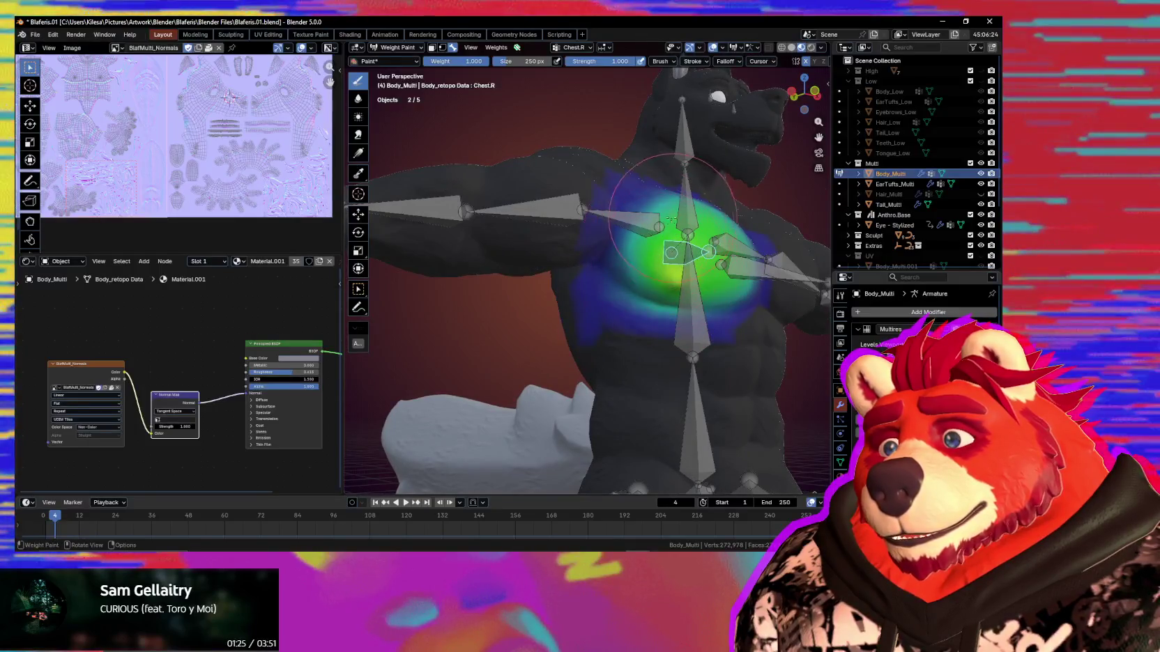
middle_drag(674, 218, 633, 227)
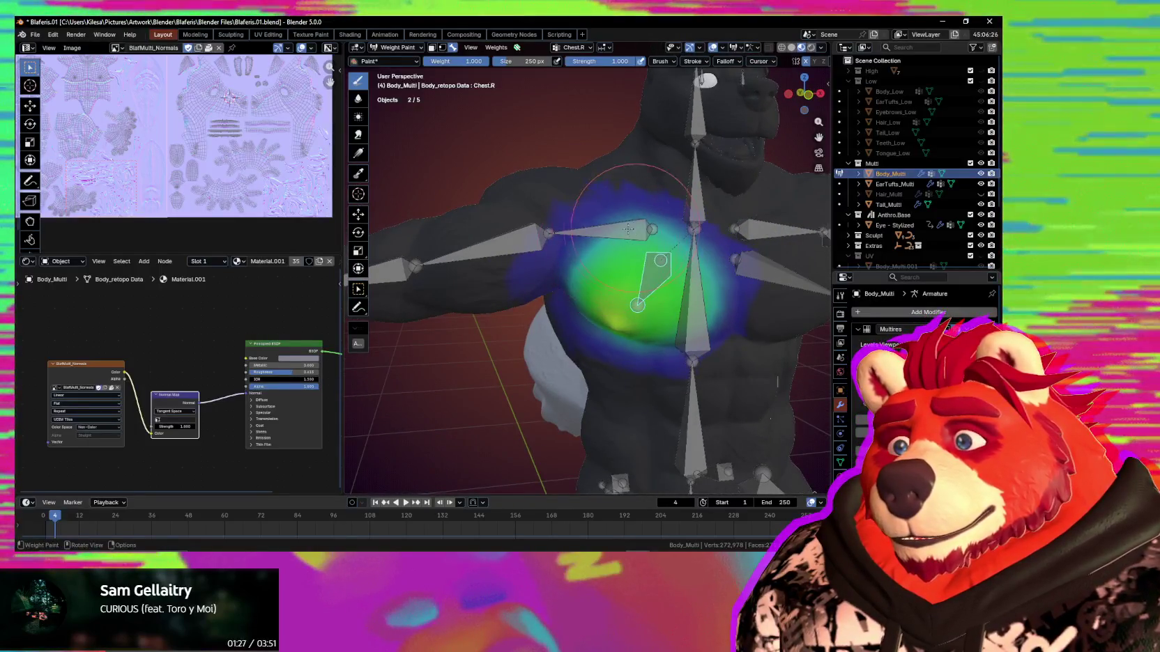
drag(633, 227, 582, 258)
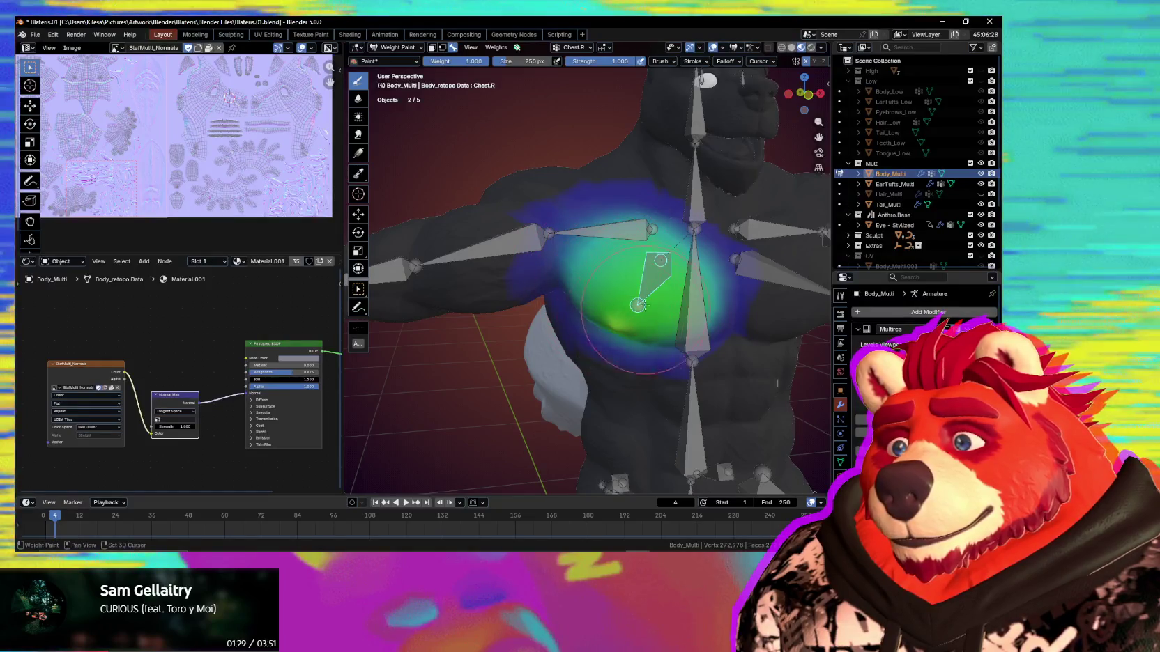
middle_drag(644, 314, 608, 309)
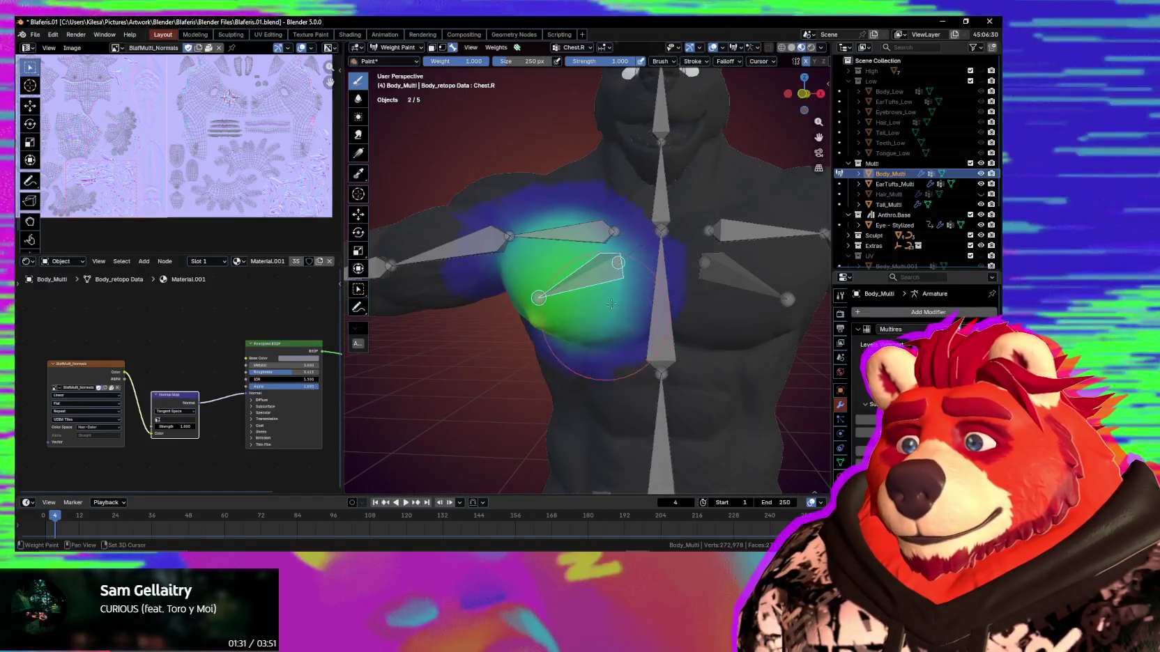
key(r)
key(r)
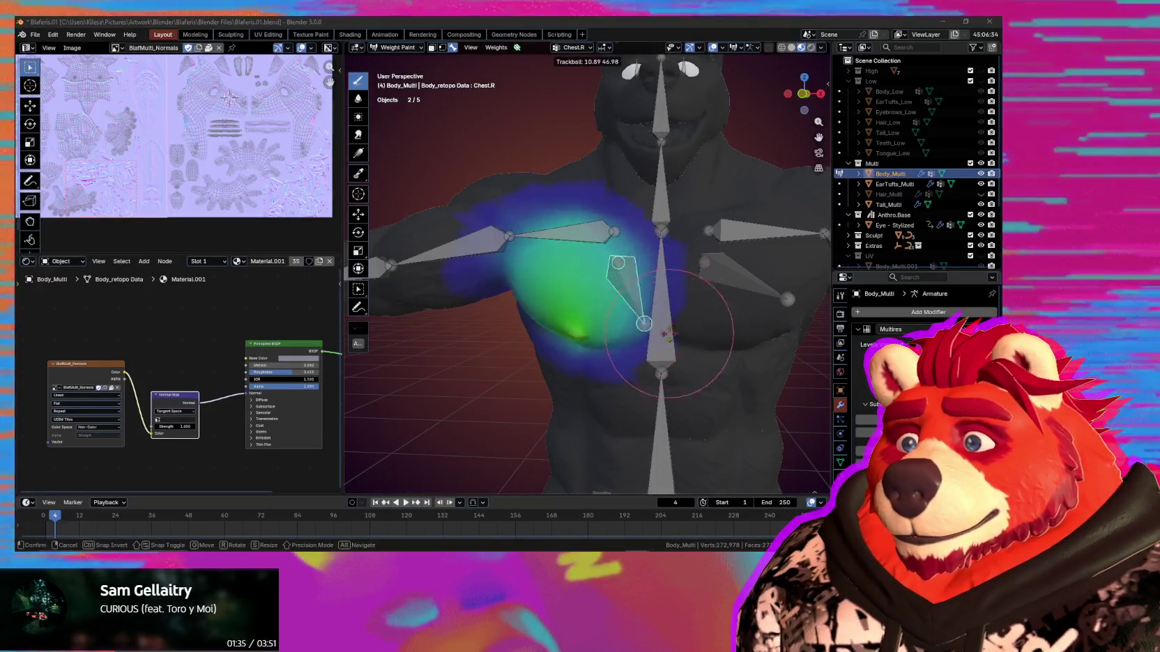
click(647, 309)
right_click(647, 309)
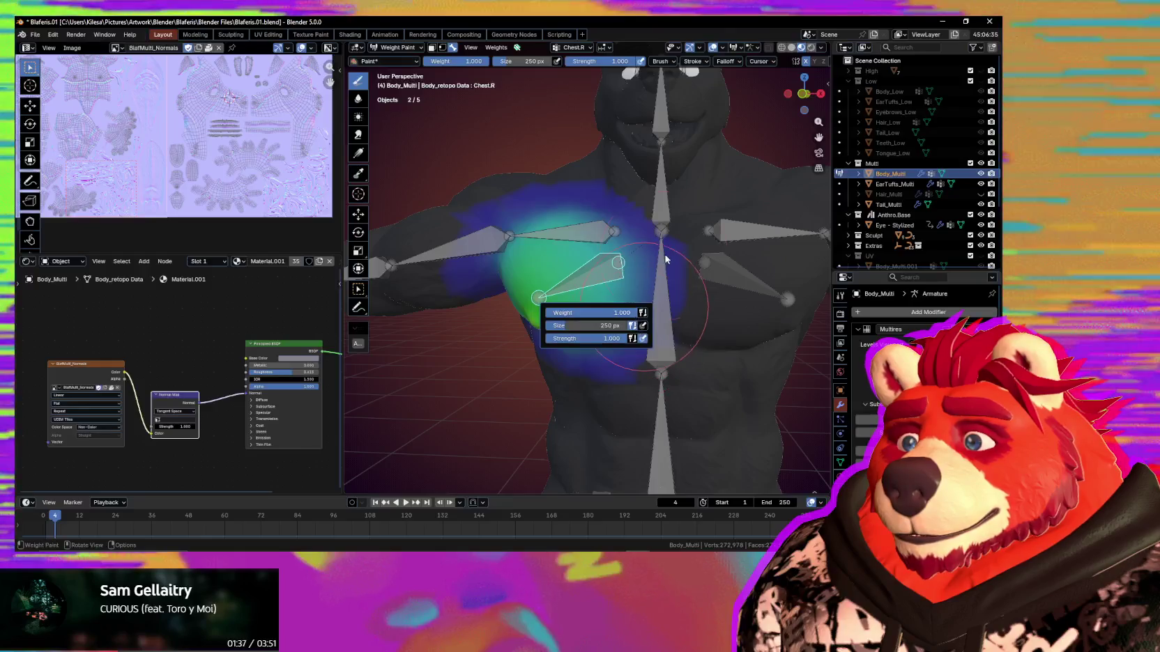
mouse_move(647, 309)
middle_down()
mouse_move(662, 327)
mouse_move(628, 307)
mouse_move(613, 279)
mouse_move(617, 351)
mouse_move(598, 373)
middle_up()
scroll(627, 306, down, 3)
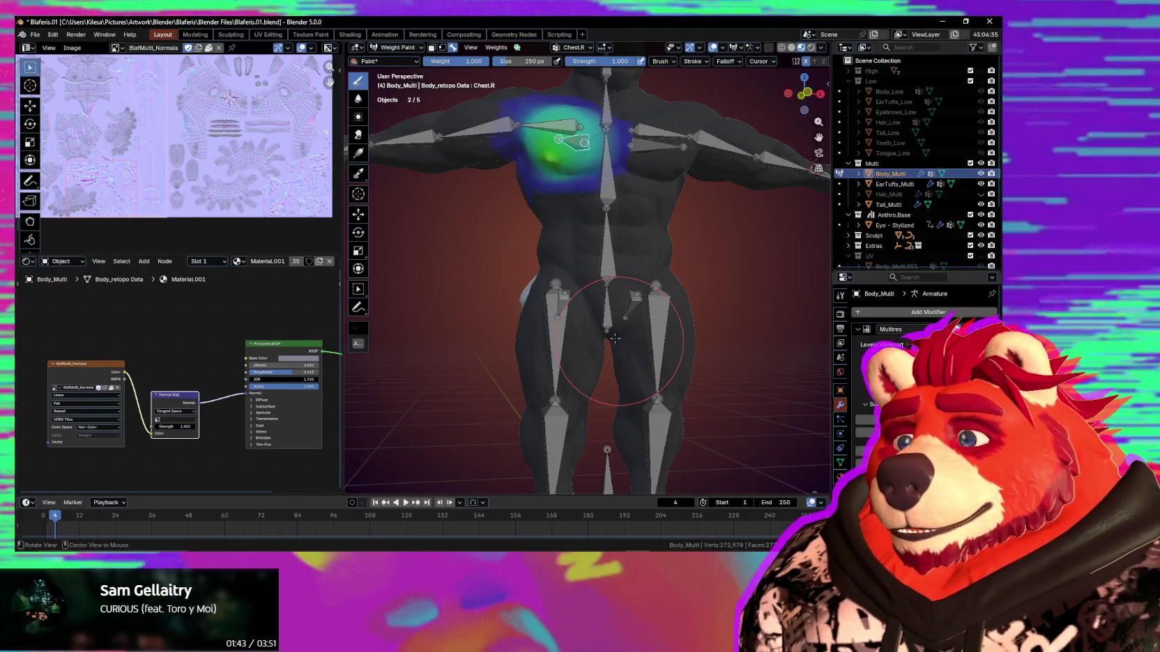
Select Butt.R, shrink the brush, and paint weight onto the right buttock.
mouse_move(624, 284)
middle_down()
mouse_move(632, 335)
mouse_move(609, 326)
mouse_move(617, 309)
mouse_move(605, 281)
middle_up()
scroll(610, 325, up, 3)
ctrl+click(618, 309)
key(bracketleft)
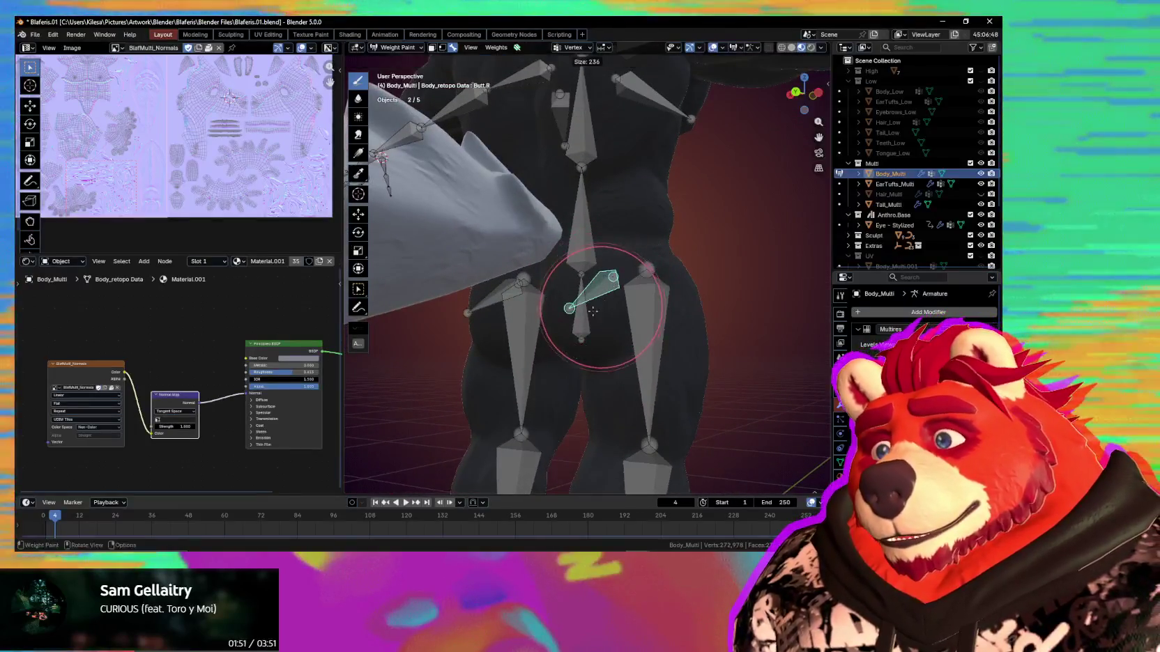
drag(605, 281, 596, 293)
Strengthen the right buttock weight from lower back views, then select upper_leg.R.
middle_drag(596, 292, 605, 277)
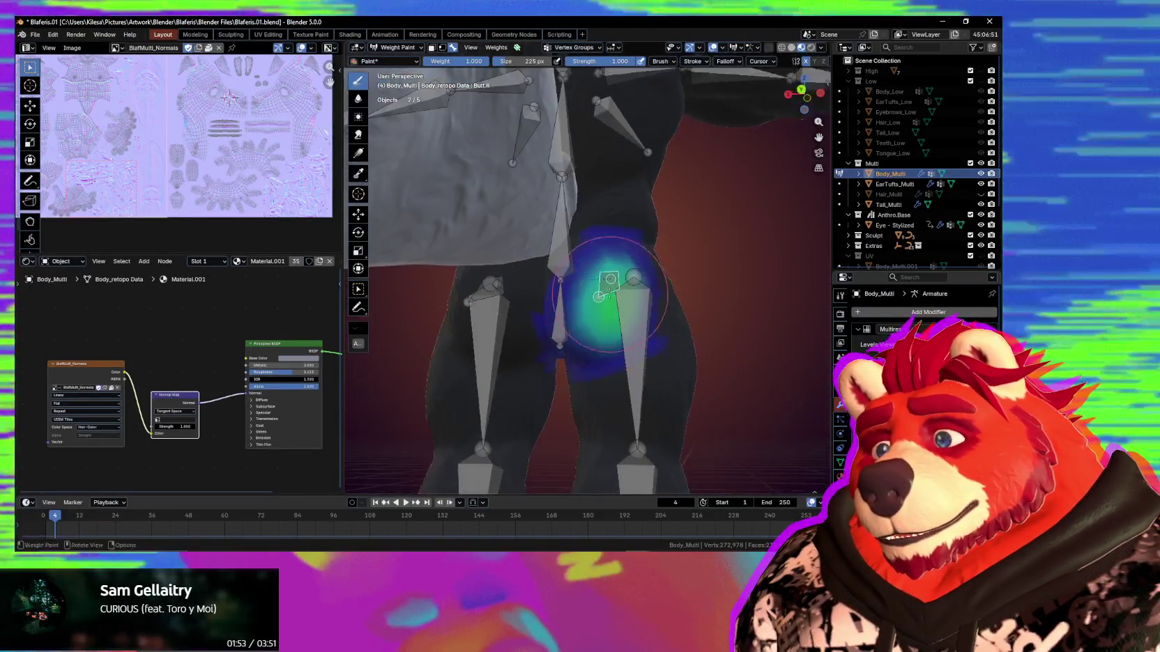
drag(604, 270, 600, 279)
mouse_move(599, 279)
middle_down()
mouse_move(612, 328)
mouse_move(618, 282)
mouse_move(601, 257)
middle_up()
drag(582, 289, 582, 292)
mouse_move(582, 293)
middle_down()
mouse_move(582, 334)
mouse_move(611, 322)
mouse_move(619, 266)
mouse_move(605, 300)
mouse_move(607, 264)
middle_up()
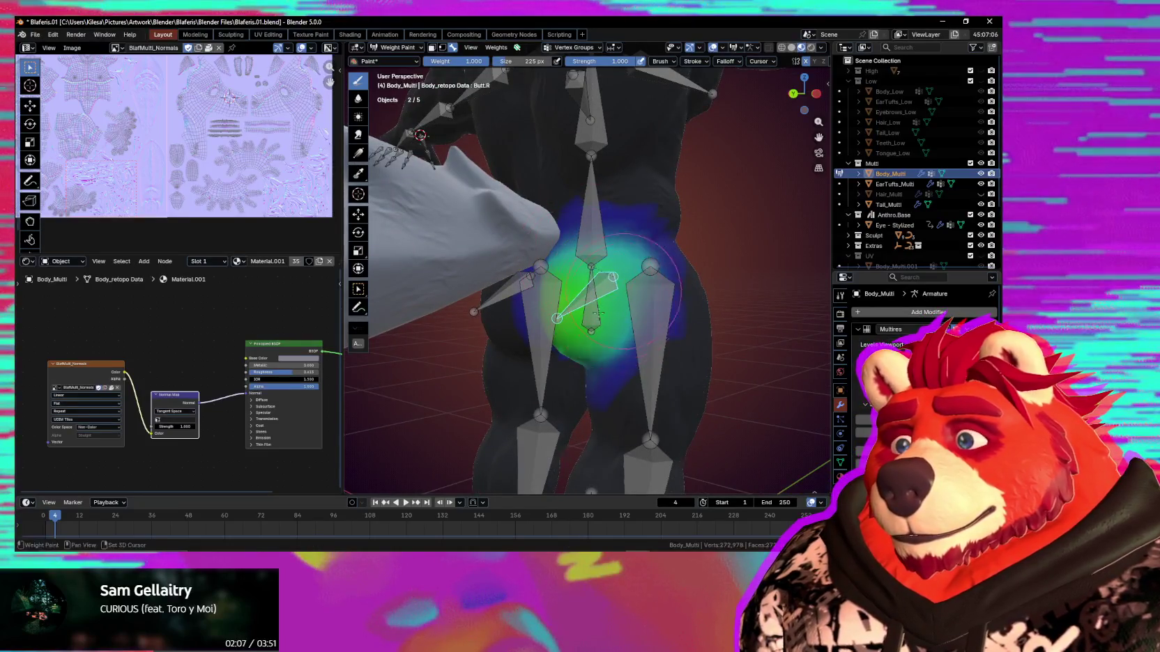
ctrl+click(657, 308)
Test-rotate upper_leg.R around X, cancel it, and zoom out to view the leg.
key(r)
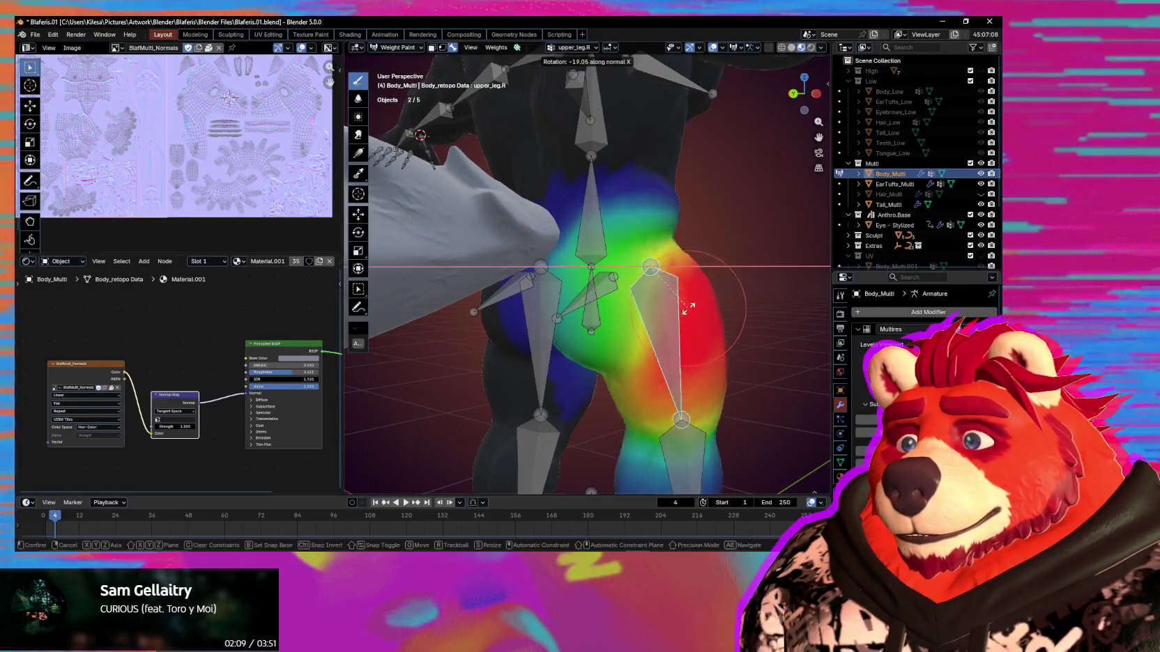
key(x)
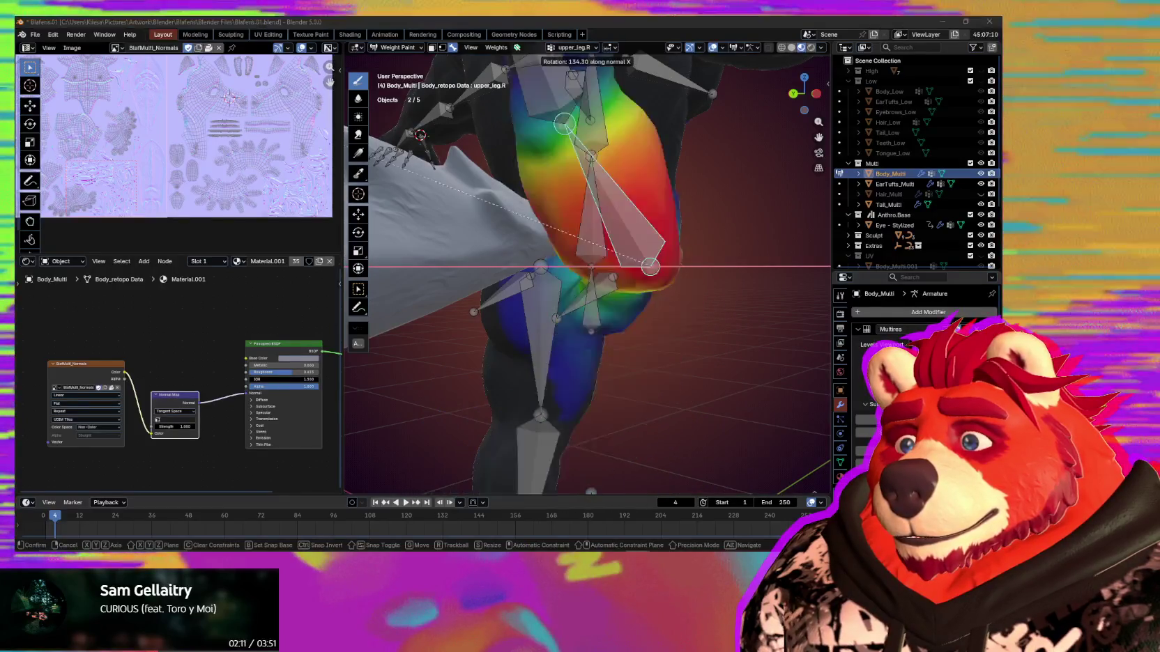
key(Escape)
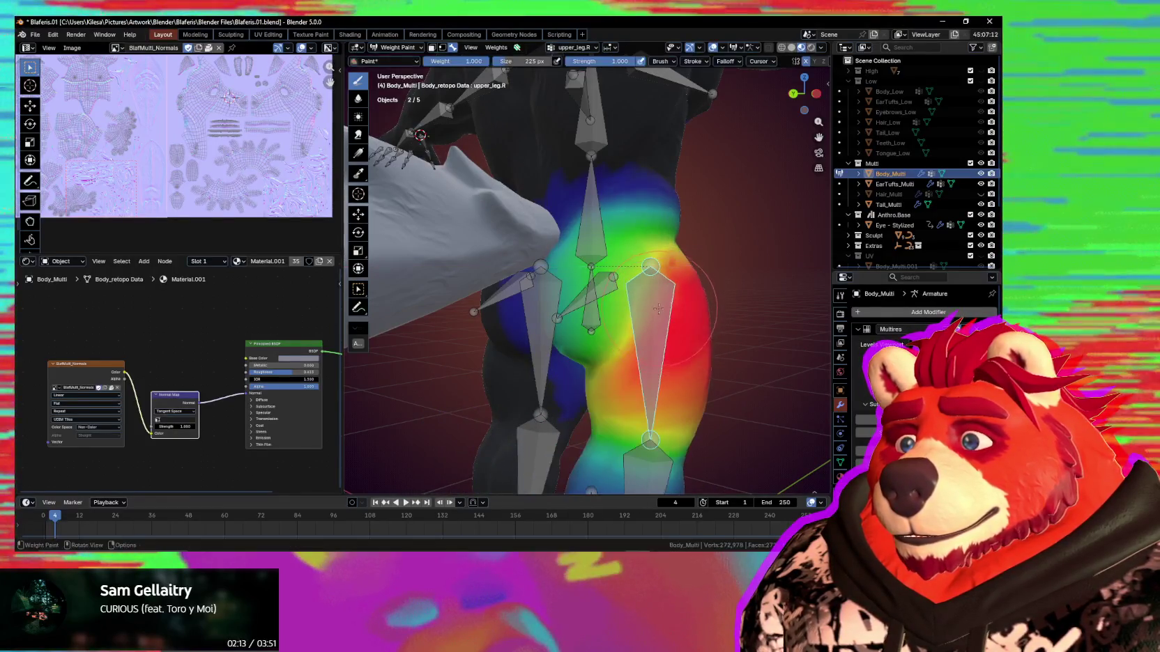
ctrl+scroll(660, 205, down, 1)
ctrl+scroll(659, 204, down, 1)
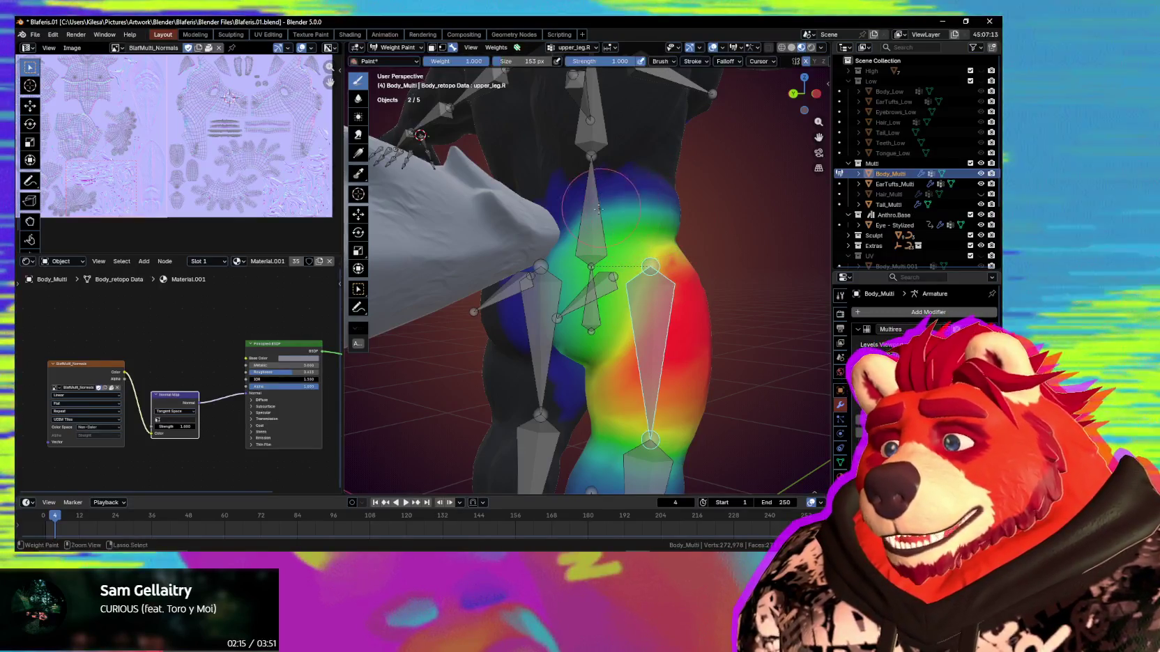
ctrl+scroll(656, 203, down, 1)
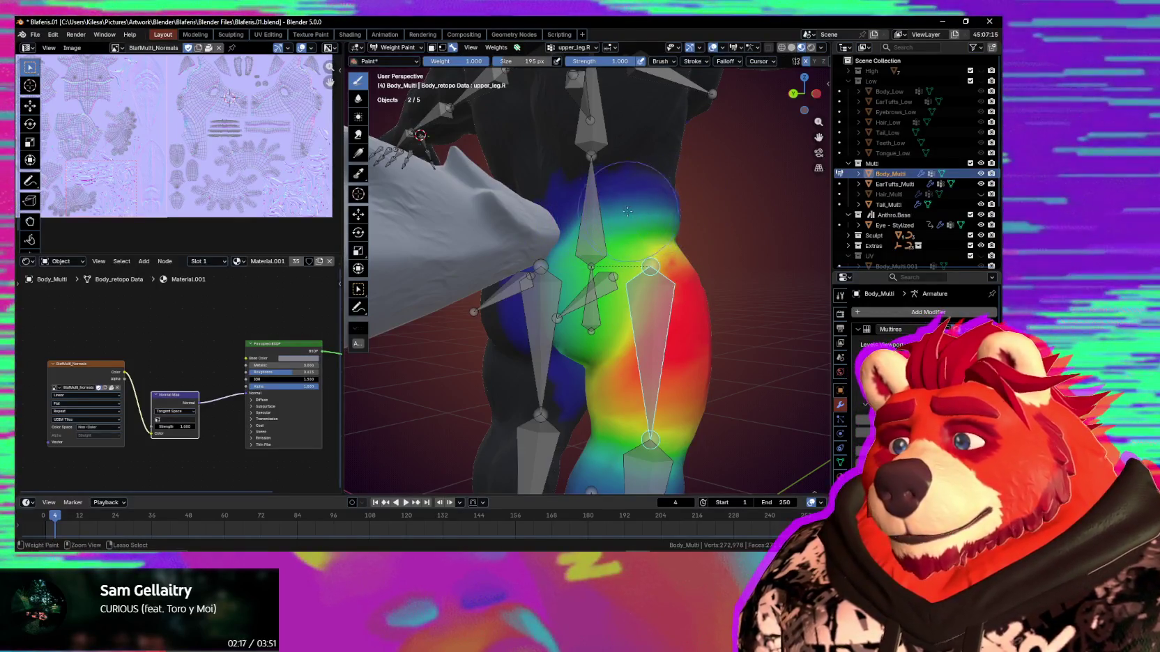
mouse_move(637, 217)
middle_down()
mouse_move(606, 215)
mouse_move(650, 223)
mouse_move(647, 246)
middle_up()
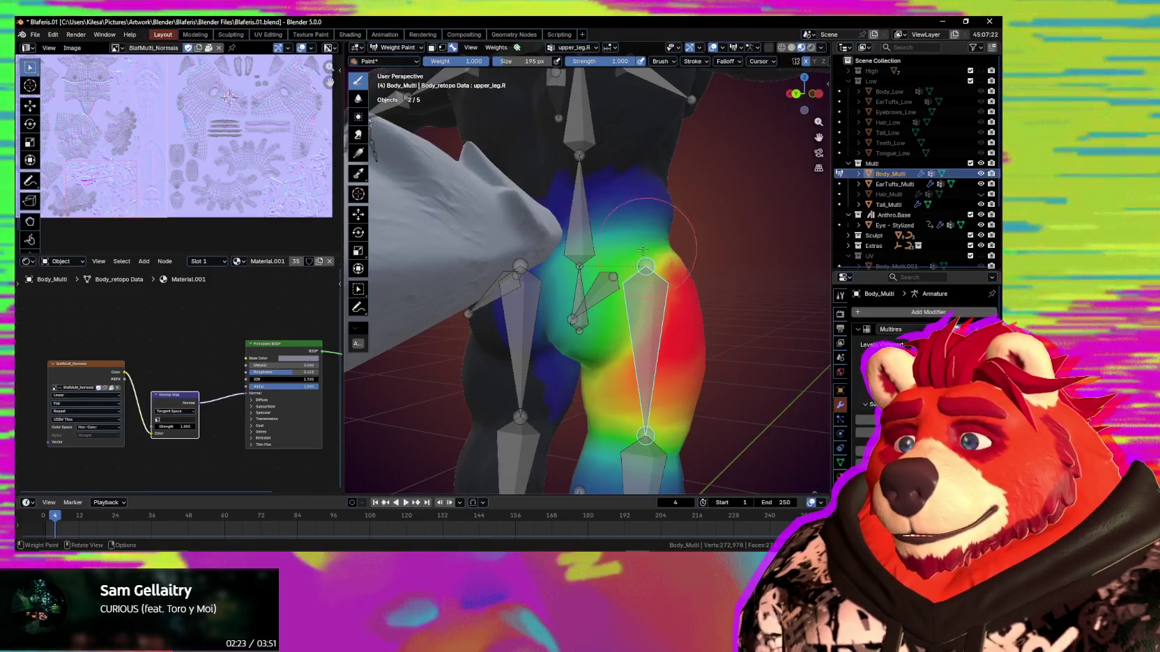
middle_drag(605, 285, 622, 293)
Set the brush size to 261 px and test-rotate the thigh bone, then cancel.
key(f)
click(558, 319)
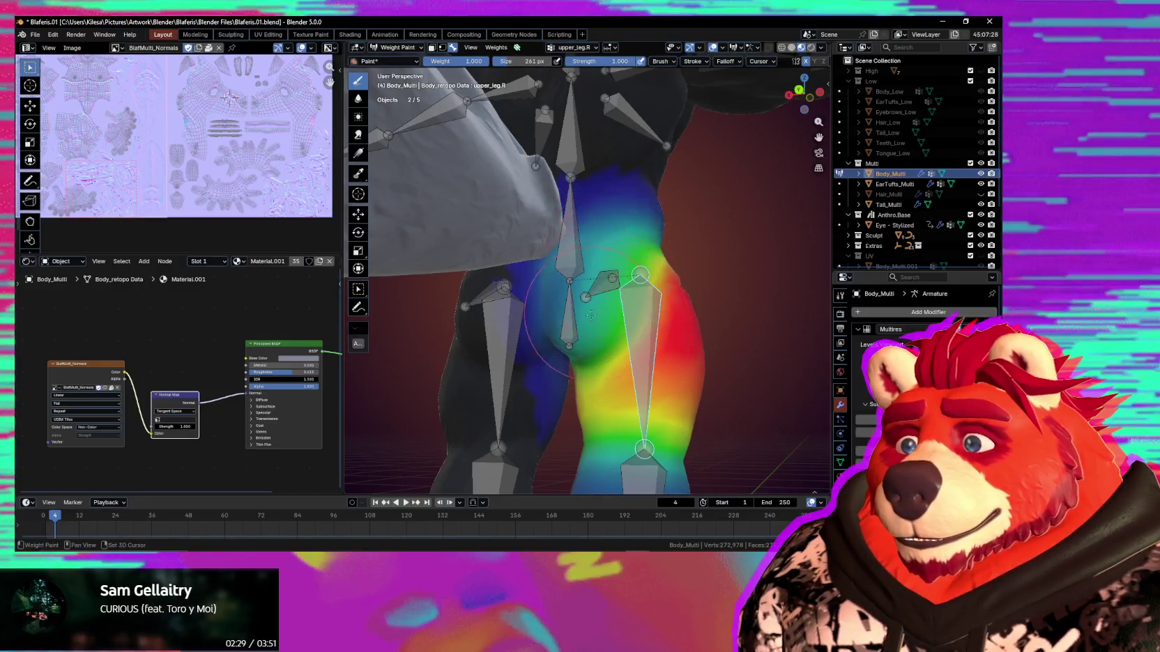
mouse_move(640, 273)
middle_down()
mouse_move(676, 259)
mouse_move(584, 304)
middle_up()
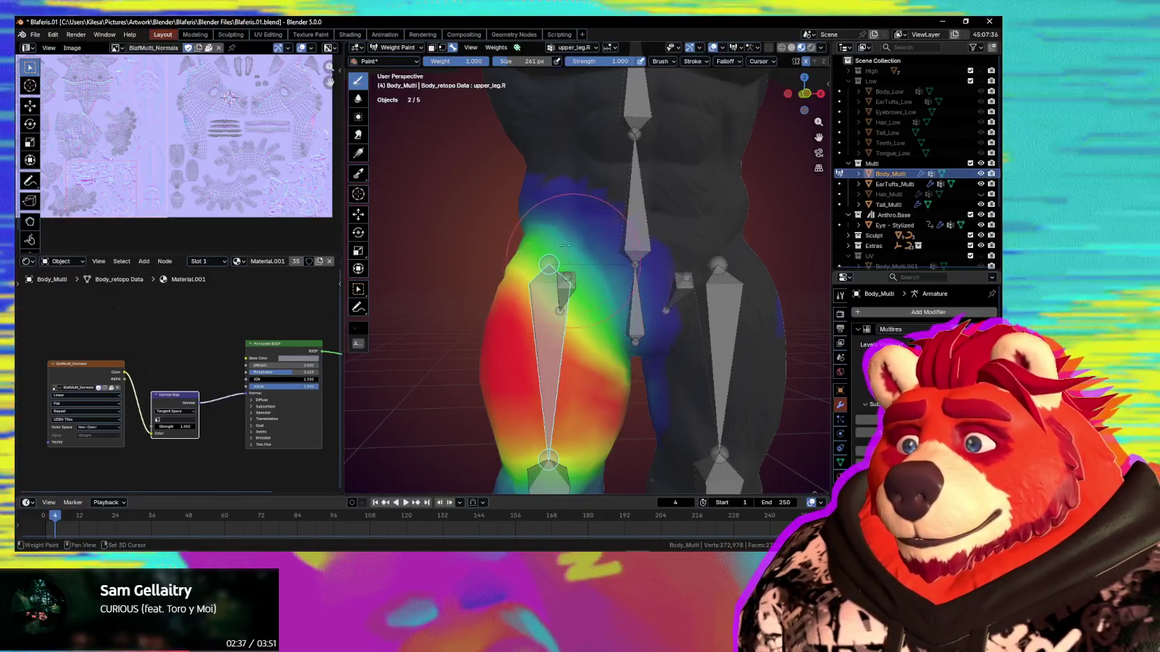
key(r)
key(r)
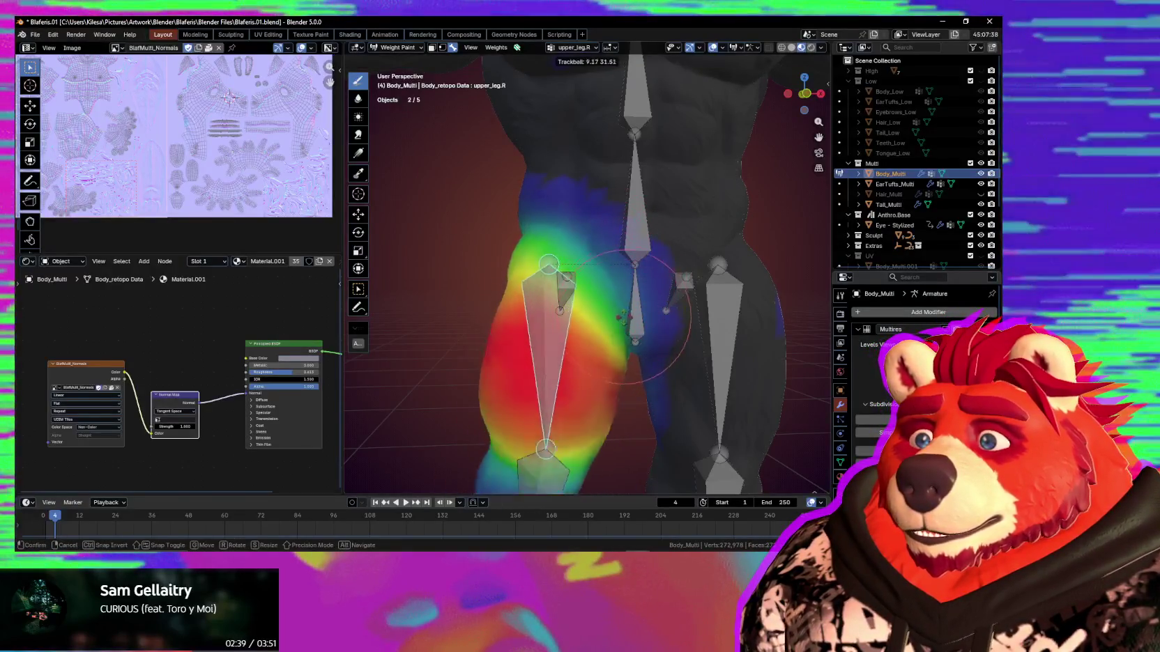
right_click(595, 288)
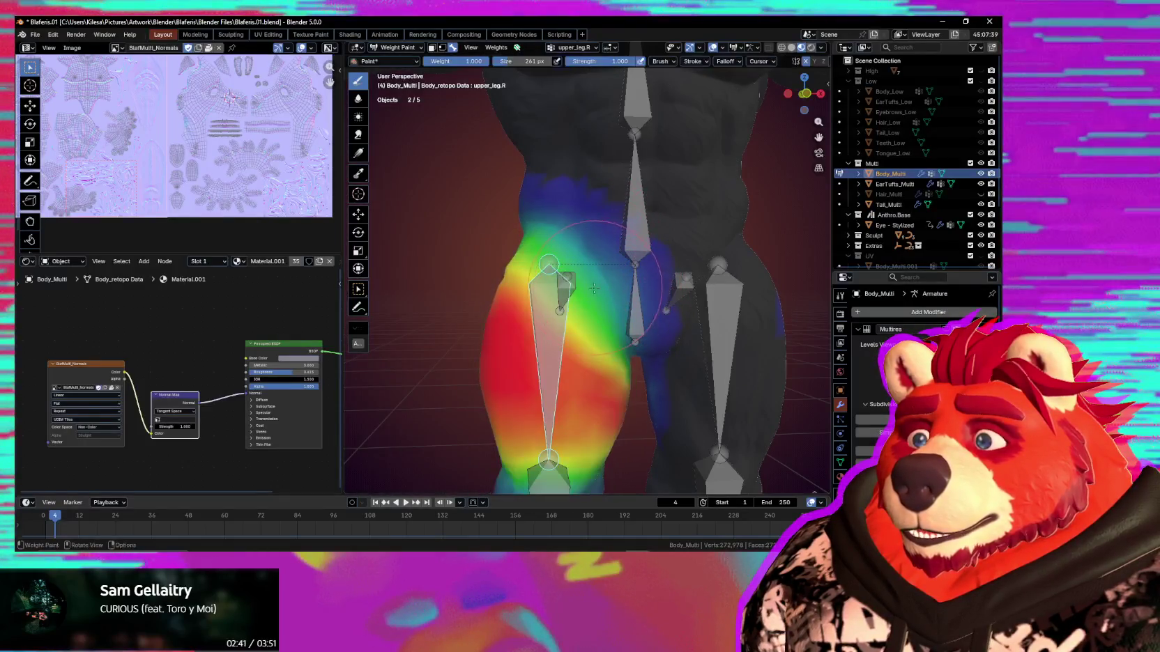
mouse_move(595, 287)
middle_down()
mouse_move(589, 301)
mouse_move(652, 322)
middle_up()
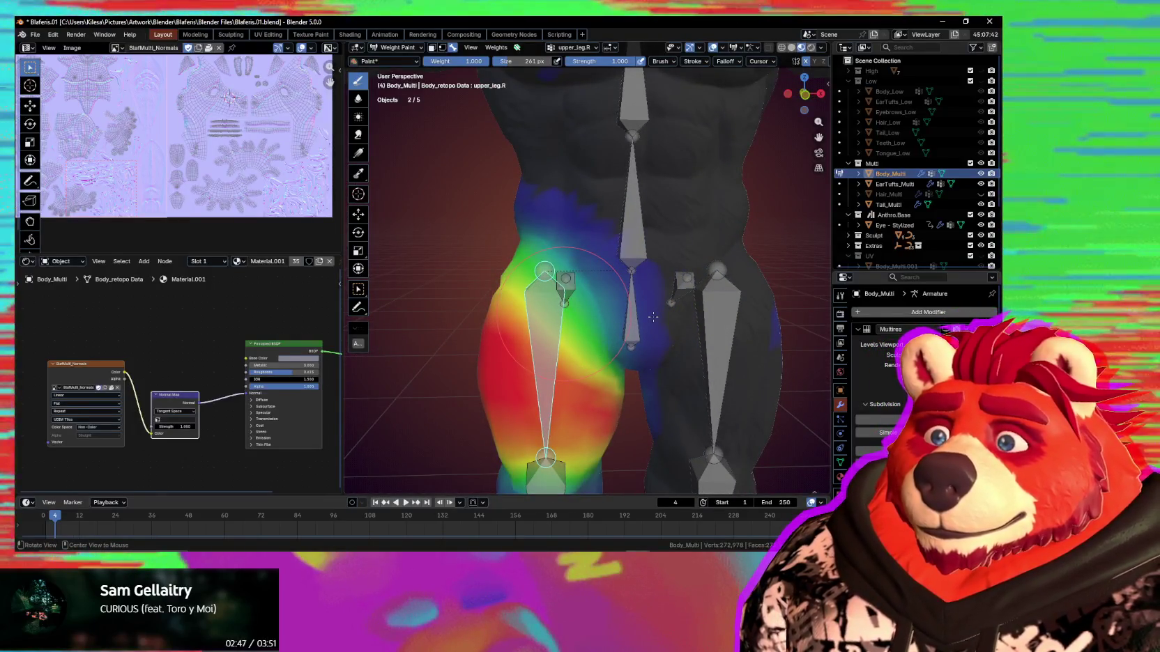
mouse_move(653, 317)
middle_down()
mouse_move(635, 362)
mouse_move(658, 291)
middle_up()
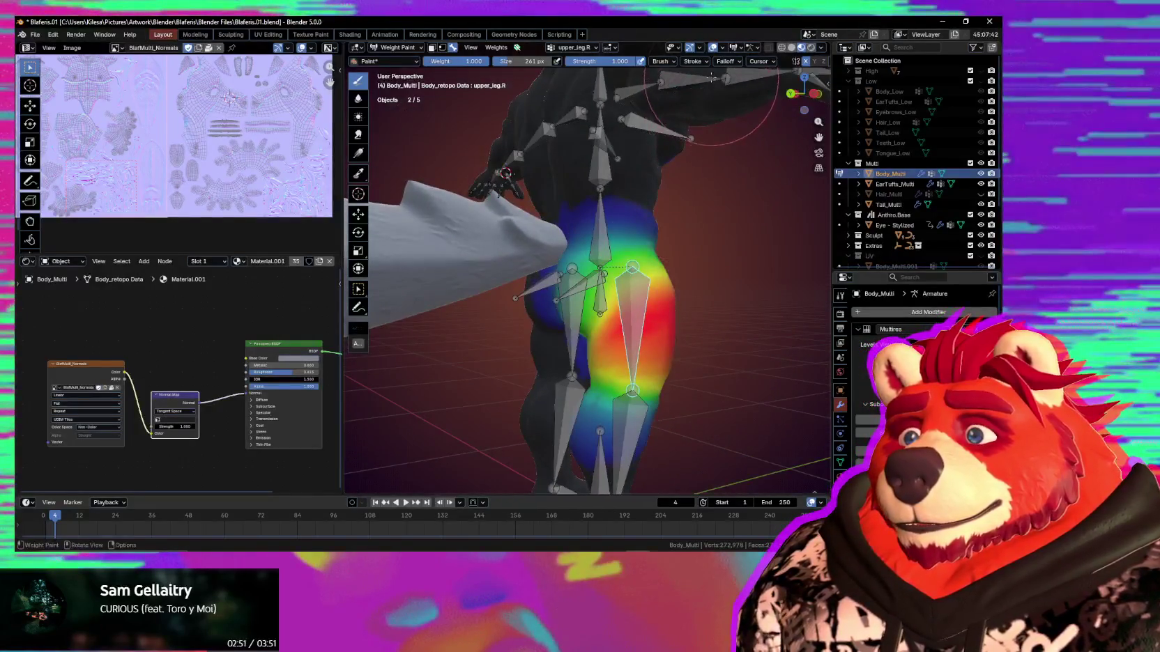
Open the brush Falloff settings, return to Object Mode, and make the armature active.
click(723, 62)
middle_drag(721, 67, 536, 299)
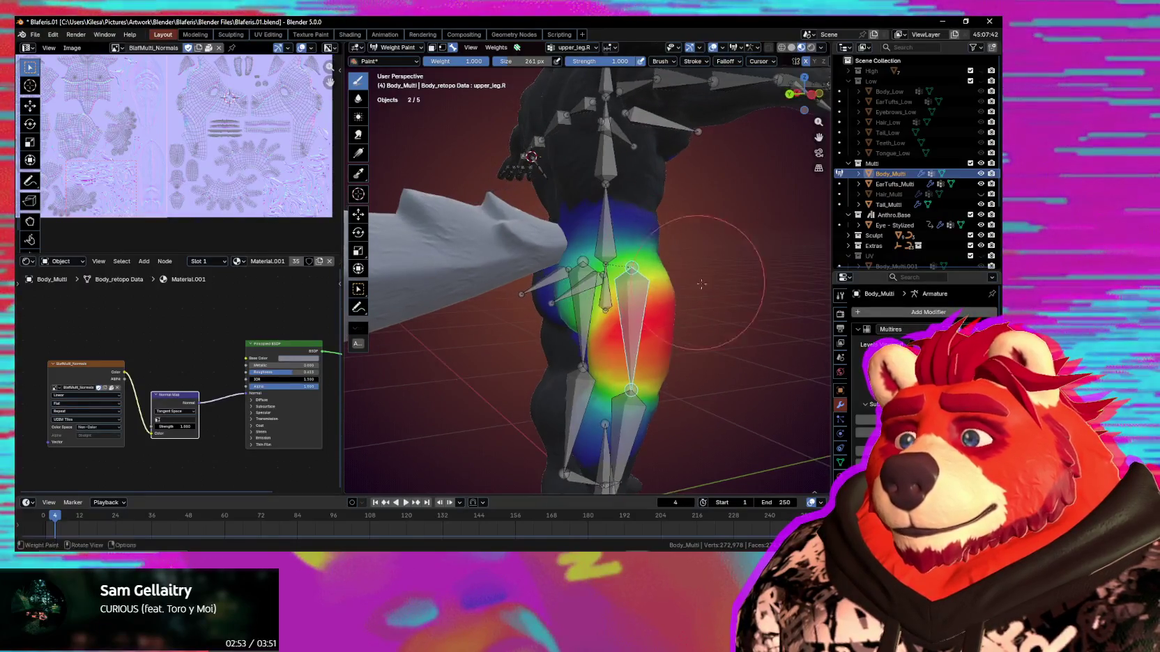
key(ctrl+Tab)
click(642, 283)
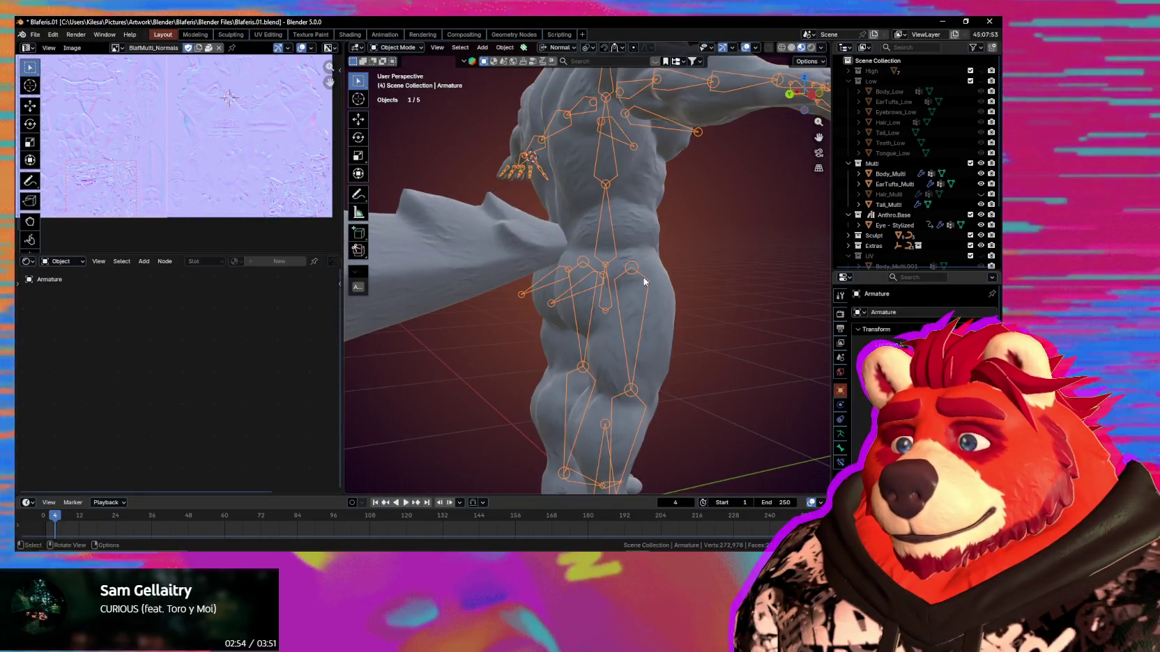
Set the armature's viewport display to Stick and re-enter Weight Paint on Body_Multi.
click(840, 447)
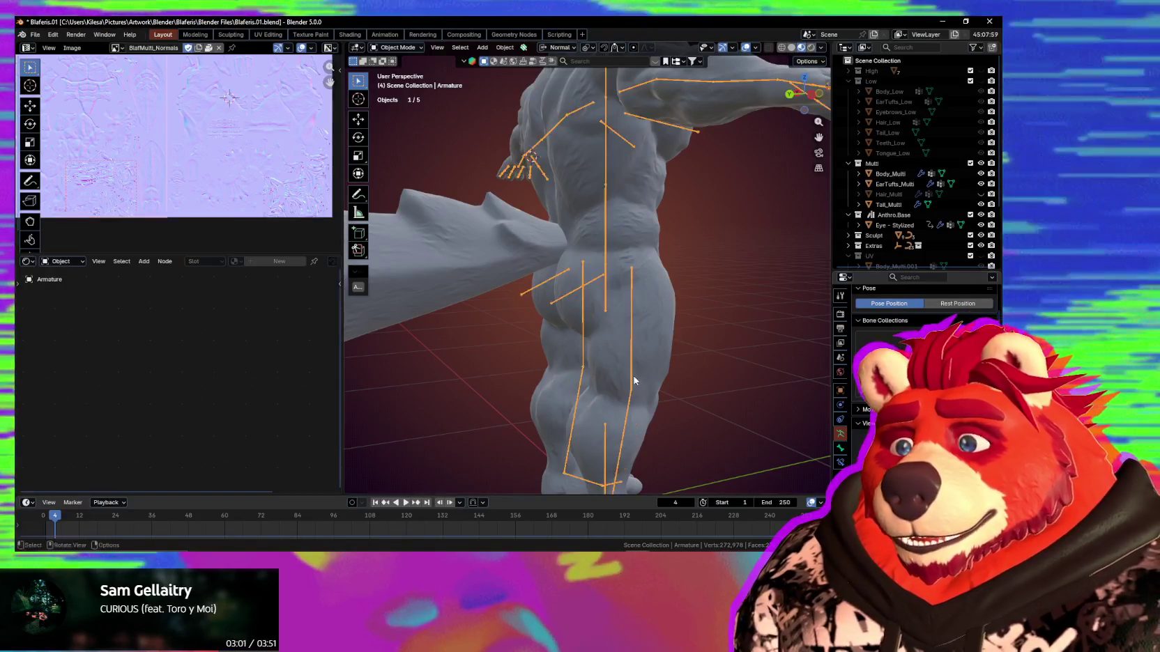
click(927, 440)
middle_drag(697, 314, 631, 365)
shift+click(637, 293)
key(ctrl+Tab)
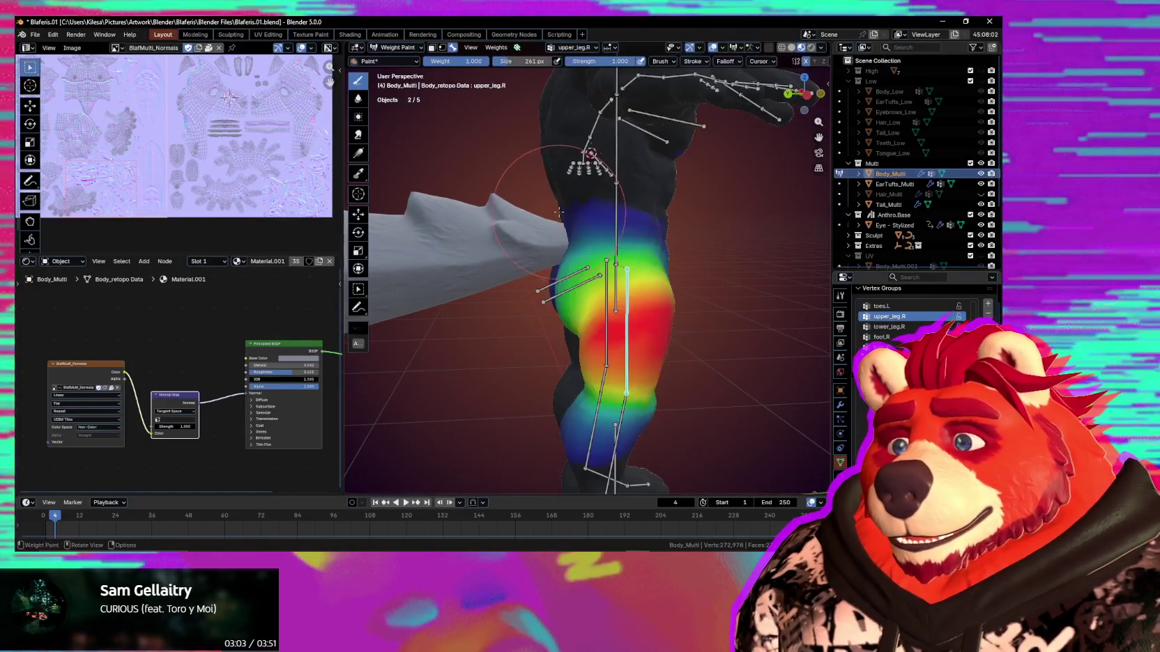
Raise the thigh into a forward kick and inspect the deformation with overlays hidden.
mouse_move(676, 311)
middle_down()
mouse_move(734, 376)
mouse_move(661, 379)
middle_up()
key(r)
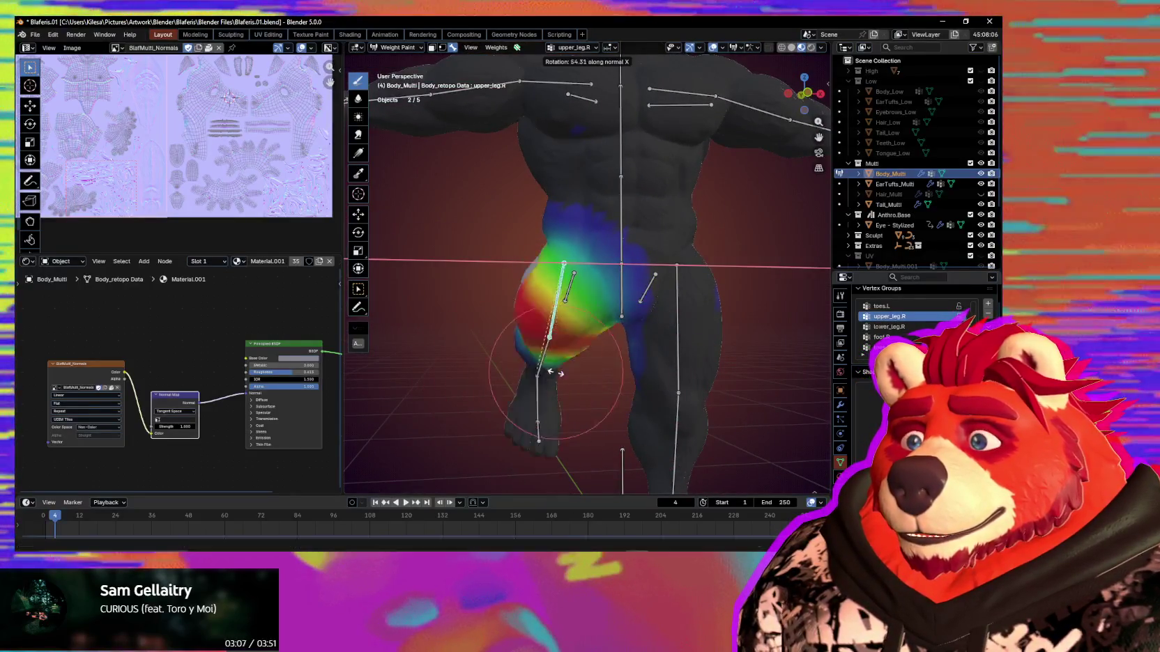
click(585, 230)
mouse_move(585, 230)
middle_down()
mouse_move(584, 321)
mouse_move(636, 344)
middle_up()
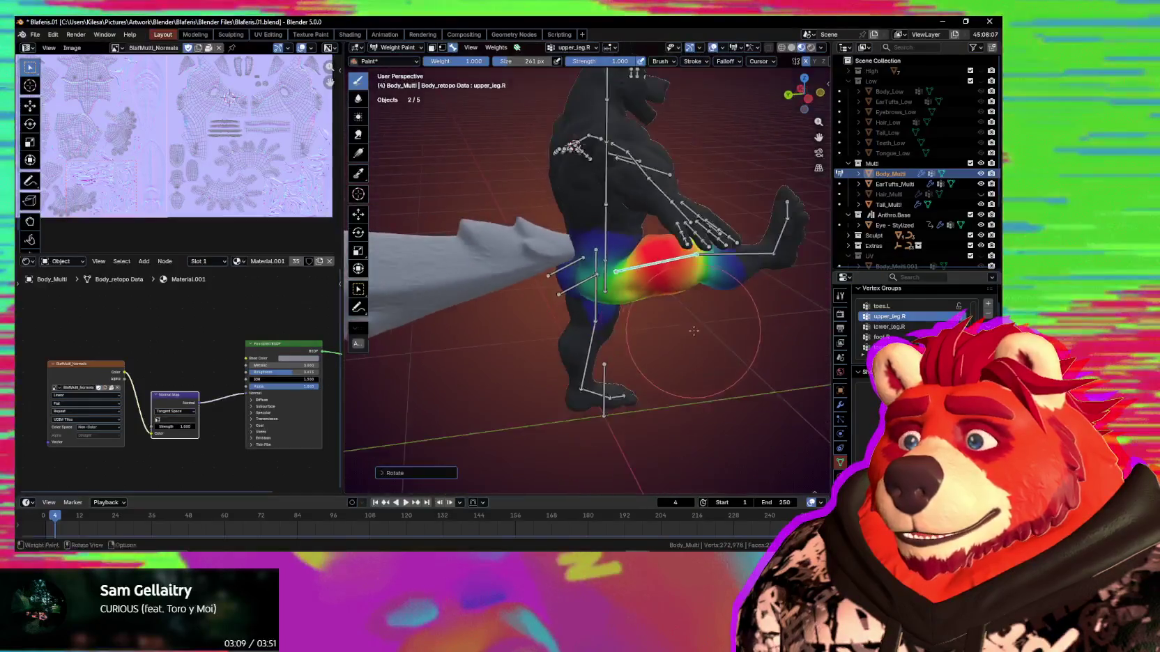
key(shift+alt+z)
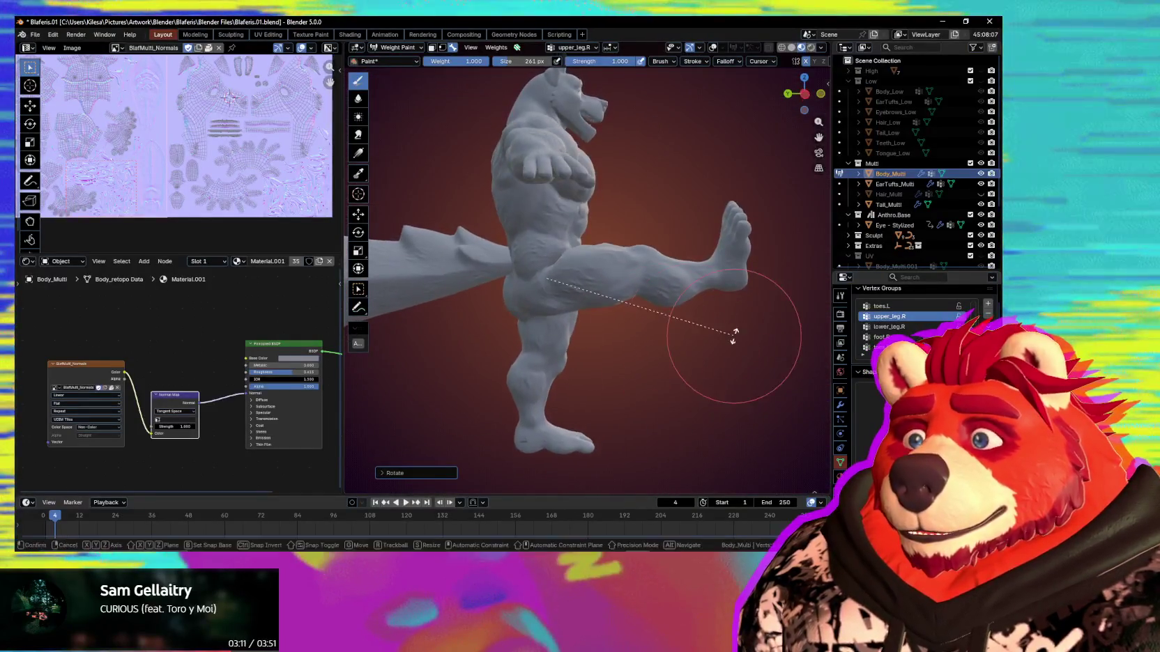
key(r)
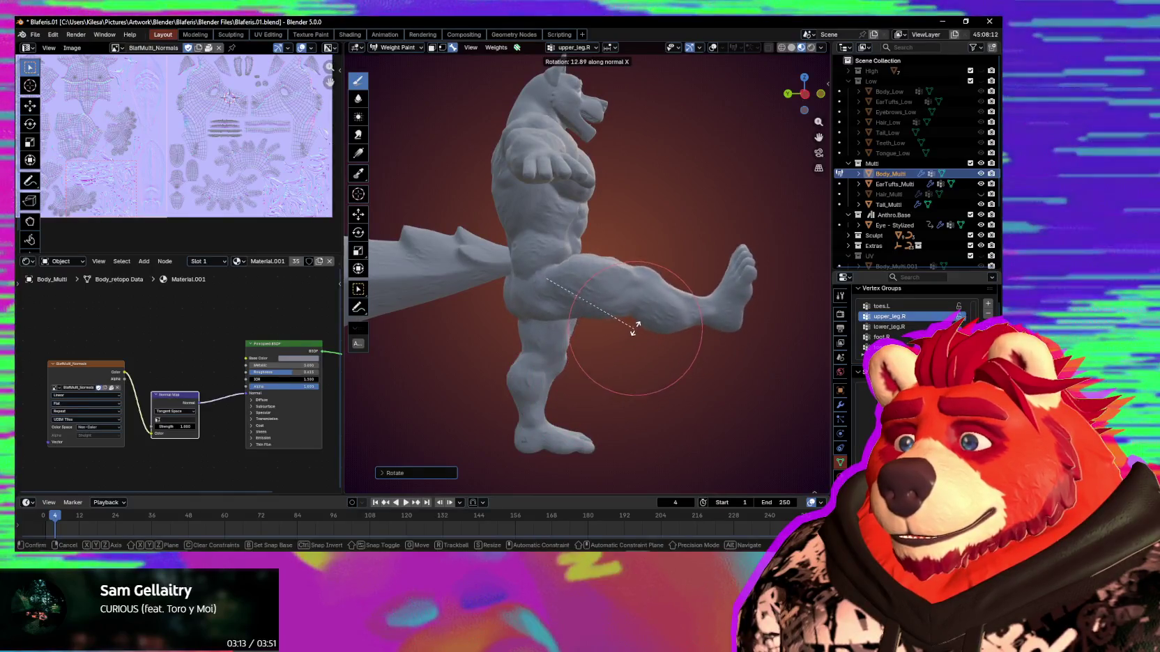
Paint more upper_leg.R weight onto the upper hip from behind.
mouse_move(612, 348)
middle_down()
mouse_move(619, 361)
mouse_move(649, 327)
mouse_move(598, 288)
middle_up()
scroll(695, 309, up, 3)
scroll(696, 309, up, 2)
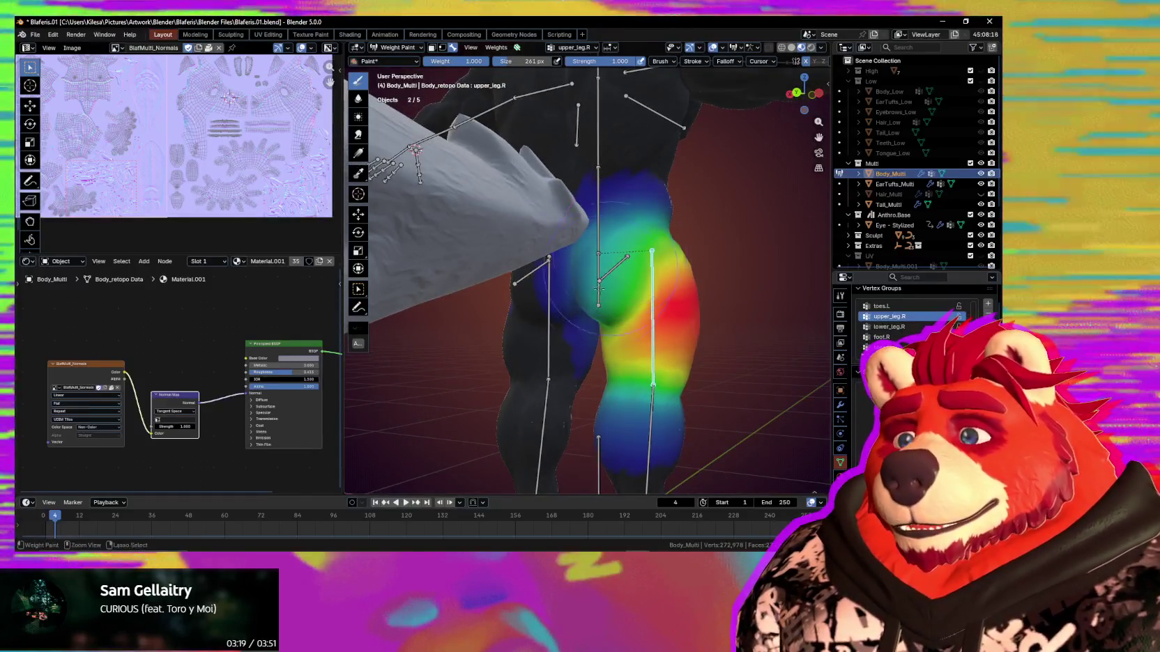
drag(598, 287, 610, 266)
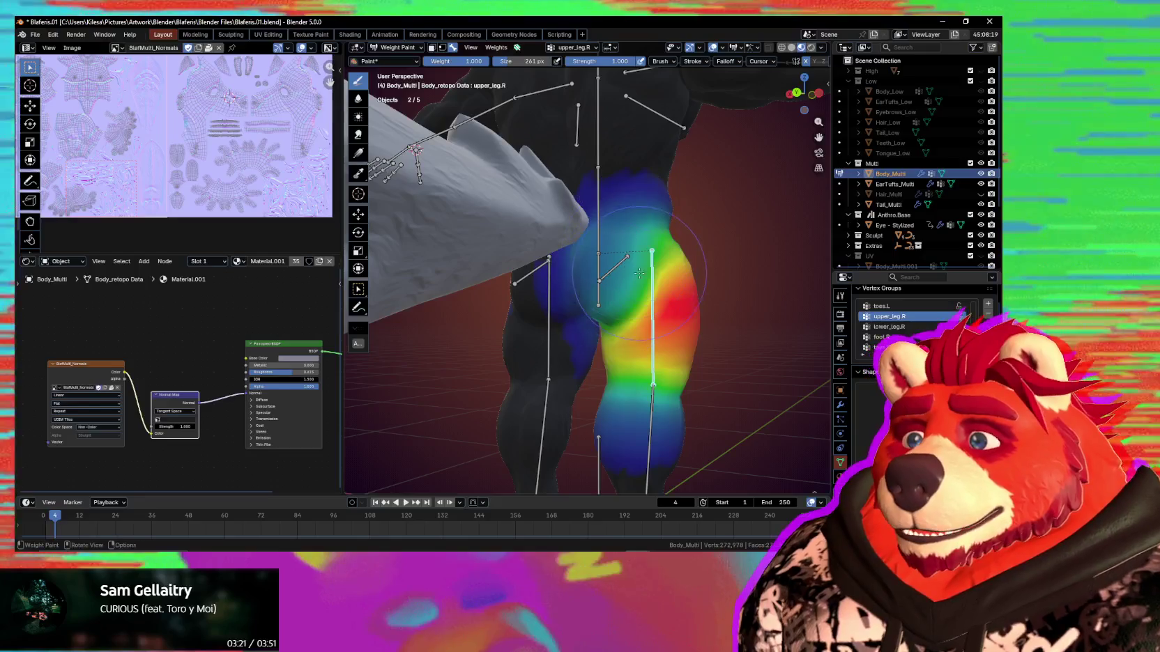